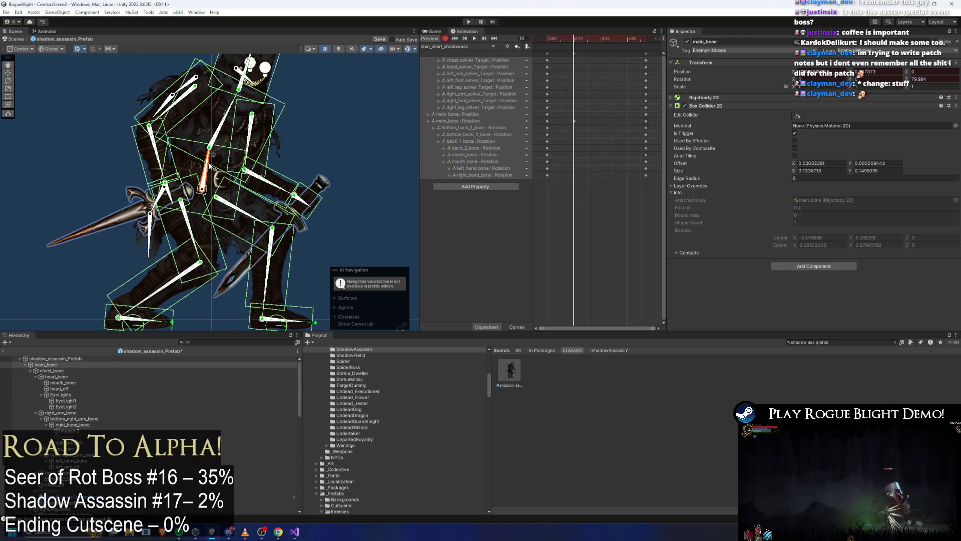
Step: Pose the assassin rig: shift it left, raise the right sword arm and lean the torso and head left
{"action": "mouse_move", "coordinate": [210, 188]}
{"action": "left_mouse_down"}
{"action": "mouse_move", "coordinate": [198, 187]}
{"action": "mouse_move", "coordinate": [232, 171]}
{"action": "left_mouse_up"}
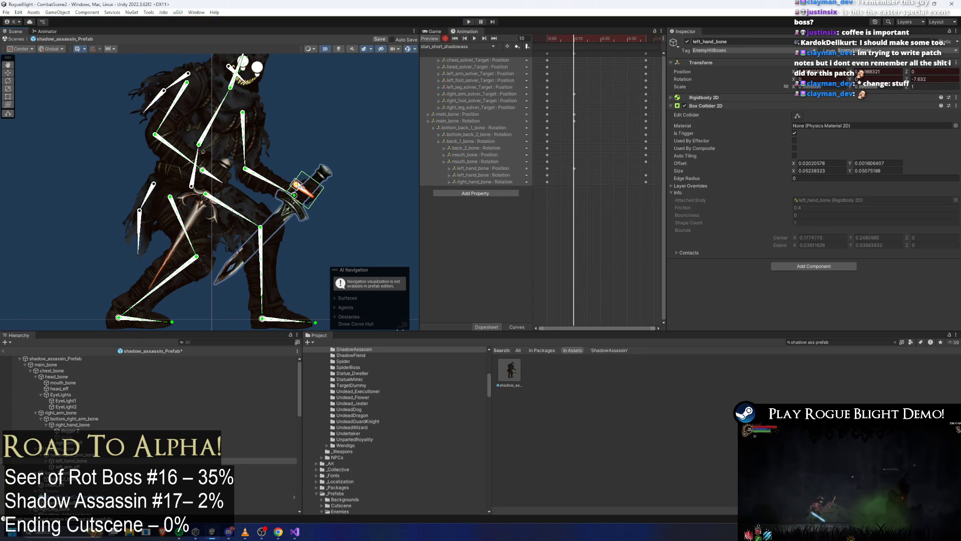
{"action": "left_click_drag", "start_coordinate": [300, 199], "coordinate": [299, 182]}
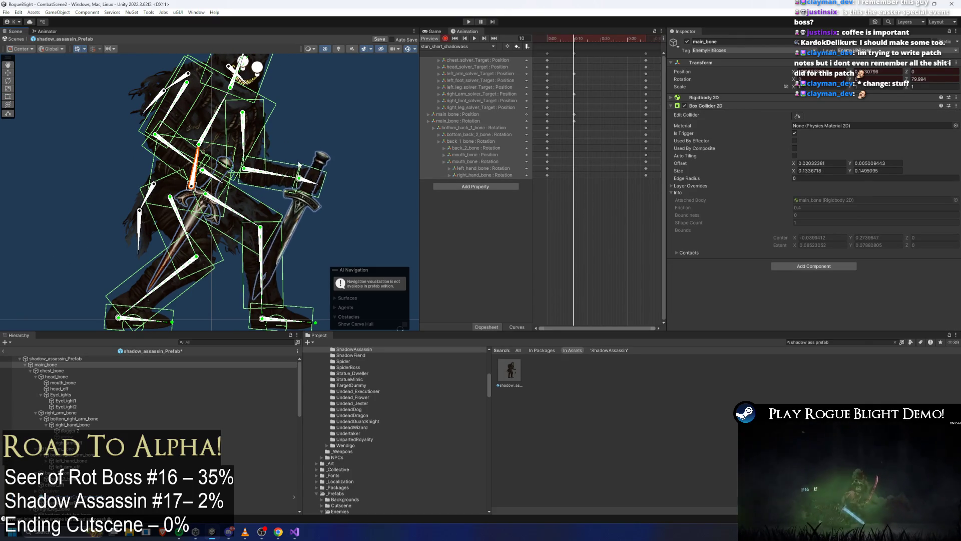
{"action": "scroll", "coordinate": [286, 158], "scroll_direction": "down", "scroll_amount": 2}
{"action": "scroll", "coordinate": [275, 136], "scroll_direction": "down", "scroll_amount": 2}
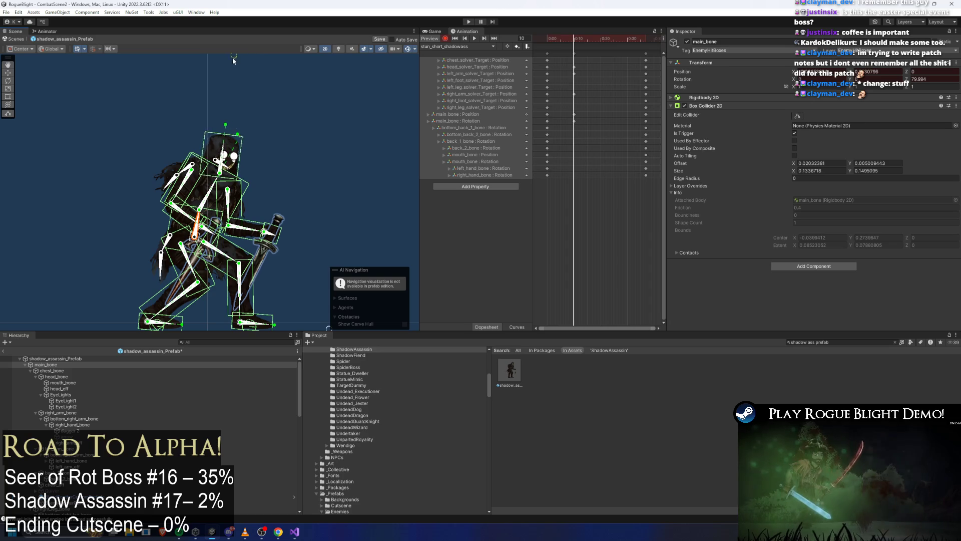
{"action": "left_click_drag", "start_coordinate": [232, 57], "coordinate": [258, 151]}
{"action": "left_click_drag", "start_coordinate": [245, 111], "coordinate": [224, 114]}
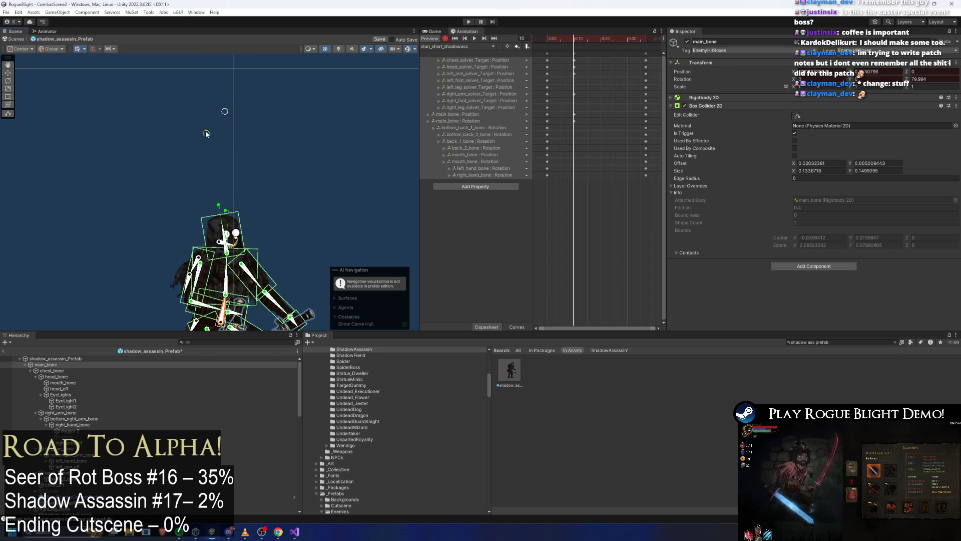
{"action": "mouse_move", "coordinate": [233, 261]}
{"action": "left_mouse_down"}
{"action": "mouse_move", "coordinate": [198, 175]}
{"action": "mouse_move", "coordinate": [201, 80]}
{"action": "left_mouse_up"}
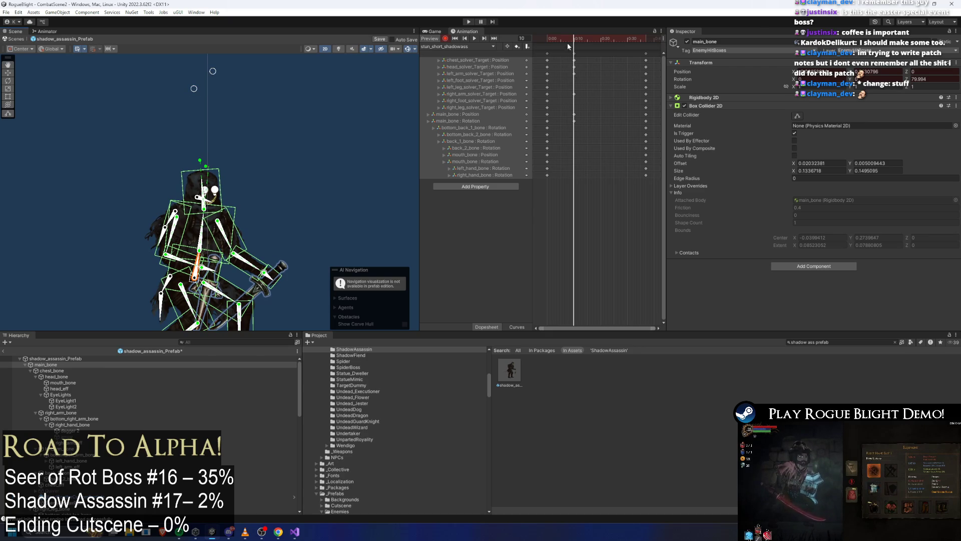
Step: Key the new arm pose at frame 20 of the short stun clip
{"action": "left_click", "coordinate": [599, 40]}
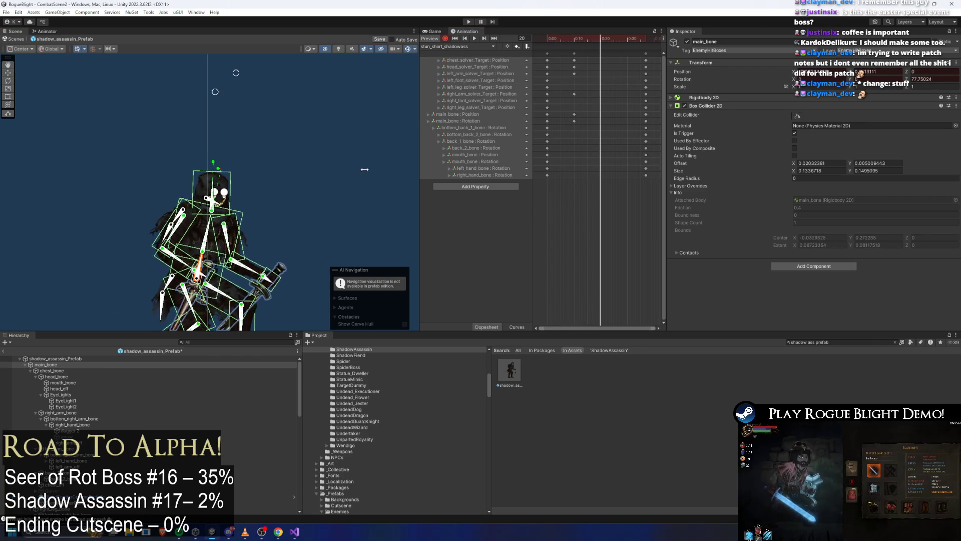
{"action": "left_click", "coordinate": [364, 169]}
Step: Reposition the arm and weapon at frame 20 and preview the stun_short_shadowass clip
{"action": "left_click_drag", "start_coordinate": [195, 293], "coordinate": [247, 286]}
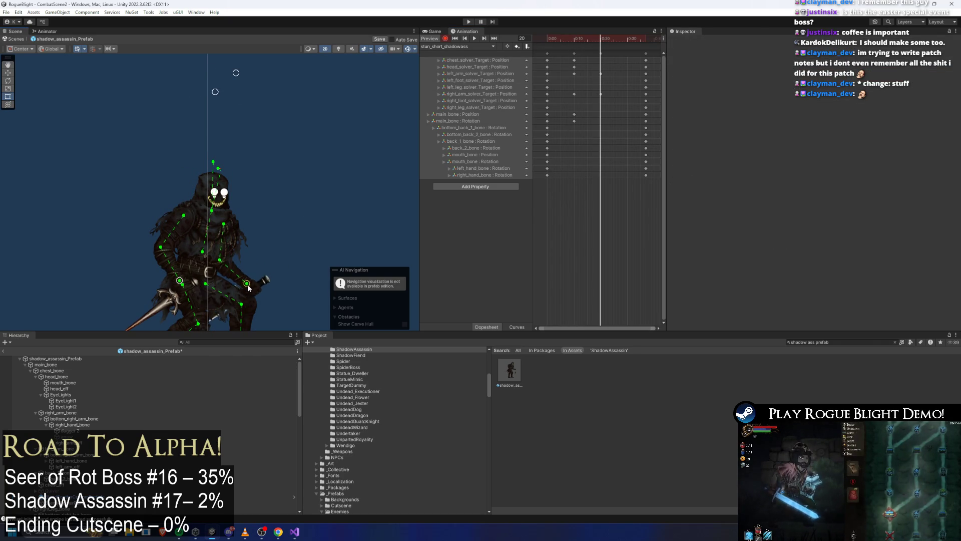
{"action": "left_click", "coordinate": [466, 46]}
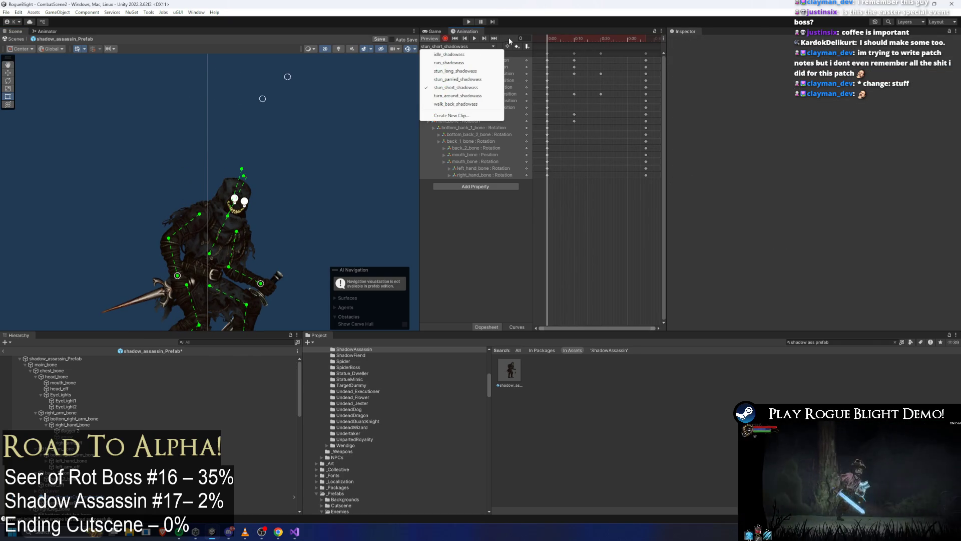
{"action": "left_click", "coordinate": [510, 41]}
{"action": "key", "text": "space"}
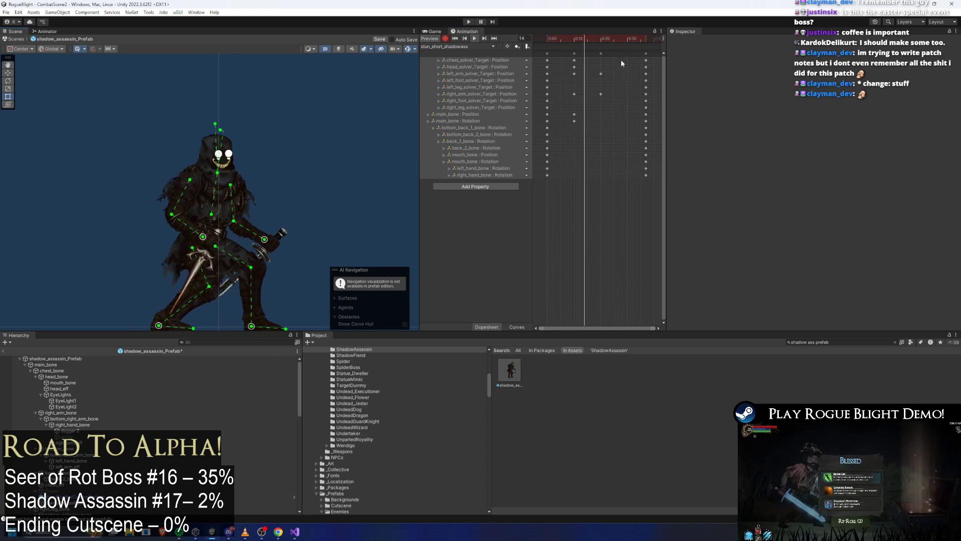
Step: Delete the arm solver keyframes at 0:10 and 0:20
{"action": "left_click_drag", "start_coordinate": [569, 69], "coordinate": [580, 96]}
{"action": "key", "text": "Delete"}
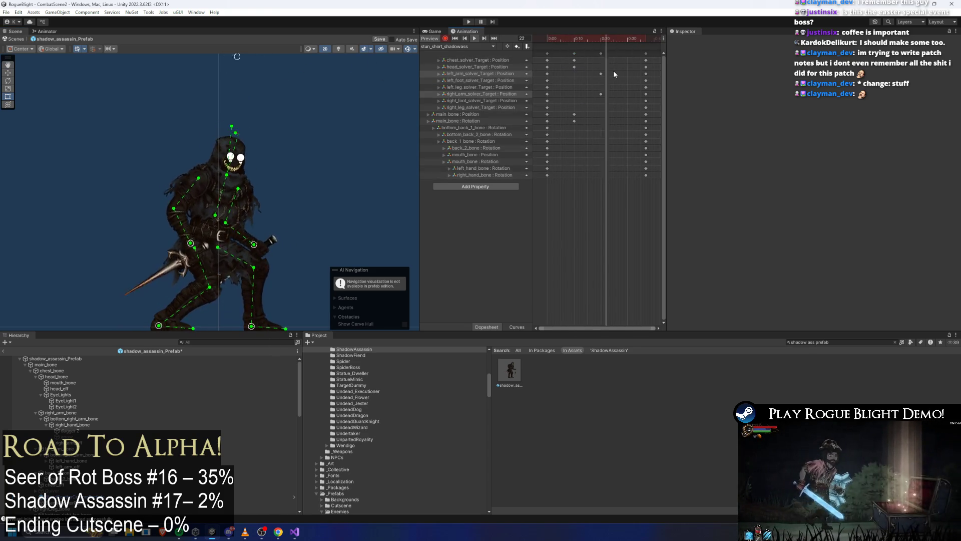
{"action": "left_click", "coordinate": [601, 53]}
{"action": "key", "text": "Delete"}
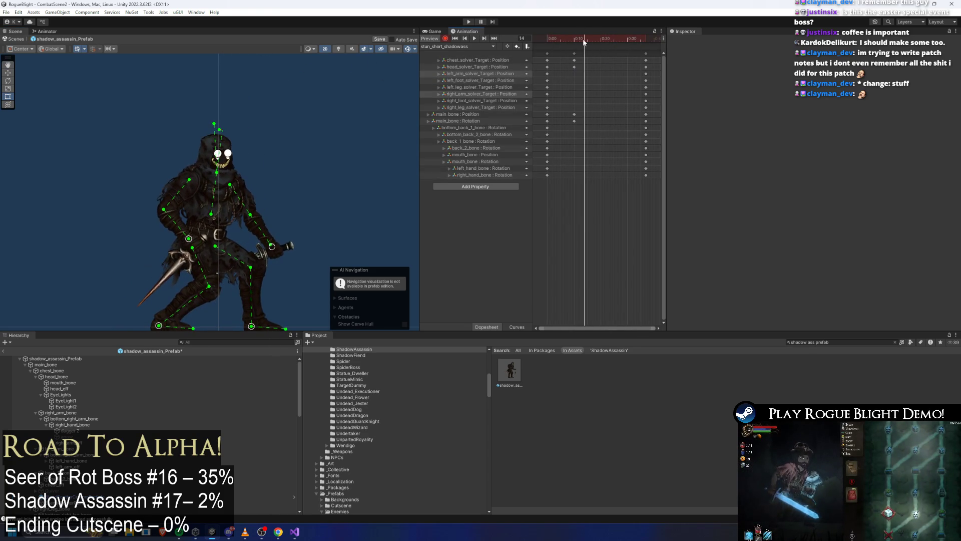
Step: Re-key both arms in a corrected pose, preview the clip and return to frame 2
{"action": "left_click_drag", "start_coordinate": [271, 245], "coordinate": [243, 238]}
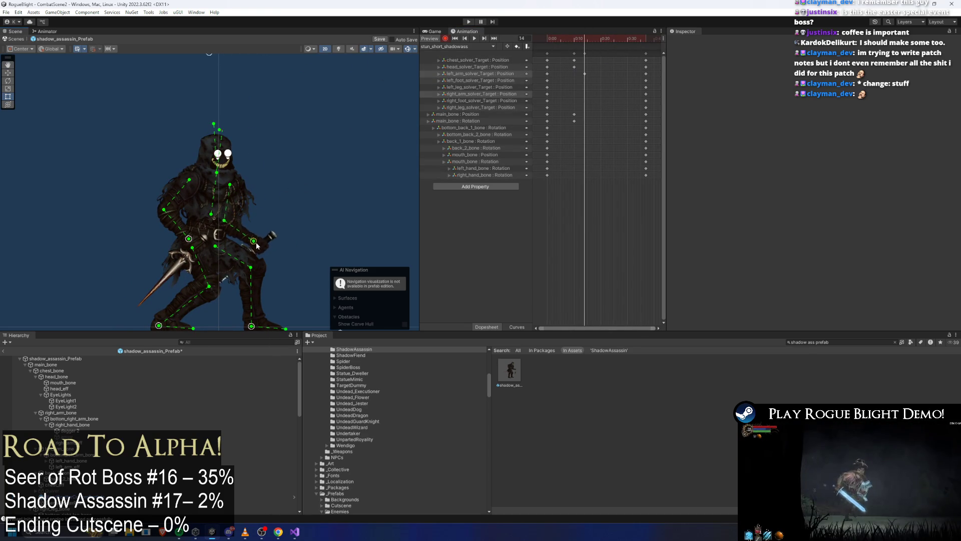
{"action": "left_click_drag", "start_coordinate": [179, 243], "coordinate": [175, 244]}
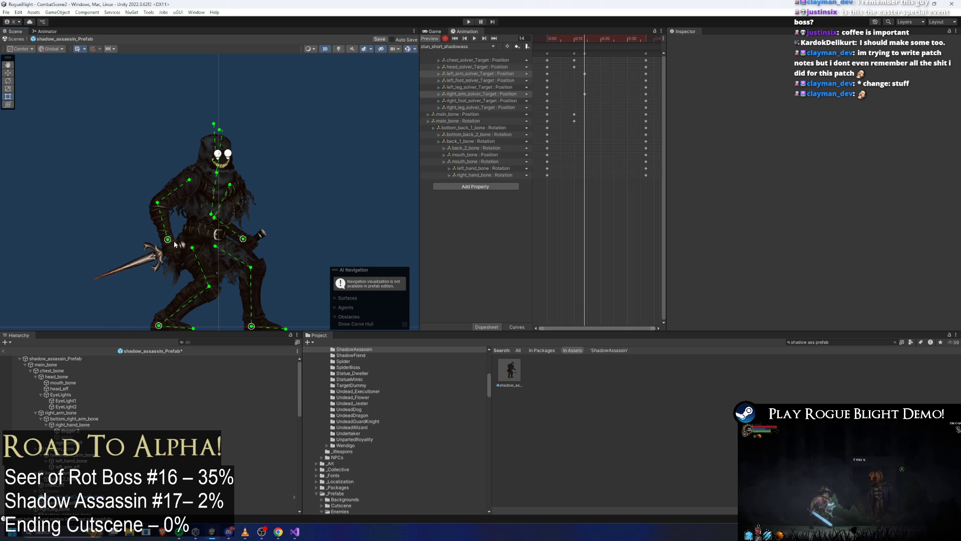
{"action": "key", "text": "space"}
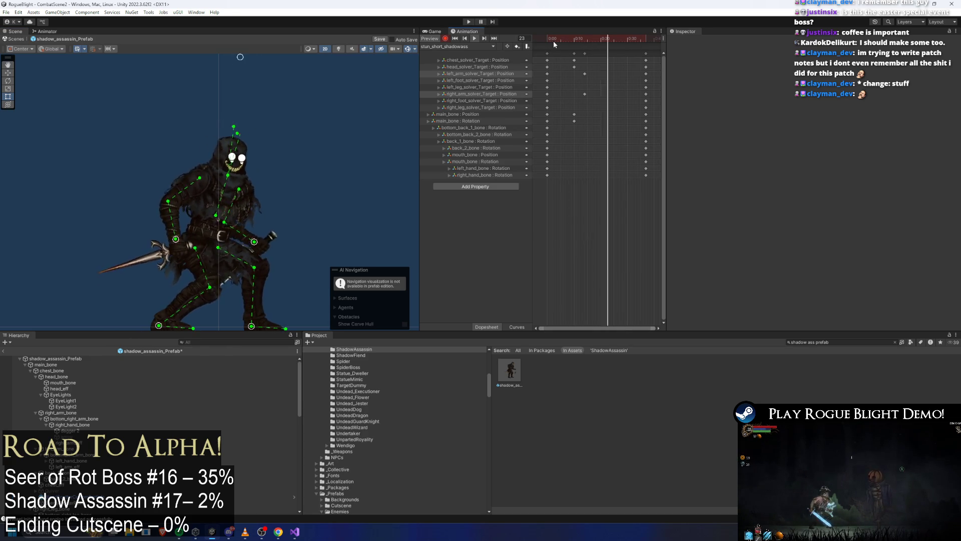
{"action": "left_click", "coordinate": [552, 39]}
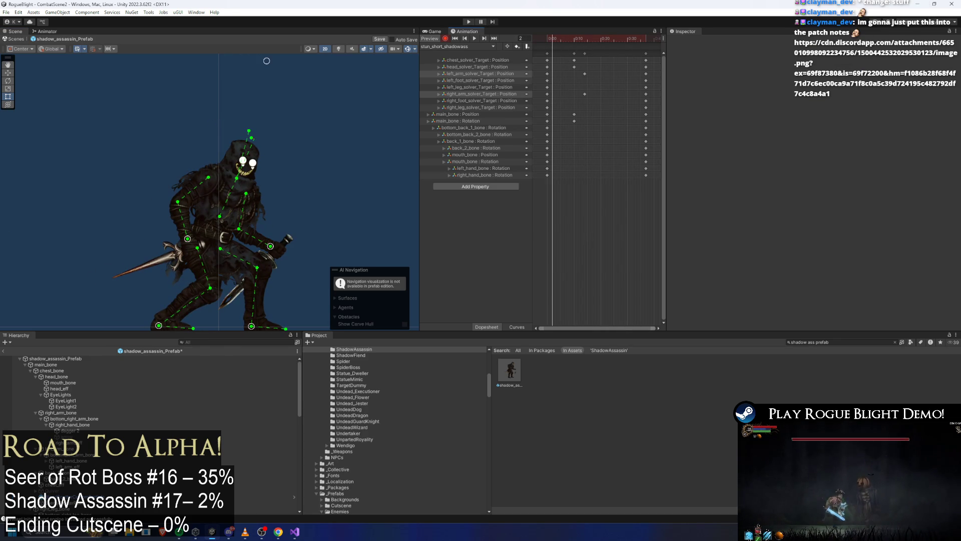
Step: View the shared commit-list image in the browser, then launch GitHub Desktop from system search
{"action": "key", "text": "alt+Tab"}
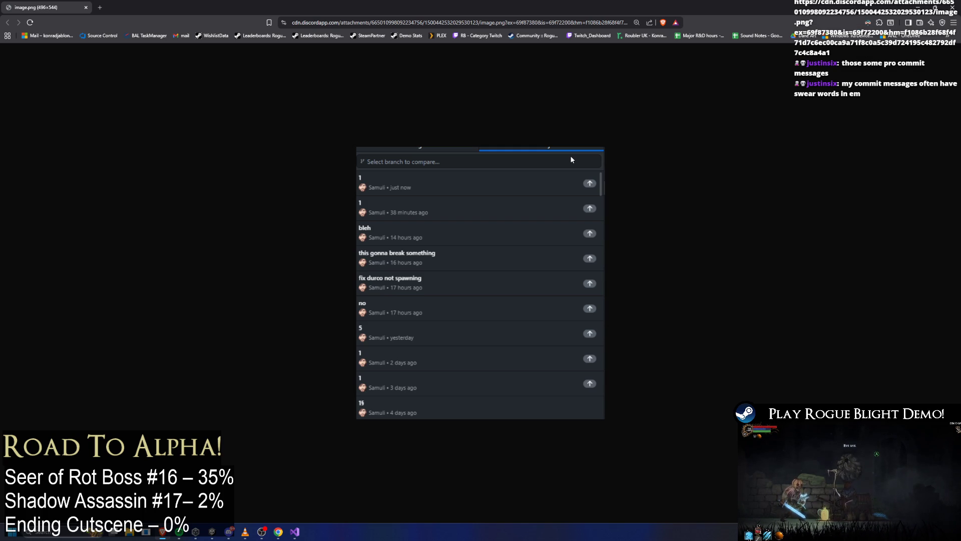
{"action": "key", "text": "super"}
{"action": "type", "text": "git"}
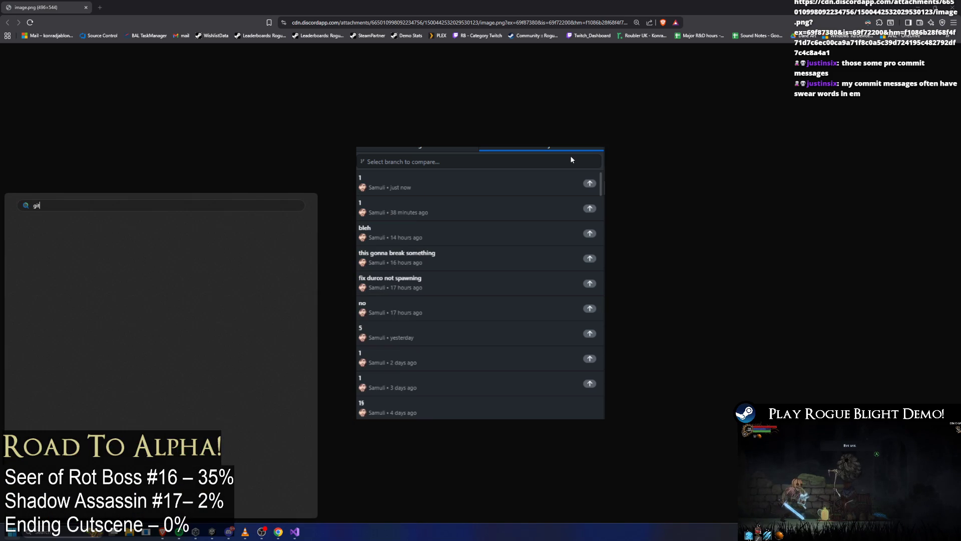
{"action": "key", "text": "Return"}
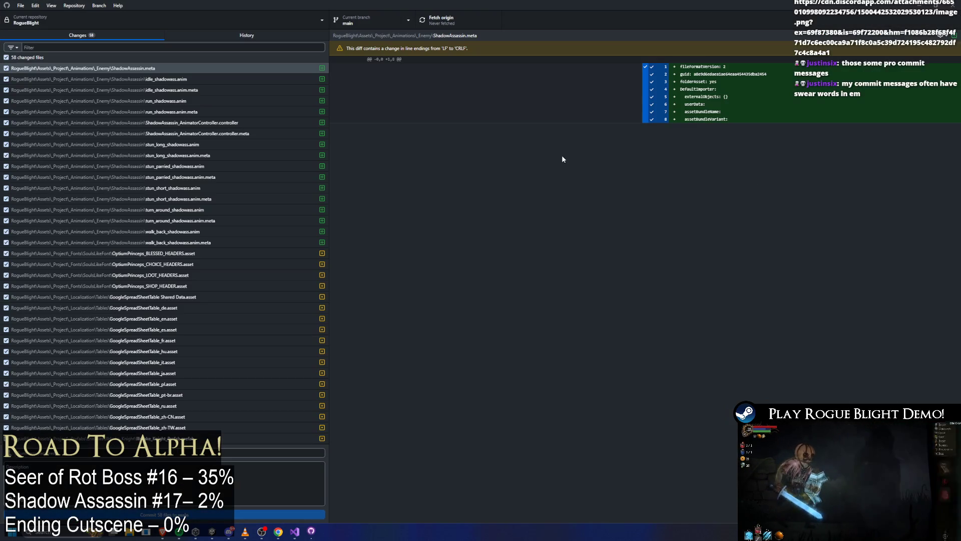
Step: Review the commit history and changes, then commit all 58 changed files to main
{"action": "left_click", "coordinate": [222, 35]}
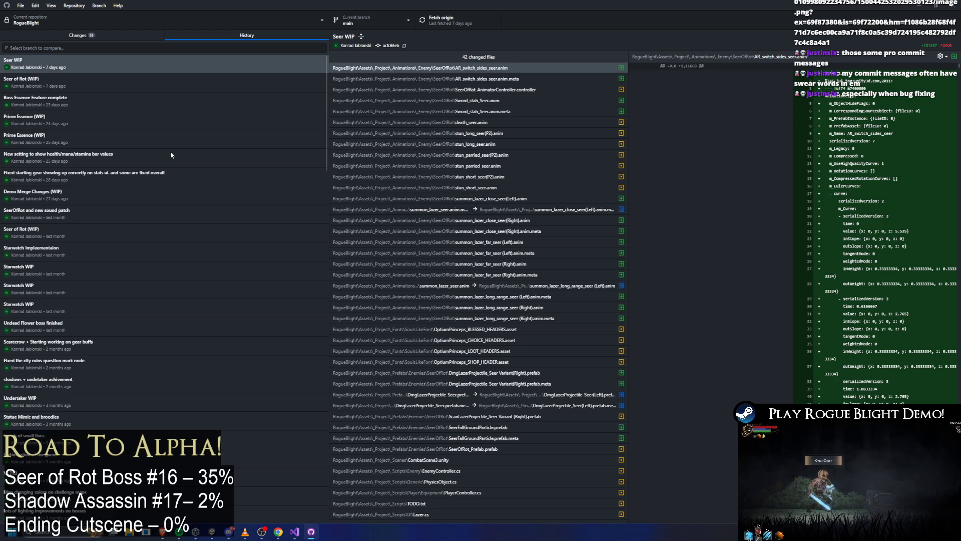
{"action": "left_click", "coordinate": [109, 37]}
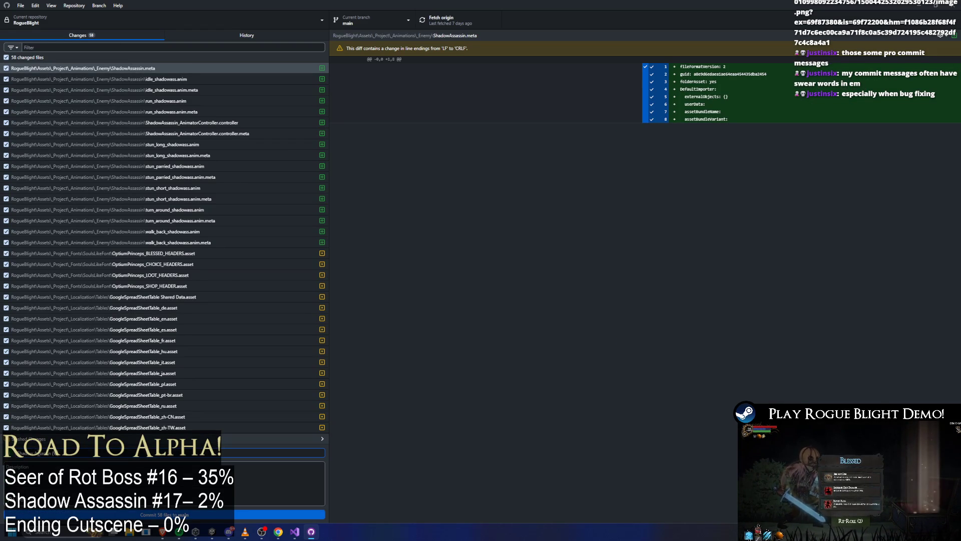
{"action": "scroll", "coordinate": [252, 176], "scroll_direction": "down", "scroll_amount": 5}
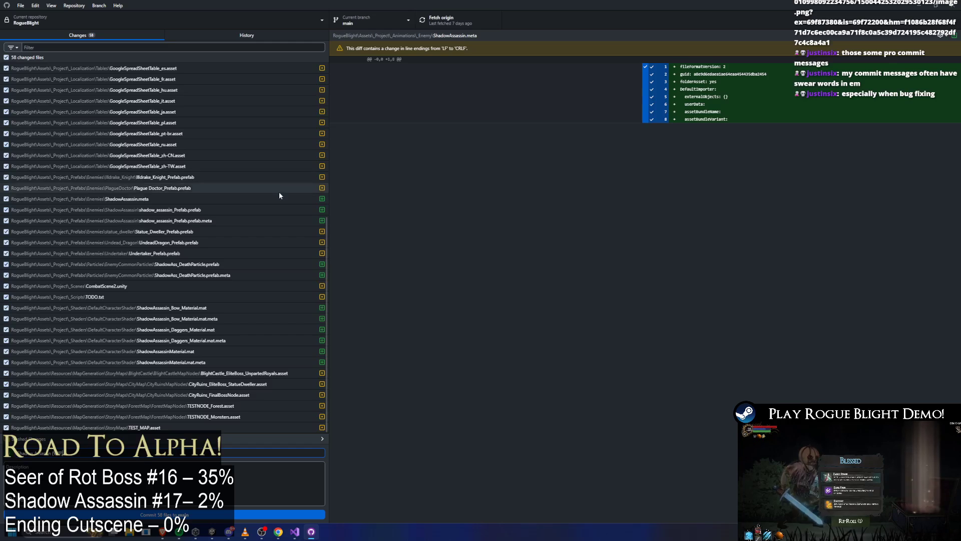
{"action": "scroll", "coordinate": [205, 374], "scroll_direction": "up", "scroll_amount": 5}
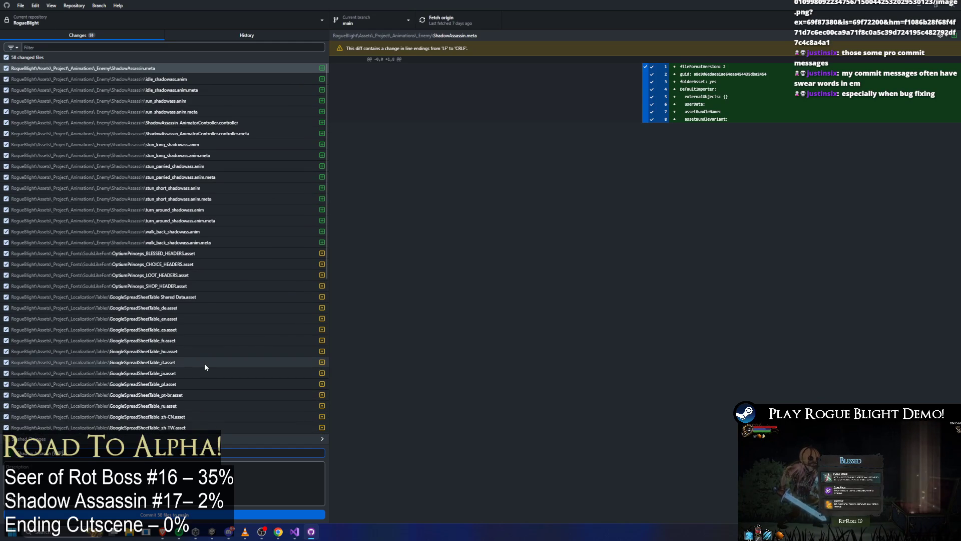
{"action": "scroll", "coordinate": [206, 323], "scroll_direction": "down", "scroll_amount": 5}
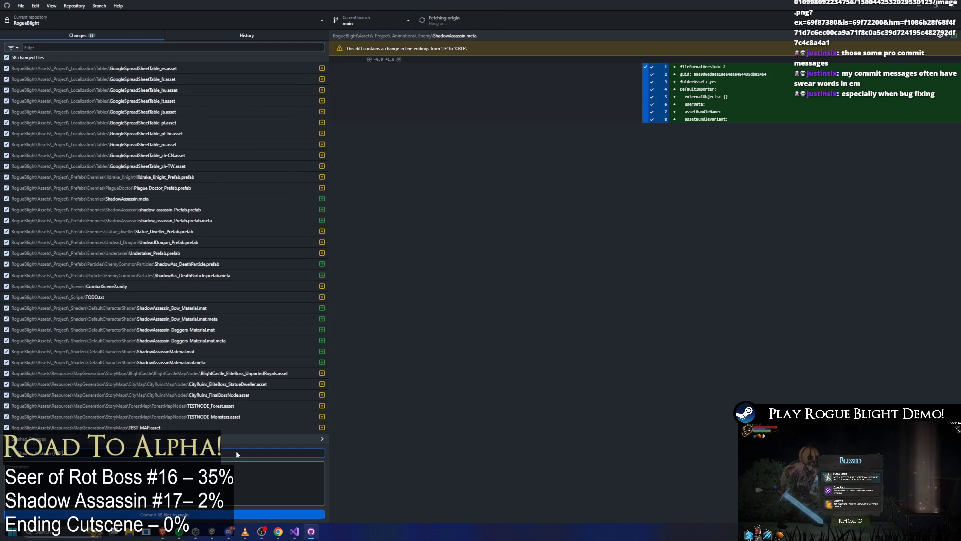
{"action": "left_click", "coordinate": [226, 512]}
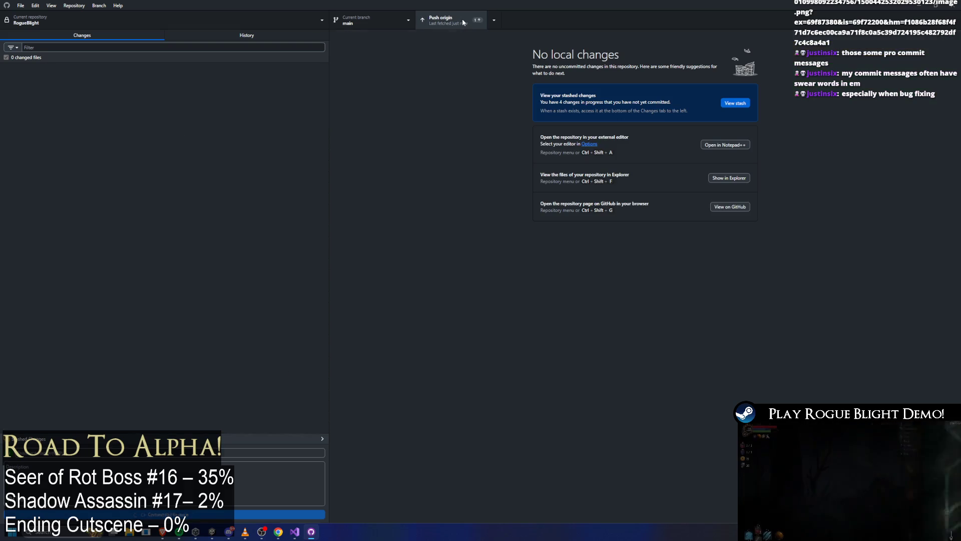
Step: Push the commit to origin, browse the older history, close GitHub Desktop and return to Unity
{"action": "left_click", "coordinate": [461, 23]}
{"action": "left_click", "coordinate": [211, 35]}
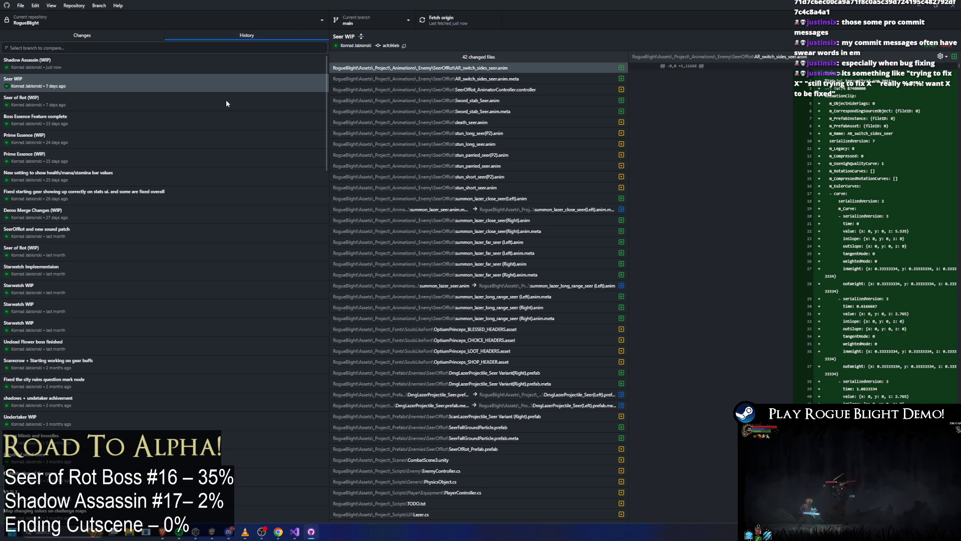
{"action": "scroll", "coordinate": [226, 101], "scroll_direction": "down", "scroll_amount": 5}
{"action": "scroll", "coordinate": [240, 109], "scroll_direction": "down", "scroll_amount": 5}
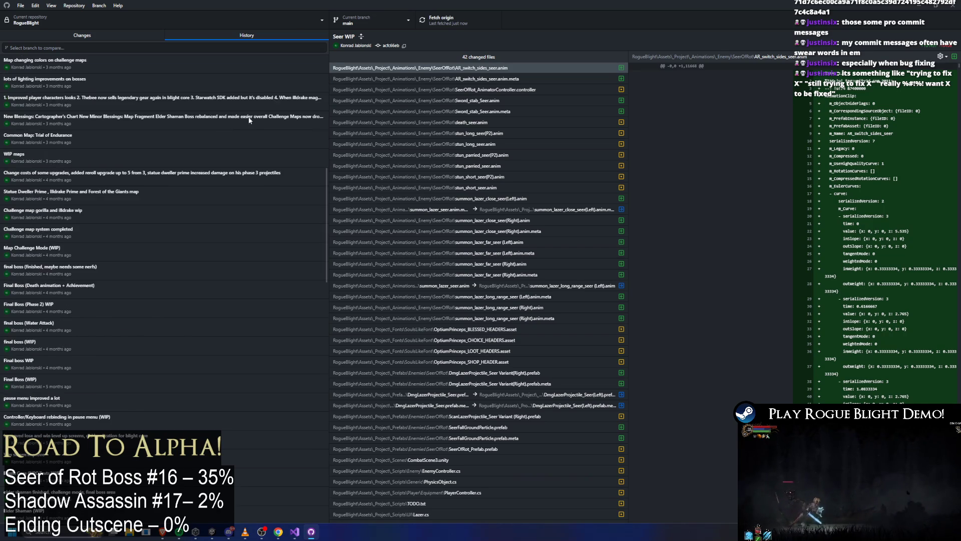
{"action": "scroll", "coordinate": [260, 116], "scroll_direction": "down", "scroll_amount": 5}
{"action": "scroll", "coordinate": [260, 117], "scroll_direction": "down", "scroll_amount": 5}
{"action": "scroll", "coordinate": [270, 127], "scroll_direction": "down", "scroll_amount": 5}
{"action": "scroll", "coordinate": [247, 95], "scroll_direction": "down", "scroll_amount": 5}
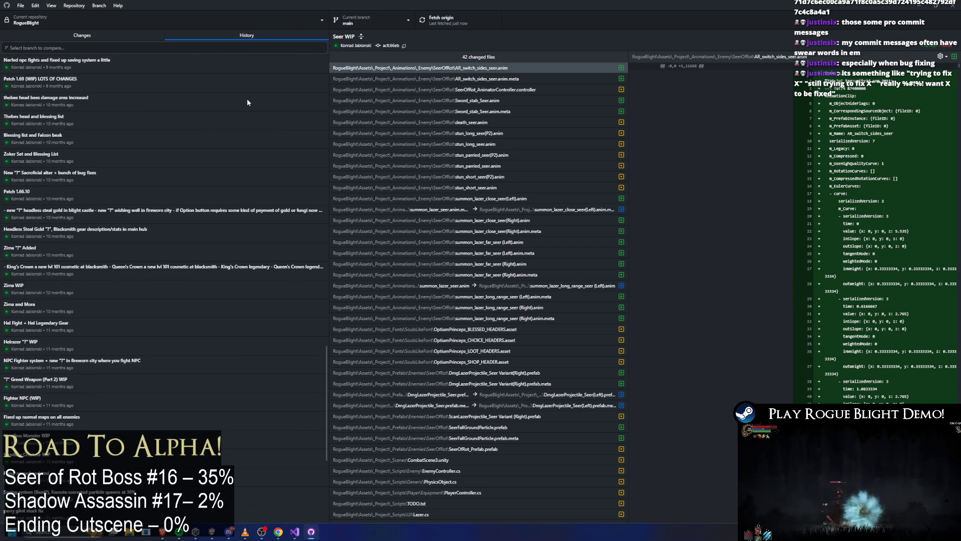
{"action": "scroll", "coordinate": [247, 99], "scroll_direction": "down", "scroll_amount": 5}
{"action": "scroll", "coordinate": [261, 105], "scroll_direction": "down", "scroll_amount": 5}
{"action": "scroll", "coordinate": [259, 104], "scroll_direction": "down", "scroll_amount": 5}
{"action": "scroll", "coordinate": [257, 106], "scroll_direction": "down", "scroll_amount": 5}
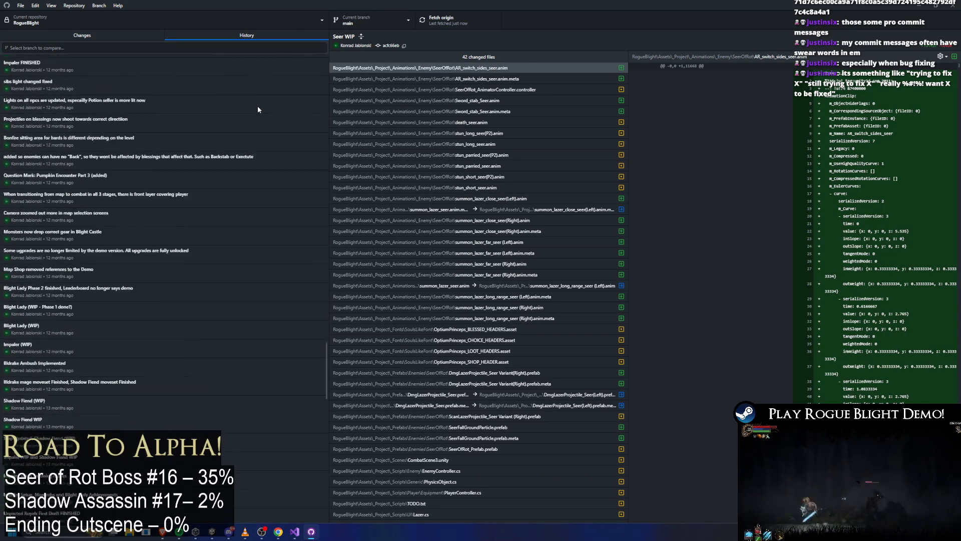
{"action": "scroll", "coordinate": [257, 109], "scroll_direction": "down", "scroll_amount": 5}
{"action": "scroll", "coordinate": [257, 109], "scroll_direction": "down", "scroll_amount": 5}
{"action": "scroll", "coordinate": [255, 109], "scroll_direction": "down", "scroll_amount": 5}
{"action": "scroll", "coordinate": [254, 107], "scroll_direction": "down", "scroll_amount": 5}
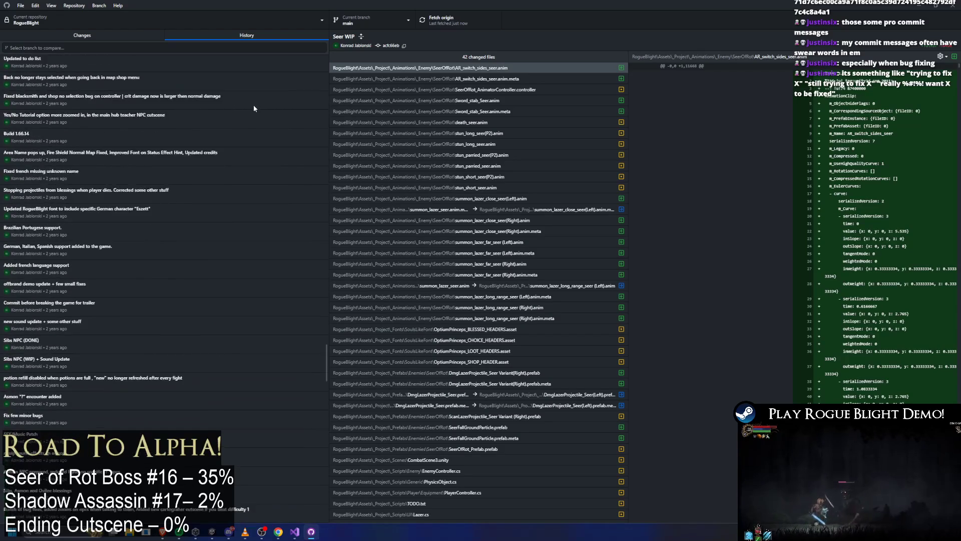
{"action": "scroll", "coordinate": [252, 104], "scroll_direction": "down", "scroll_amount": 5}
{"action": "scroll", "coordinate": [253, 105], "scroll_direction": "down", "scroll_amount": 5}
{"action": "scroll", "coordinate": [253, 106], "scroll_direction": "down", "scroll_amount": 5}
{"action": "scroll", "coordinate": [253, 107], "scroll_direction": "down", "scroll_amount": 5}
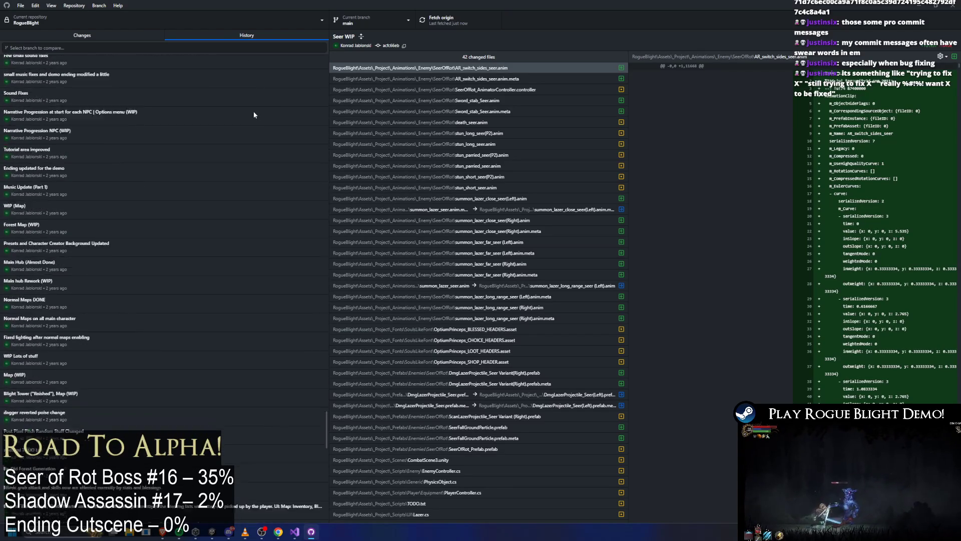
{"action": "scroll", "coordinate": [252, 112], "scroll_direction": "down", "scroll_amount": 5}
{"action": "scroll", "coordinate": [252, 111], "scroll_direction": "down", "scroll_amount": 5}
{"action": "scroll", "coordinate": [252, 110], "scroll_direction": "down", "scroll_amount": 5}
{"action": "scroll", "coordinate": [251, 114], "scroll_direction": "down", "scroll_amount": 5}
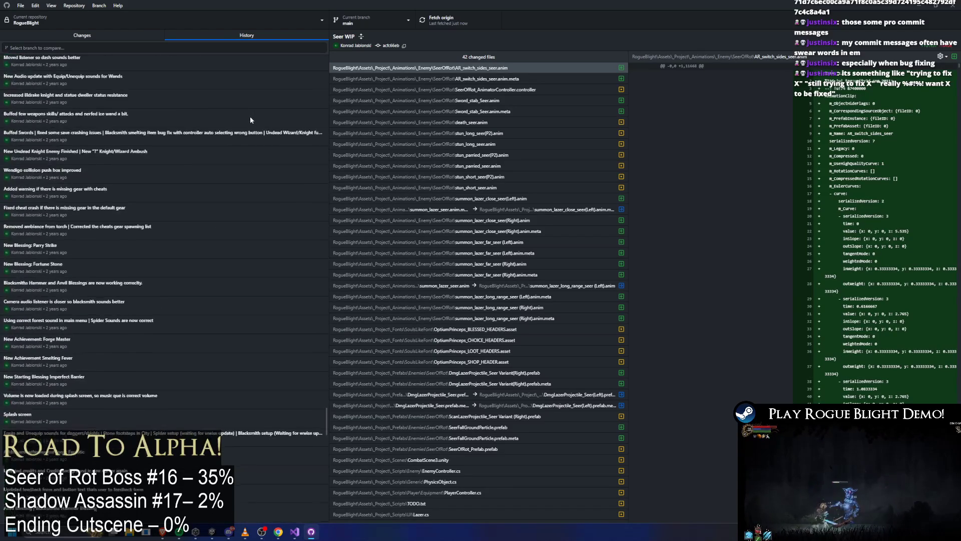
{"action": "scroll", "coordinate": [250, 117], "scroll_direction": "down", "scroll_amount": 5}
{"action": "scroll", "coordinate": [263, 122], "scroll_direction": "down", "scroll_amount": 5}
{"action": "scroll", "coordinate": [265, 122], "scroll_direction": "down", "scroll_amount": 5}
{"action": "scroll", "coordinate": [267, 120], "scroll_direction": "down", "scroll_amount": 5}
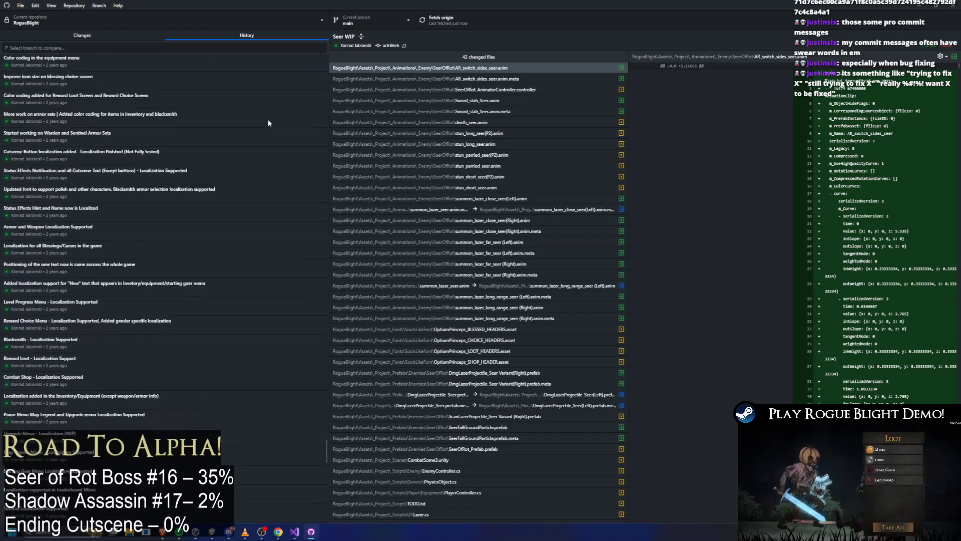
{"action": "scroll", "coordinate": [278, 119], "scroll_direction": "down", "scroll_amount": 5}
{"action": "scroll", "coordinate": [270, 118], "scroll_direction": "down", "scroll_amount": 5}
{"action": "scroll", "coordinate": [262, 118], "scroll_direction": "down", "scroll_amount": 5}
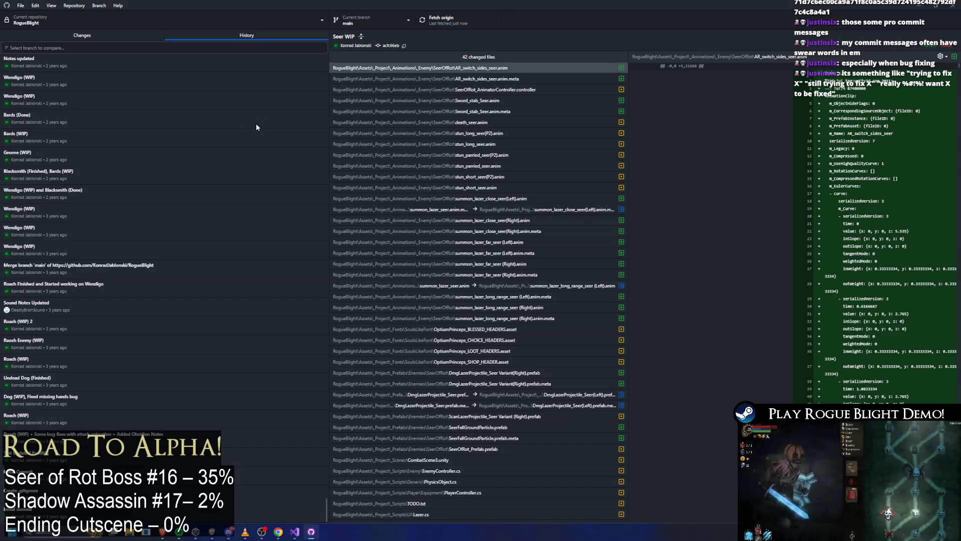
{"action": "left_click", "coordinate": [953, 5]}
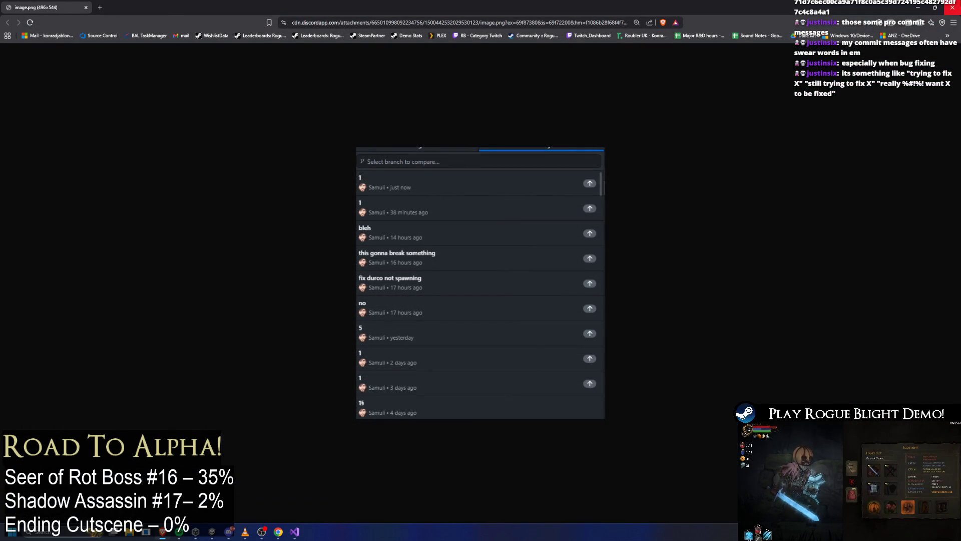
{"action": "key", "text": "alt+Tab"}
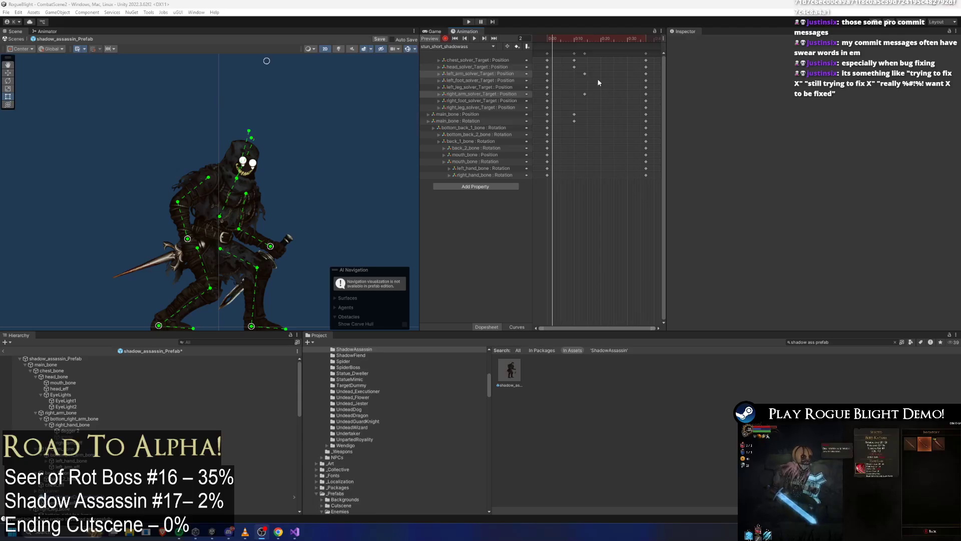
Step: Preview the stun clip, then delete the right and left hand-bone keyframes
{"action": "left_click", "coordinate": [475, 38]}
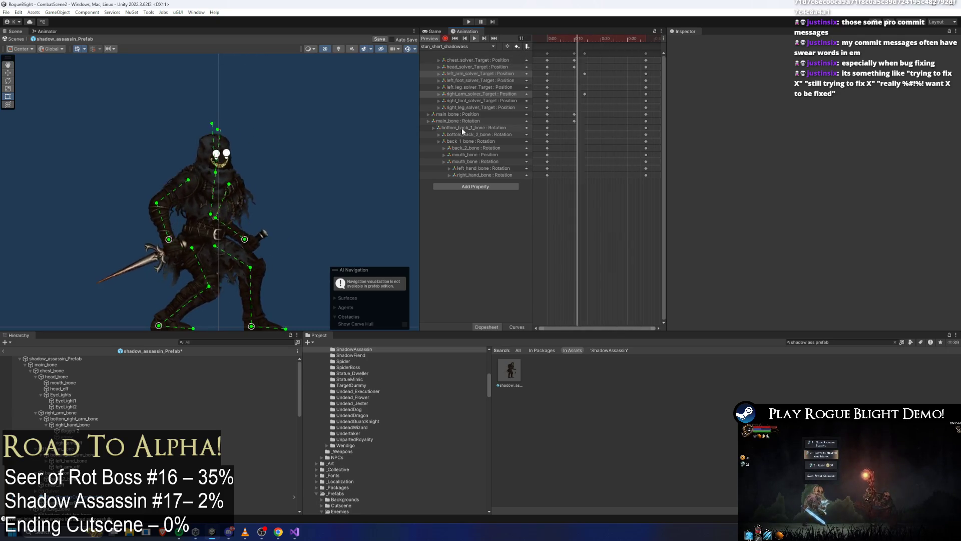
{"action": "left_click", "coordinate": [474, 38]}
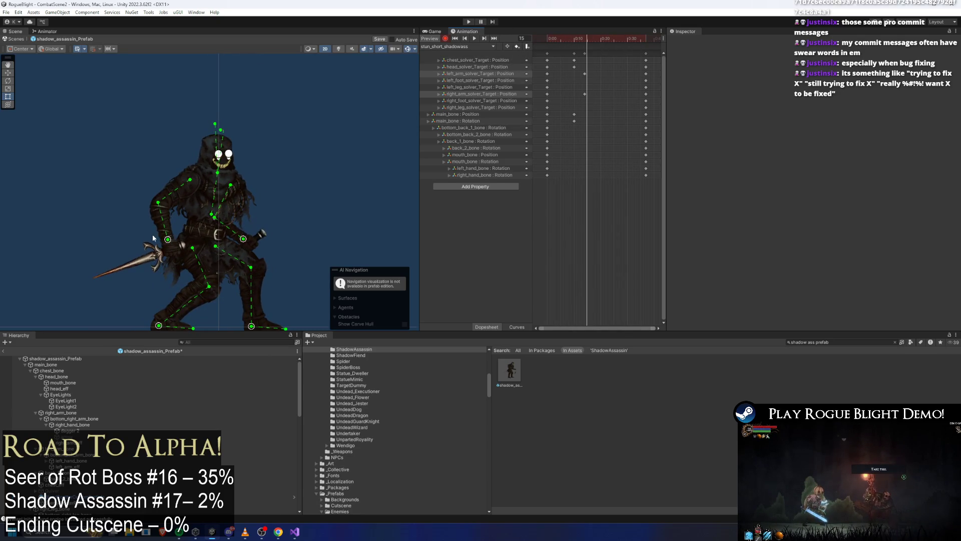
{"action": "scroll", "coordinate": [181, 259], "scroll_direction": "up", "scroll_amount": 2}
{"action": "left_click", "coordinate": [181, 259]}
{"action": "scroll", "coordinate": [175, 255], "scroll_direction": "up", "scroll_amount": 1}
{"action": "left_click", "coordinate": [181, 257]}
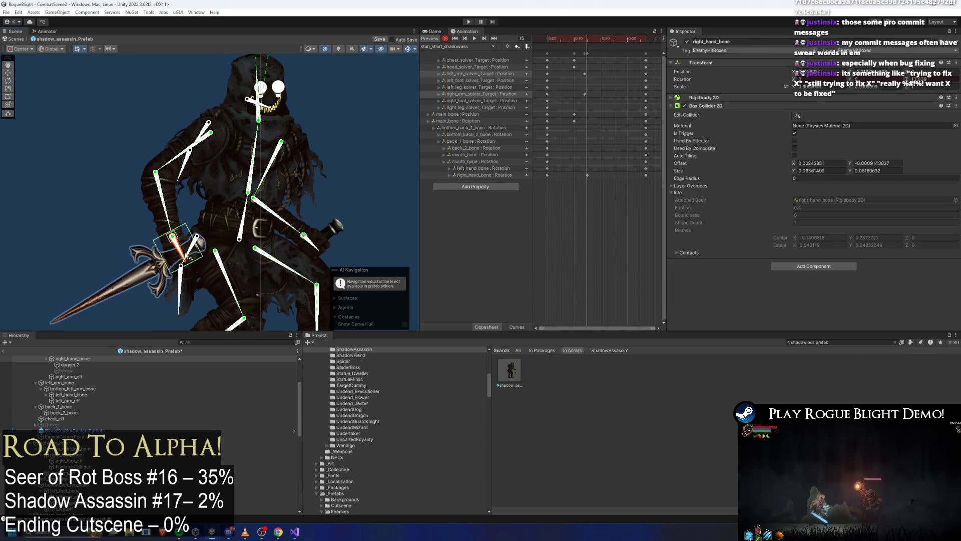
{"action": "left_click", "coordinate": [319, 232]}
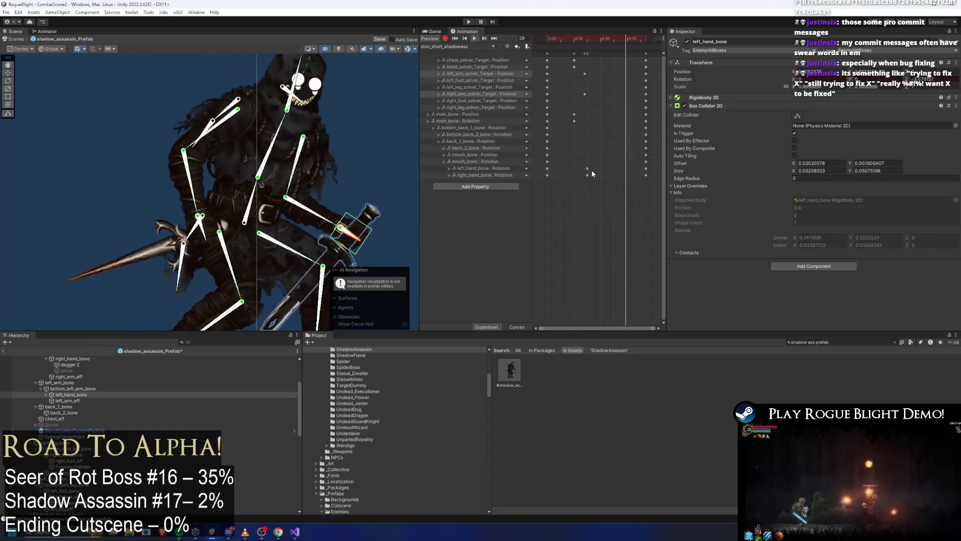
{"action": "left_click_drag", "start_coordinate": [593, 159], "coordinate": [583, 186]}
{"action": "key", "text": "Delete"}
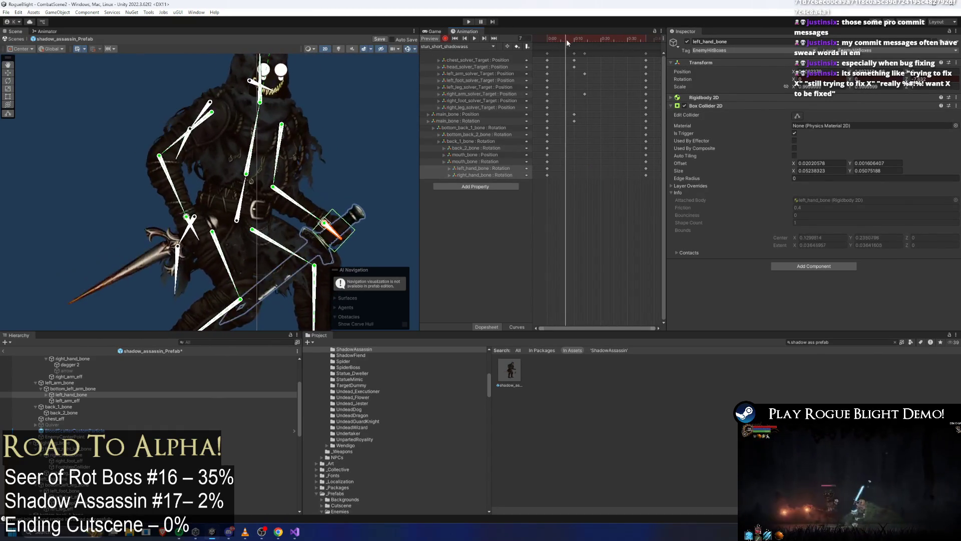
{"action": "scroll", "coordinate": [170, 251], "scroll_direction": "up", "scroll_amount": 2}
Step: Shift the hand-bone keys to a new time and check the poses at frames 4, 11, 19 and 27
{"action": "left_click", "coordinate": [178, 247]}
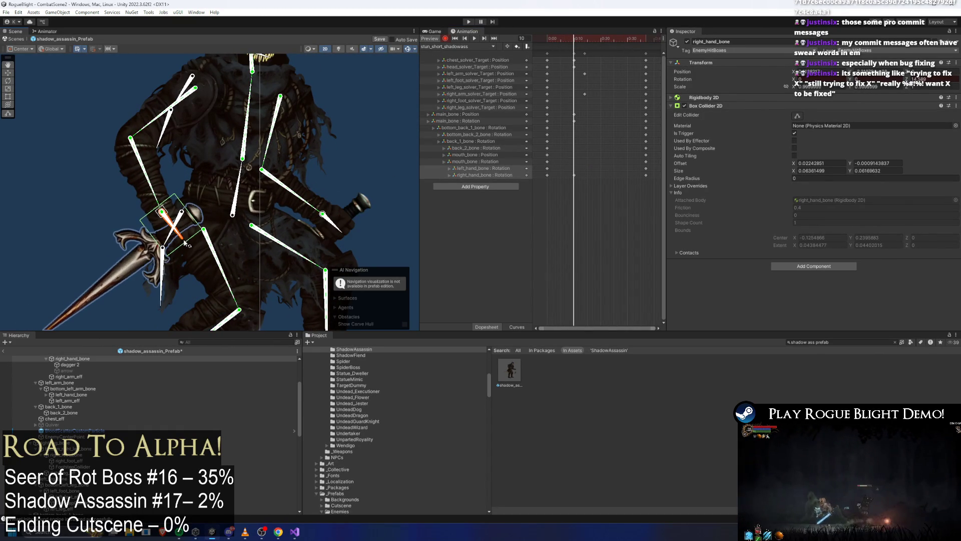
{"action": "left_click", "coordinate": [345, 229]}
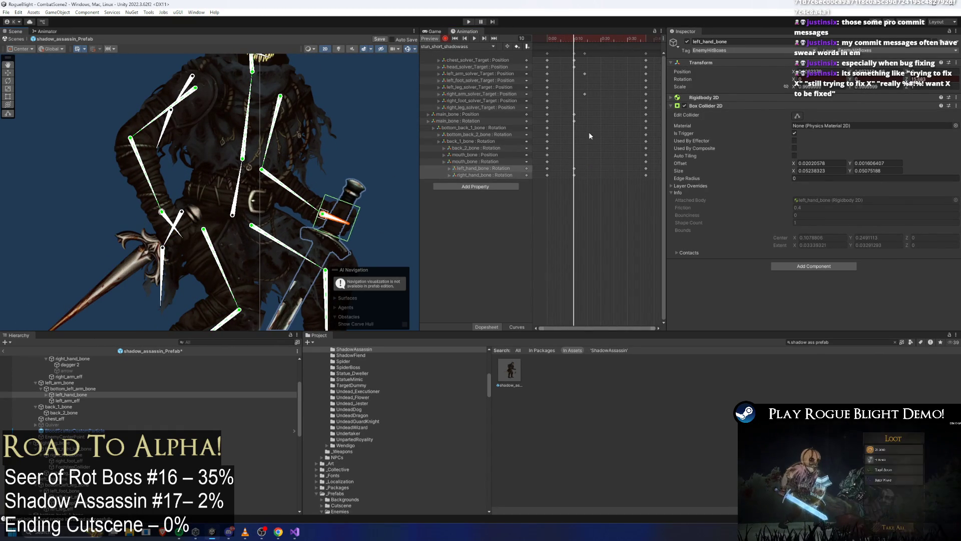
{"action": "left_click_drag", "start_coordinate": [572, 175], "coordinate": [596, 175]}
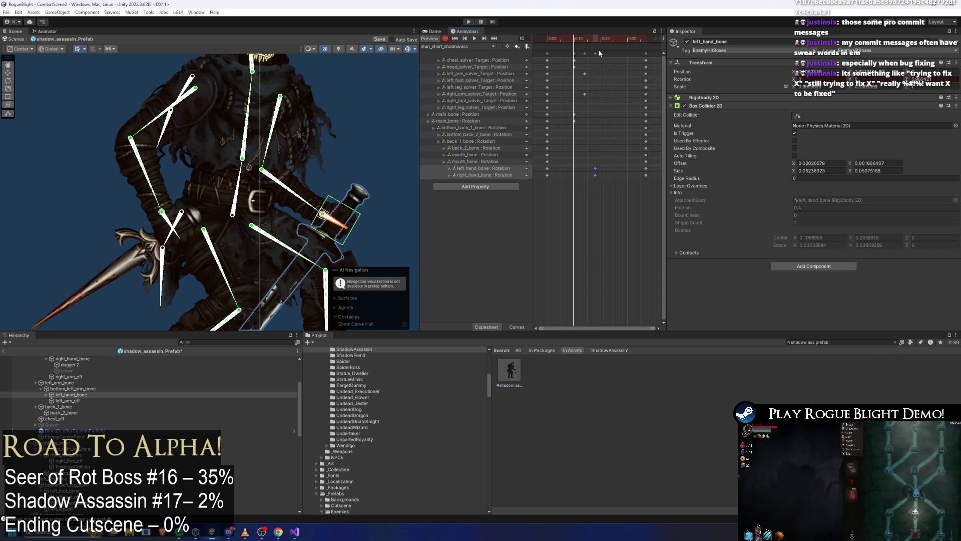
{"action": "left_click", "coordinate": [522, 38]}
{"action": "type", "text": "4"}
{"action": "key", "text": "Return"}
{"action": "type", "text": "11"}
{"action": "key", "text": "Return"}
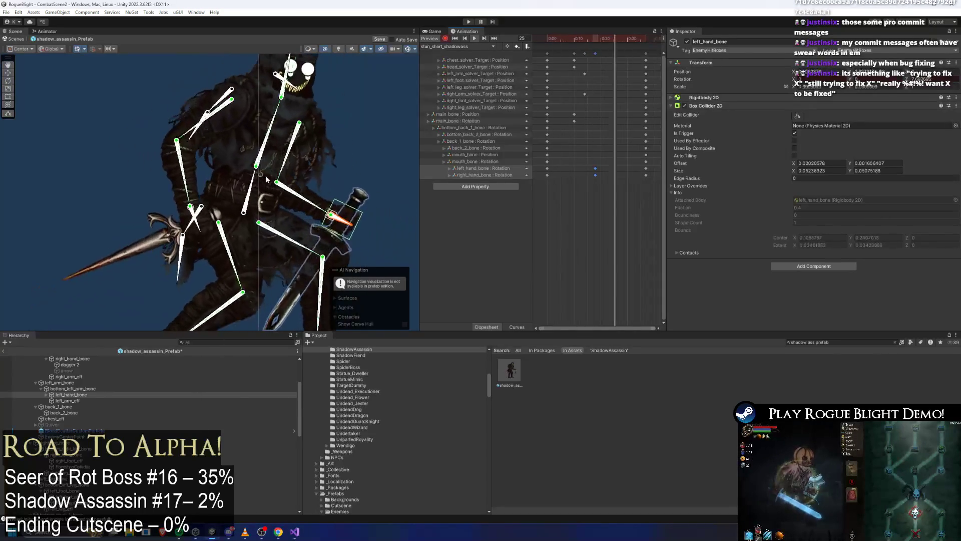
{"action": "left_click", "coordinate": [112, 164]}
{"action": "type", "text": "19"}
{"action": "key", "text": "Return"}
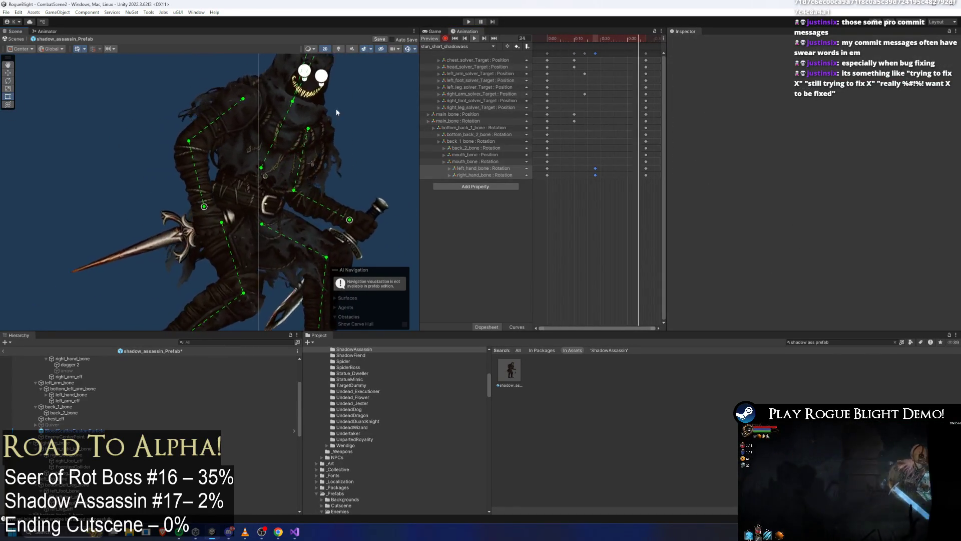
{"action": "key", "text": "period"}
{"action": "key", "text": "period"}
Step: Rotate the mouth bone mid-animation so the assassin's jaw drops open
{"action": "key", "text": "period"}
{"action": "key", "text": "period"}
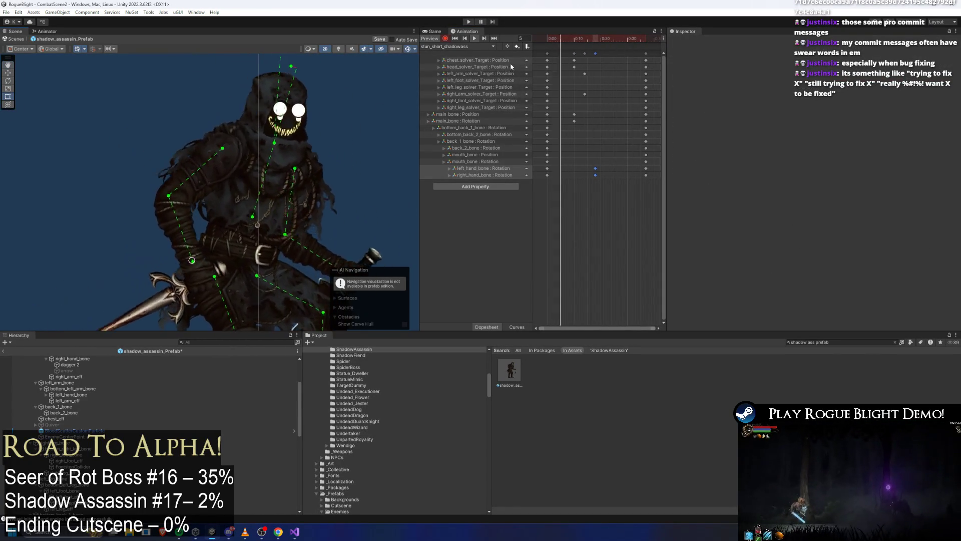
{"action": "key", "text": "period"}
{"action": "key", "text": "period"}
{"action": "key", "text": "period"}
{"action": "key", "text": "period"}
{"action": "left_click", "coordinate": [579, 38]}
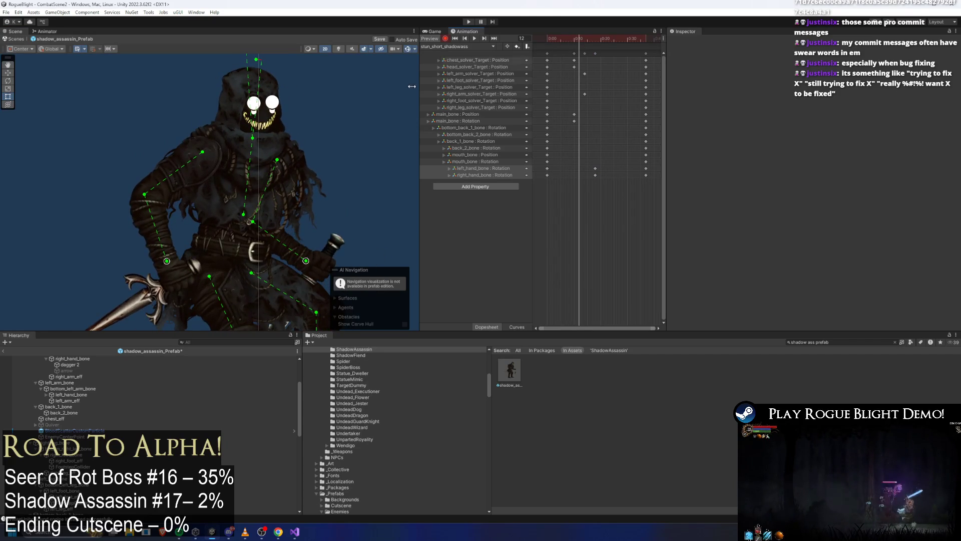
{"action": "scroll", "coordinate": [391, 164], "scroll_direction": "up", "scroll_amount": 2}
{"action": "left_click", "coordinate": [276, 92]}
{"action": "scroll", "coordinate": [205, 110], "scroll_direction": "up", "scroll_amount": 2}
{"action": "scroll", "coordinate": [205, 111], "scroll_direction": "up", "scroll_amount": 1}
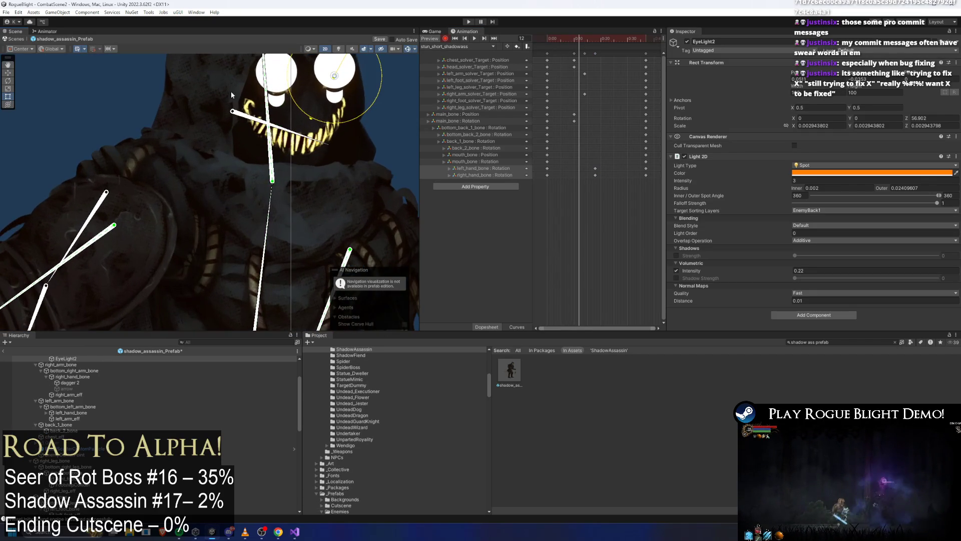
{"action": "scroll", "coordinate": [204, 107], "scroll_direction": "up", "scroll_amount": 1}
{"action": "scroll", "coordinate": [202, 102], "scroll_direction": "up", "scroll_amount": 2}
{"action": "left_click_drag", "start_coordinate": [176, 106], "coordinate": [177, 128]}
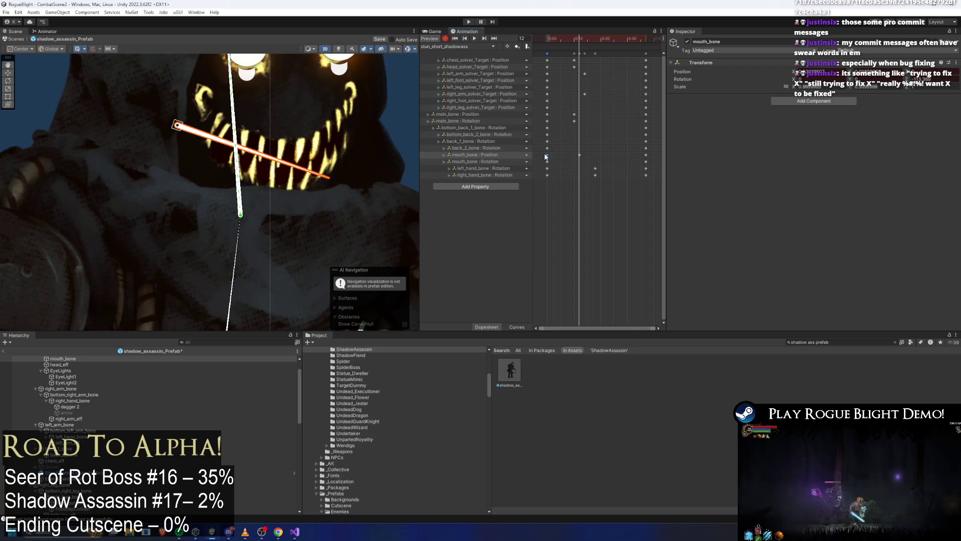
{"action": "left_click_drag", "start_coordinate": [601, 46], "coordinate": [589, 45]}
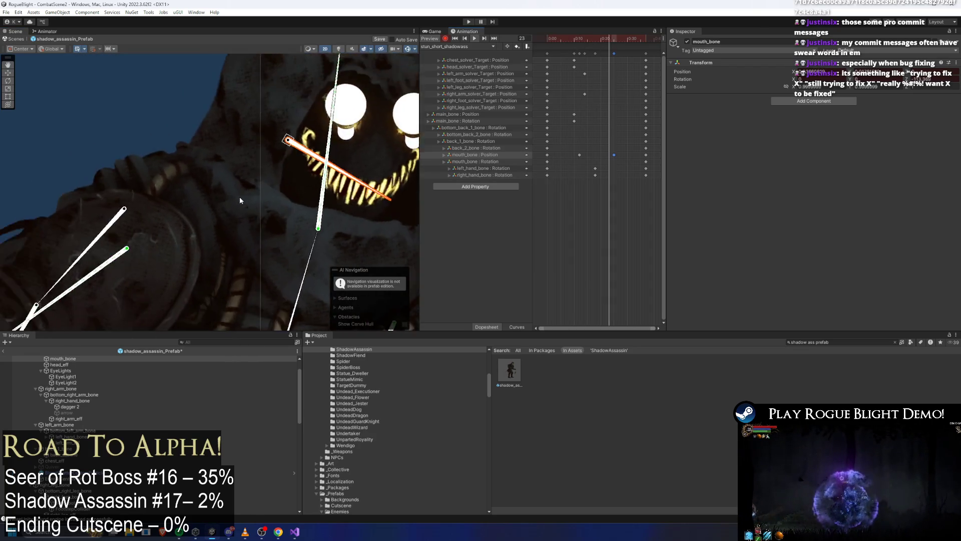
{"action": "left_click_drag", "start_coordinate": [107, 112], "coordinate": [307, 108]}
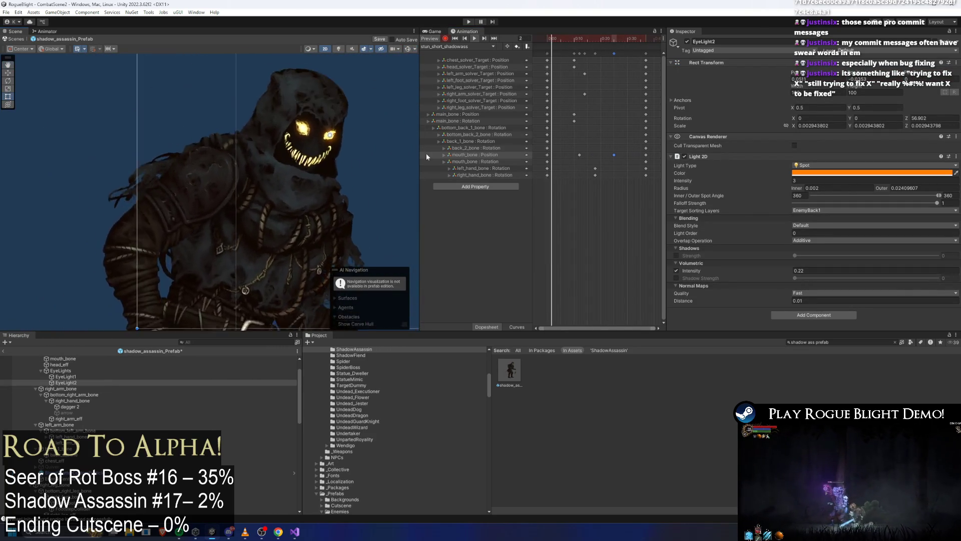
Step: Retime the mouth-bone keyframes around frames 14 and 27 and preview the clip
{"action": "left_click_drag", "start_coordinate": [590, 156], "coordinate": [554, 155]}
{"action": "left_click", "coordinate": [583, 35]}
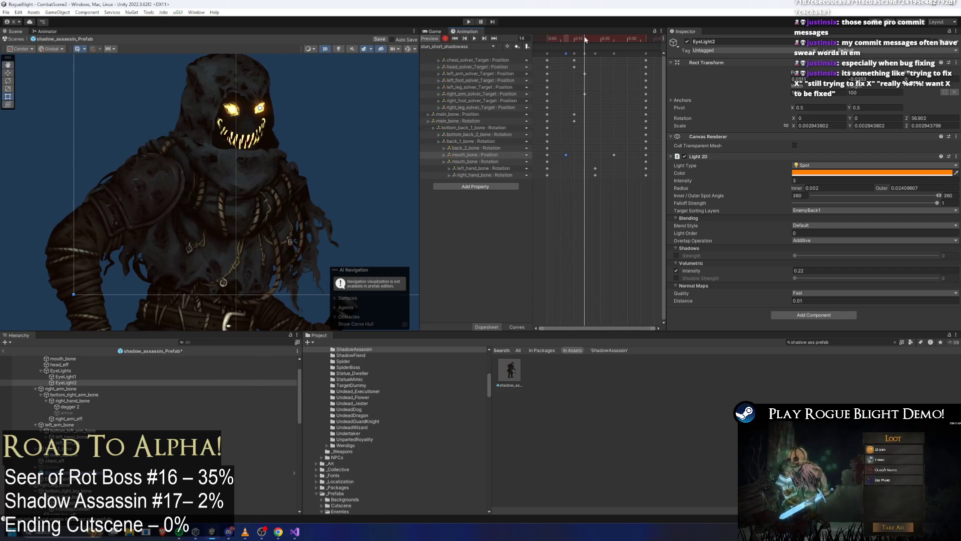
{"action": "key", "text": "space"}
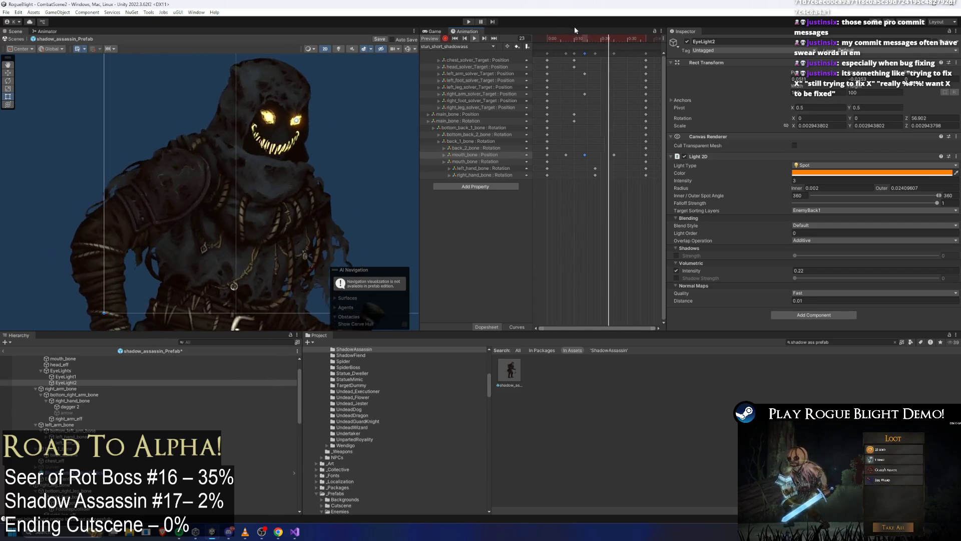
{"action": "left_click", "coordinate": [586, 37]}
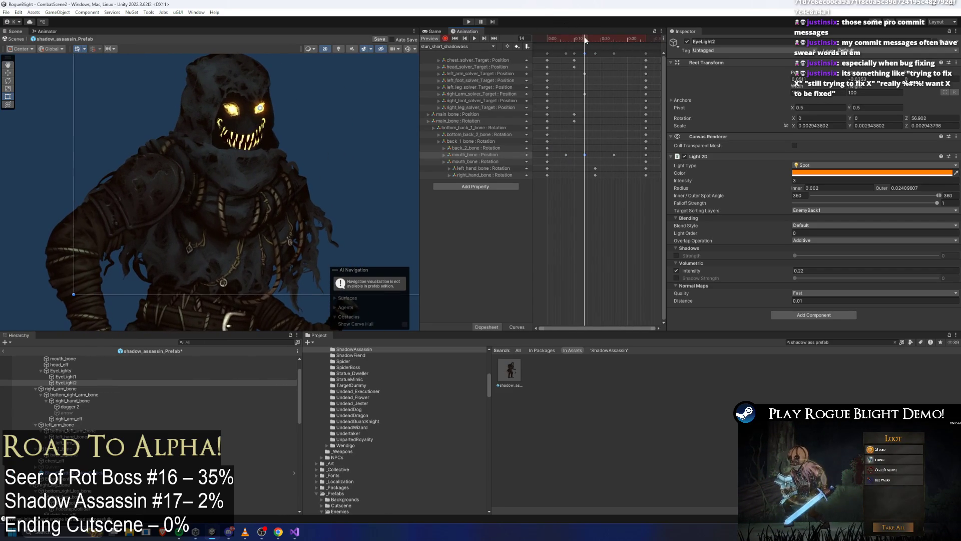
{"action": "left_click", "coordinate": [478, 155]}
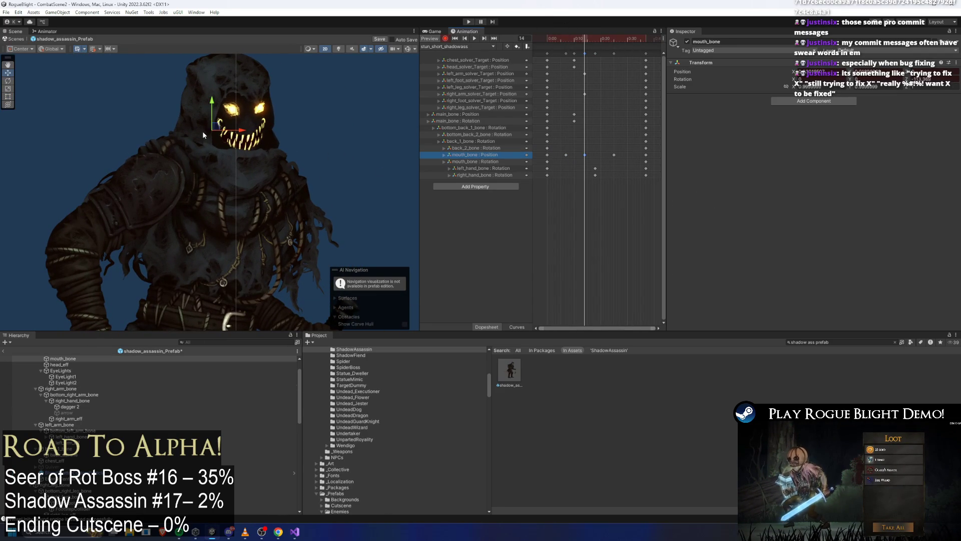
{"action": "scroll", "coordinate": [215, 105], "scroll_direction": "up", "scroll_amount": 2}
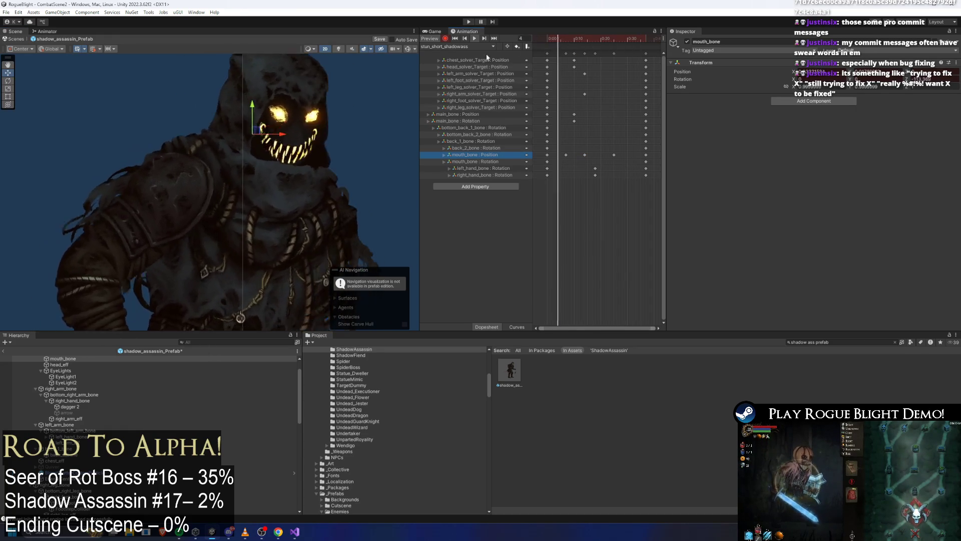
{"action": "left_click", "coordinate": [613, 155]}
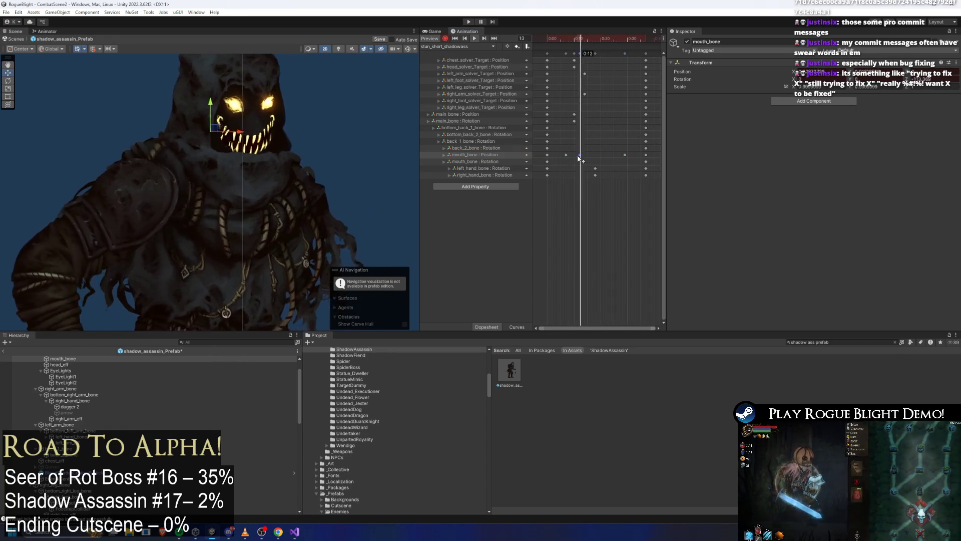
{"action": "left_click_drag", "start_coordinate": [585, 156], "coordinate": [578, 156]}
{"action": "scroll", "coordinate": [242, 134], "scroll_direction": "down", "scroll_amount": 3}
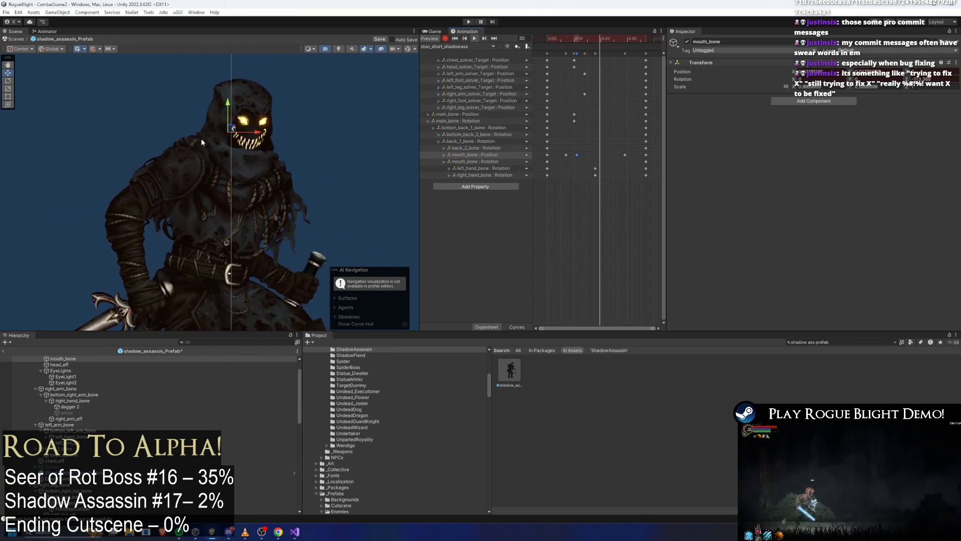
{"action": "scroll", "coordinate": [360, 154], "scroll_direction": "down", "scroll_amount": 2}
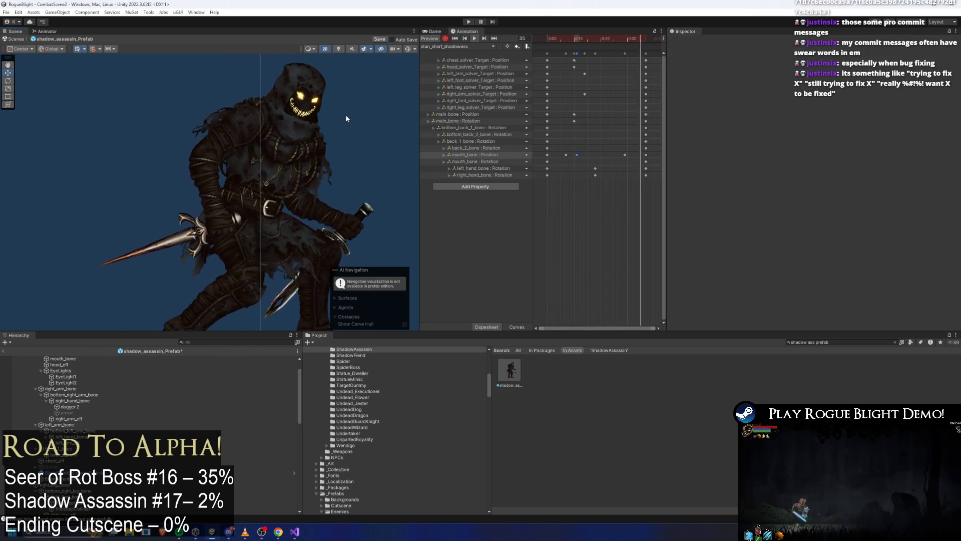
Step: Shift the chest_solver and head_solver keys slightly later while the clip previews from frame 14
{"action": "left_click_drag", "start_coordinate": [572, 36], "coordinate": [583, 40]}
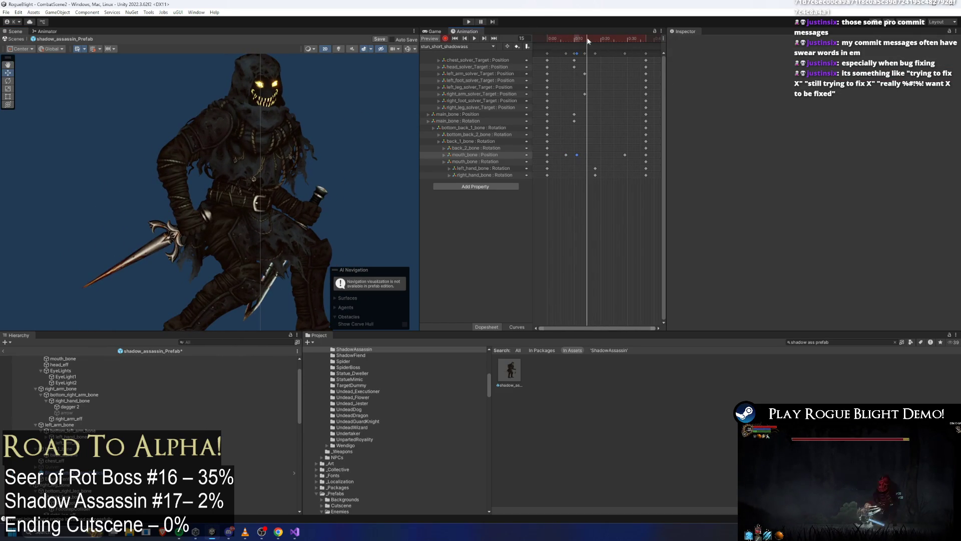
{"action": "left_click", "coordinate": [575, 67]}
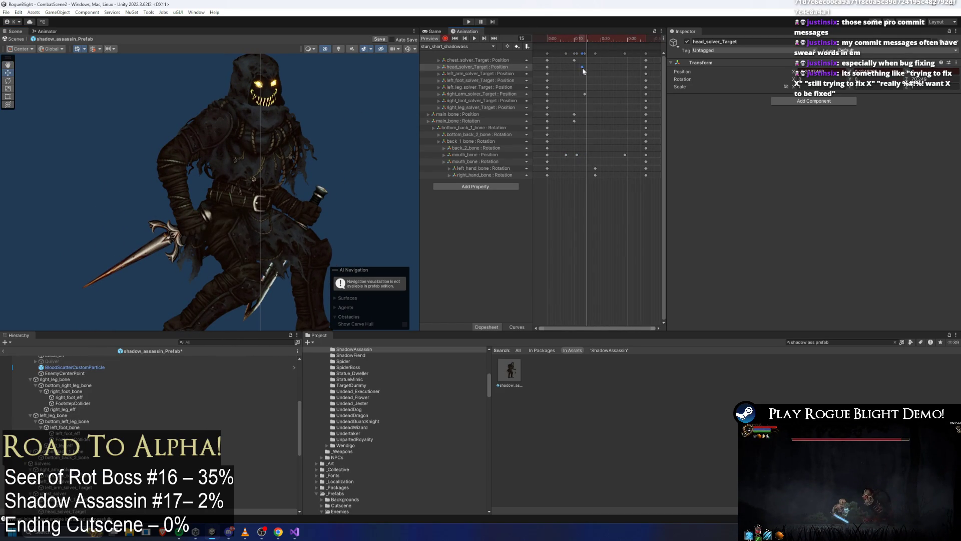
{"action": "key", "text": "space"}
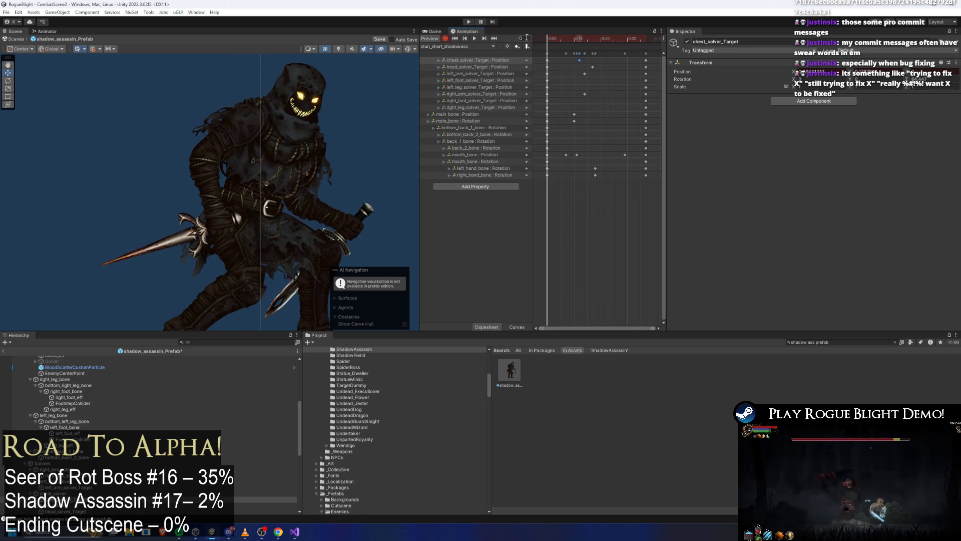
{"action": "left_click_drag", "start_coordinate": [605, 54], "coordinate": [569, 68]}
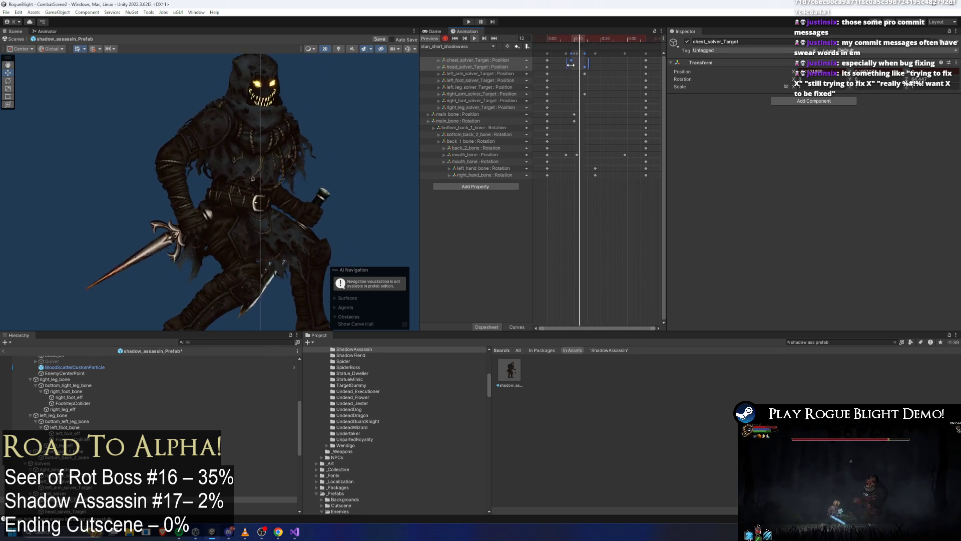
{"action": "left_click_drag", "start_coordinate": [591, 64], "coordinate": [583, 68]}
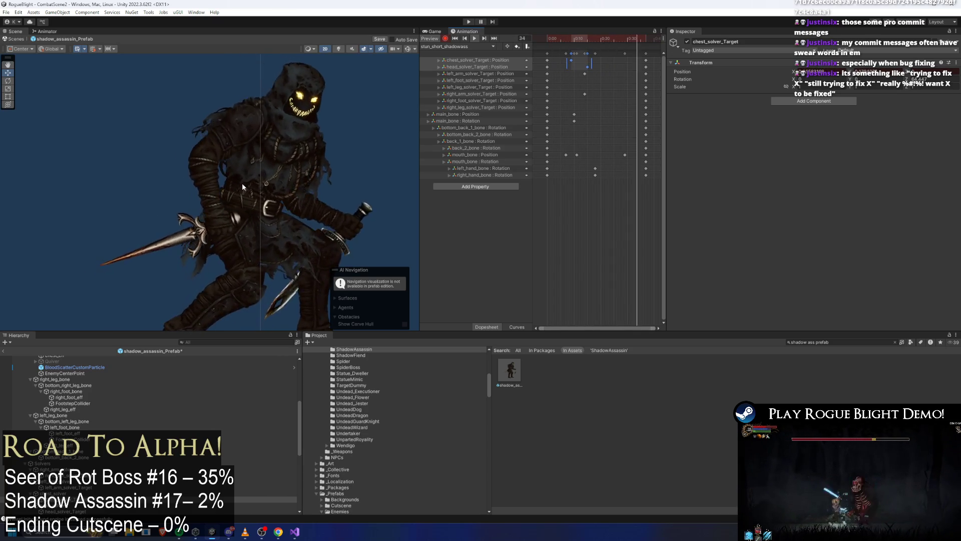
{"action": "left_click_drag", "start_coordinate": [266, 159], "coordinate": [266, 103]}
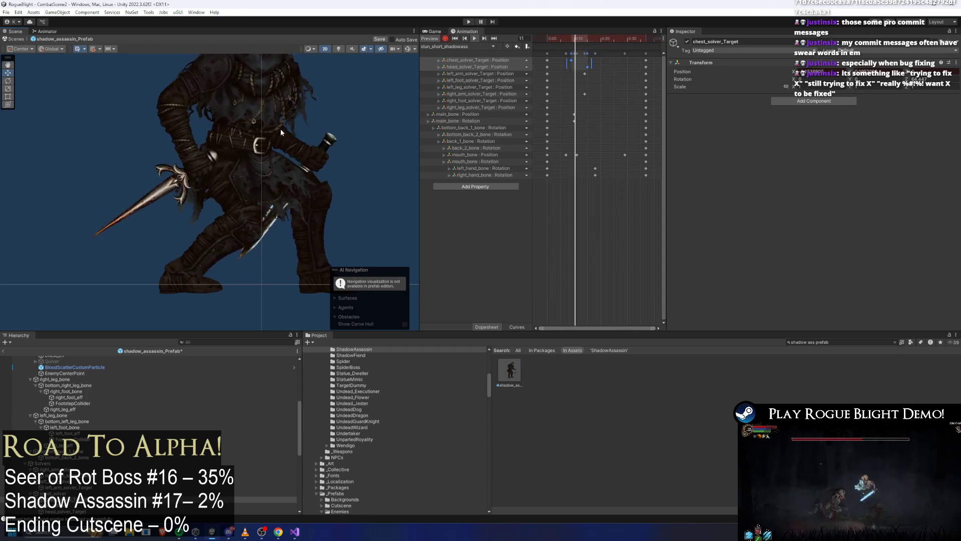
Step: Move a keyframe column of stun_long_shadowass earlier, then reselect stun_short_shadowass
{"action": "left_click", "coordinate": [609, 50]}
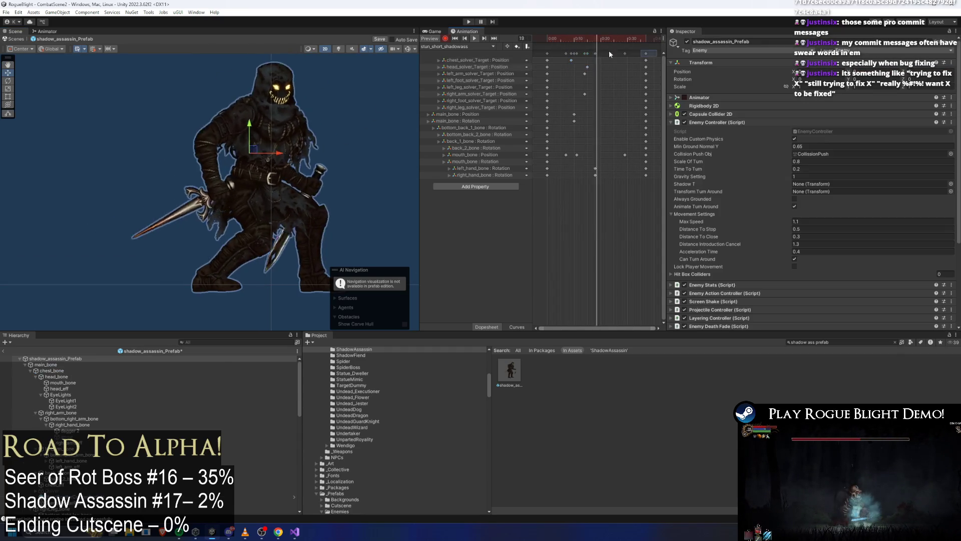
{"action": "left_click", "coordinate": [469, 45]}
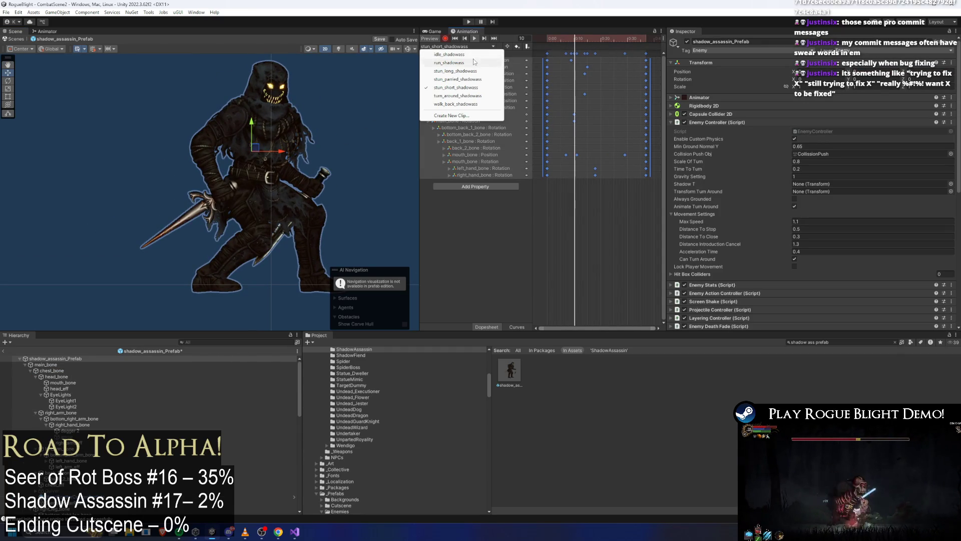
{"action": "left_click", "coordinate": [457, 72]}
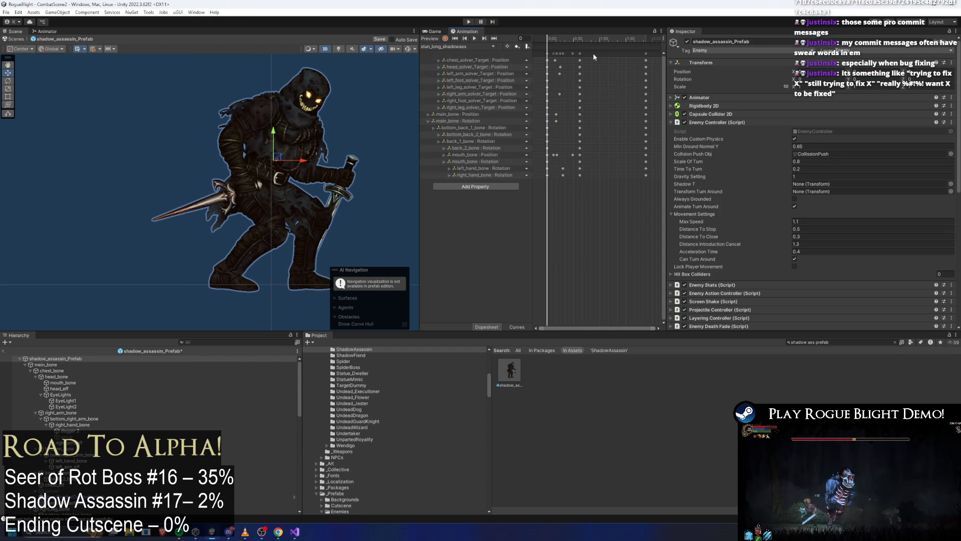
{"action": "left_click_drag", "start_coordinate": [580, 53], "coordinate": [563, 53]}
{"action": "left_click", "coordinate": [566, 32]}
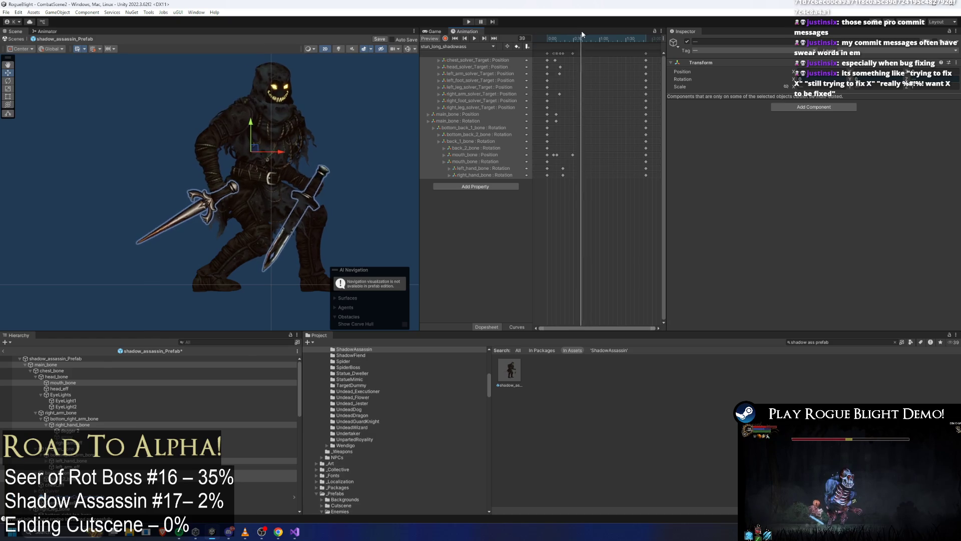
{"action": "scroll", "coordinate": [226, 211], "scroll_direction": "up", "scroll_amount": 2}
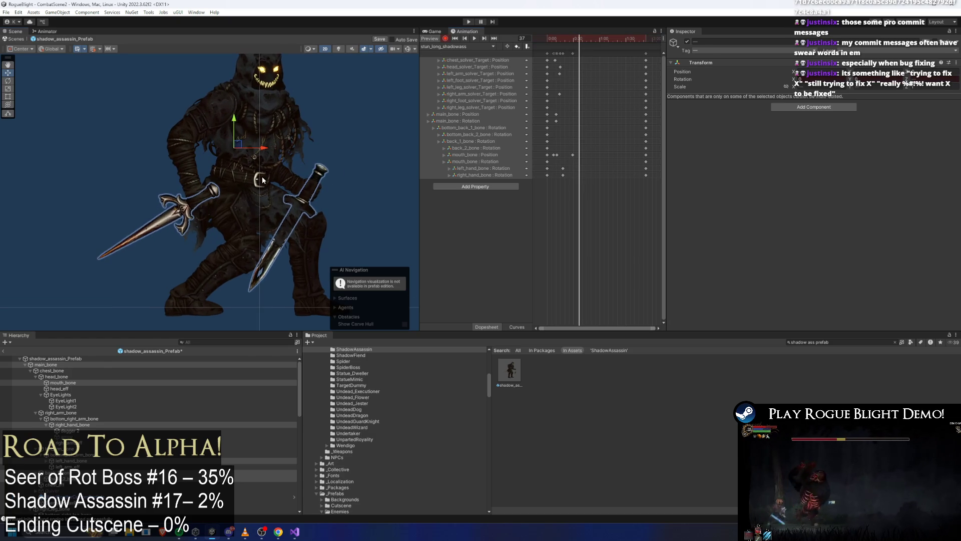
{"action": "left_click", "coordinate": [226, 211]}
{"action": "scroll", "coordinate": [245, 189], "scroll_direction": "up", "scroll_amount": 1}
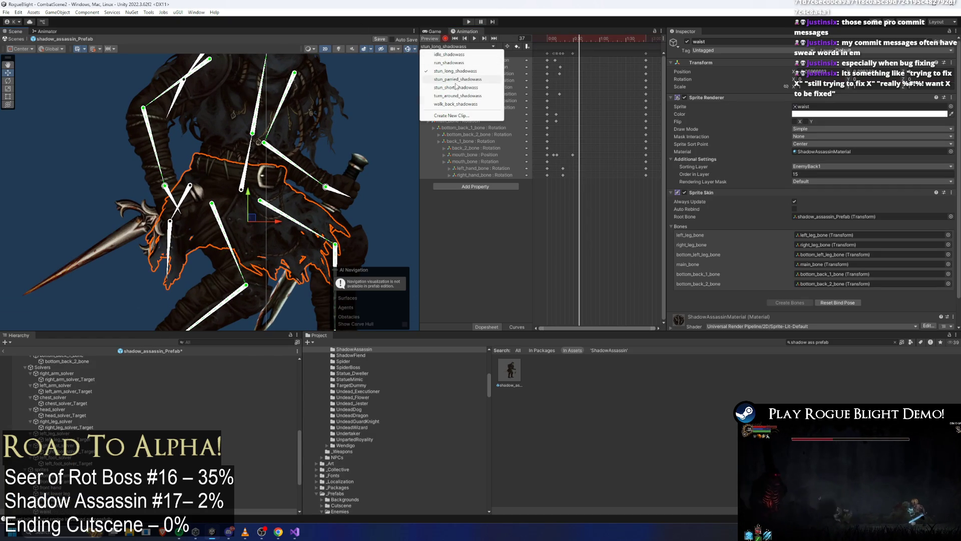
{"action": "left_click", "coordinate": [456, 87]}
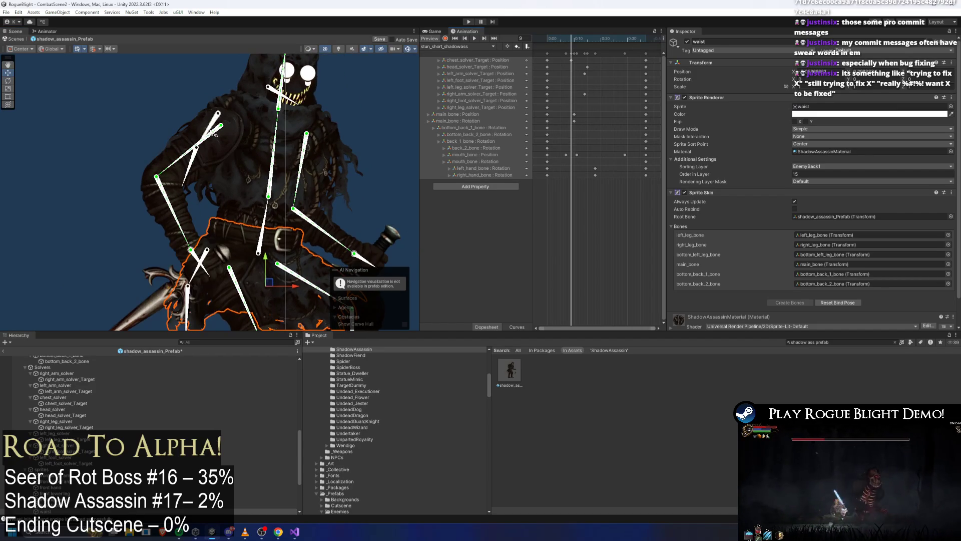
Step: Check back_1, back_2 and bottom_back_1 bone poses between frames 10 and 17, then box-select their keys
{"action": "left_click", "coordinate": [214, 131]}
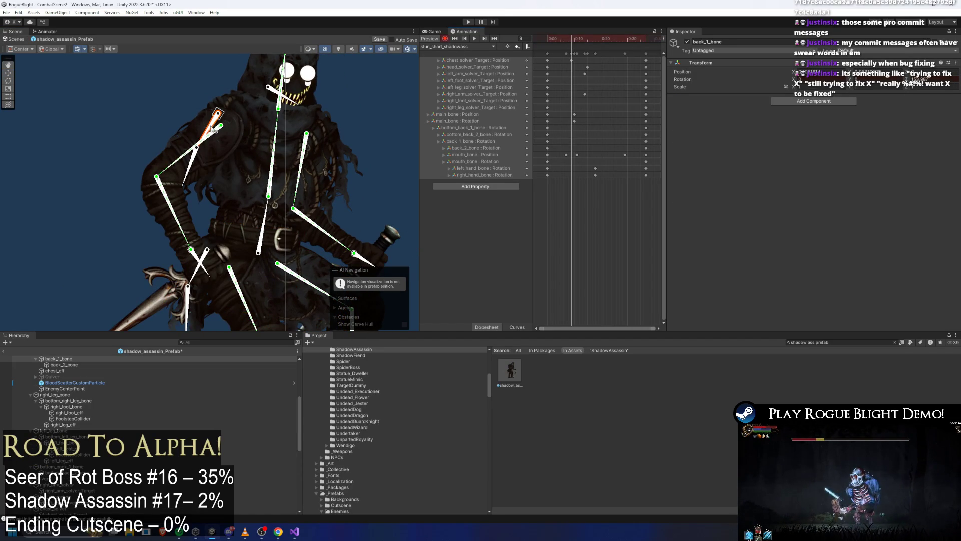
{"action": "left_click_drag", "start_coordinate": [572, 41], "coordinate": [592, 42]}
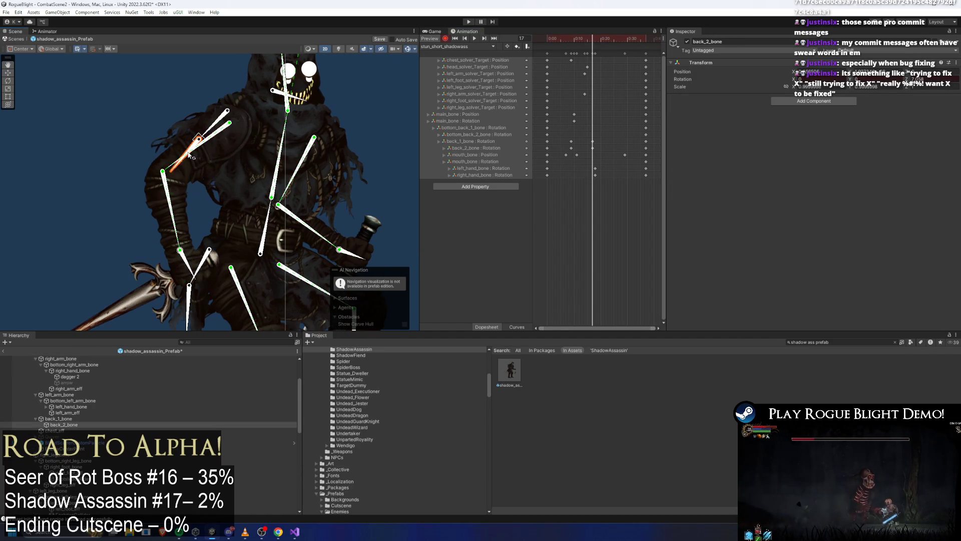
{"action": "left_click", "coordinate": [194, 153]}
{"action": "scroll", "coordinate": [194, 153], "scroll_direction": "up", "scroll_amount": 3}
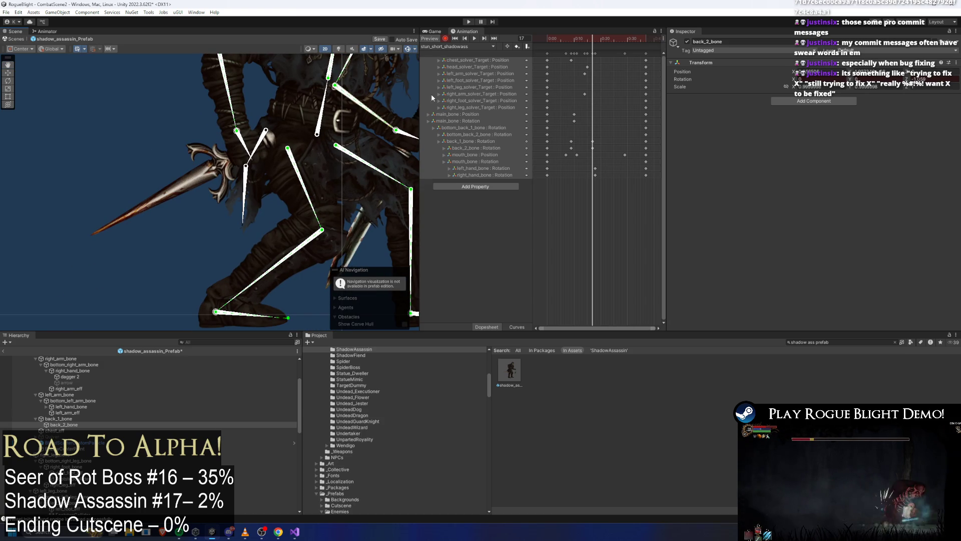
{"action": "left_click", "coordinate": [257, 184]}
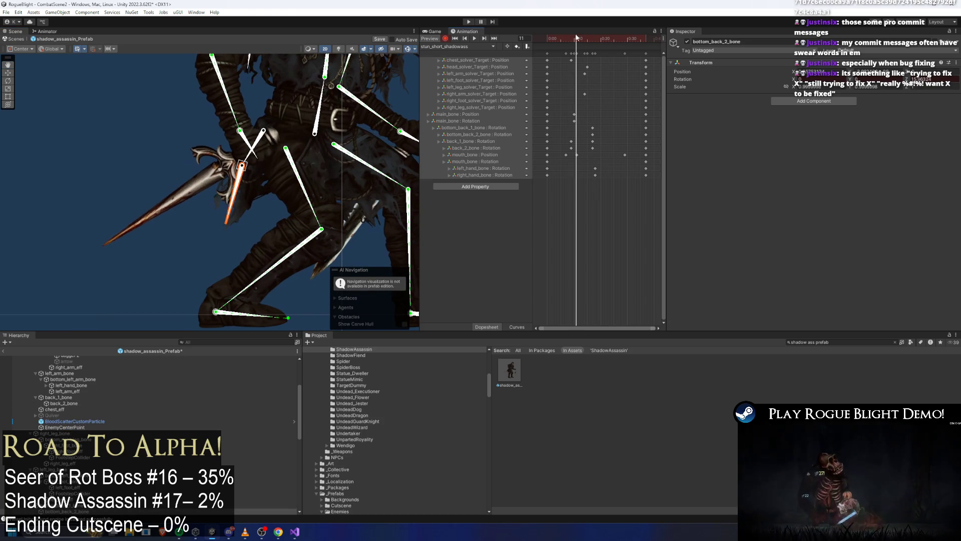
{"action": "left_click_drag", "start_coordinate": [589, 38], "coordinate": [575, 38]}
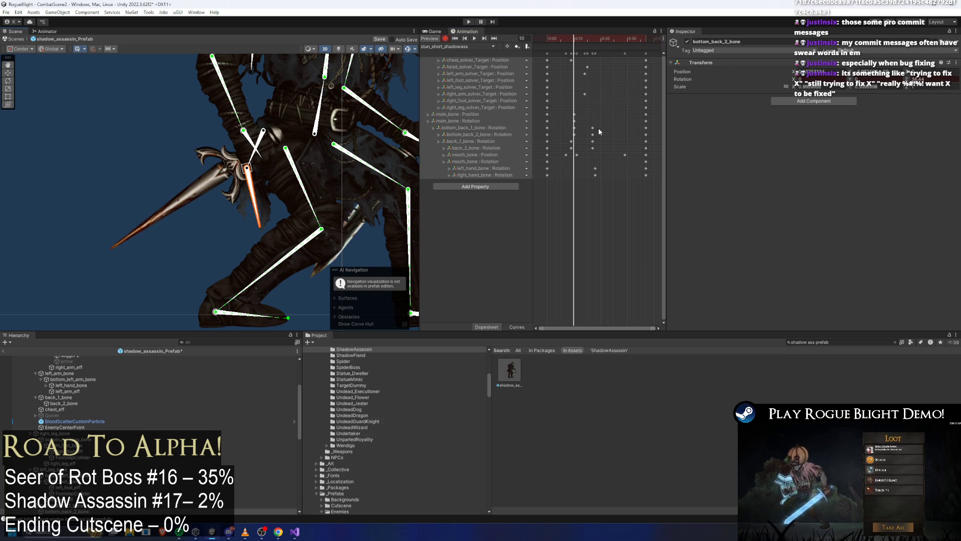
{"action": "mouse_move", "coordinate": [577, 122]}
{"action": "left_mouse_down"}
{"action": "mouse_move", "coordinate": [572, 136]}
{"action": "mouse_move", "coordinate": [599, 150]}
{"action": "left_mouse_up"}
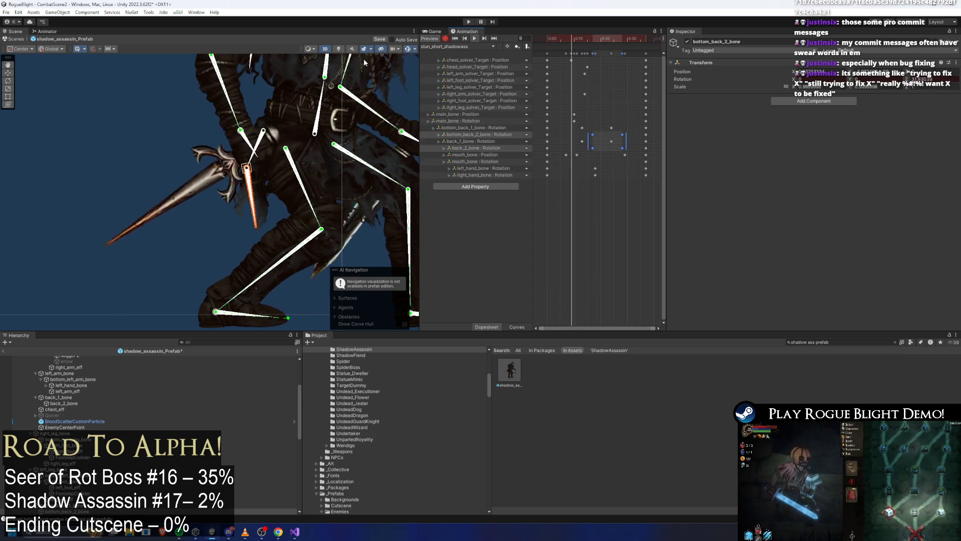
Step: Nudge selected keys earlier, then key the back_1 and back_2 rotations at the current frame
{"action": "left_click", "coordinate": [213, 77]}
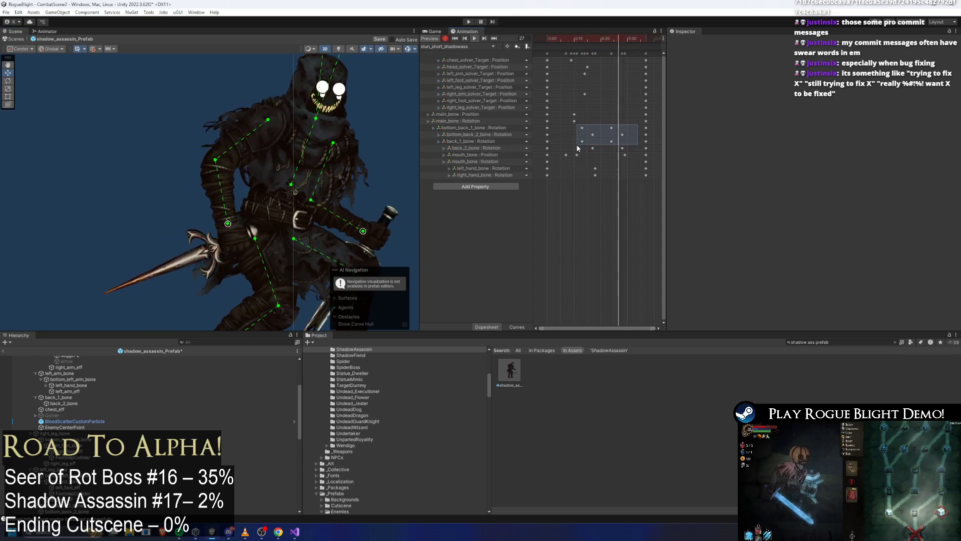
{"action": "left_click_drag", "start_coordinate": [605, 141], "coordinate": [588, 140]}
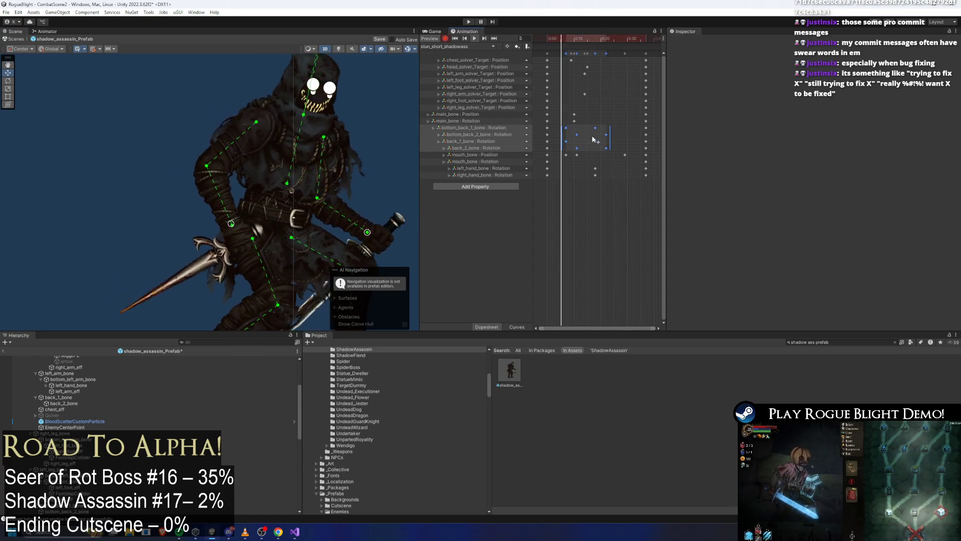
{"action": "mouse_move", "coordinate": [622, 140]}
{"action": "left_mouse_down"}
{"action": "mouse_move", "coordinate": [559, 151]}
{"action": "mouse_move", "coordinate": [581, 144]}
{"action": "left_mouse_up"}
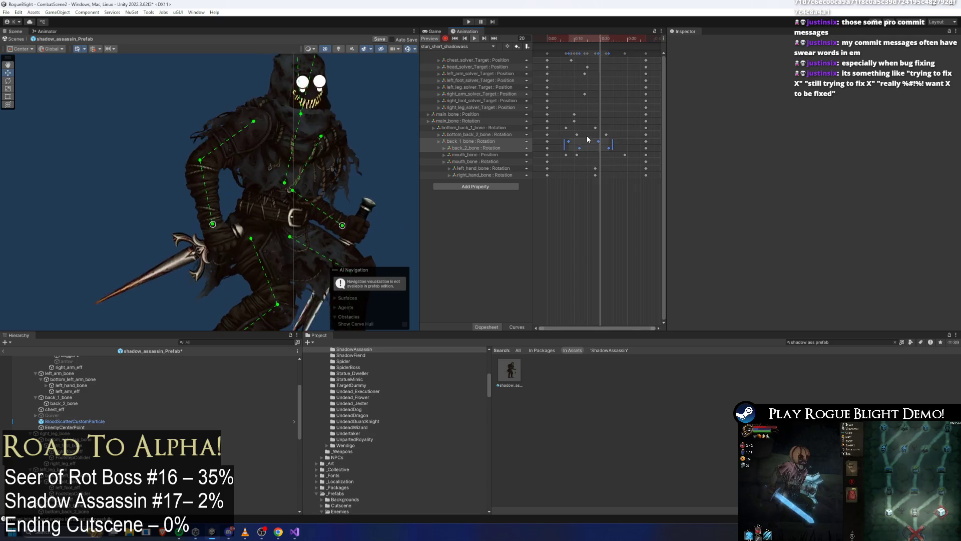
{"action": "left_click", "coordinate": [610, 139]}
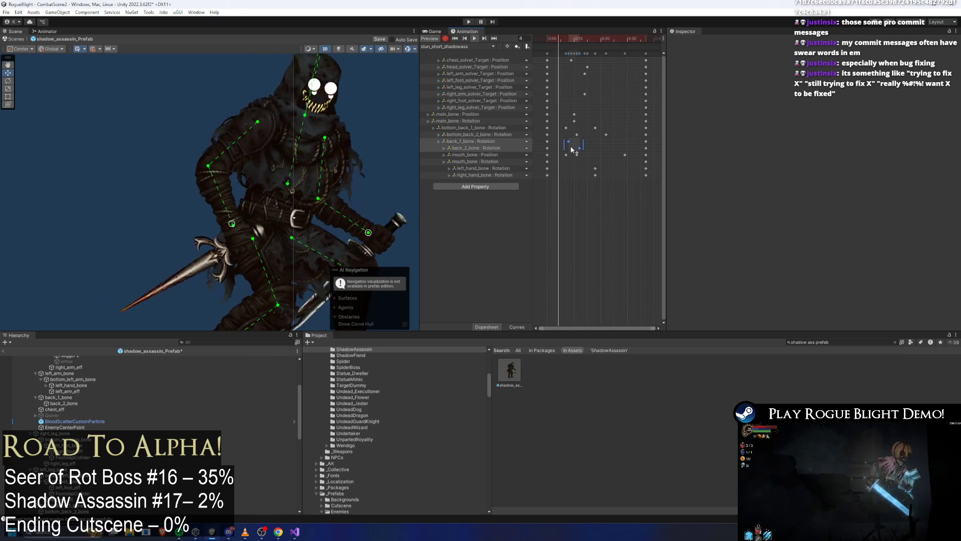
{"action": "left_click_drag", "start_coordinate": [593, 141], "coordinate": [583, 146]}
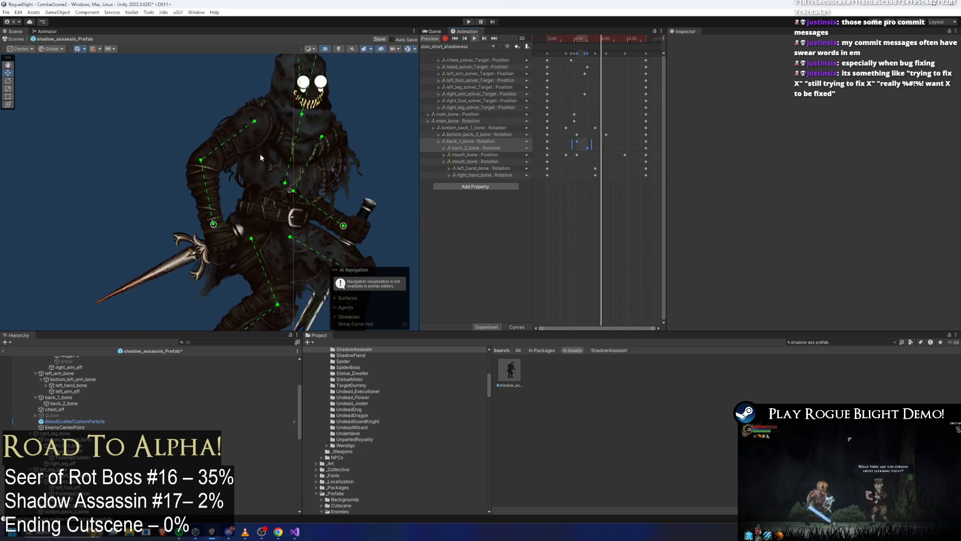
{"action": "scroll", "coordinate": [294, 129], "scroll_direction": "down", "scroll_amount": 2}
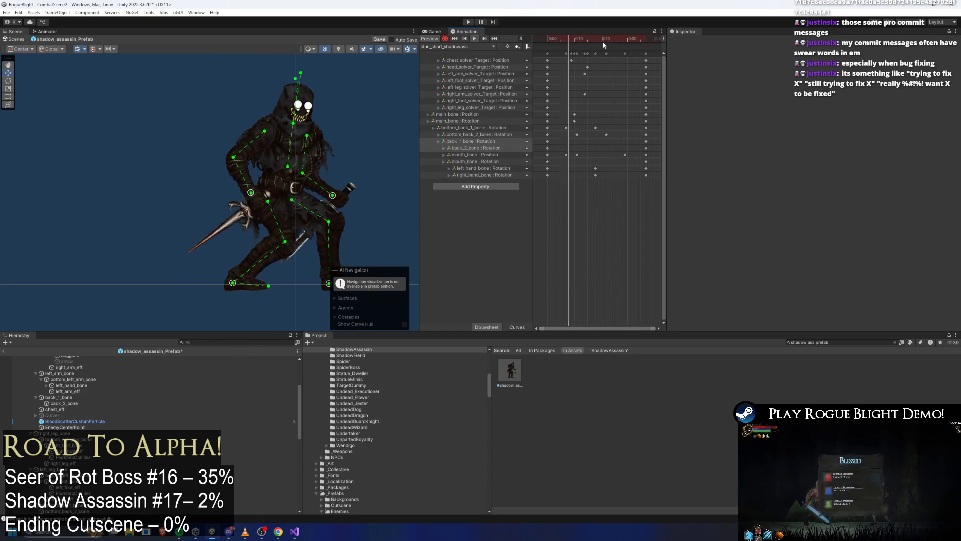
{"action": "key", "text": "k"}
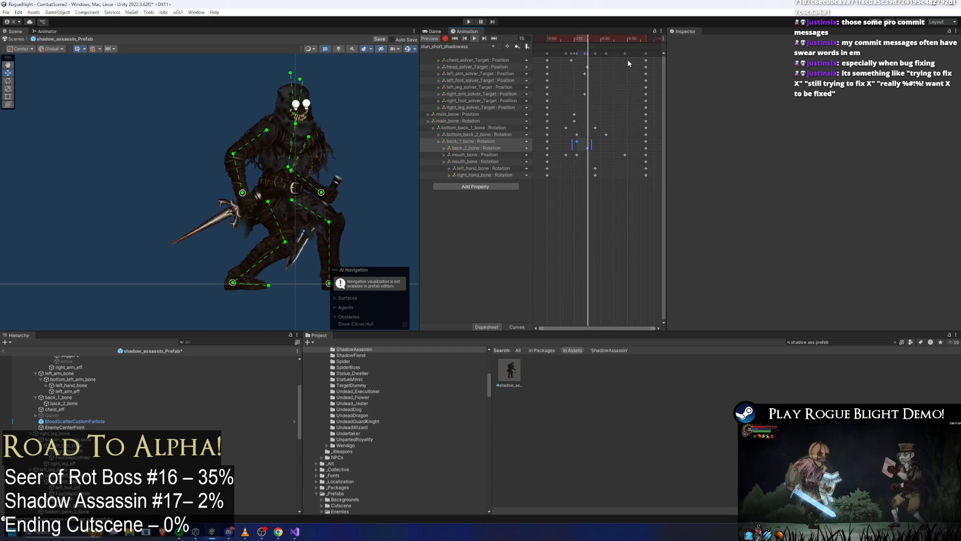
{"action": "key", "text": "k"}
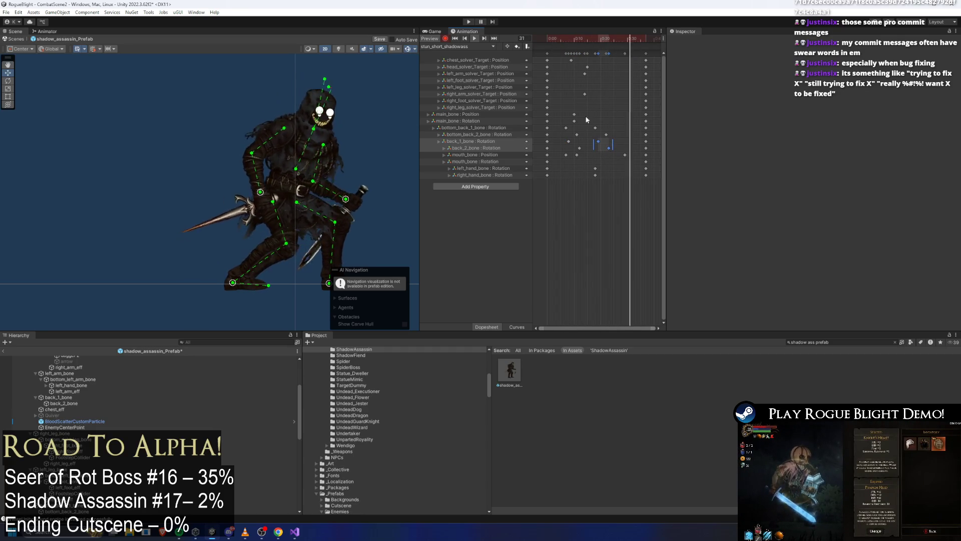
Step: Delete and immediately restore the bottom-back keys, checking the lower back bones at frames 5 and 19
{"action": "left_click_drag", "start_coordinate": [583, 125], "coordinate": [564, 137]}
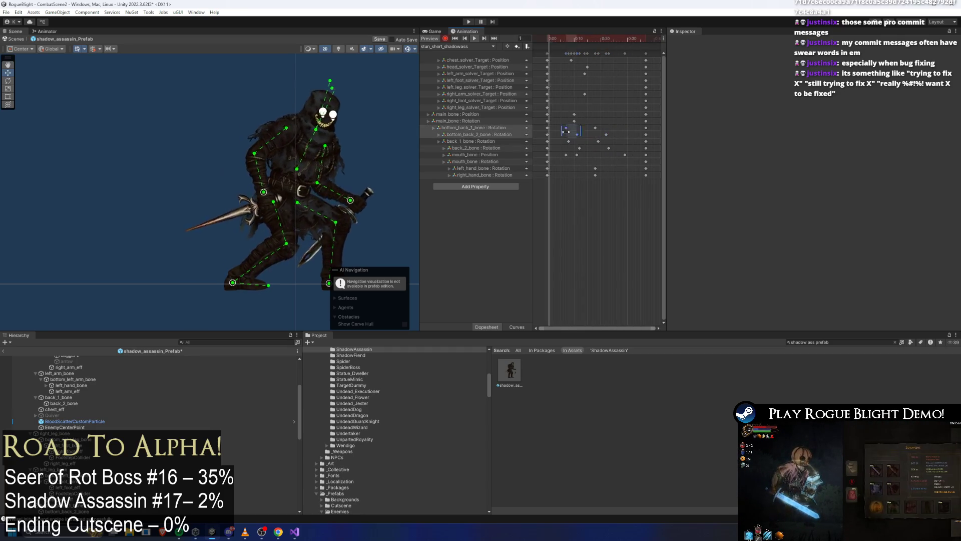
{"action": "key", "text": "Delete"}
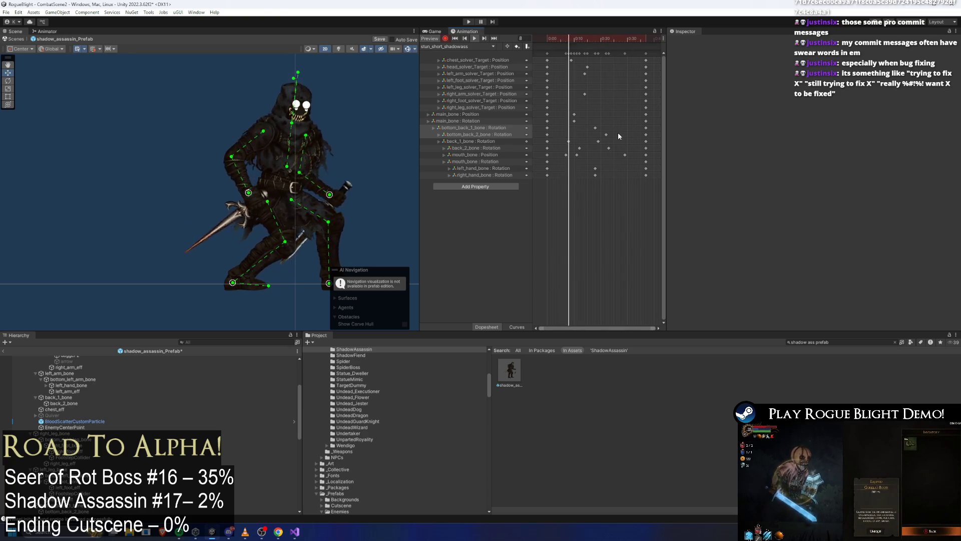
{"action": "key", "text": "ctrl+z"}
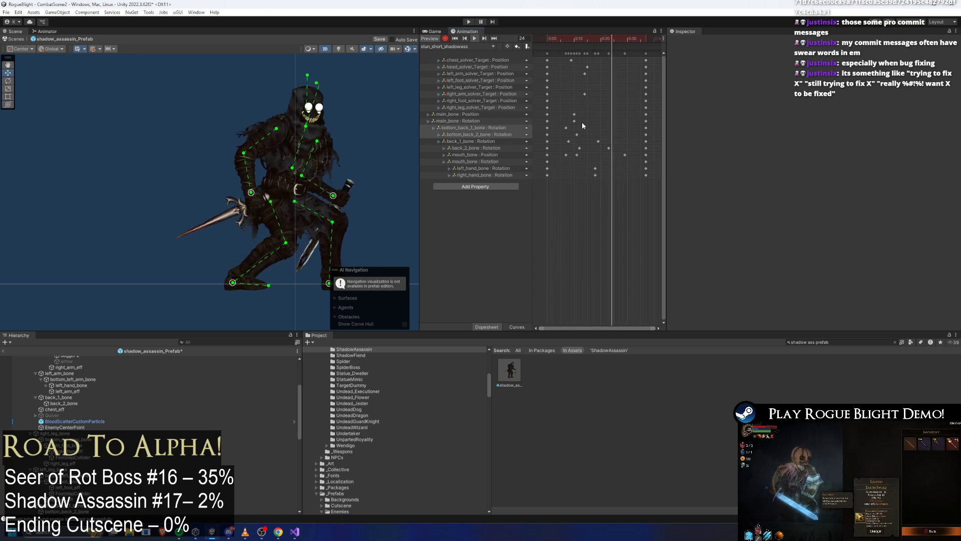
{"action": "left_click", "coordinate": [561, 38]}
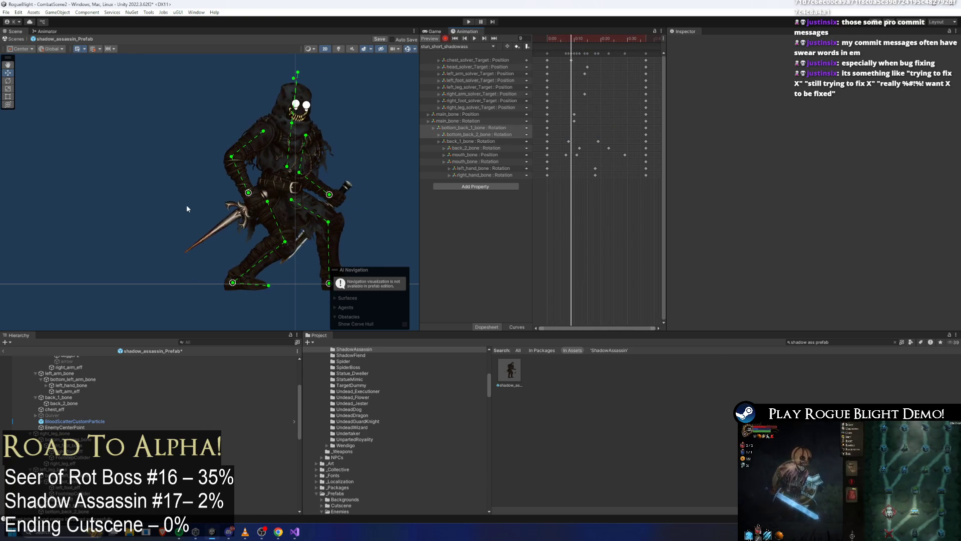
{"action": "scroll", "coordinate": [187, 205], "scroll_direction": "up", "scroll_amount": 5}
{"action": "left_click", "coordinate": [277, 196]}
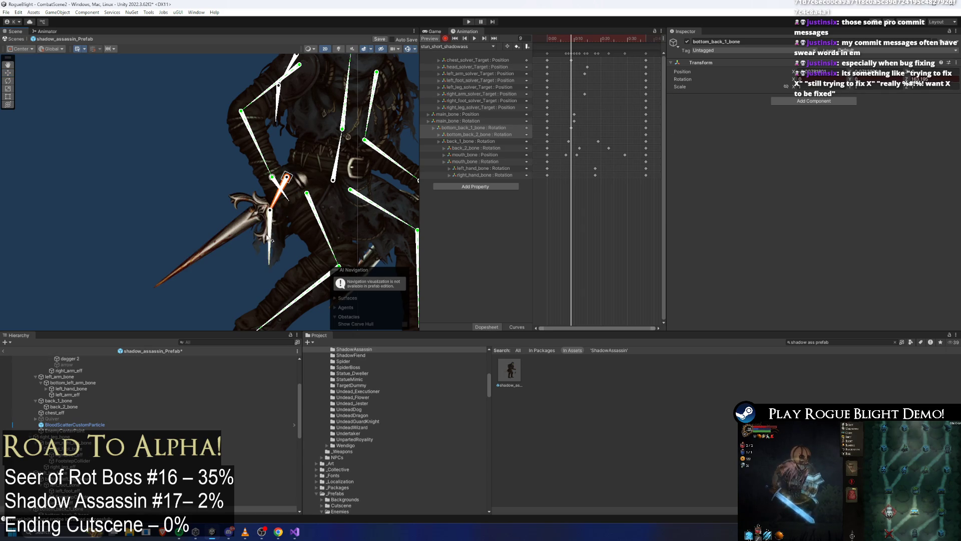
{"action": "left_click_drag", "start_coordinate": [574, 37], "coordinate": [592, 50]}
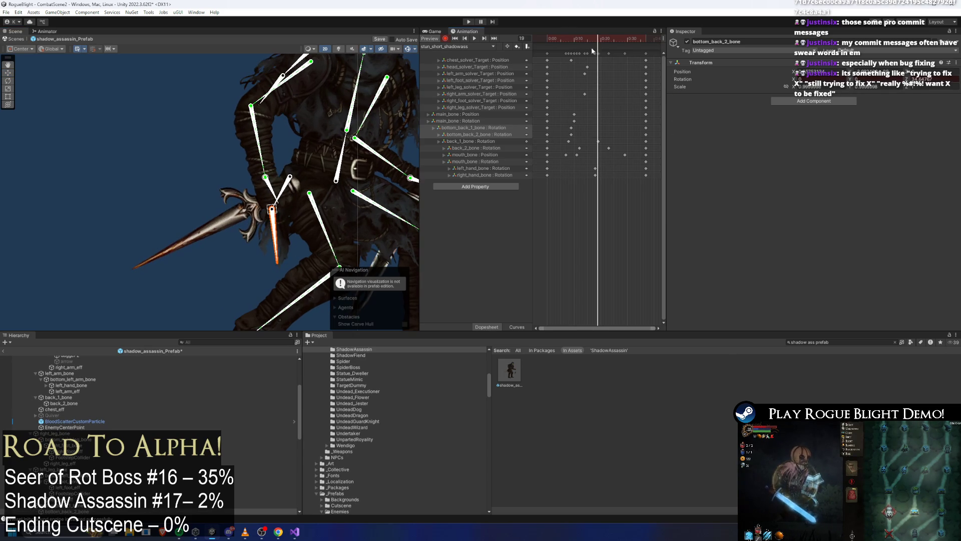
{"action": "left_click", "coordinate": [286, 197]}
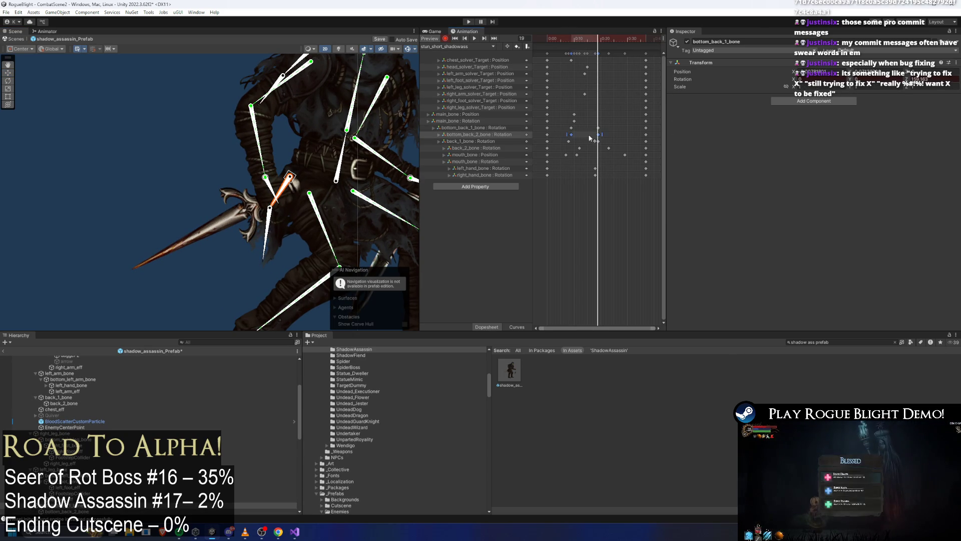
Step: Preview the short stun clip and shift four back-bone rotation keyframes slightly earlier
{"action": "key", "text": "space"}
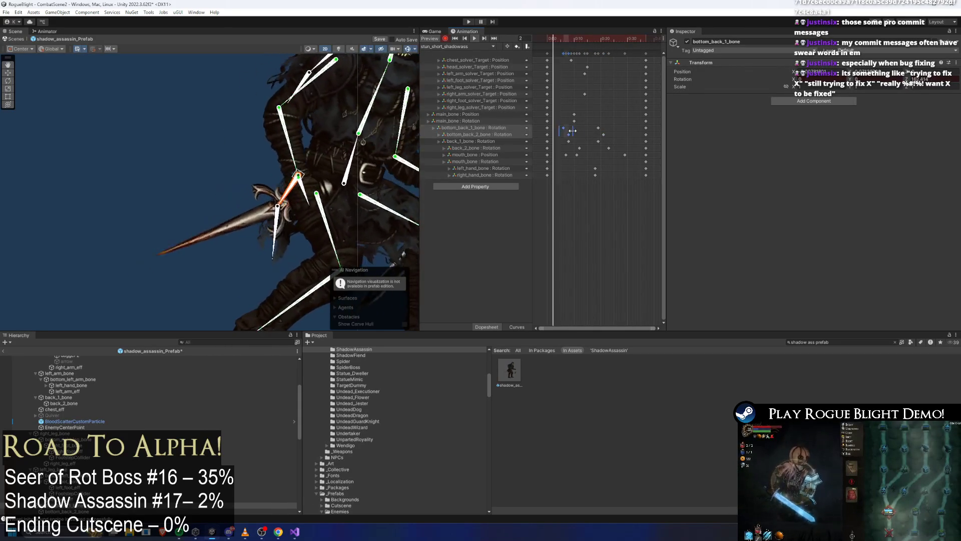
{"action": "left_click", "coordinate": [192, 103]}
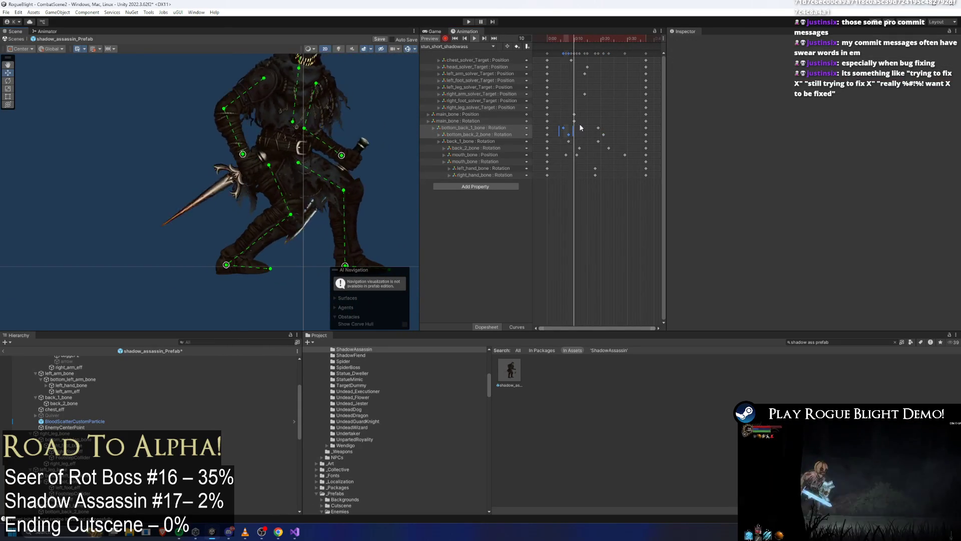
{"action": "left_click", "coordinate": [621, 128]}
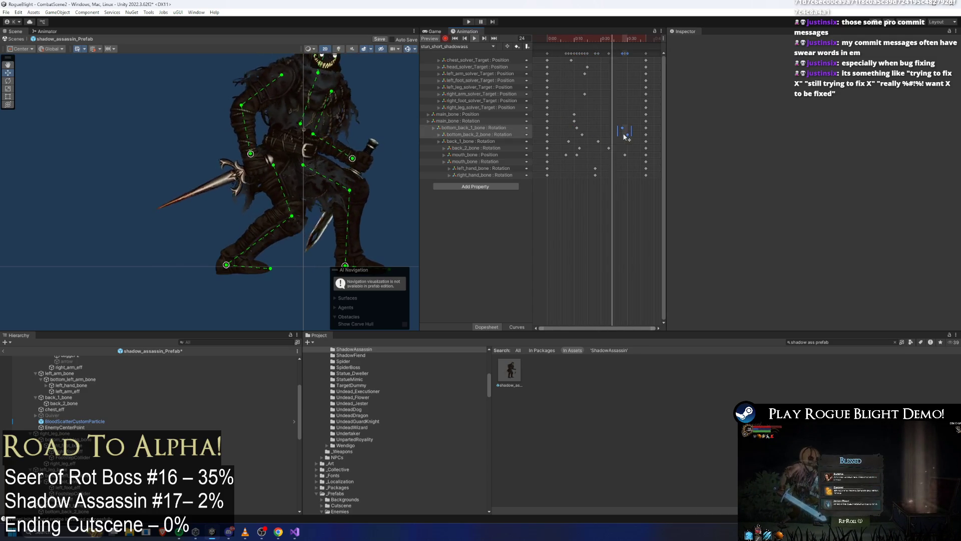
{"action": "mouse_move", "coordinate": [636, 136]}
{"action": "left_mouse_down"}
{"action": "mouse_move", "coordinate": [574, 131]}
{"action": "mouse_move", "coordinate": [596, 133]}
{"action": "left_mouse_up"}
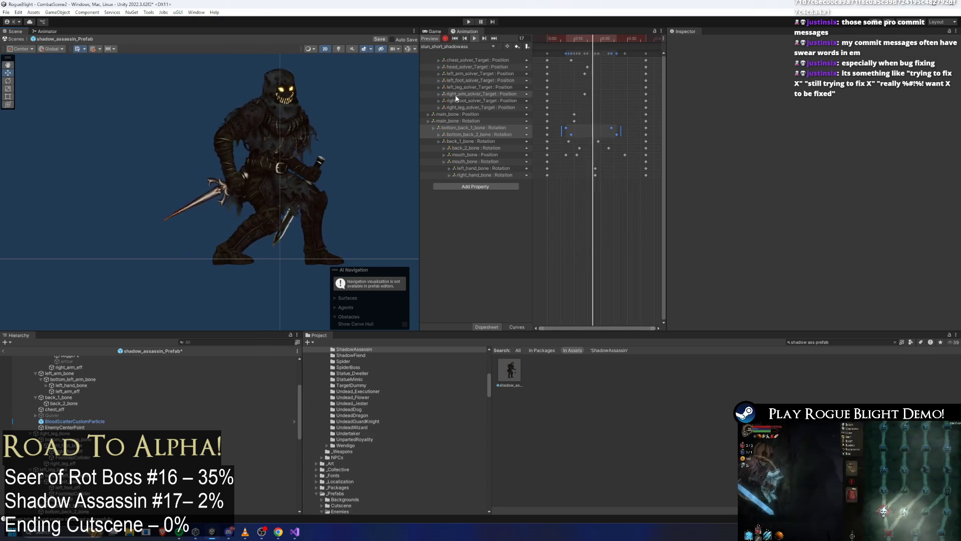
{"action": "left_click", "coordinate": [608, 67]}
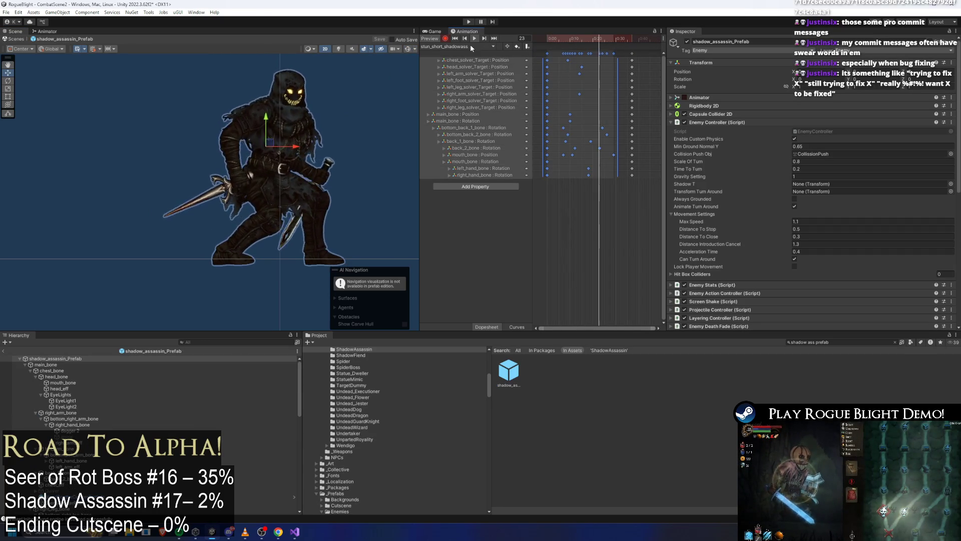
Step: Switch to stun_long_shadowass, delete a cluster of its keyframes and scrub to frame 26 with main_bone selected
{"action": "left_click", "coordinate": [449, 47]}
{"action": "left_click", "coordinate": [465, 73]}
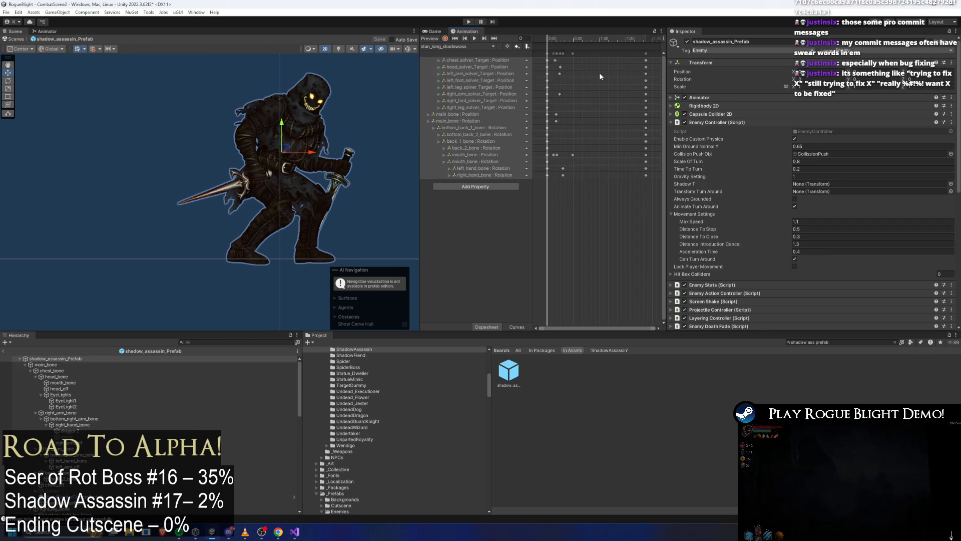
{"action": "left_click", "coordinate": [581, 64]}
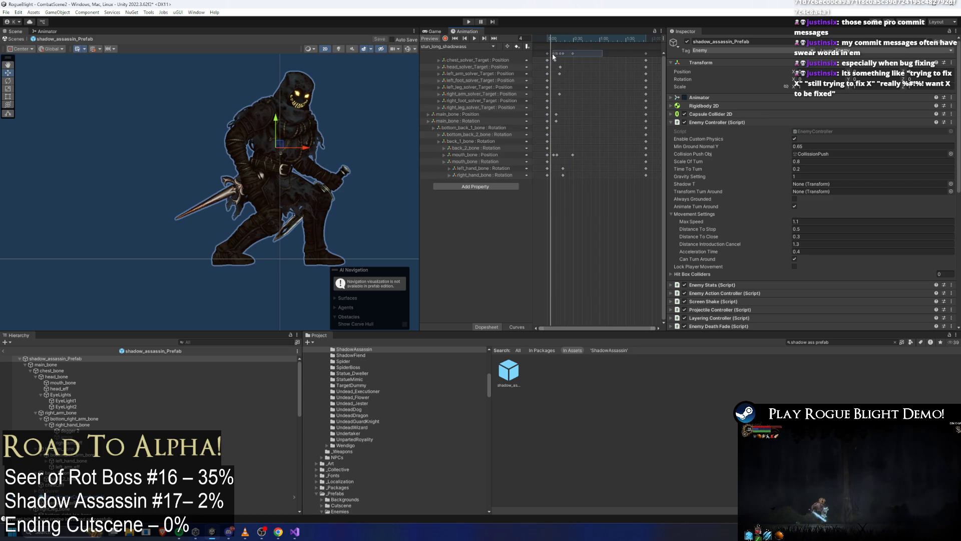
{"action": "key", "text": "Delete"}
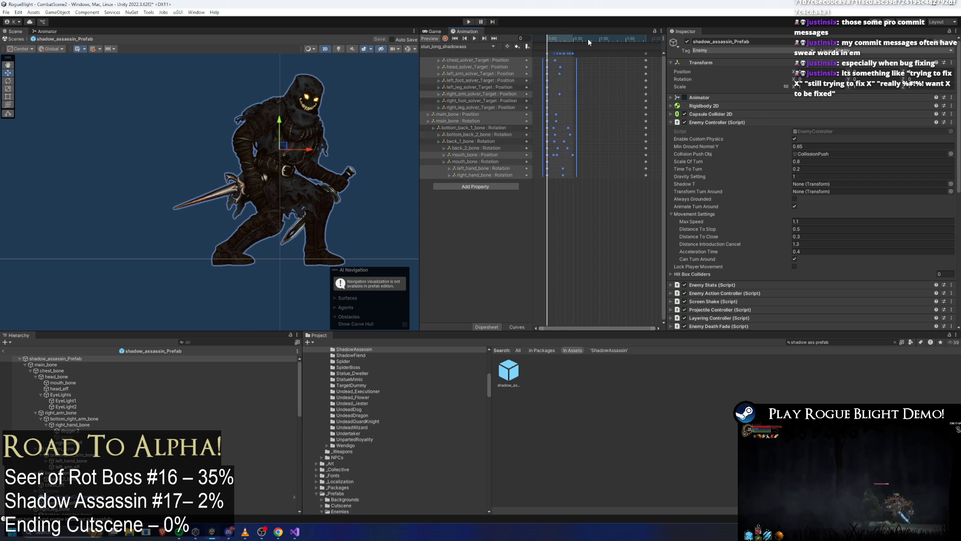
{"action": "left_click_drag", "start_coordinate": [588, 38], "coordinate": [571, 39]}
{"action": "left_click", "coordinate": [598, 148]}
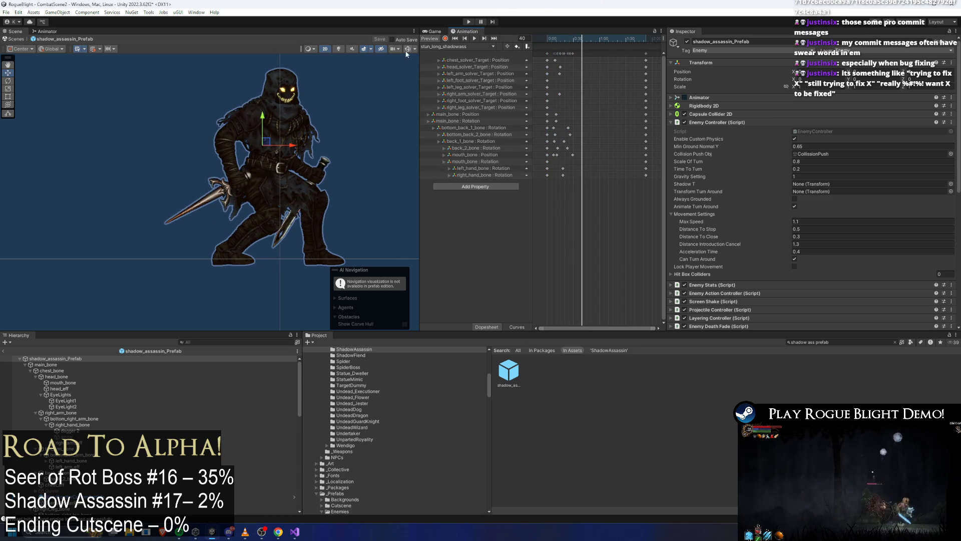
{"action": "left_click", "coordinate": [269, 173]}
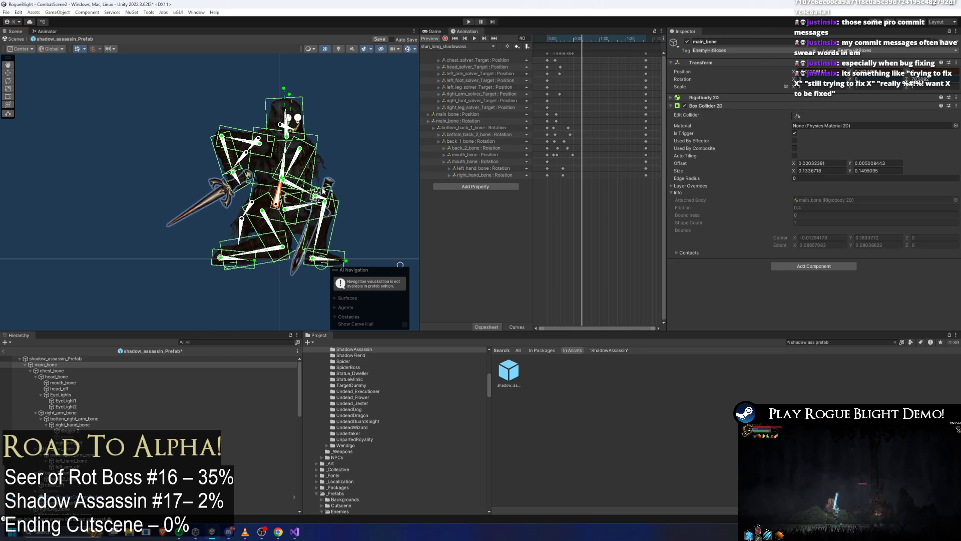
{"action": "scroll", "coordinate": [399, 68], "scroll_direction": "up", "scroll_amount": 2}
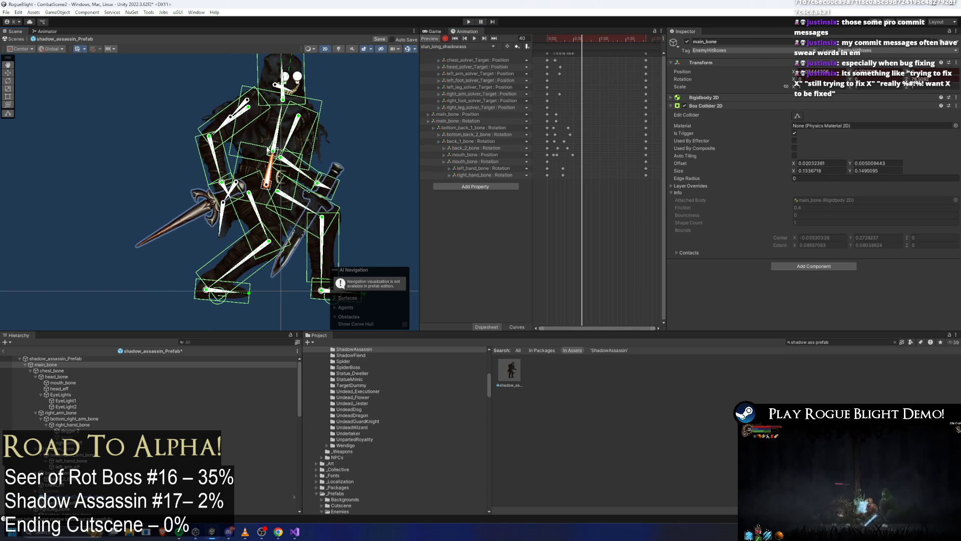
Step: Drop main_bone into a crouch and shift the left hand and dagger rightward
{"action": "left_click_drag", "start_coordinate": [268, 150], "coordinate": [227, 147]}
{"action": "left_click_drag", "start_coordinate": [242, 186], "coordinate": [254, 222]}
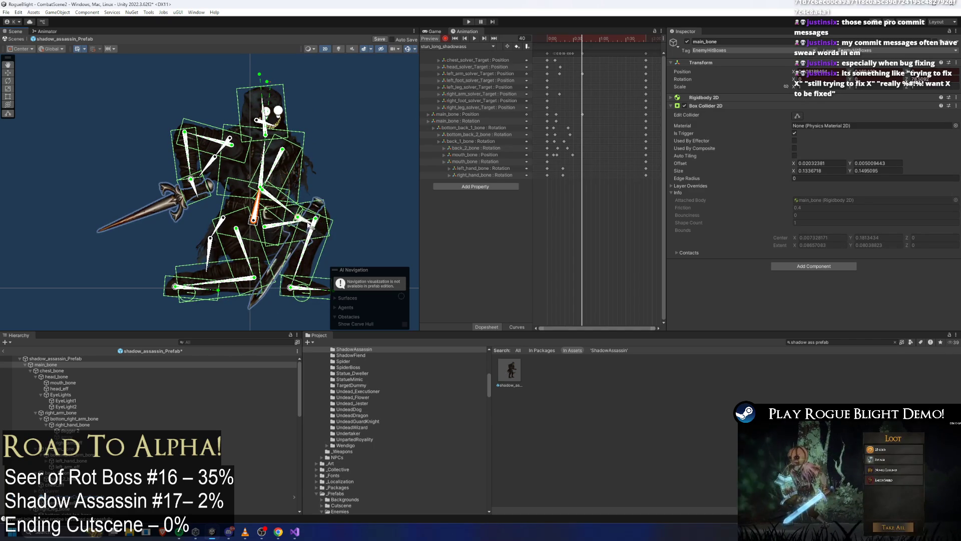
{"action": "left_click", "coordinate": [308, 230]}
{"action": "left_click_drag", "start_coordinate": [300, 224], "coordinate": [316, 223]}
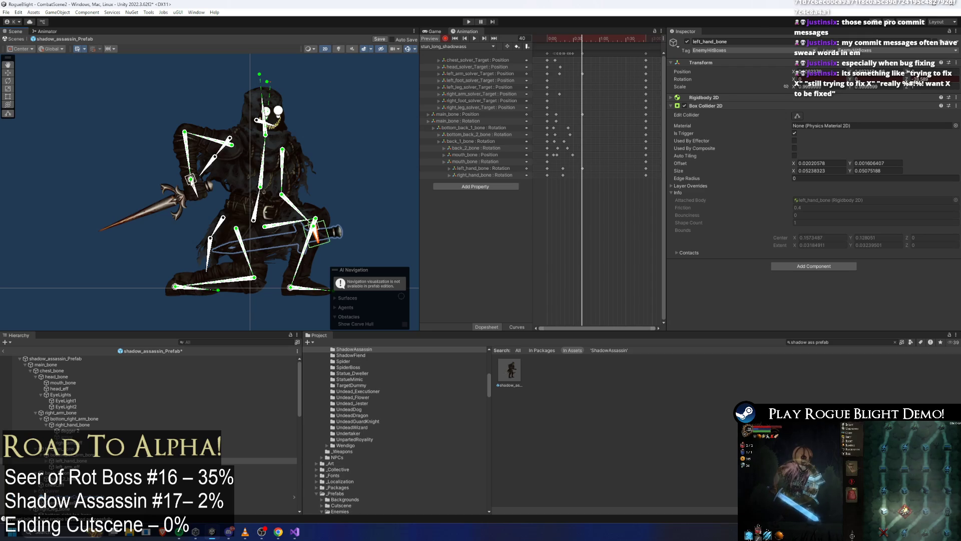
Step: Repose the right hand, left arm, sword and head into the slump, then move the playhead to frame 90
{"action": "left_click", "coordinate": [241, 222]}
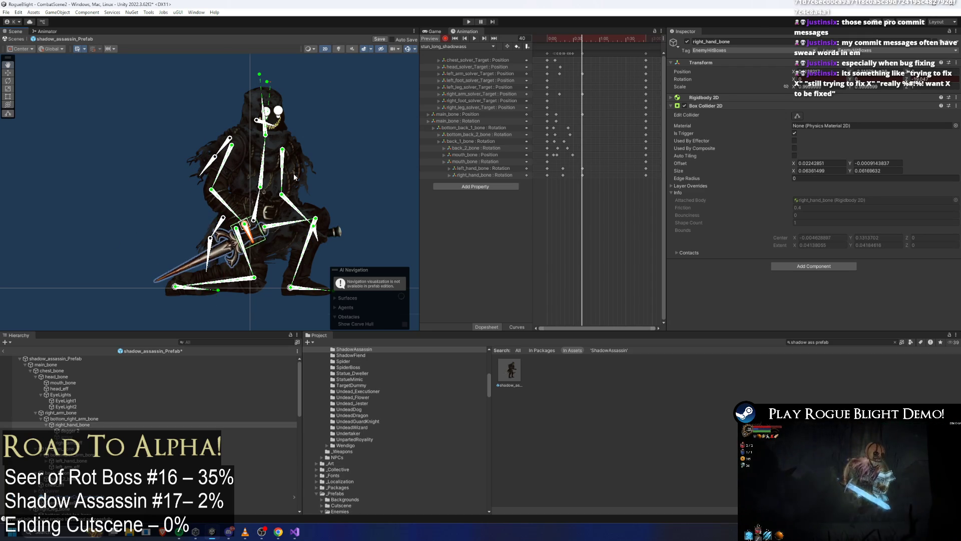
{"action": "scroll", "coordinate": [210, 193], "scroll_direction": "down", "scroll_amount": 2}
{"action": "scroll", "coordinate": [246, 215], "scroll_direction": "down", "scroll_amount": 1}
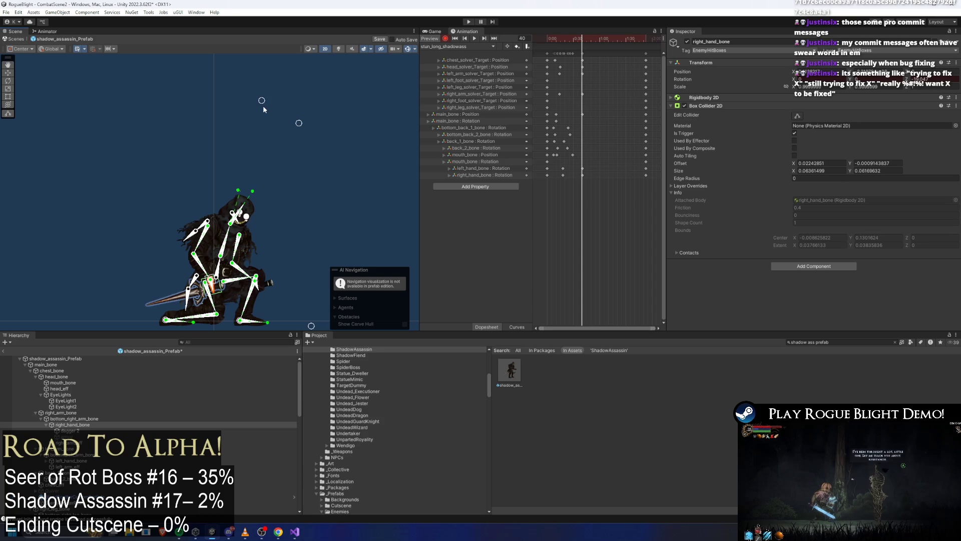
{"action": "scroll", "coordinate": [231, 191], "scroll_direction": "up", "scroll_amount": 3}
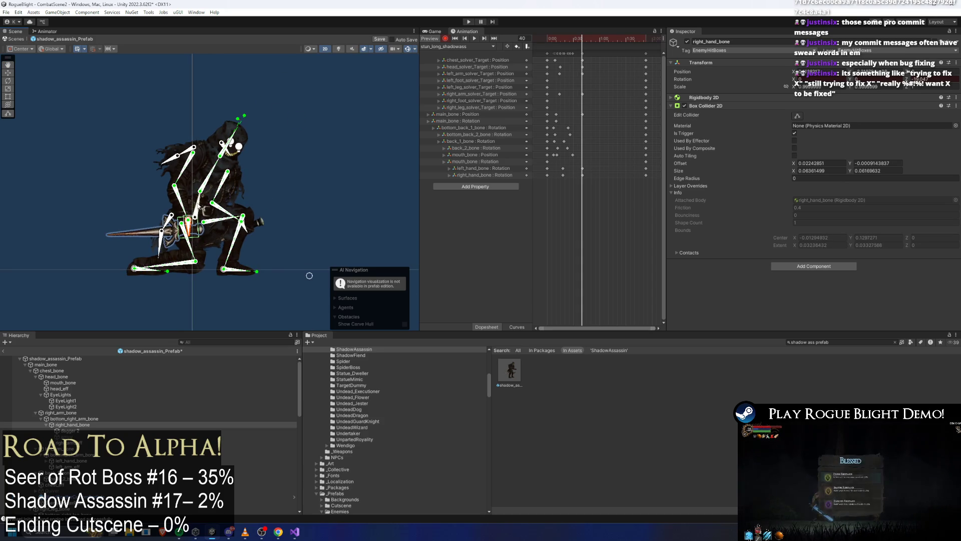
{"action": "scroll", "coordinate": [309, 276], "scroll_direction": "up", "scroll_amount": 2}
{"action": "left_click_drag", "start_coordinate": [190, 218], "coordinate": [246, 227]}
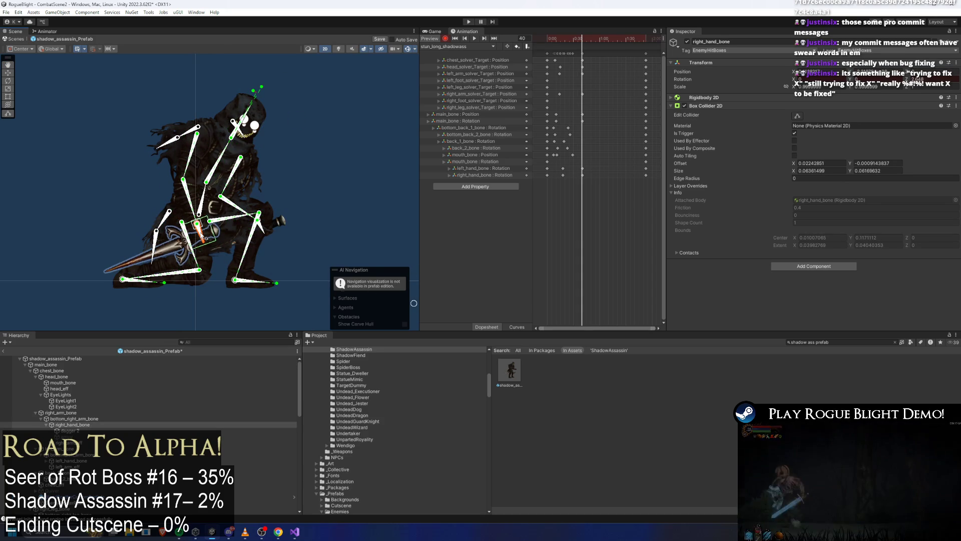
{"action": "scroll", "coordinate": [333, 75], "scroll_direction": "down", "scroll_amount": 2}
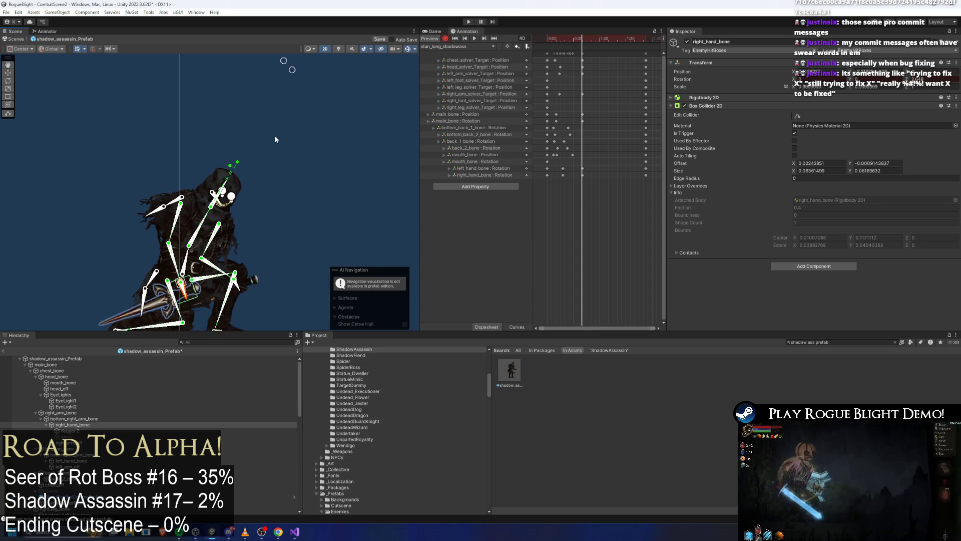
{"action": "scroll", "coordinate": [291, 75], "scroll_direction": "down", "scroll_amount": 1}
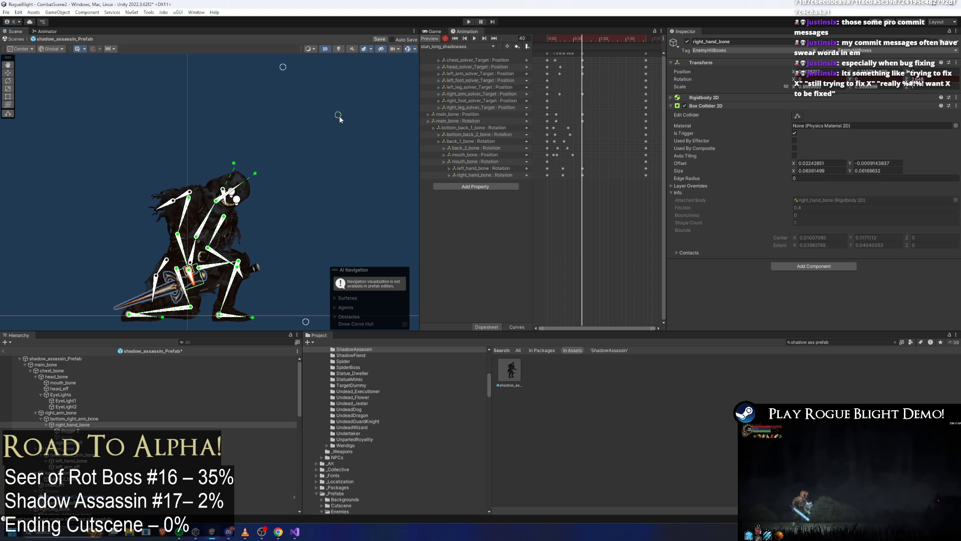
{"action": "mouse_move", "coordinate": [339, 118]}
{"action": "left_mouse_down"}
{"action": "mouse_move", "coordinate": [281, 72]}
{"action": "mouse_move", "coordinate": [316, 81]}
{"action": "left_mouse_up"}
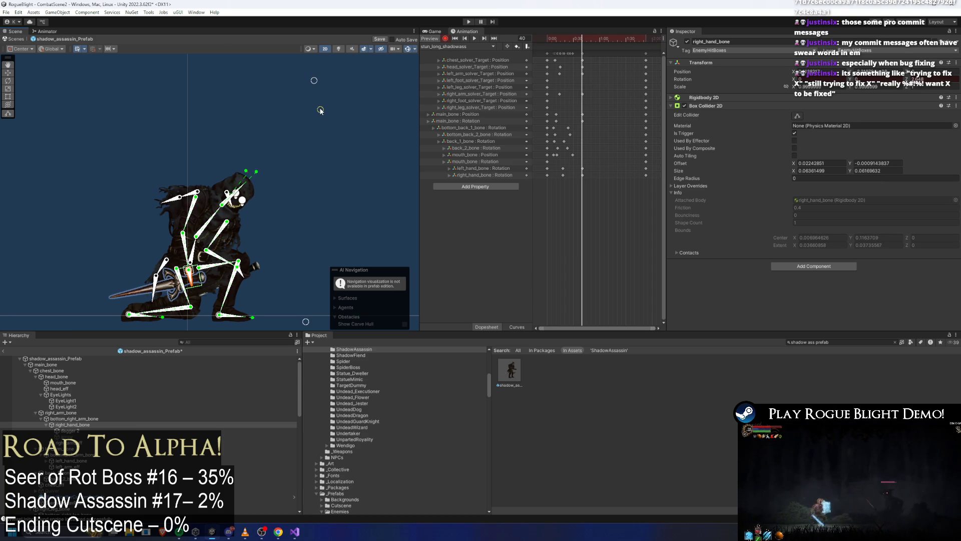
{"action": "scroll", "coordinate": [210, 229], "scroll_direction": "up", "scroll_amount": 1}
{"action": "scroll", "coordinate": [208, 233], "scroll_direction": "up", "scroll_amount": 1}
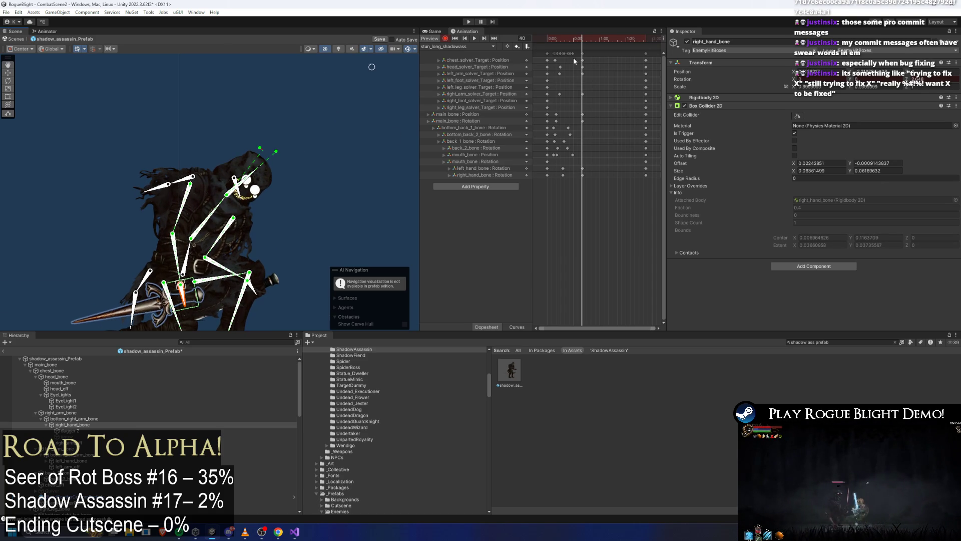
{"action": "left_click", "coordinate": [589, 52]}
{"action": "left_click_drag", "start_coordinate": [598, 41], "coordinate": [626, 39]}
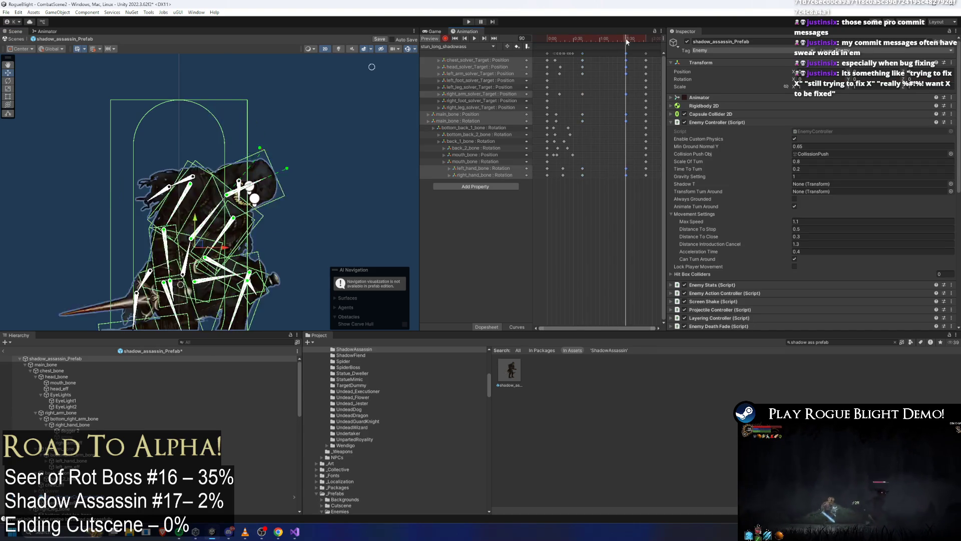
Step: Hide the bone overlays and shift one keyframe column of the long stun clip slightly later
{"action": "left_click", "coordinate": [293, 123]}
{"action": "scroll", "coordinate": [345, 130], "scroll_direction": "down", "scroll_amount": 1}
{"action": "left_click", "coordinate": [224, 203]}
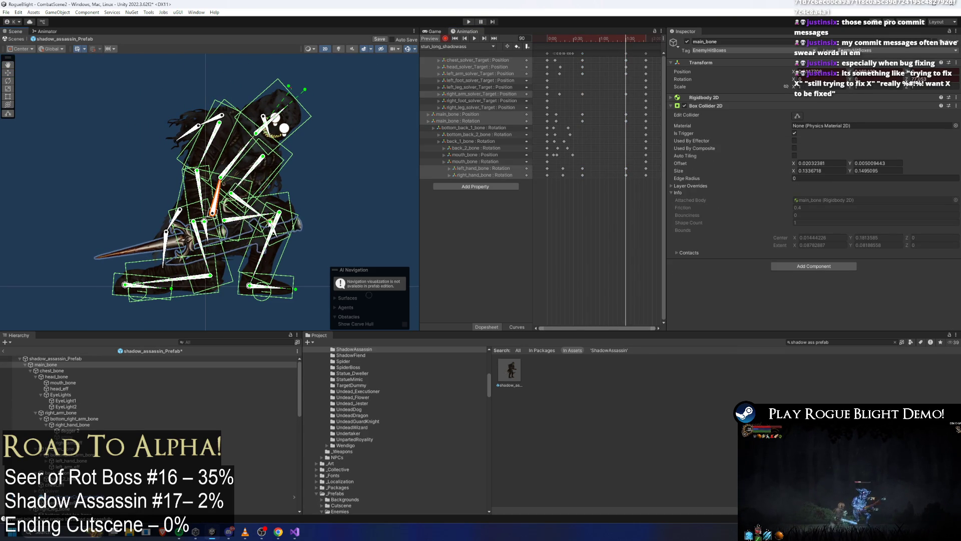
{"action": "left_click_drag", "start_coordinate": [310, 115], "coordinate": [264, 123]}
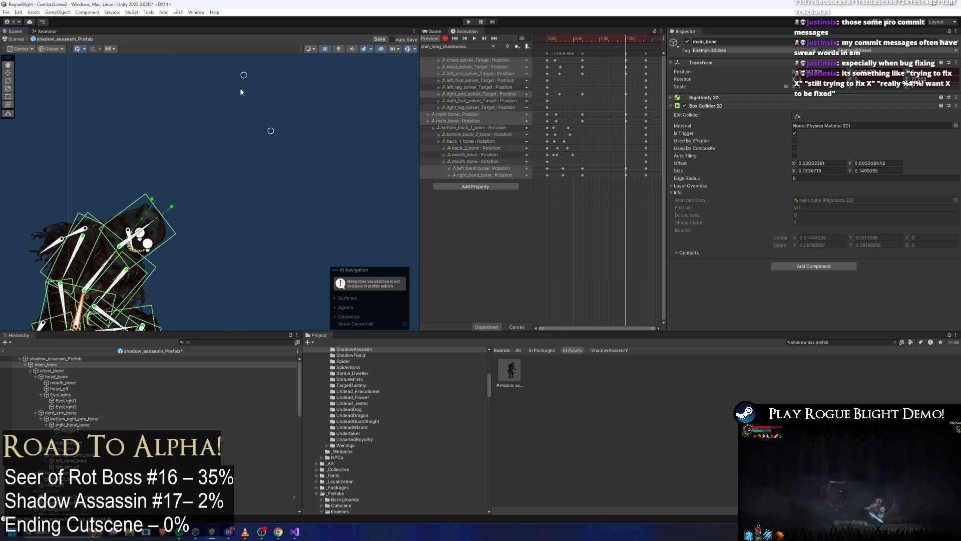
{"action": "scroll", "coordinate": [263, 86], "scroll_direction": "up", "scroll_amount": 2}
{"action": "scroll", "coordinate": [293, 91], "scroll_direction": "down", "scroll_amount": 1}
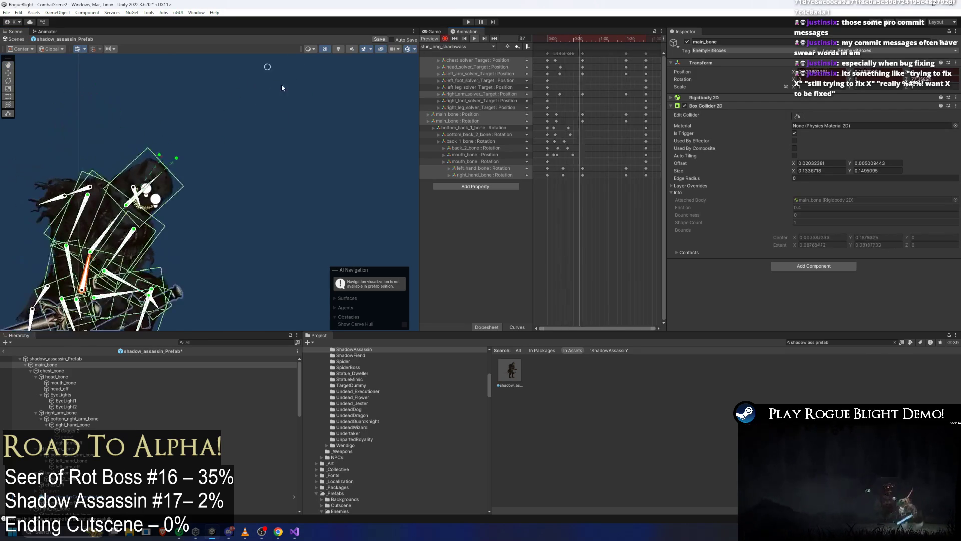
{"action": "left_click", "coordinate": [407, 49]}
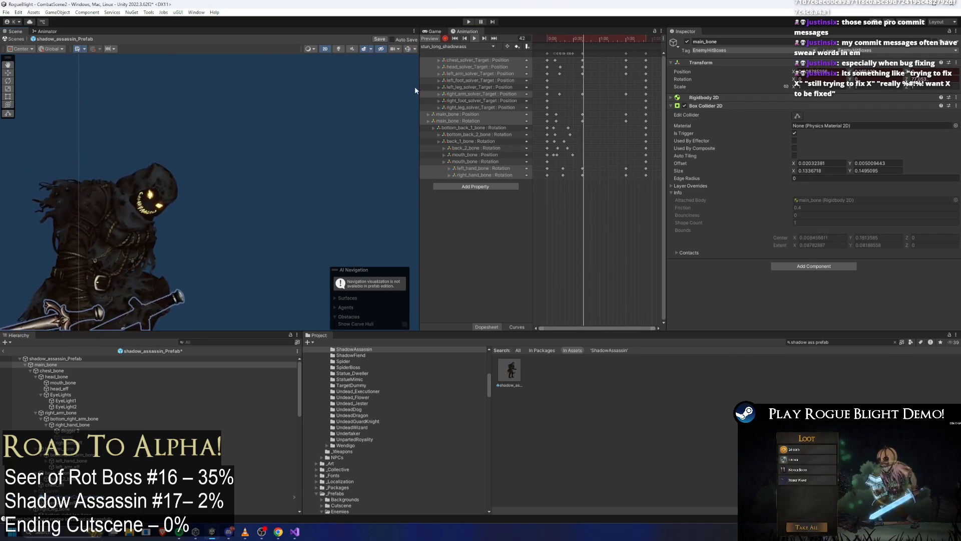
{"action": "left_click_drag", "start_coordinate": [582, 54], "coordinate": [596, 54]}
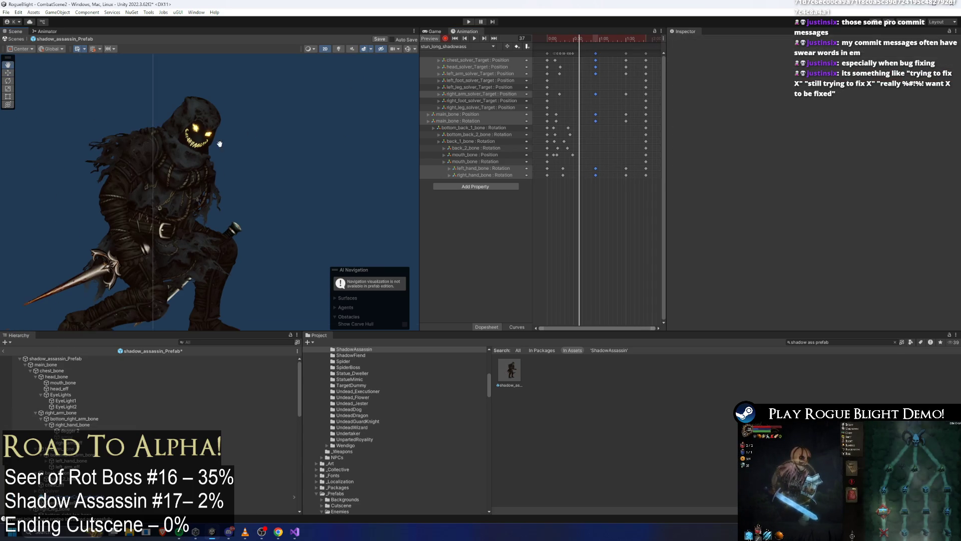
{"action": "left_click", "coordinate": [164, 224]}
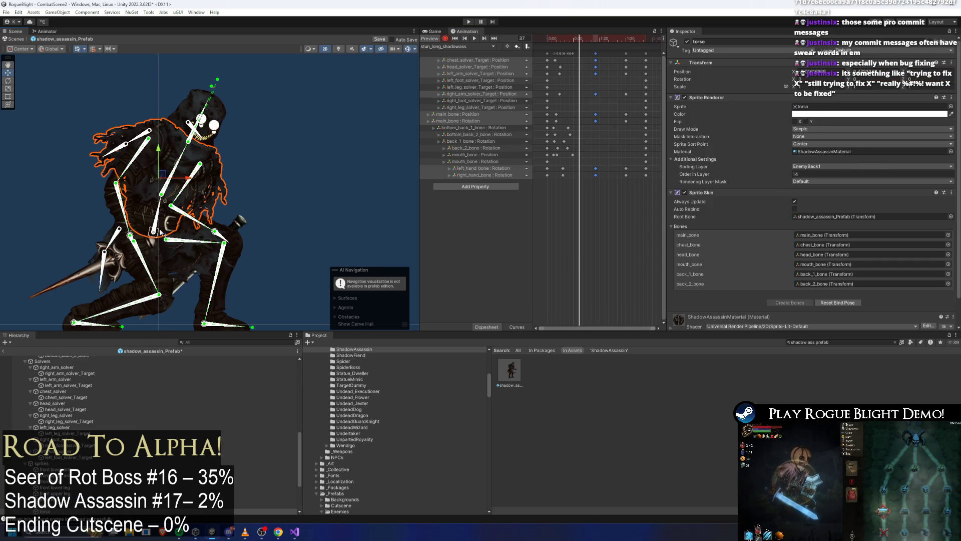
Step: Scrub and replay the long stun clip's early frames around 25–29 and select the main_bone Position track
{"action": "left_click", "coordinate": [156, 220]}
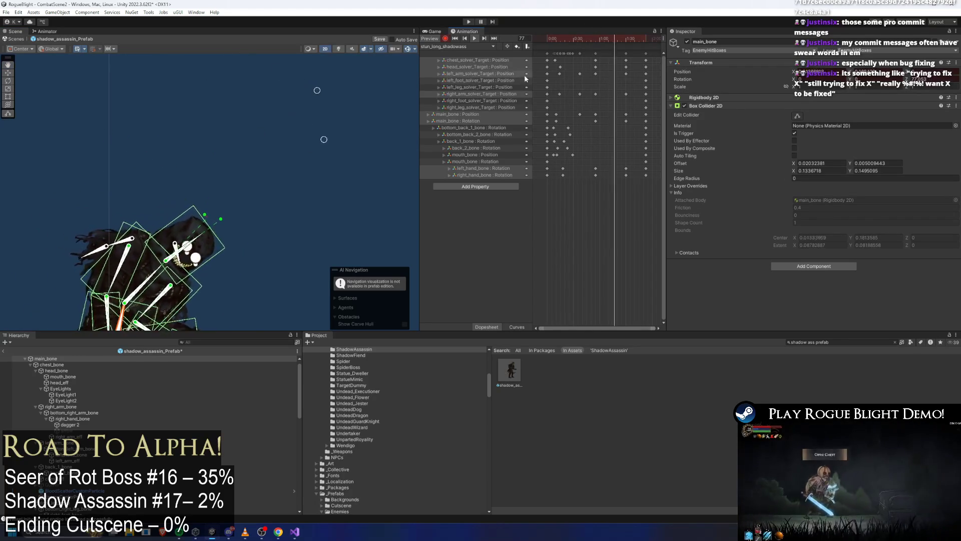
{"action": "left_click", "coordinate": [242, 156]}
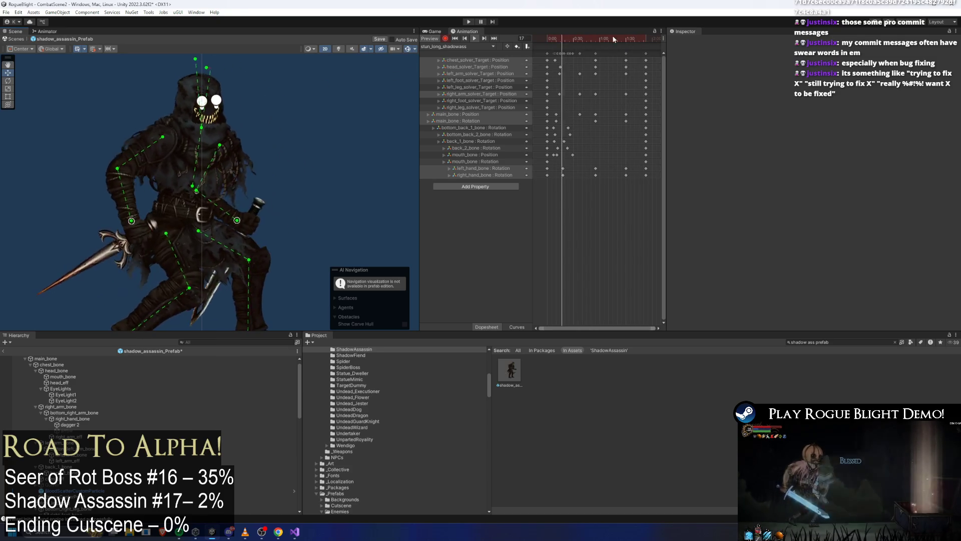
{"action": "left_click", "coordinate": [571, 37]}
{"action": "left_click_drag", "start_coordinate": [571, 37], "coordinate": [573, 39]}
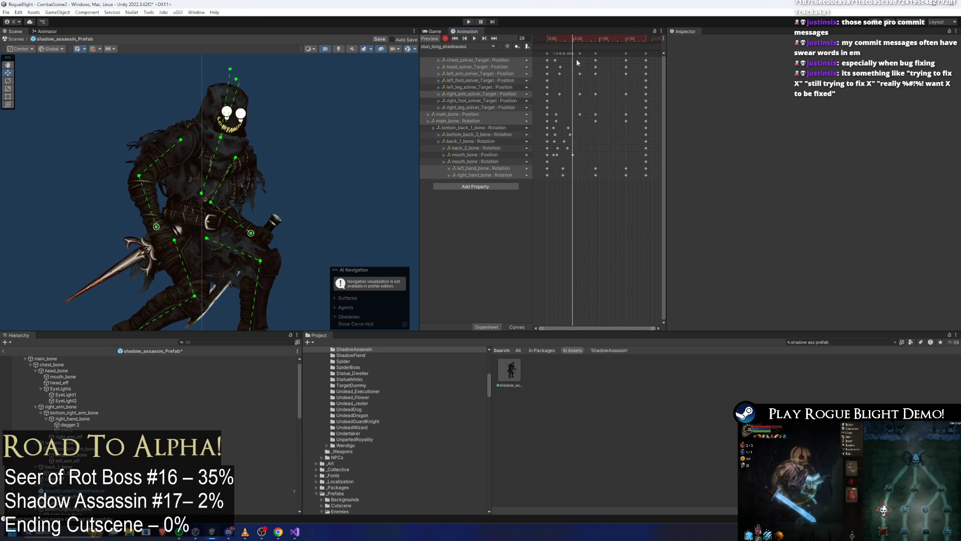
{"action": "key", "text": "space"}
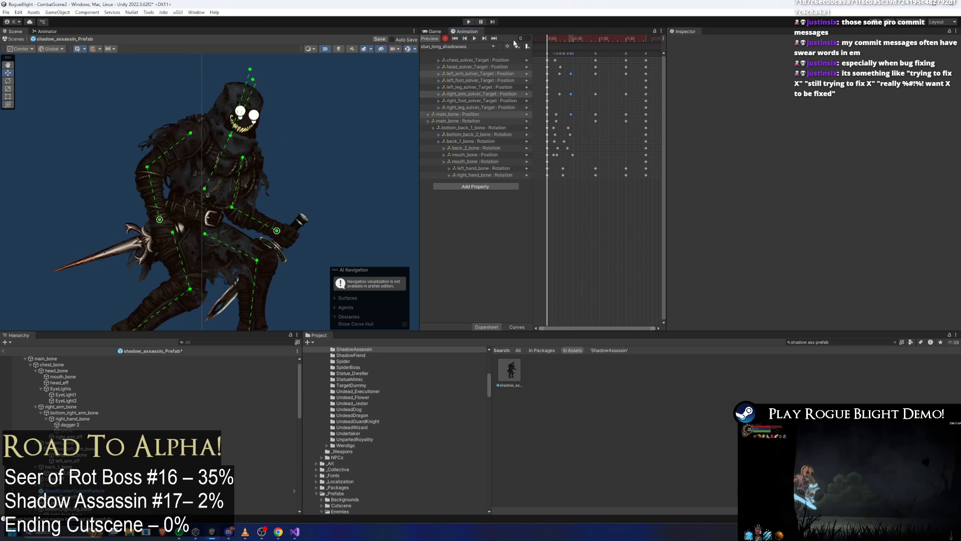
{"action": "left_click", "coordinate": [570, 42]}
{"action": "left_click_drag", "start_coordinate": [570, 41], "coordinate": [572, 42]}
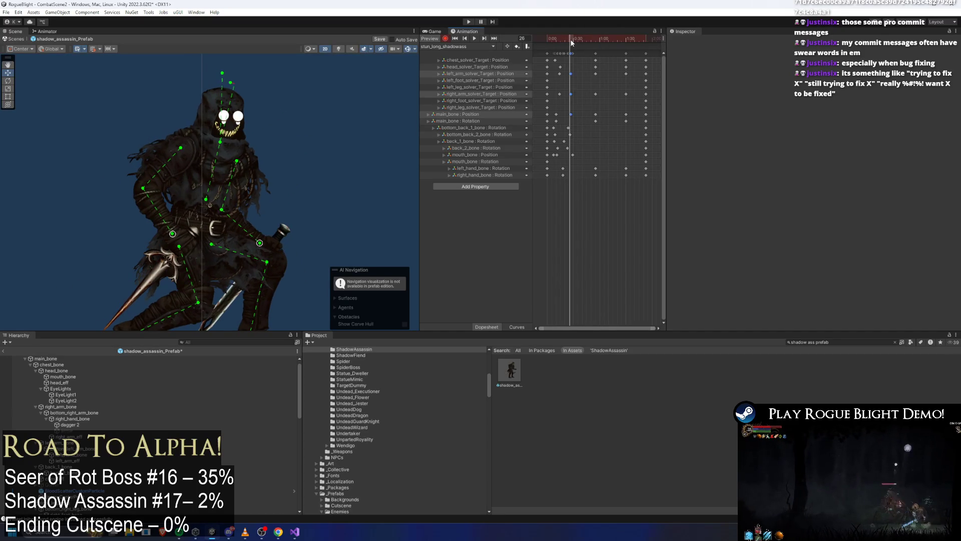
{"action": "left_click", "coordinate": [459, 113]}
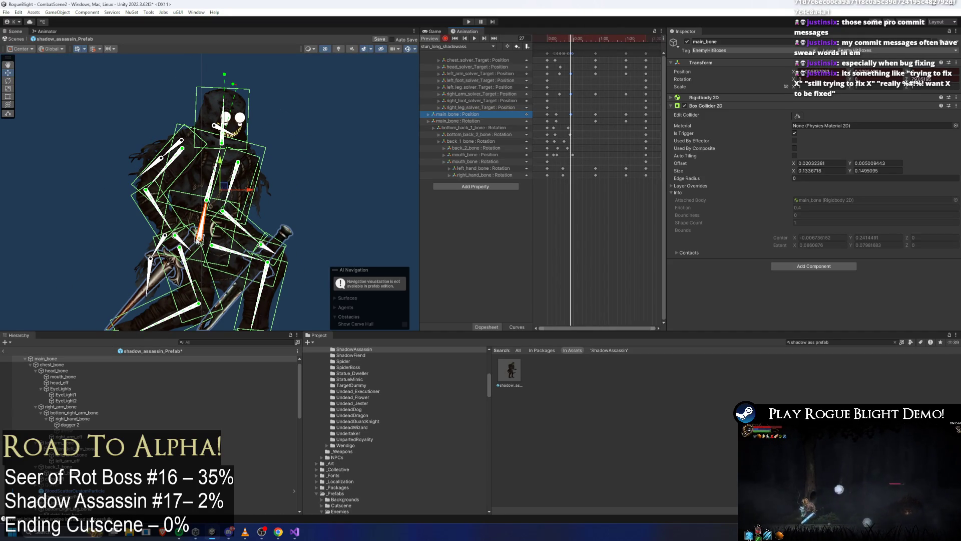
Step: Raise main_bone, key its new position on the dopesheet and replay the clip with EyeLight2 selected
{"action": "left_click_drag", "start_coordinate": [200, 239], "coordinate": [202, 230]}
{"action": "left_click", "coordinate": [547, 37]}
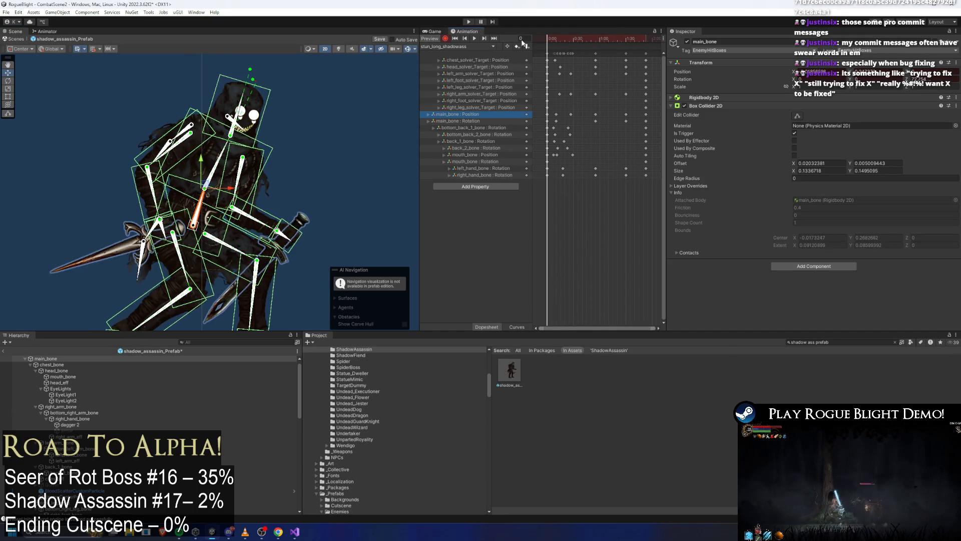
{"action": "key", "text": "space"}
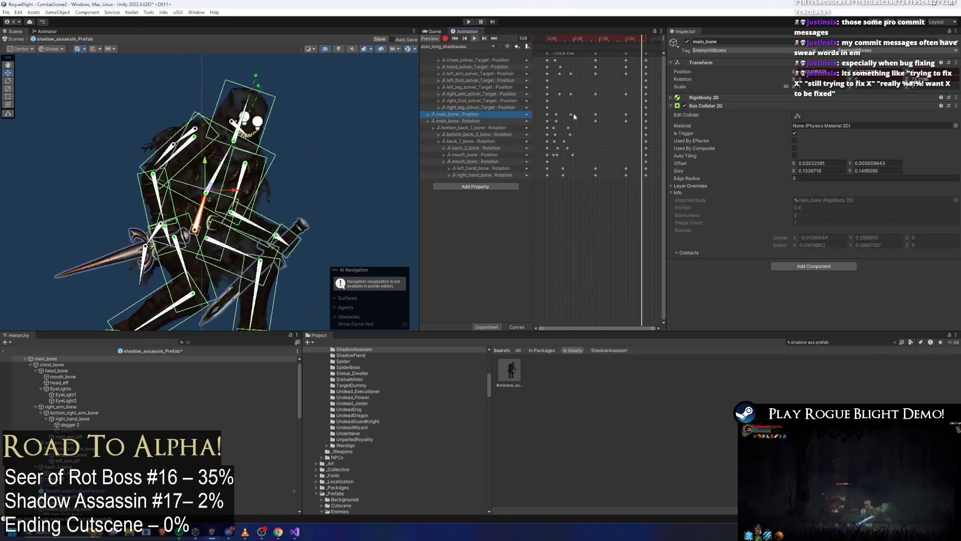
{"action": "double_click", "coordinate": [576, 112]}
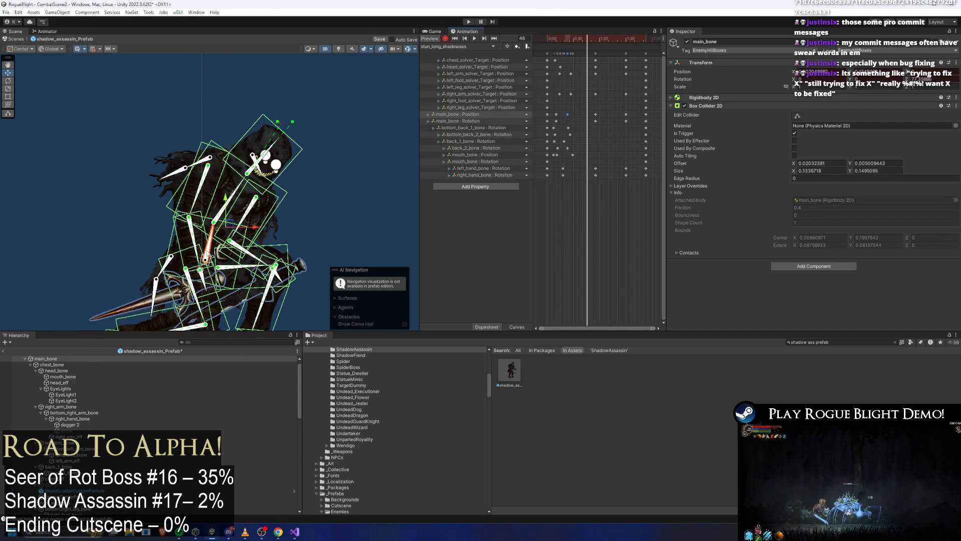
{"action": "left_click", "coordinate": [66, 401]}
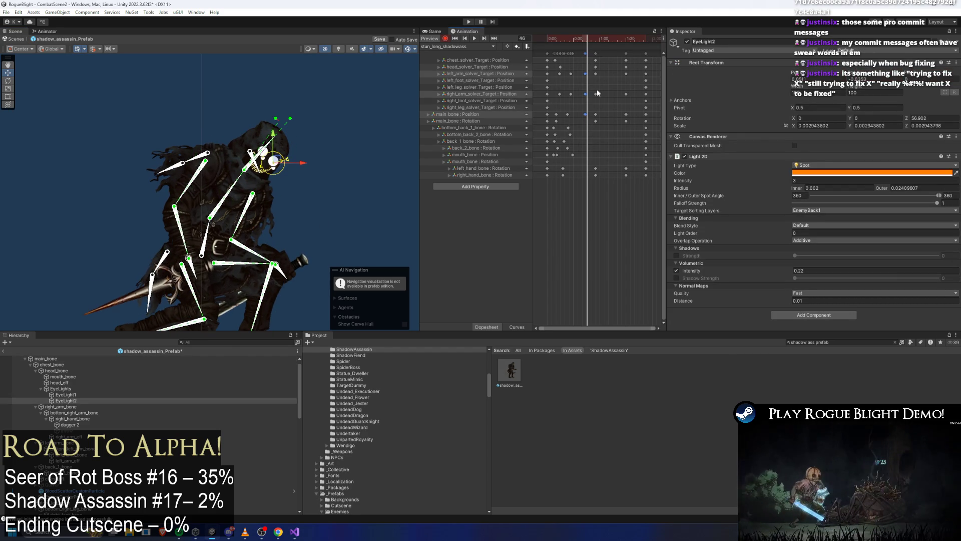
{"action": "key", "text": "space"}
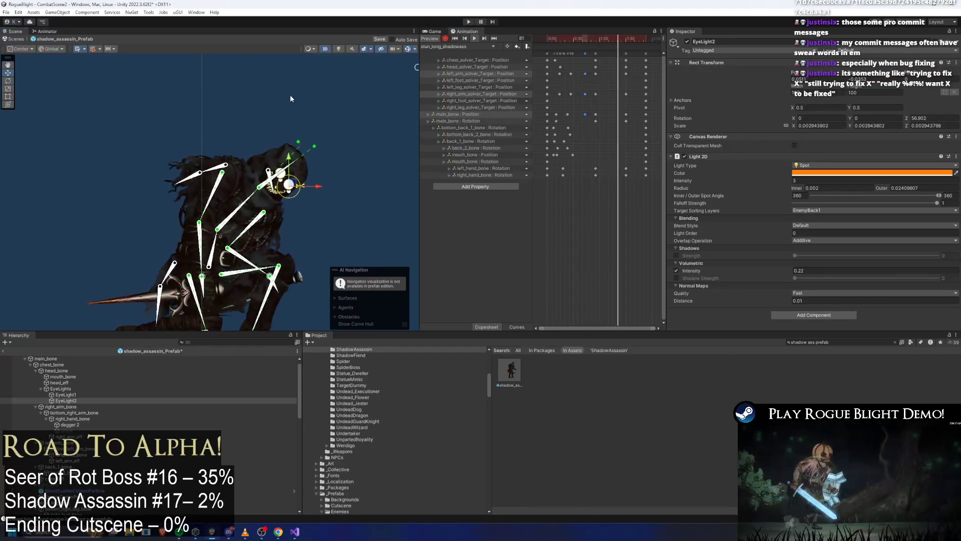
{"action": "left_click", "coordinate": [603, 71]}
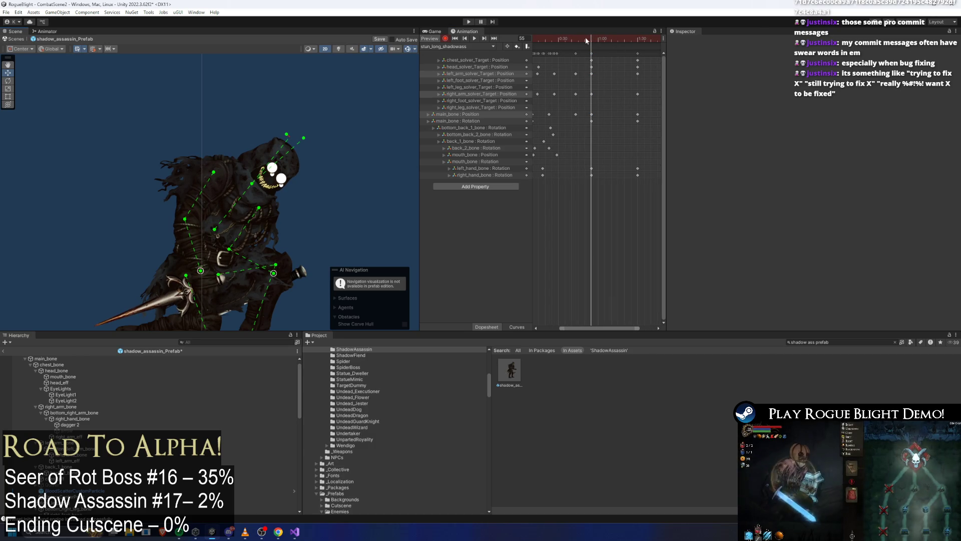
Step: Move the chest_solver_Target keys from about 1:22 to 1:26 and replay the late frames
{"action": "key", "text": "period"}
{"action": "key", "text": "period"}
{"action": "scroll", "coordinate": [617, 107], "scroll_direction": "down", "scroll_amount": 3}
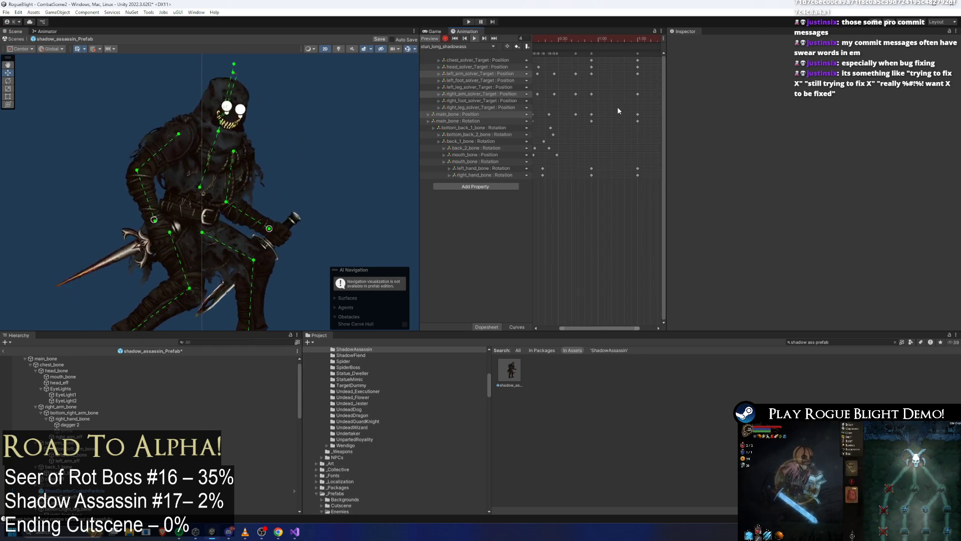
{"action": "left_click", "coordinate": [622, 58]}
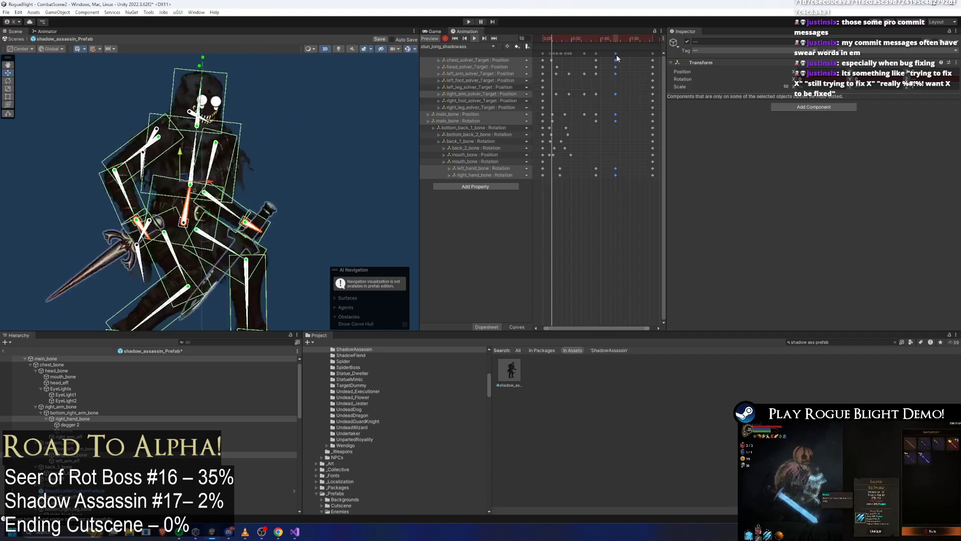
{"action": "left_click_drag", "start_coordinate": [623, 58], "coordinate": [642, 57]}
{"action": "left_click_drag", "start_coordinate": [542, 35], "coordinate": [616, 35]}
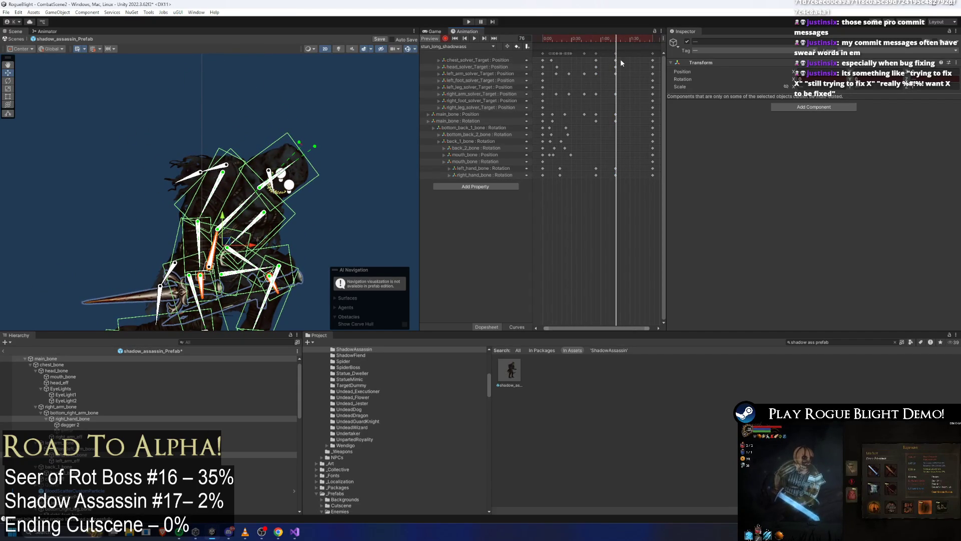
{"action": "left_click", "coordinate": [623, 60]}
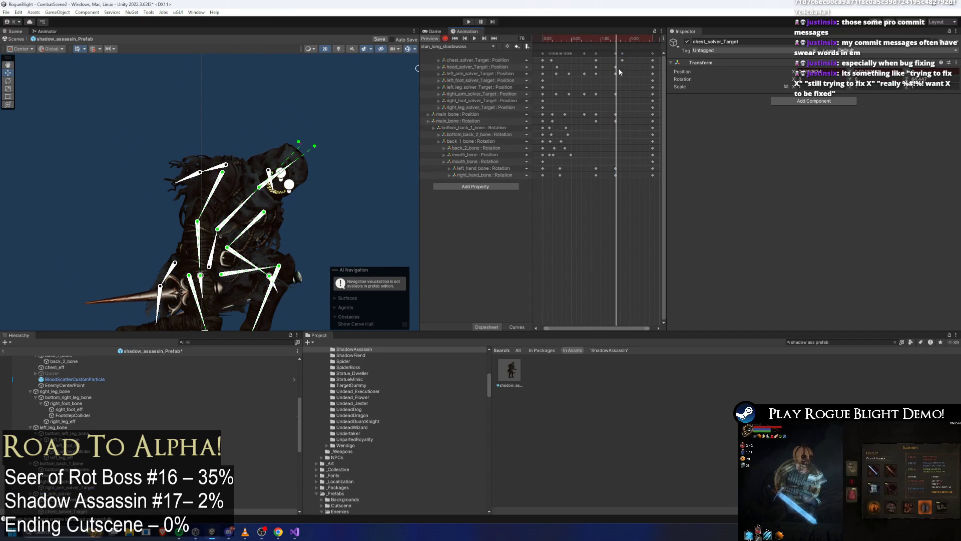
{"action": "left_click_drag", "start_coordinate": [619, 68], "coordinate": [628, 68]}
{"action": "key", "text": "space"}
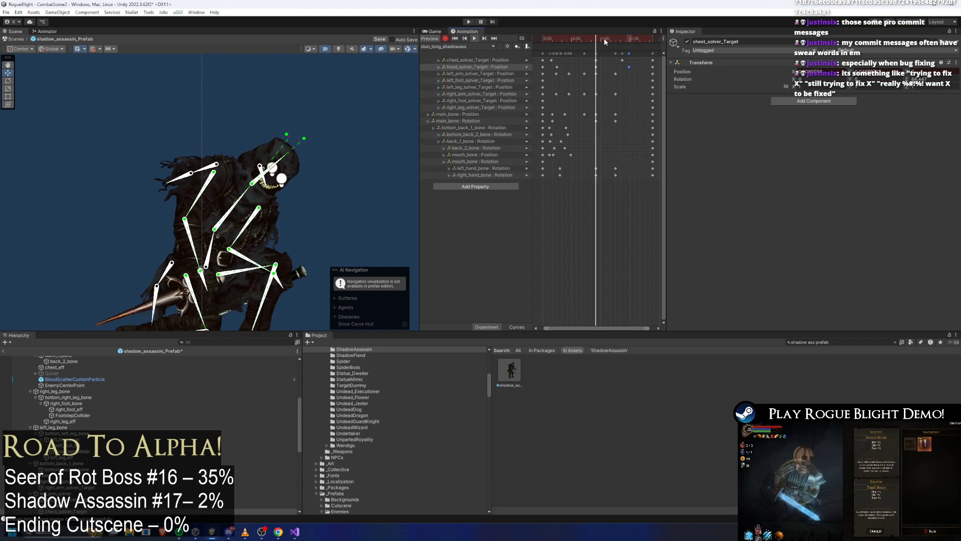
Step: Drag the mouth_bone keyframe later, check frame 105, then scrub back to frame 24
{"action": "left_click", "coordinate": [252, 121]}
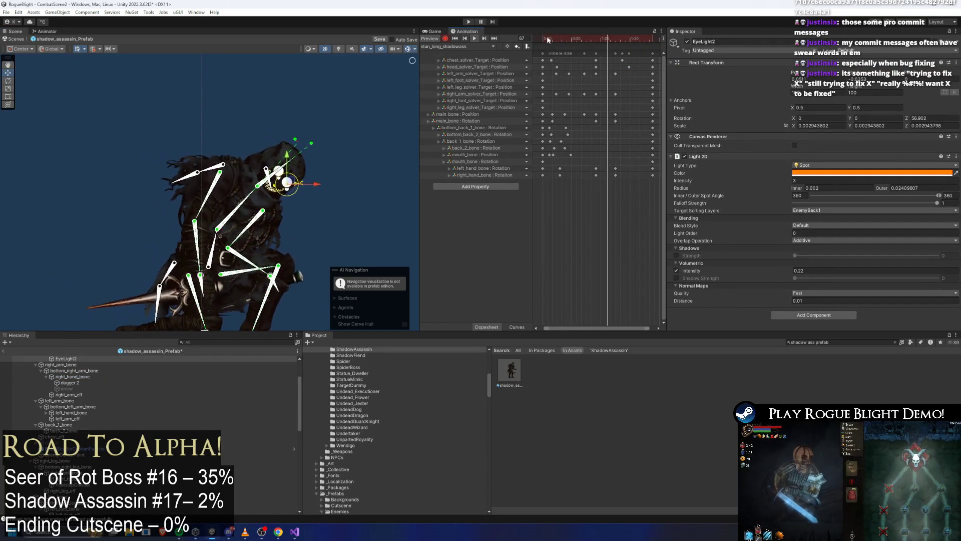
{"action": "scroll", "coordinate": [248, 151], "scroll_direction": "up", "scroll_amount": 3}
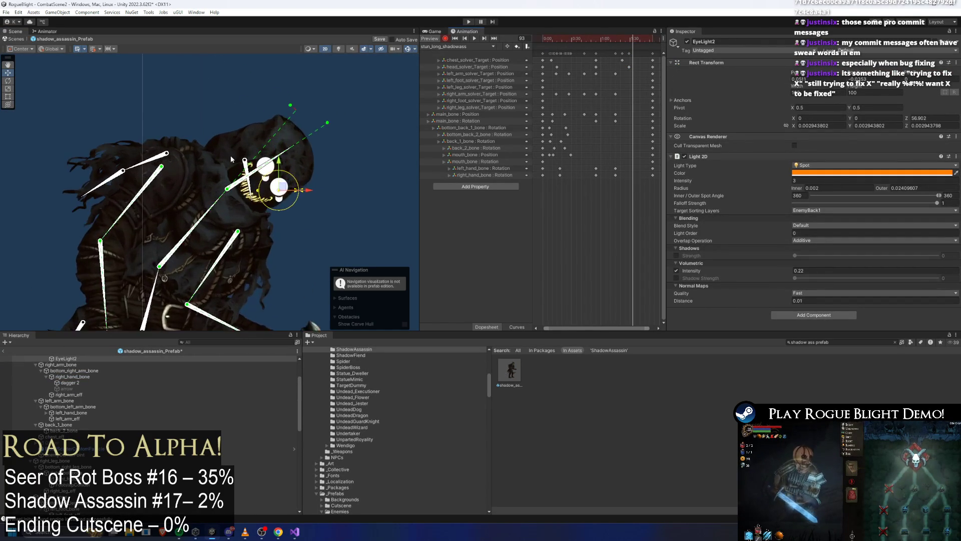
{"action": "left_click", "coordinate": [251, 161]}
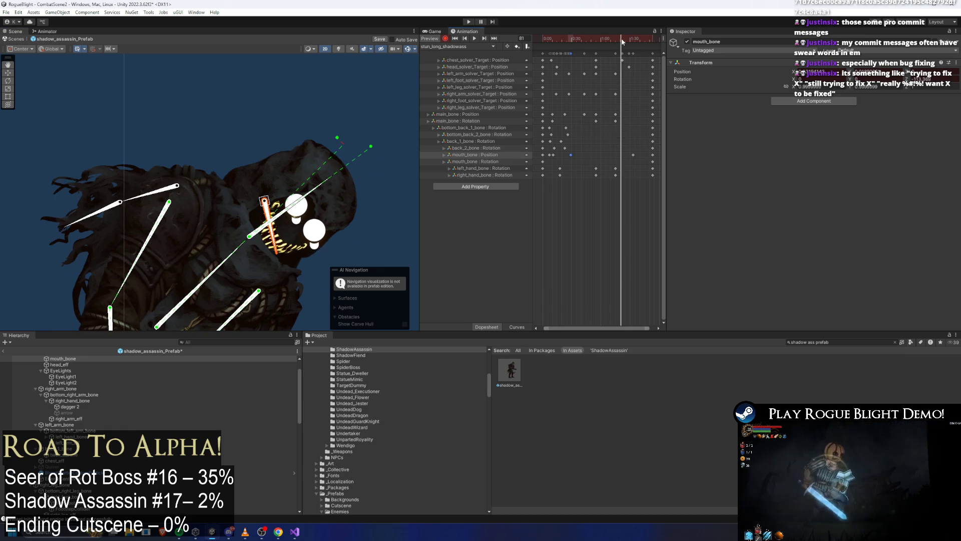
{"action": "left_click_drag", "start_coordinate": [570, 155], "coordinate": [617, 155]}
{"action": "left_click", "coordinate": [645, 35]}
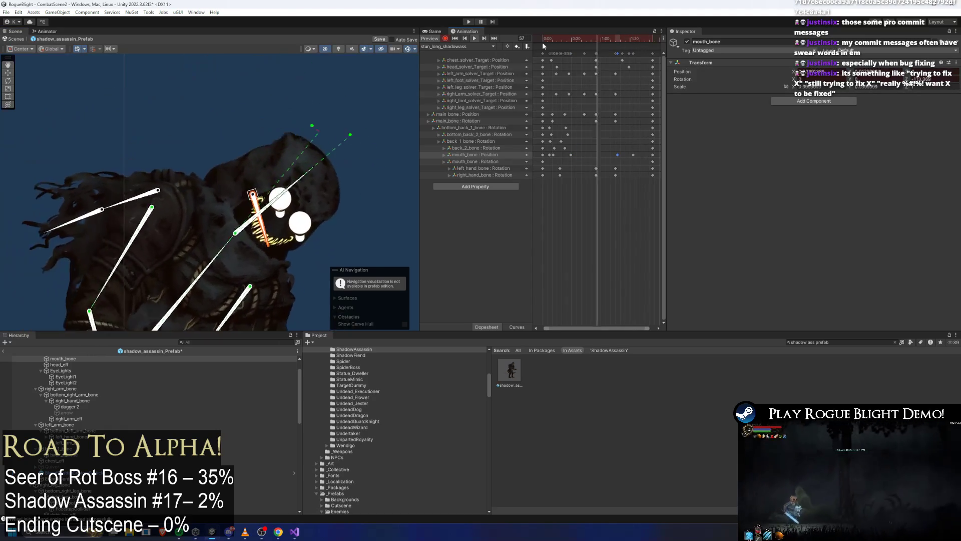
{"action": "left_click", "coordinate": [316, 181]}
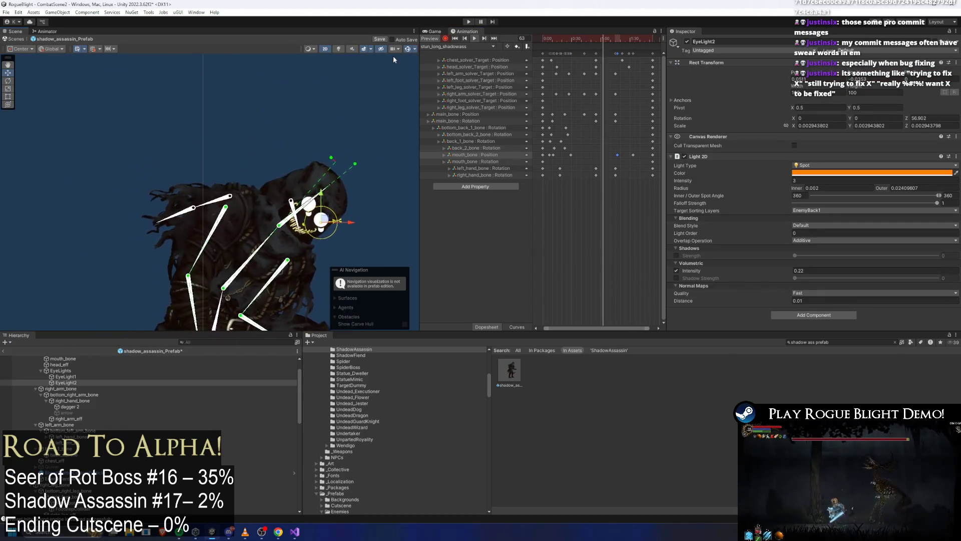
{"action": "left_click", "coordinate": [356, 188]}
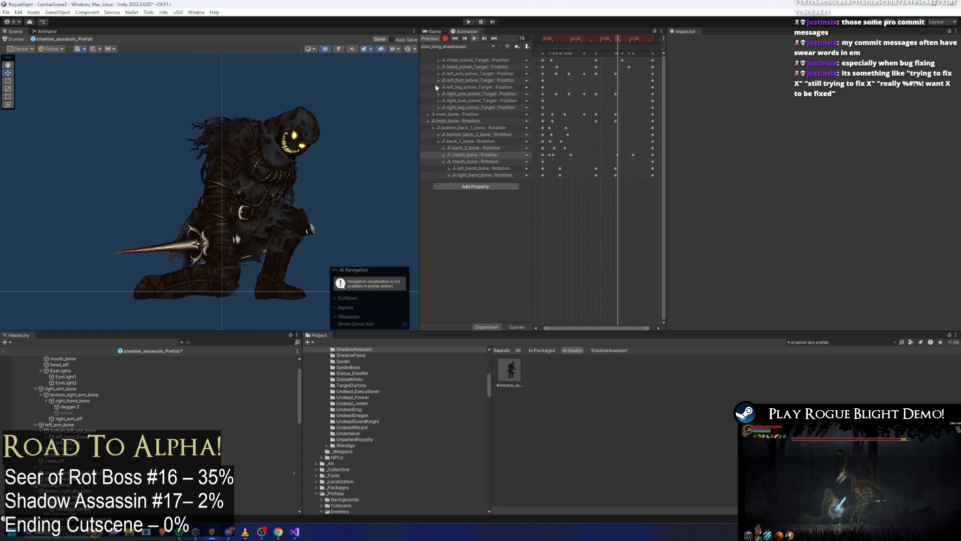
{"action": "left_click_drag", "start_coordinate": [545, 38], "coordinate": [566, 37]}
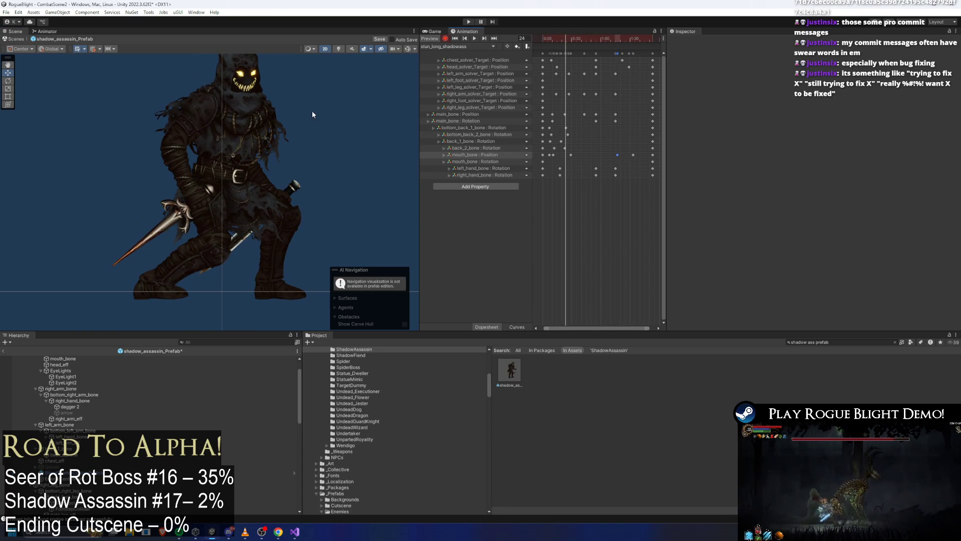
Step: With bones shown, move the front hand and dagger up-left and settle the preview at frame 27
{"action": "left_click", "coordinate": [197, 197]}
{"action": "left_click", "coordinate": [405, 49]}
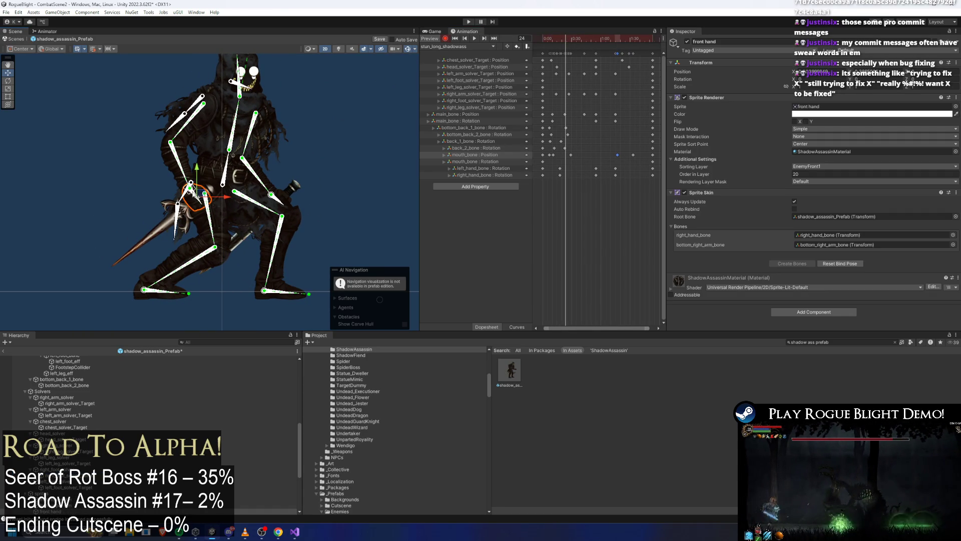
{"action": "left_click_drag", "start_coordinate": [172, 189], "coordinate": [175, 175]}
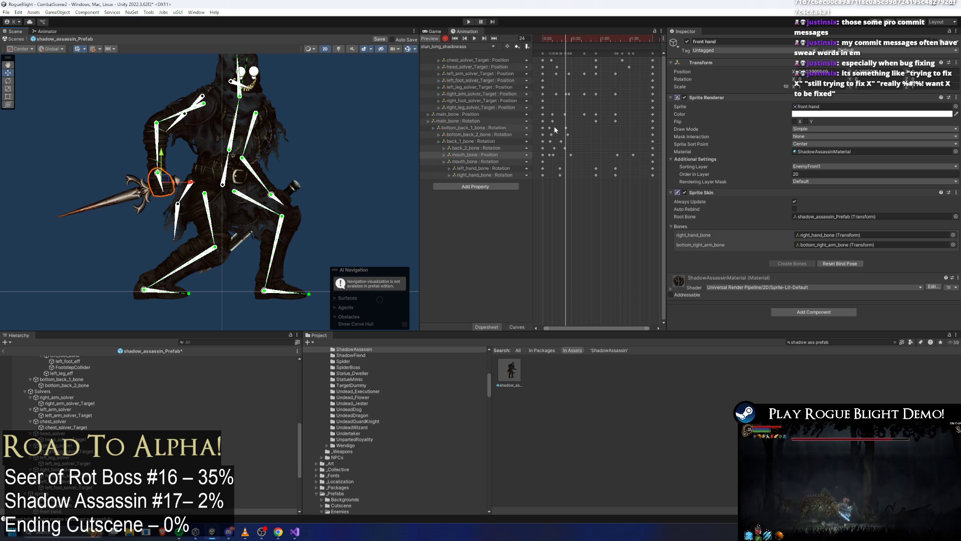
{"action": "left_click", "coordinate": [571, 39]}
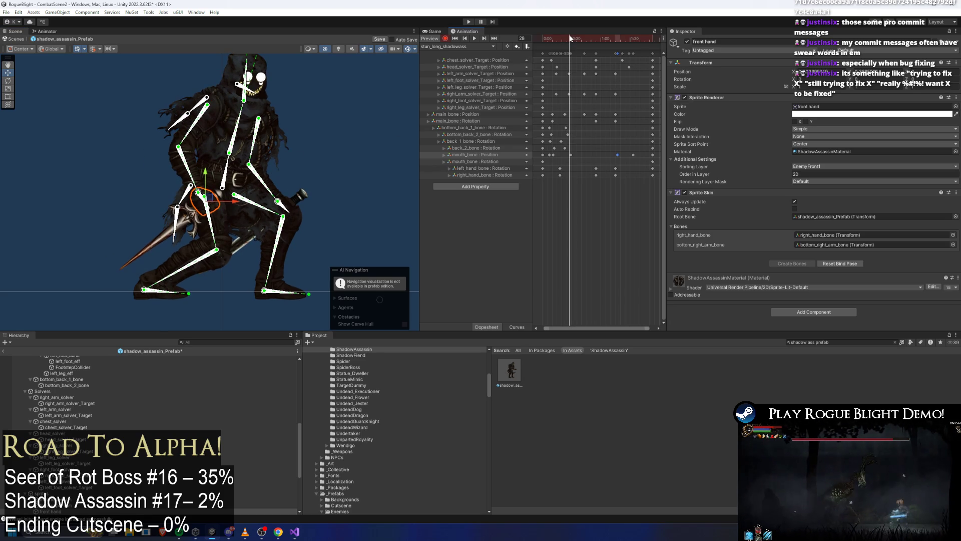
{"action": "left_click_drag", "start_coordinate": [571, 39], "coordinate": [569, 38]}
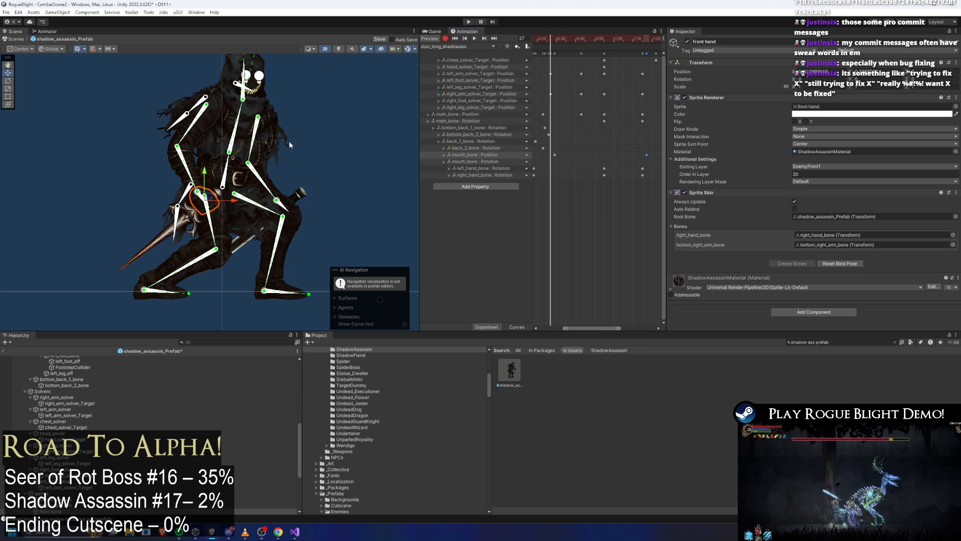
{"action": "left_click", "coordinate": [144, 138]}
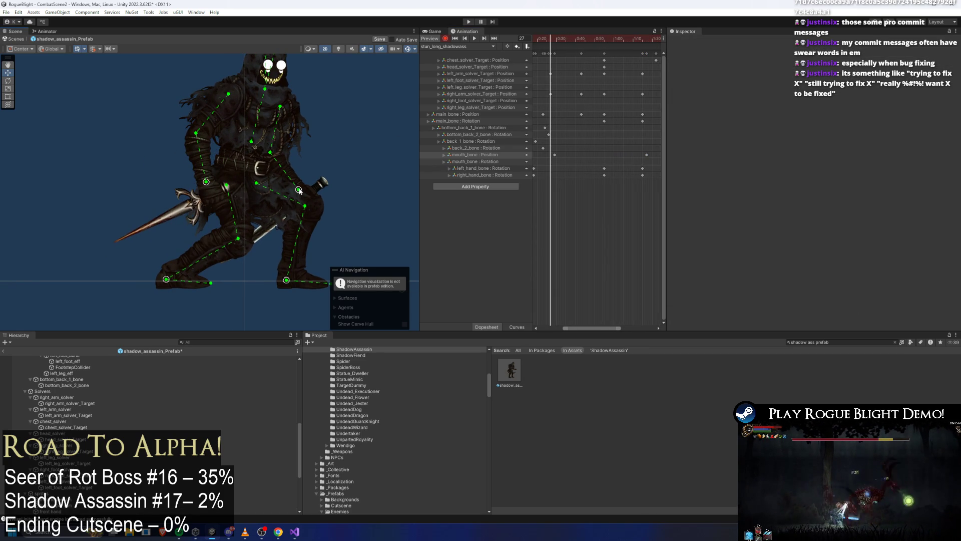
Step: Delete the arm solver keys at frame 44 and move the selected arm keys to the 0:50 column
{"action": "key", "text": "space"}
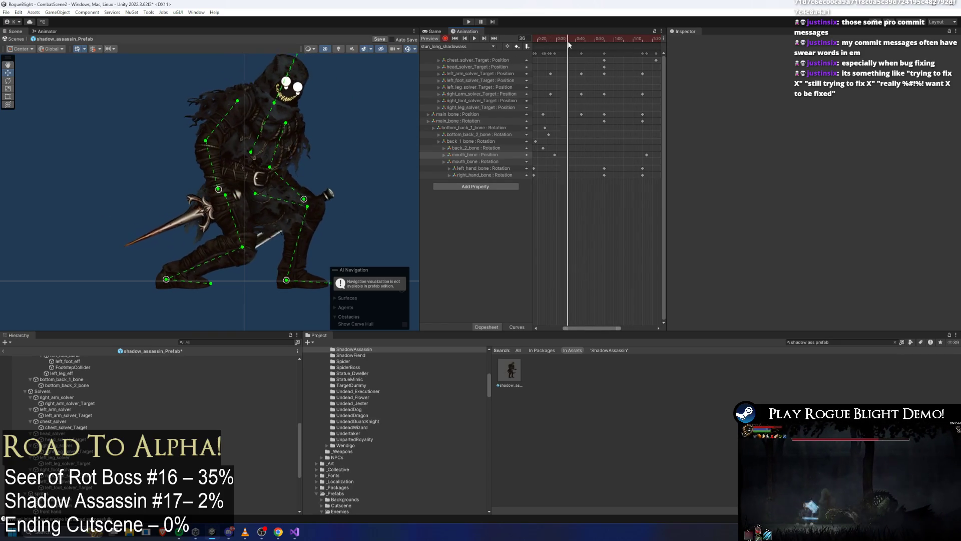
{"action": "left_click", "coordinate": [584, 43]}
{"action": "left_click_drag", "start_coordinate": [582, 53], "coordinate": [576, 98]}
{"action": "key", "text": "Delete"}
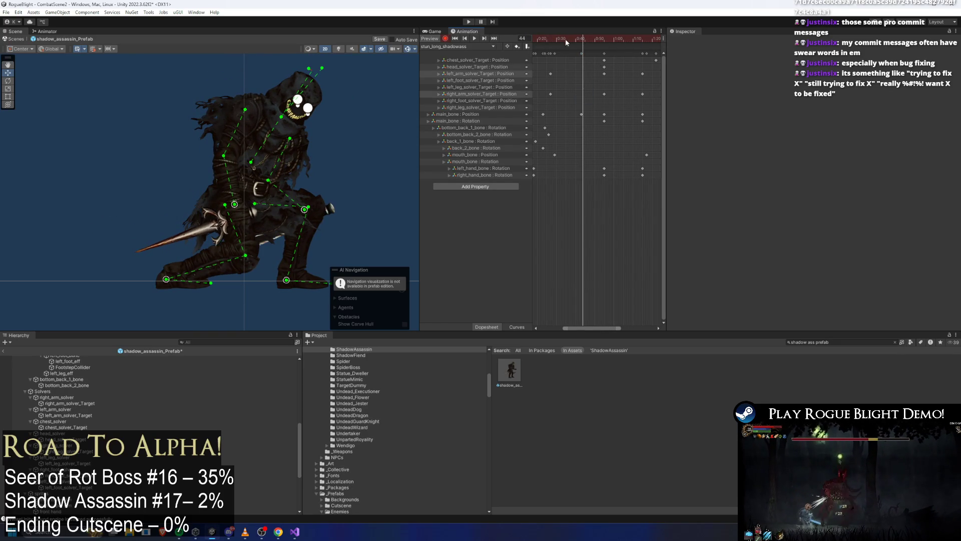
{"action": "key", "text": "space"}
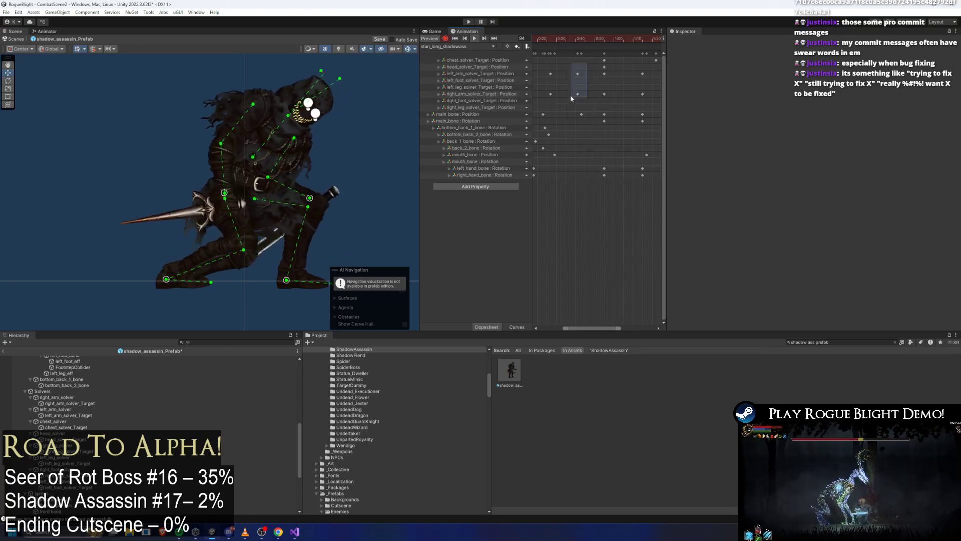
{"action": "mouse_move", "coordinate": [578, 79]}
{"action": "left_mouse_down"}
{"action": "mouse_move", "coordinate": [606, 76]}
{"action": "mouse_move", "coordinate": [603, 102]}
{"action": "mouse_move", "coordinate": [599, 79]}
{"action": "left_mouse_up"}
{"action": "scroll", "coordinate": [606, 76], "scroll_direction": "up", "scroll_amount": 2}
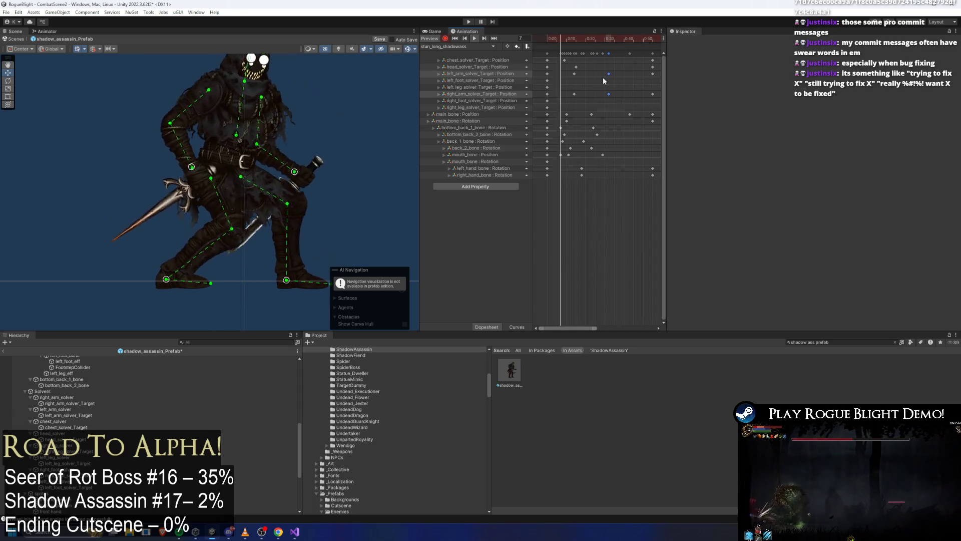
{"action": "scroll", "coordinate": [624, 142], "scroll_direction": "down", "scroll_amount": 1}
{"action": "scroll", "coordinate": [628, 132], "scroll_direction": "down", "scroll_amount": 3}
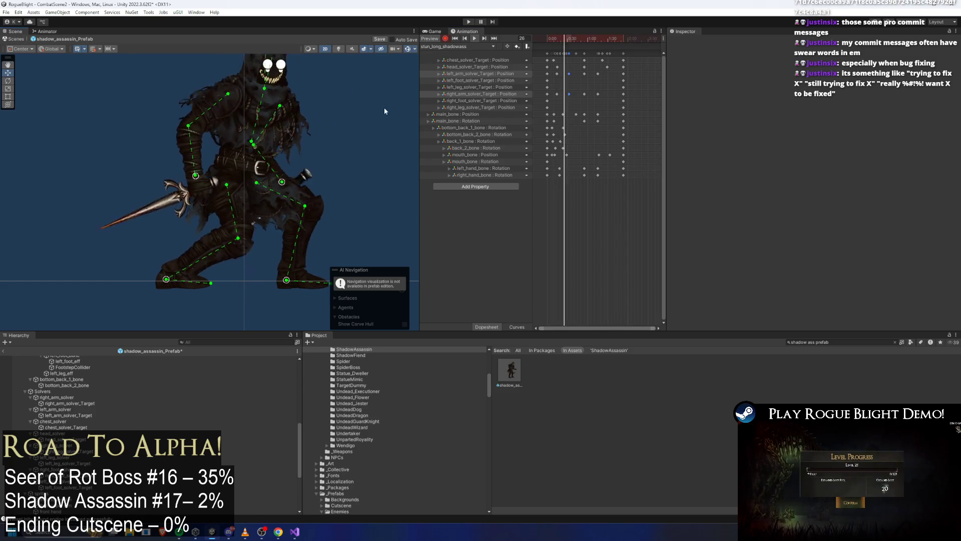
Step: Hide the bone overlays and scrub the long stun clip to check the crouch pose cleanly
{"action": "left_click", "coordinate": [406, 49]}
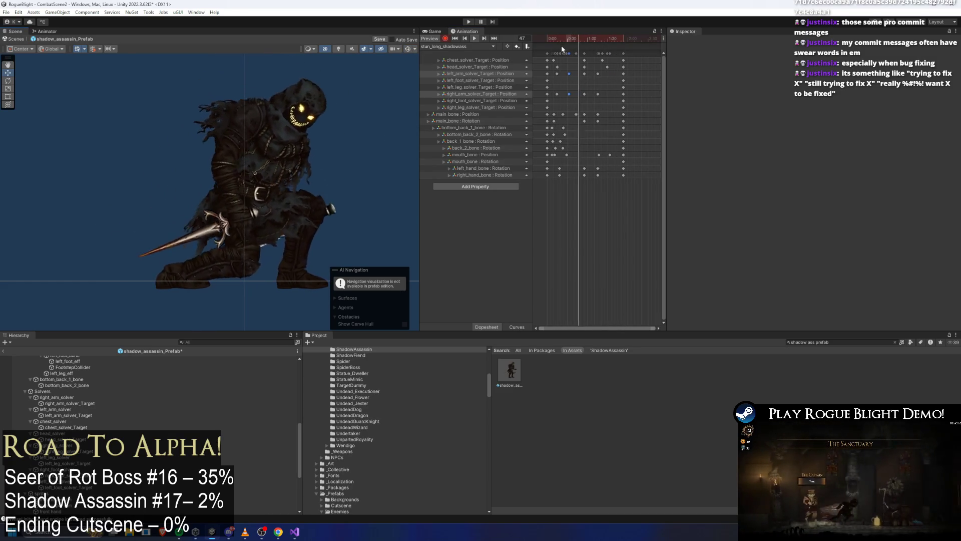
{"action": "left_click", "coordinate": [571, 39]}
{"action": "left_click_drag", "start_coordinate": [570, 40], "coordinate": [582, 37]}
Step: Re-enable the bone gizmos and delete a set of right-hand bone keyframes
{"action": "left_click", "coordinate": [414, 50]}
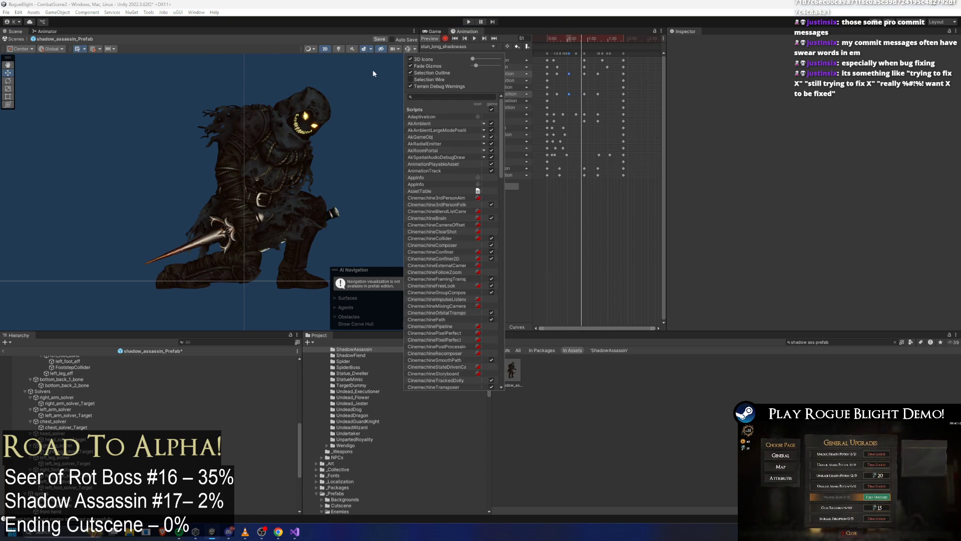
{"action": "left_click", "coordinate": [328, 155]}
{"action": "left_click", "coordinate": [248, 220]}
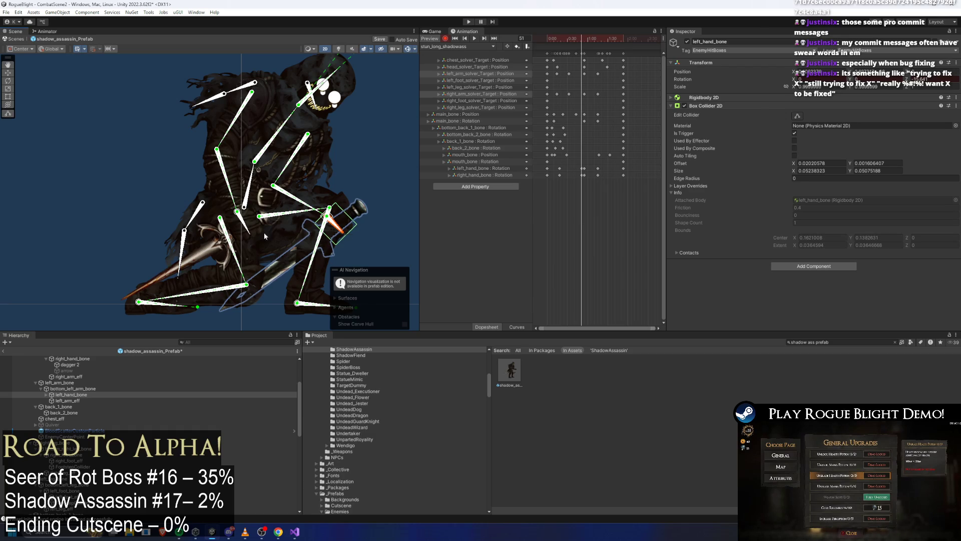
{"action": "left_click", "coordinate": [574, 169]}
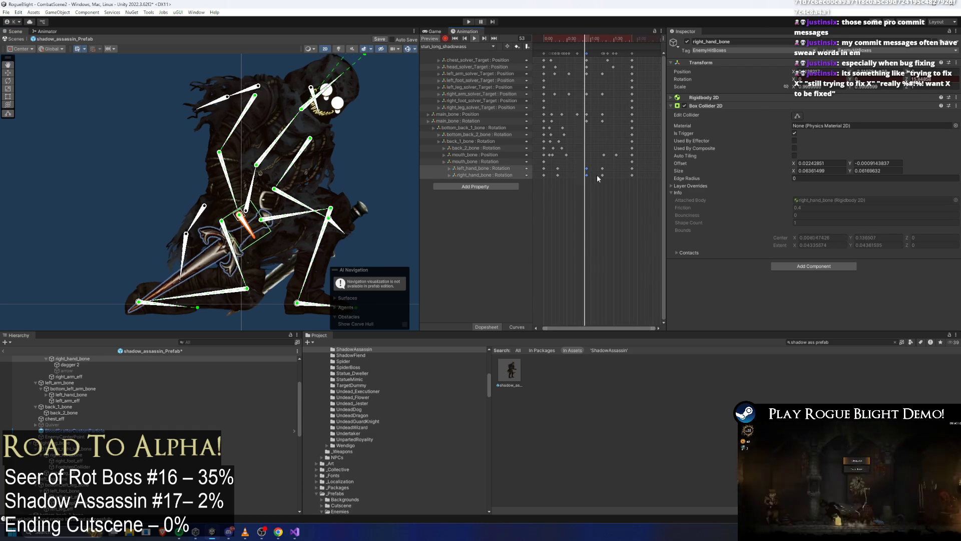
{"action": "mouse_move", "coordinate": [598, 159]}
{"action": "left_mouse_down"}
{"action": "mouse_move", "coordinate": [599, 183]}
{"action": "mouse_move", "coordinate": [605, 175]}
{"action": "left_mouse_up"}
{"action": "key", "text": "Delete"}
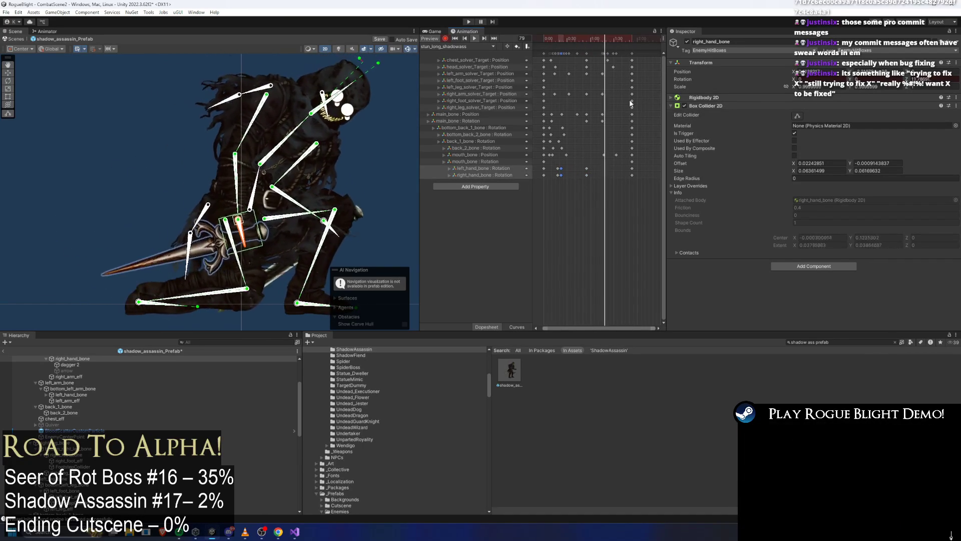
Step: Inspect the hands around frames 74–85 and shift the hand-bone keyframes later
{"action": "left_click", "coordinate": [604, 43]}
{"action": "left_click_drag", "start_coordinate": [604, 43], "coordinate": [610, 43]}
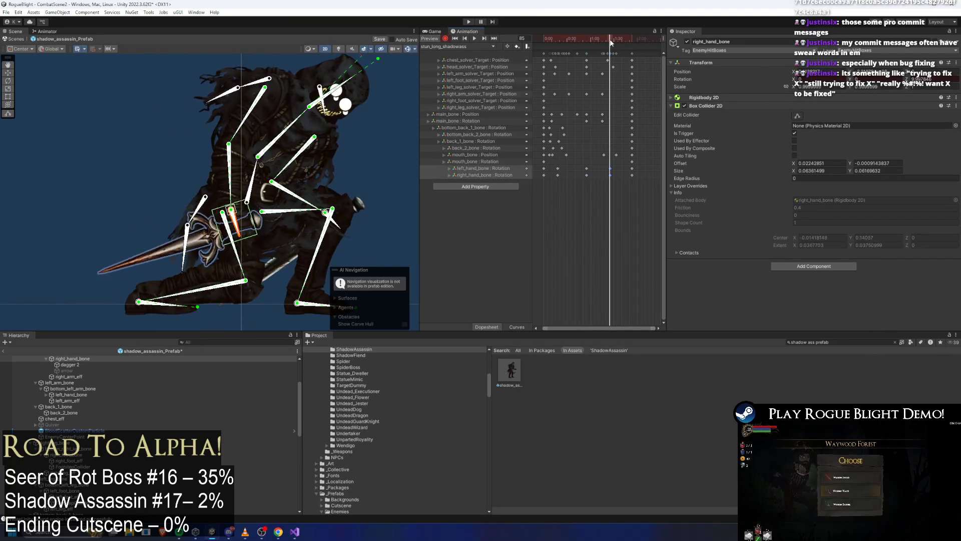
{"action": "left_click", "coordinate": [347, 226]}
{"action": "left_click", "coordinate": [244, 232]}
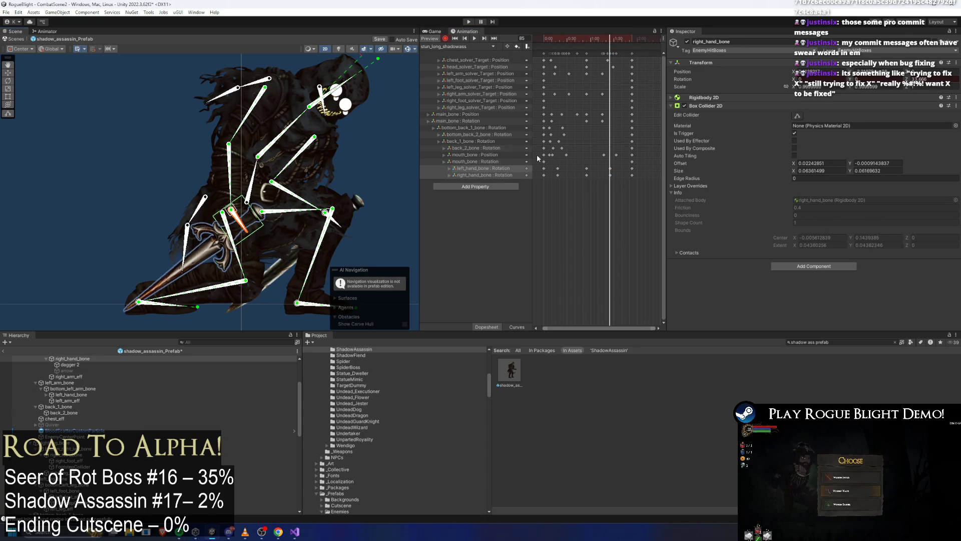
{"action": "key", "text": "space"}
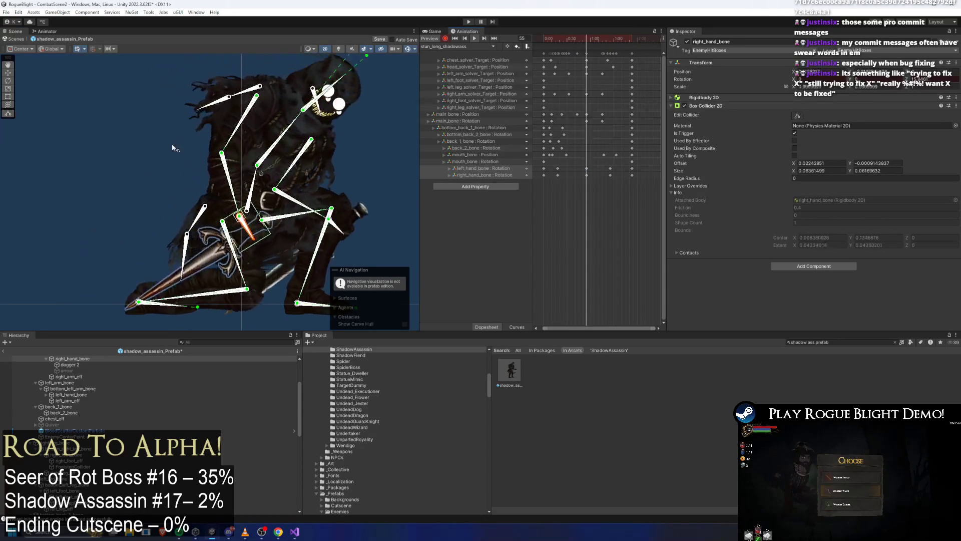
{"action": "scroll", "coordinate": [264, 157], "scroll_direction": "up", "scroll_amount": 3}
{"action": "scroll", "coordinate": [264, 157], "scroll_direction": "down", "scroll_amount": 2}
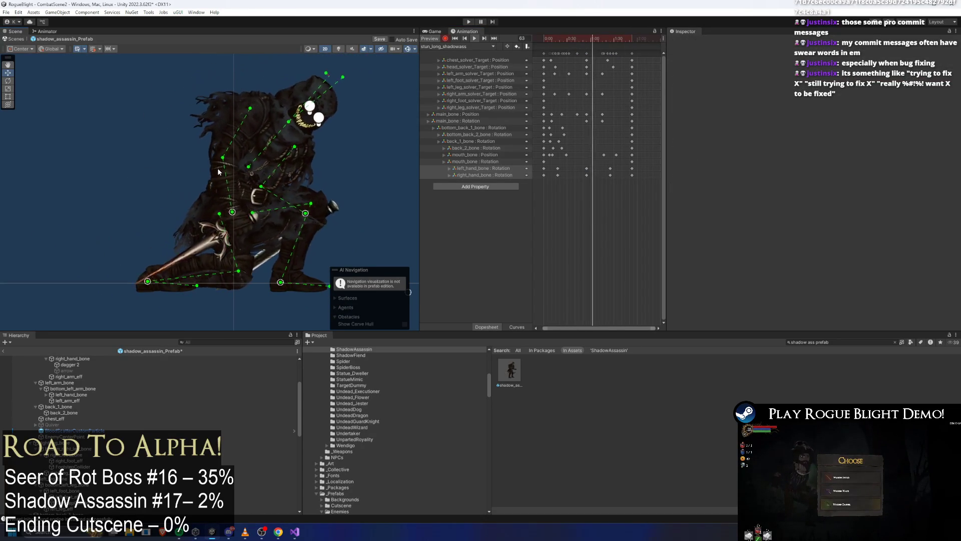
{"action": "scroll", "coordinate": [197, 171], "scroll_direction": "down", "scroll_amount": 1}
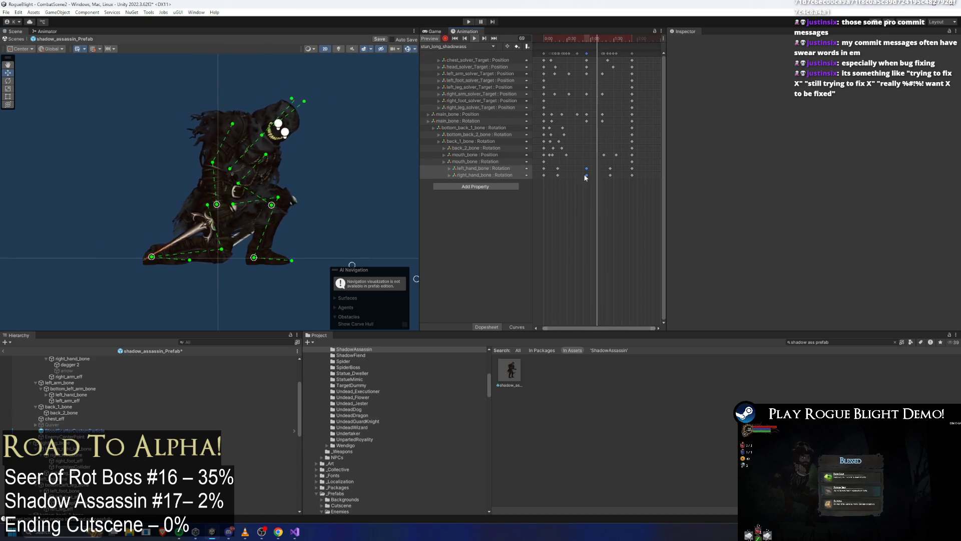
{"action": "left_click_drag", "start_coordinate": [587, 175], "coordinate": [579, 178]}
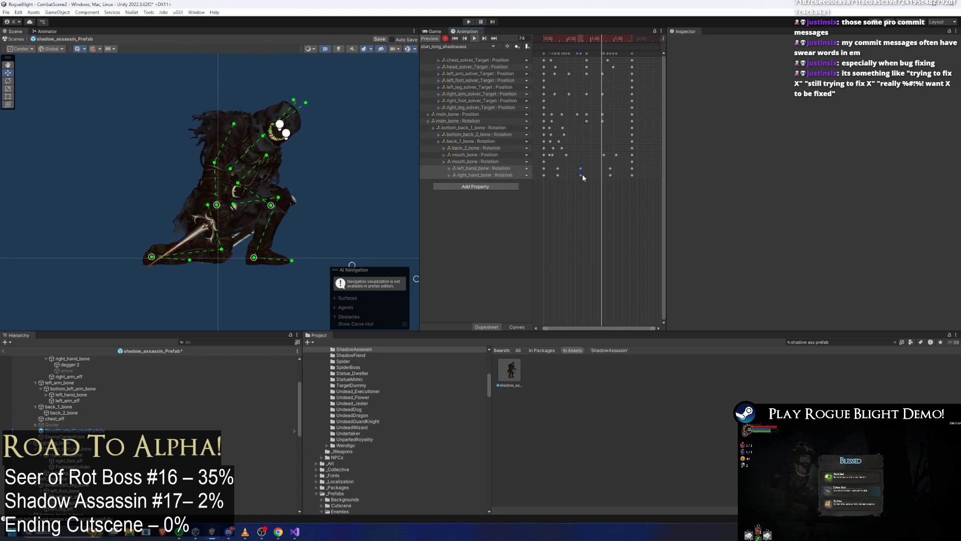
{"action": "left_click_drag", "start_coordinate": [590, 176], "coordinate": [596, 175]}
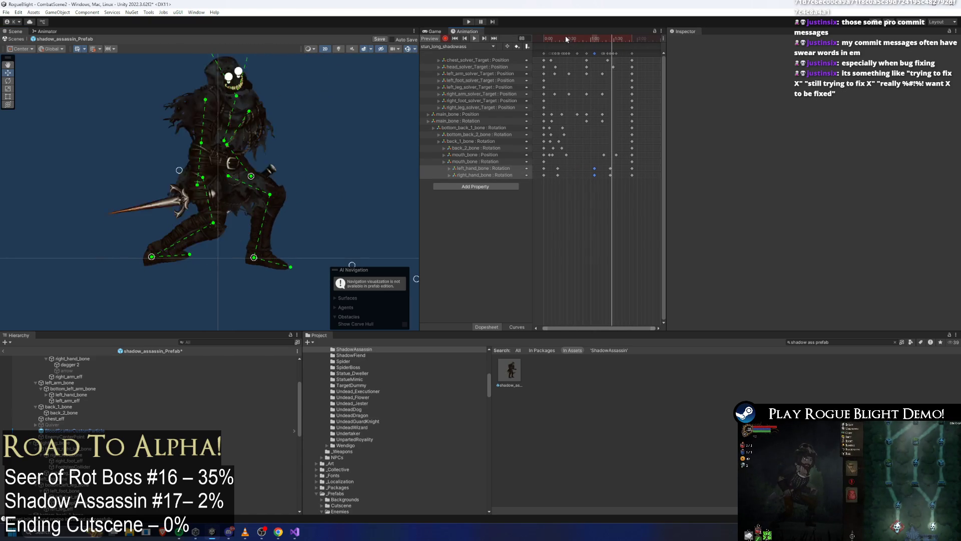
Step: Reposition the right dagger hand at frame 85 and scrub back to frame 65
{"action": "left_click", "coordinate": [207, 201]}
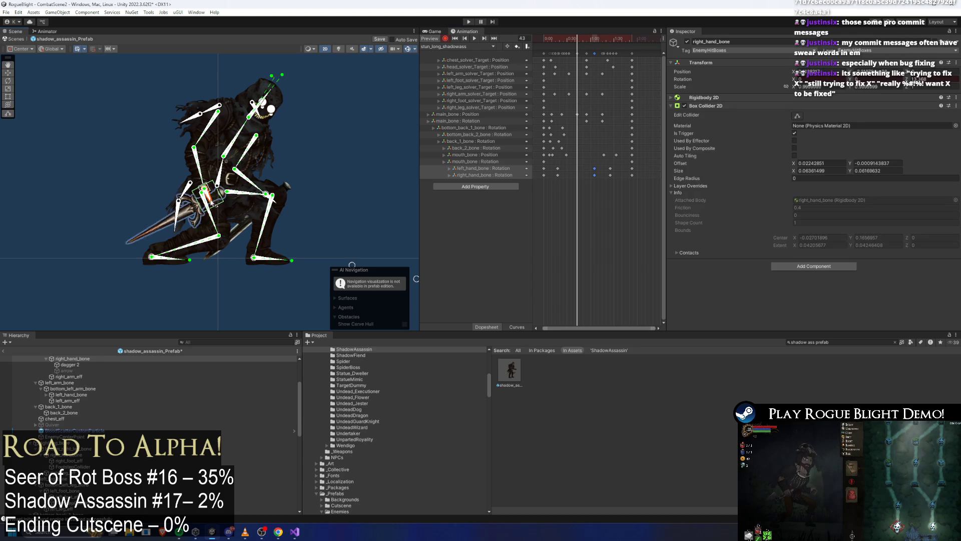
{"action": "left_click", "coordinate": [278, 201]}
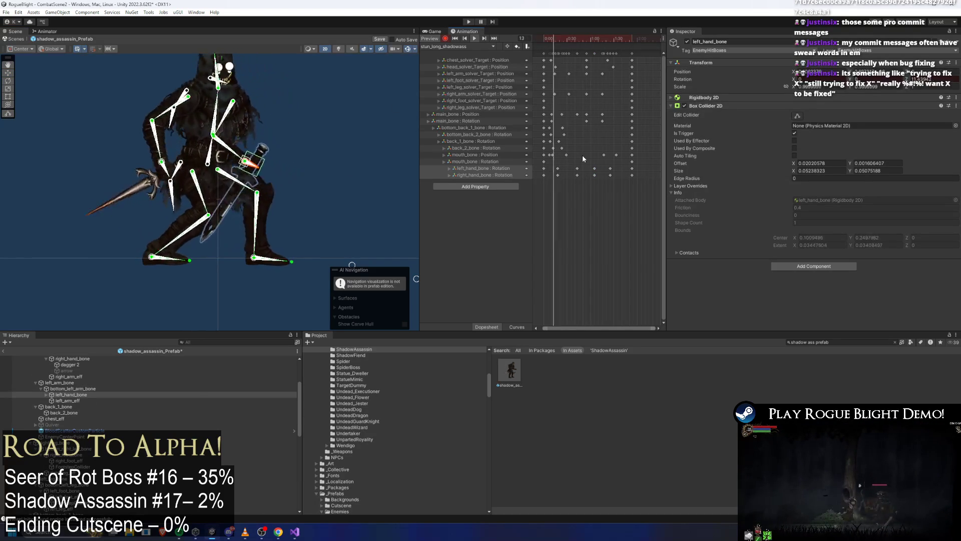
{"action": "left_click_drag", "start_coordinate": [578, 41], "coordinate": [598, 47]}
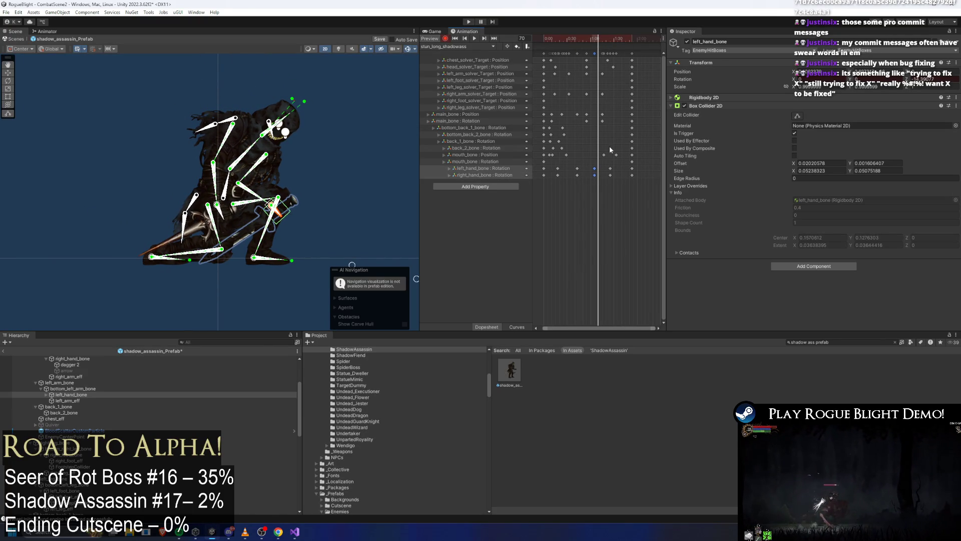
{"action": "left_click", "coordinate": [610, 38]}
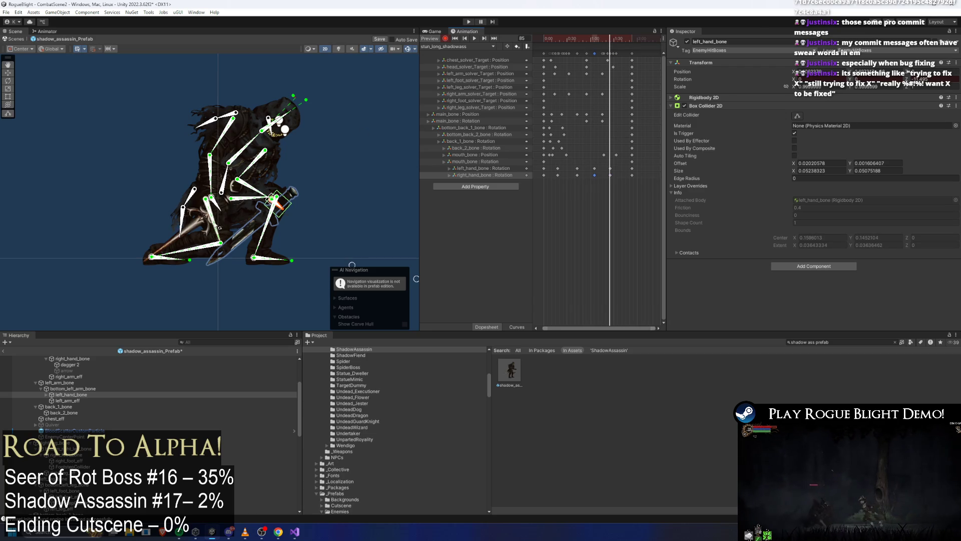
{"action": "left_click_drag", "start_coordinate": [219, 227], "coordinate": [225, 215]}
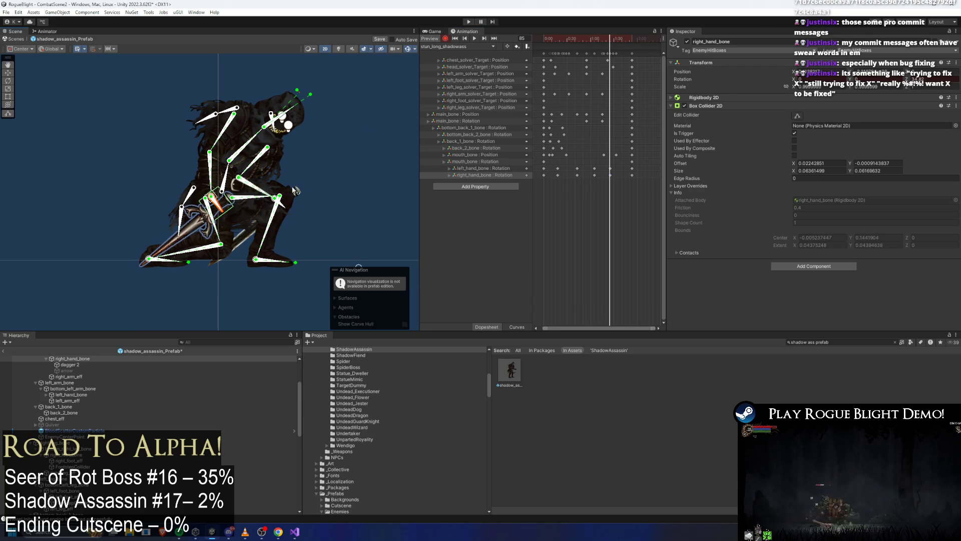
{"action": "left_click_drag", "start_coordinate": [604, 39], "coordinate": [595, 38]}
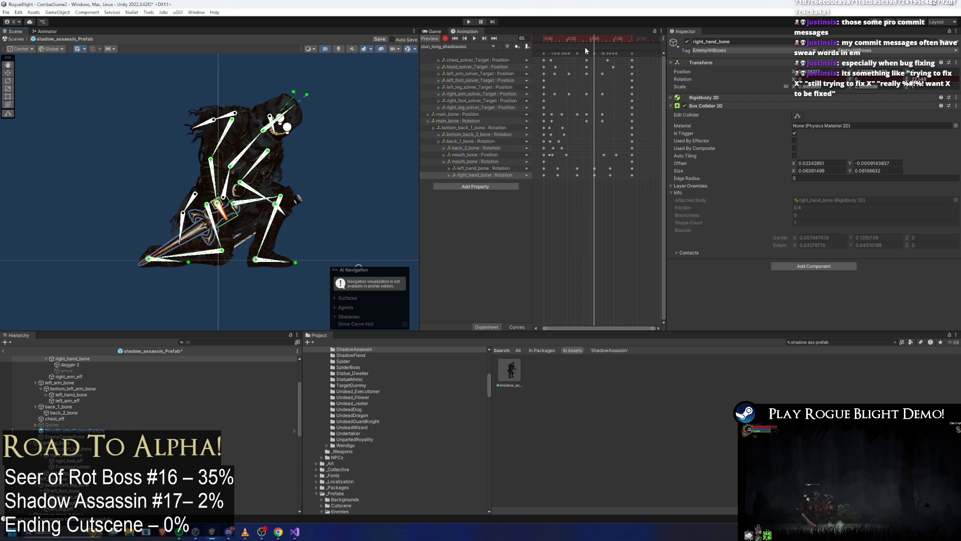
Step: Replay the stun clip around a right-hand keyframe to verify the retimed hands
{"action": "key", "text": "space"}
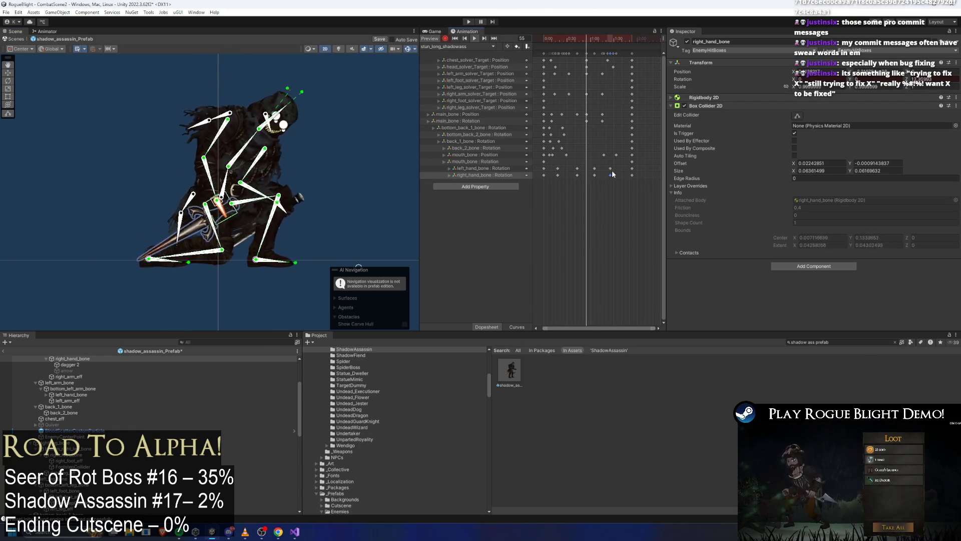
{"action": "left_click_drag", "start_coordinate": [613, 39], "coordinate": [612, 38]}
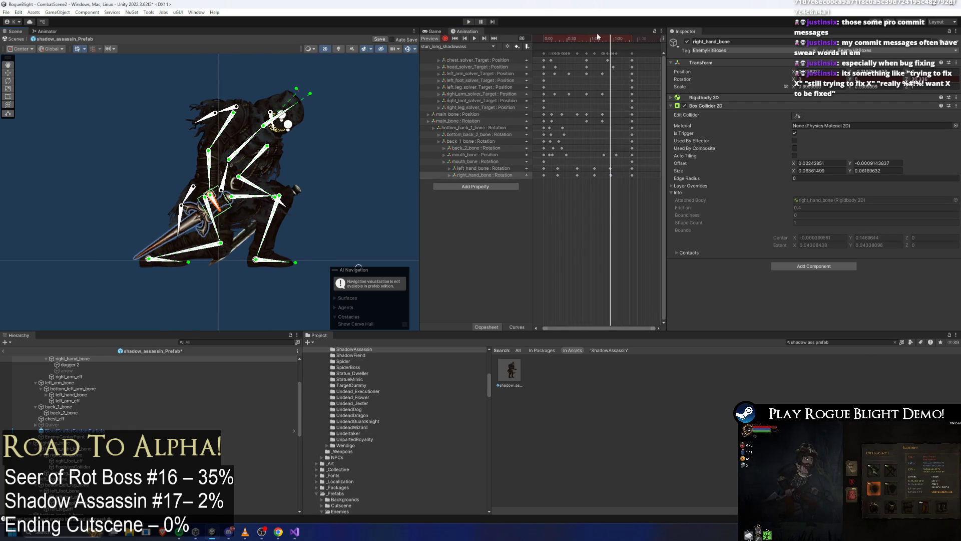
{"action": "scroll", "coordinate": [610, 162], "scroll_direction": "up", "scroll_amount": 3}
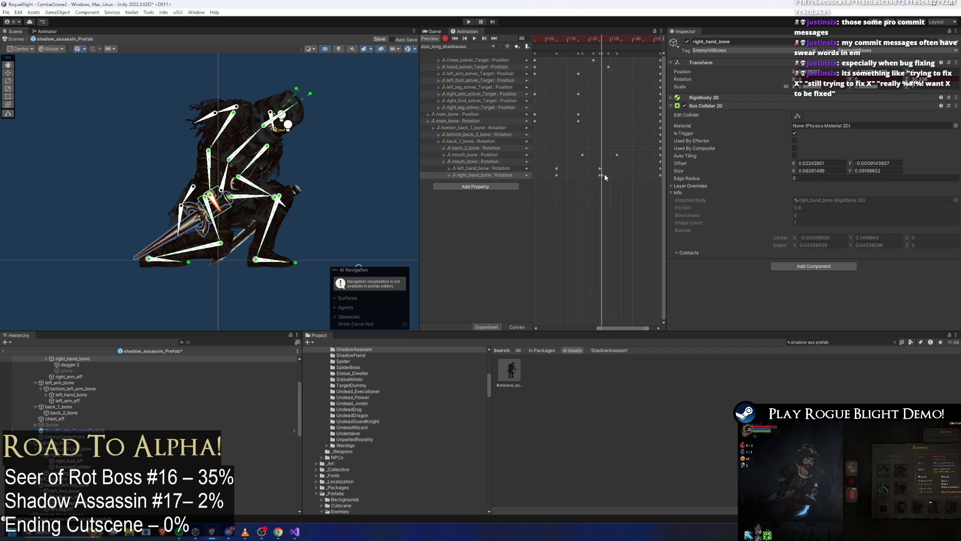
{"action": "left_click", "coordinate": [600, 174]}
{"action": "key", "text": "space"}
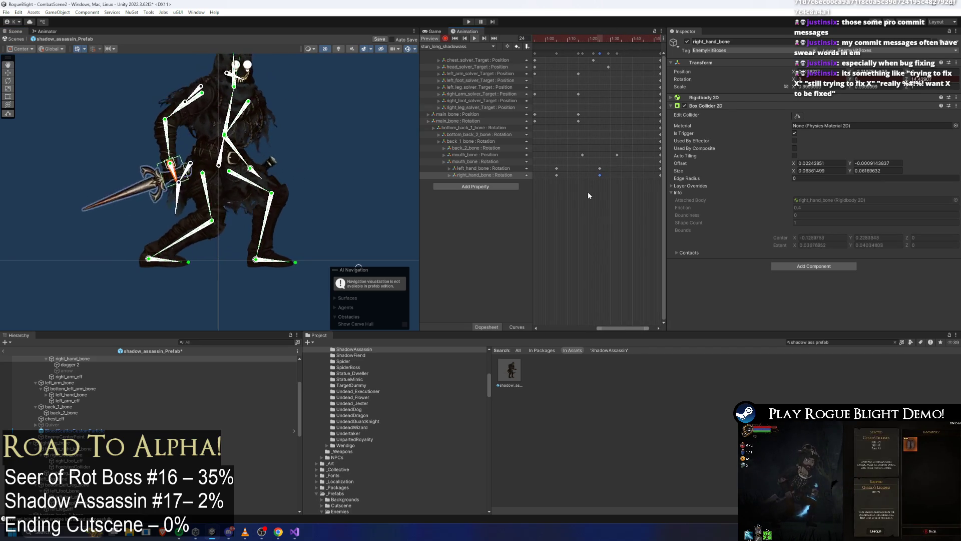
{"action": "left_click", "coordinate": [368, 150]}
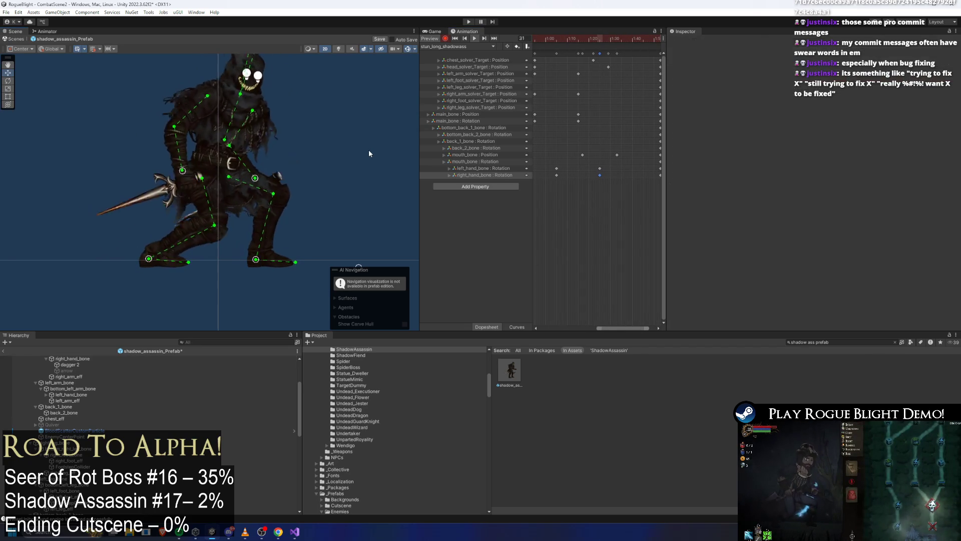
{"action": "scroll", "coordinate": [380, 151], "scroll_direction": "down", "scroll_amount": 3}
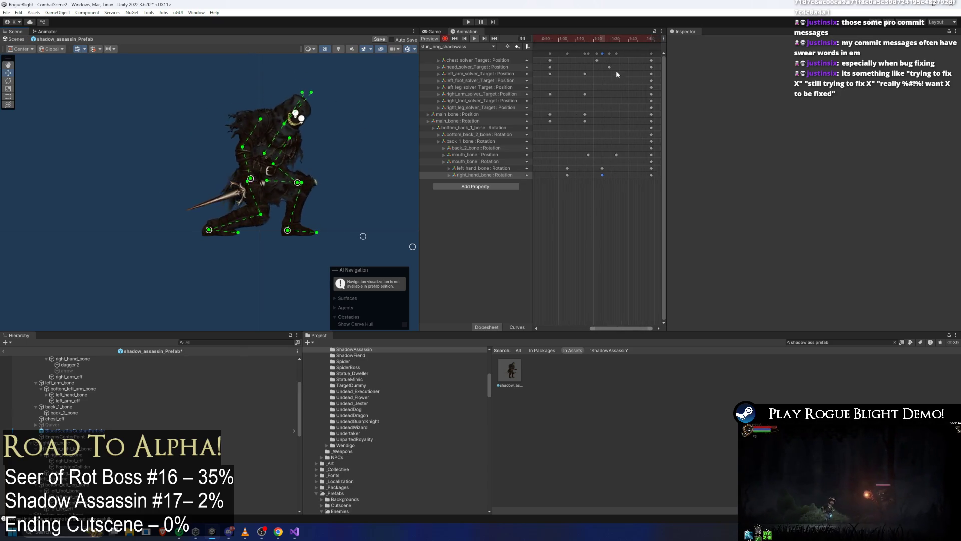
{"action": "scroll", "coordinate": [617, 72], "scroll_direction": "down", "scroll_amount": 3}
{"action": "scroll", "coordinate": [624, 66], "scroll_direction": "down", "scroll_amount": 2}
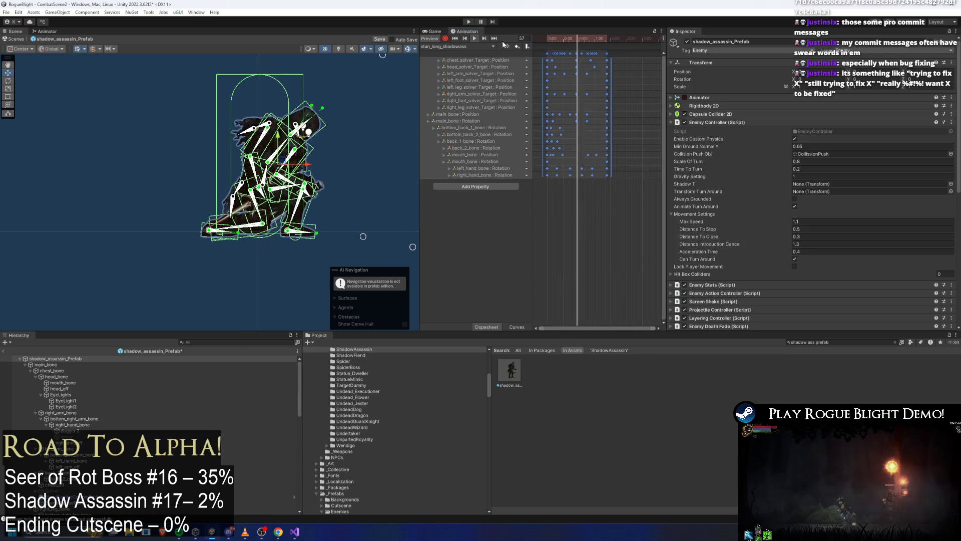
Step: Switch to stun_parried_shadowass, box-select the keys around frame 69 and play the preview
{"action": "left_click", "coordinate": [443, 46]}
{"action": "left_click", "coordinate": [456, 79]}
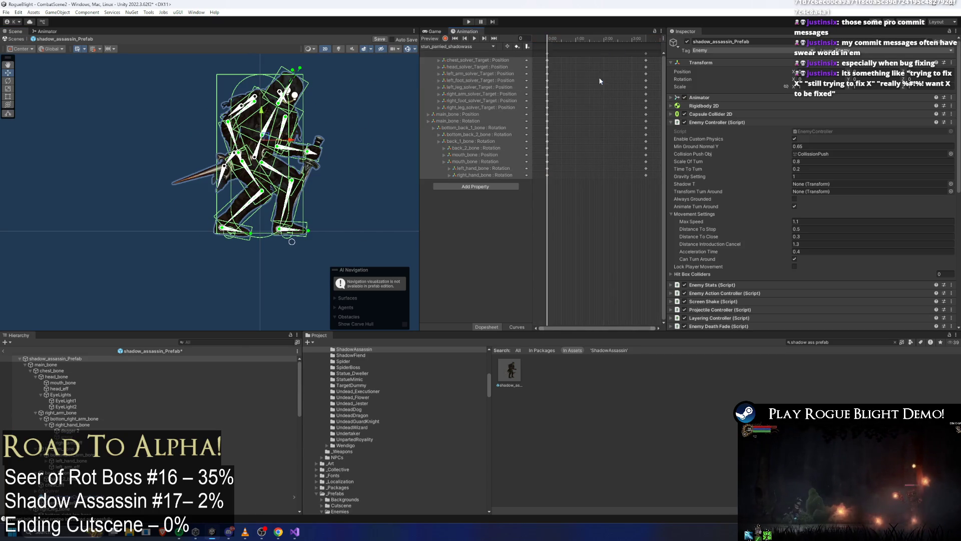
{"action": "left_click", "coordinate": [601, 54]}
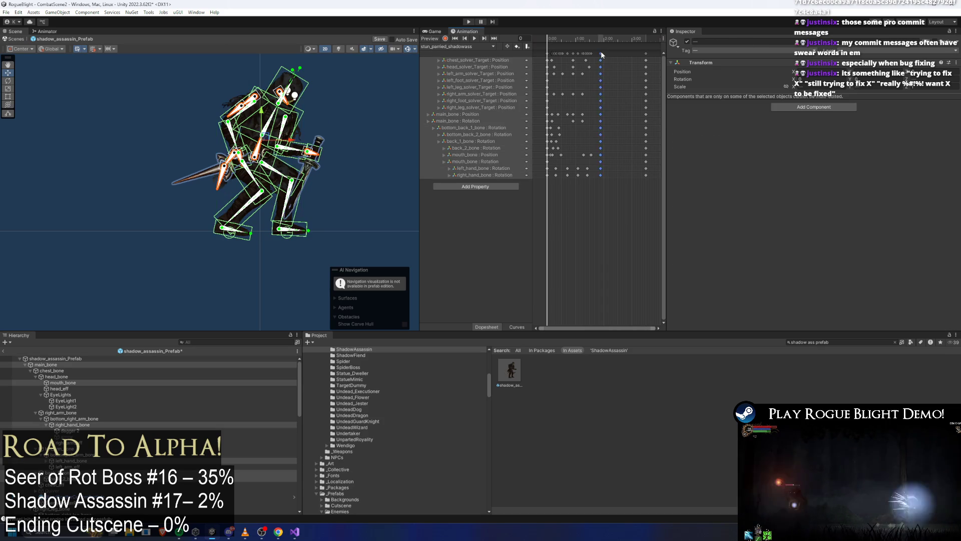
{"action": "left_click", "coordinate": [576, 38]}
{"action": "left_click_drag", "start_coordinate": [594, 50], "coordinate": [583, 56]}
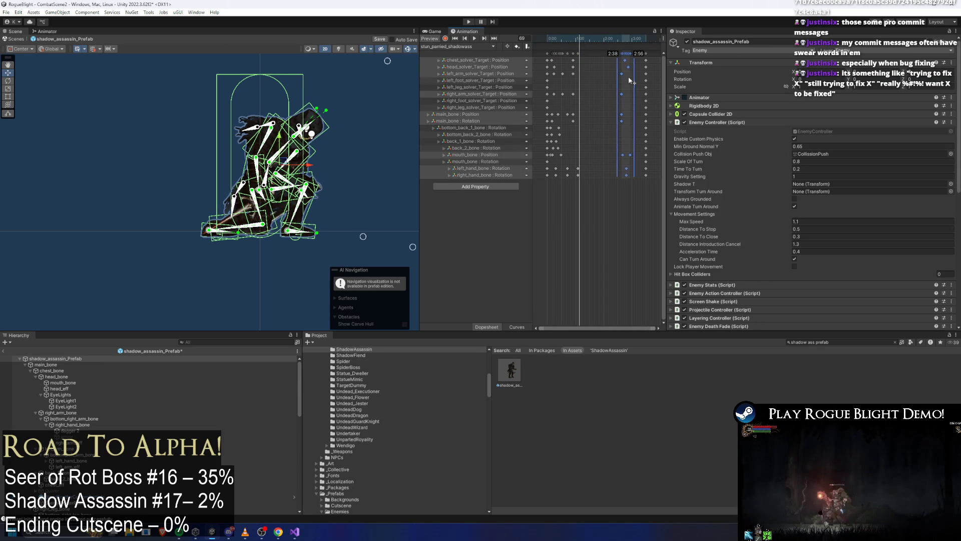
{"action": "key", "text": "space"}
{"action": "left_click", "coordinate": [400, 89]}
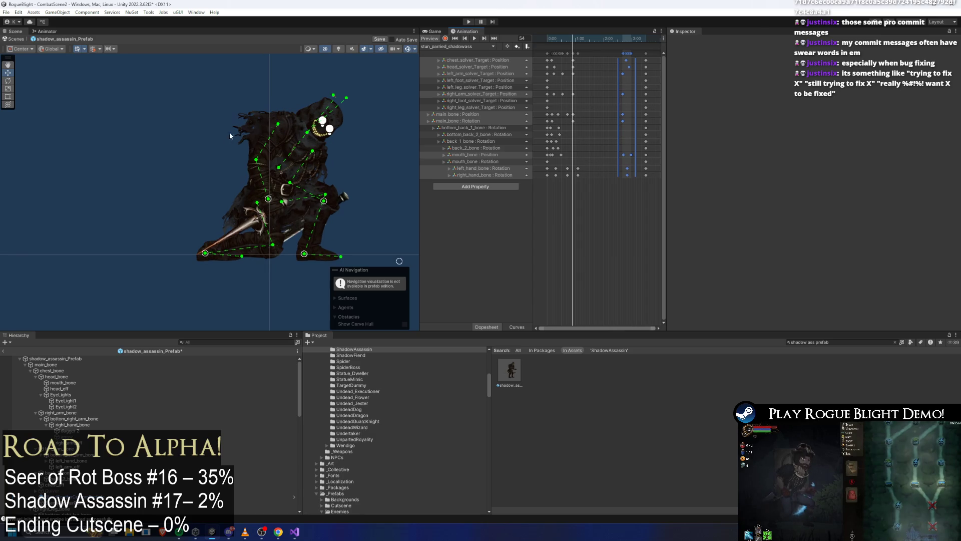
Step: Select the back bones, scrub to later frames, box-select their keys, then reopen the clip list
{"action": "left_click", "coordinate": [277, 122]}
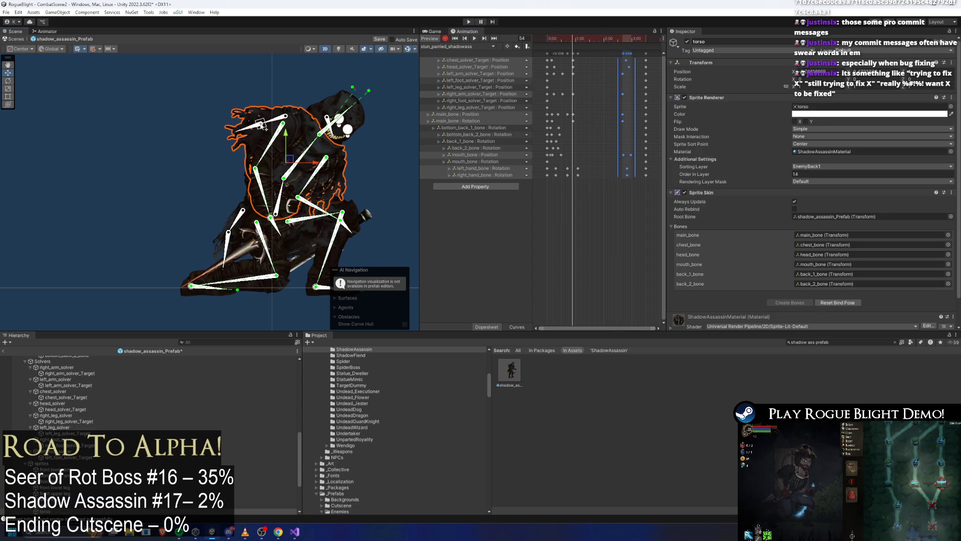
{"action": "scroll", "coordinate": [256, 132], "scroll_direction": "up", "scroll_amount": 2}
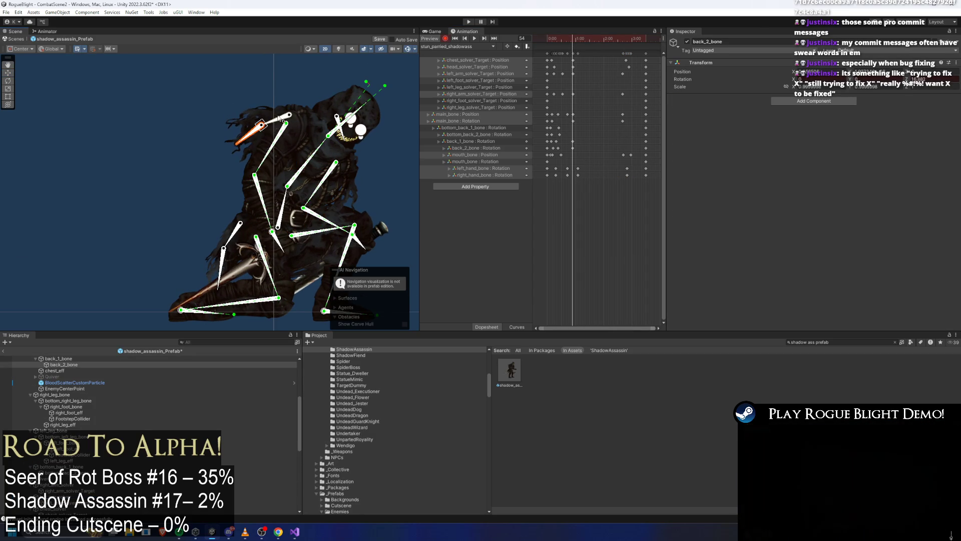
{"action": "left_click", "coordinate": [279, 124]}
{"action": "left_click_drag", "start_coordinate": [226, 182], "coordinate": [222, 213]}
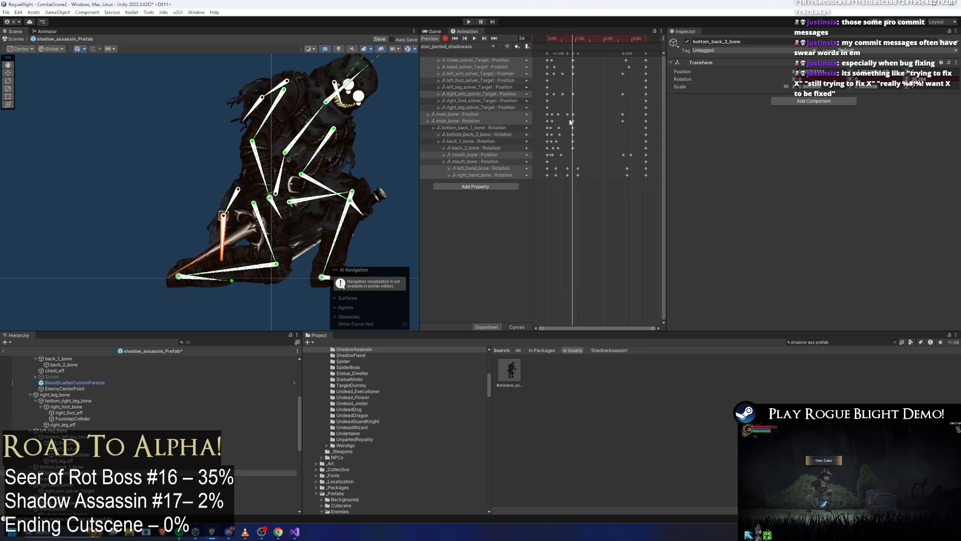
{"action": "left_click_drag", "start_coordinate": [574, 49], "coordinate": [633, 35]}
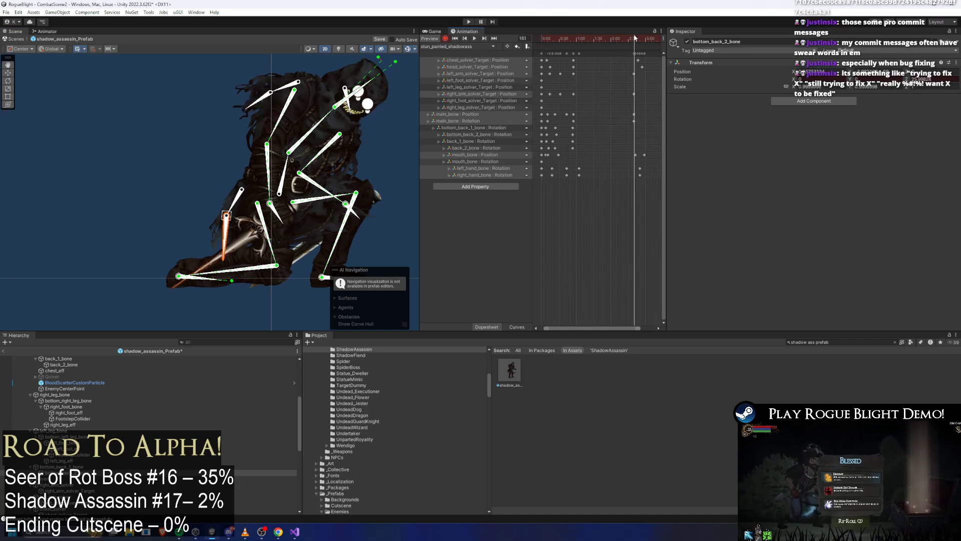
{"action": "left_click_drag", "start_coordinate": [576, 126], "coordinate": [565, 155]}
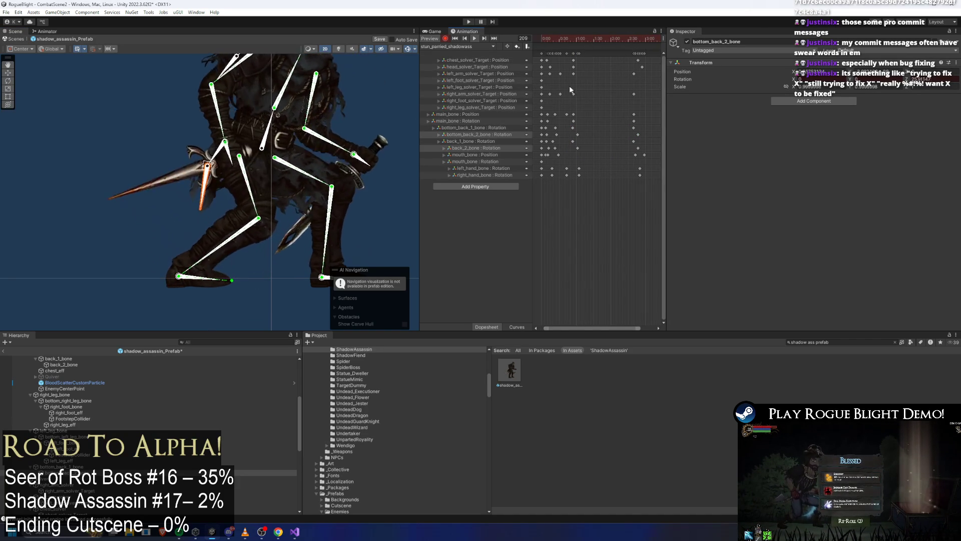
{"action": "scroll", "coordinate": [613, 127], "scroll_direction": "down", "scroll_amount": 2}
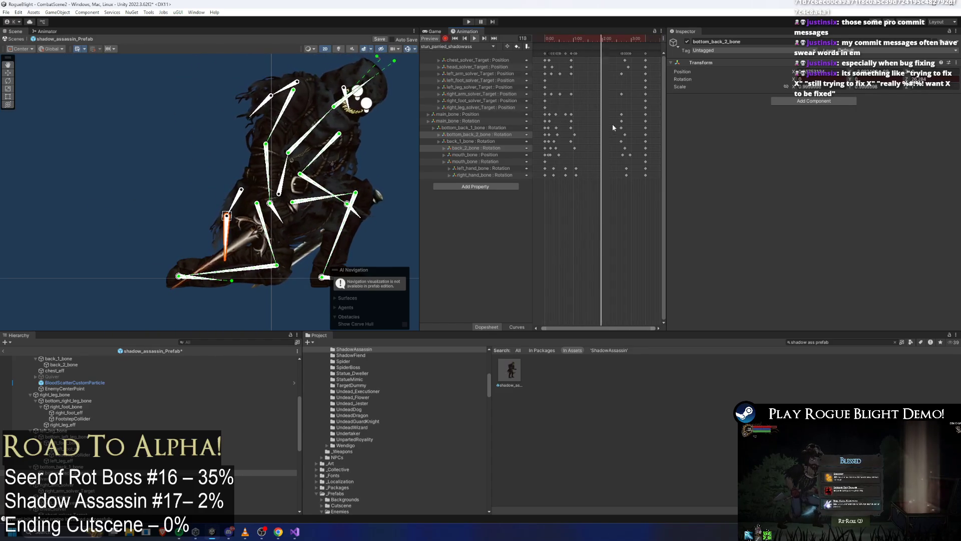
{"action": "left_click", "coordinate": [458, 47]}
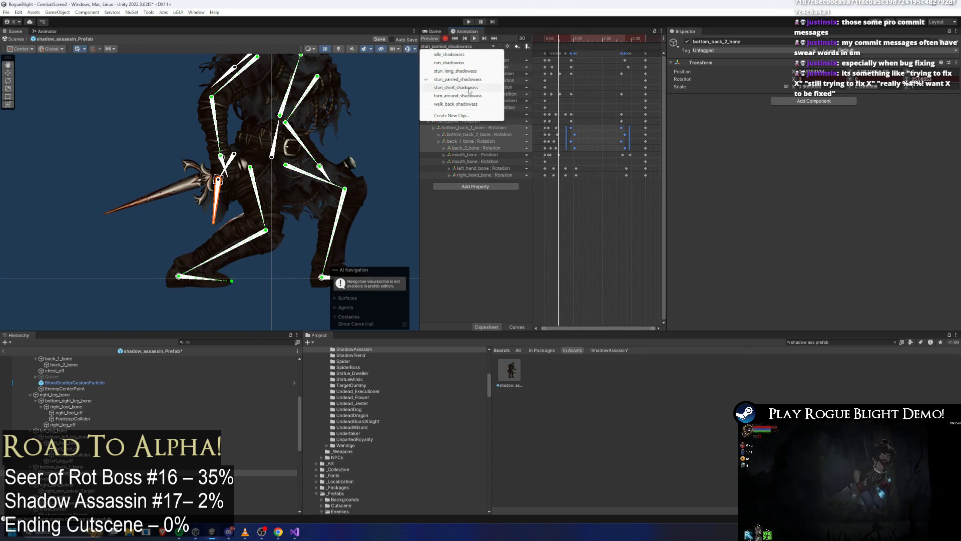
Step: Switch to stun_long_shadowass, preview it from frame 112, nudge the selected keys later and save the prefab
{"action": "left_click", "coordinate": [469, 72]}
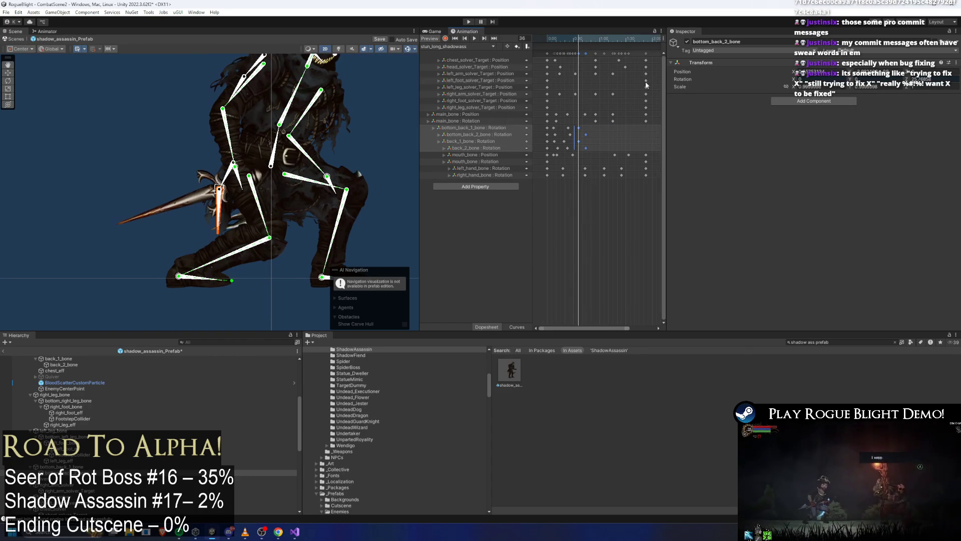
{"action": "scroll", "coordinate": [630, 123], "scroll_direction": "down", "scroll_amount": 2}
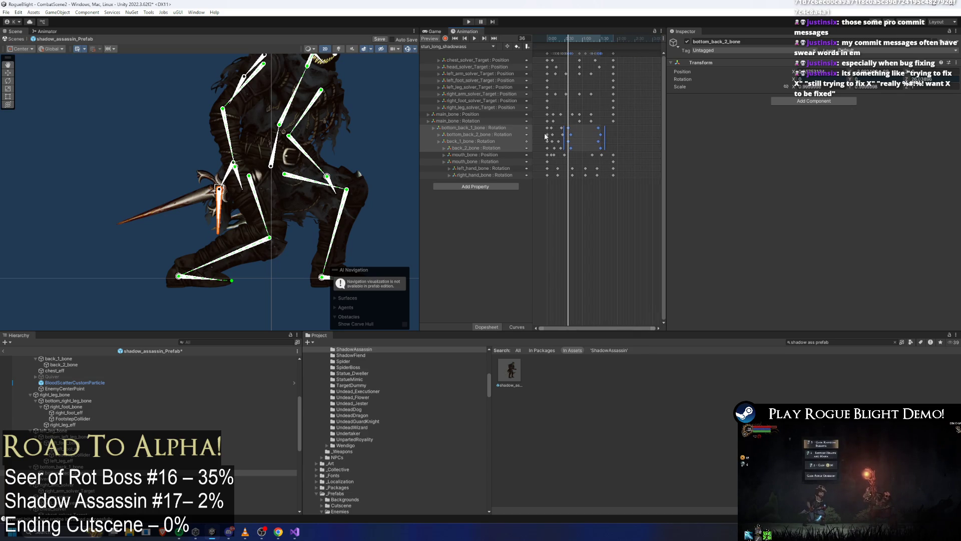
{"action": "left_click", "coordinate": [612, 39]}
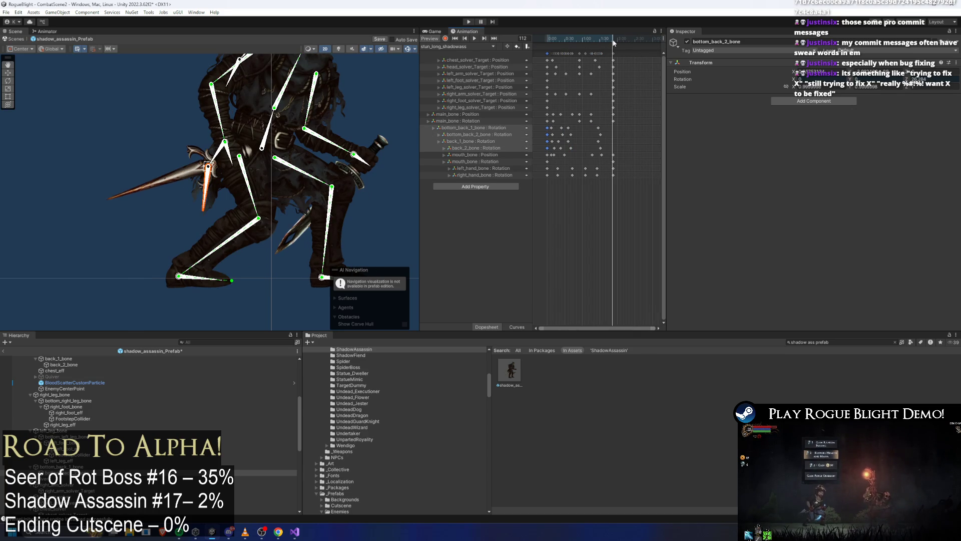
{"action": "key", "text": "space"}
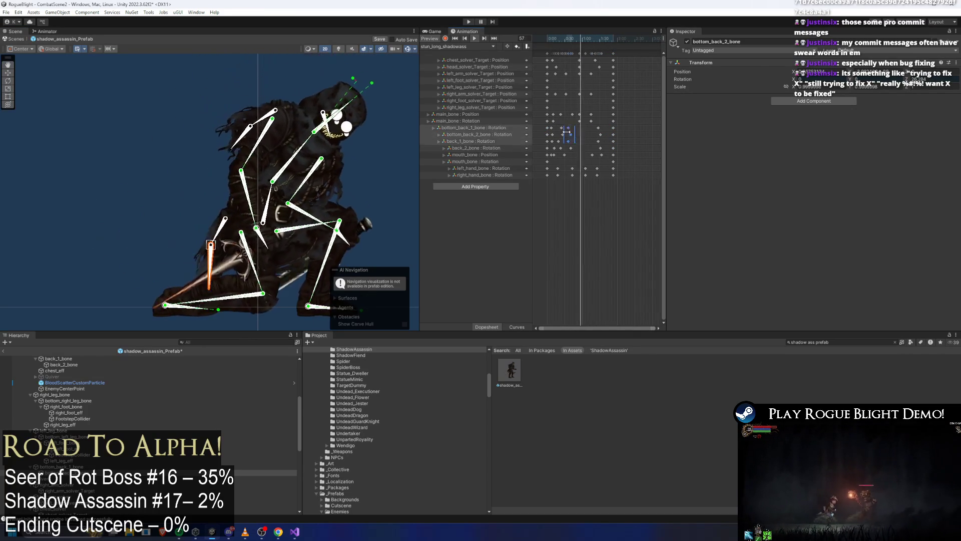
{"action": "left_click_drag", "start_coordinate": [568, 147], "coordinate": [573, 148]}
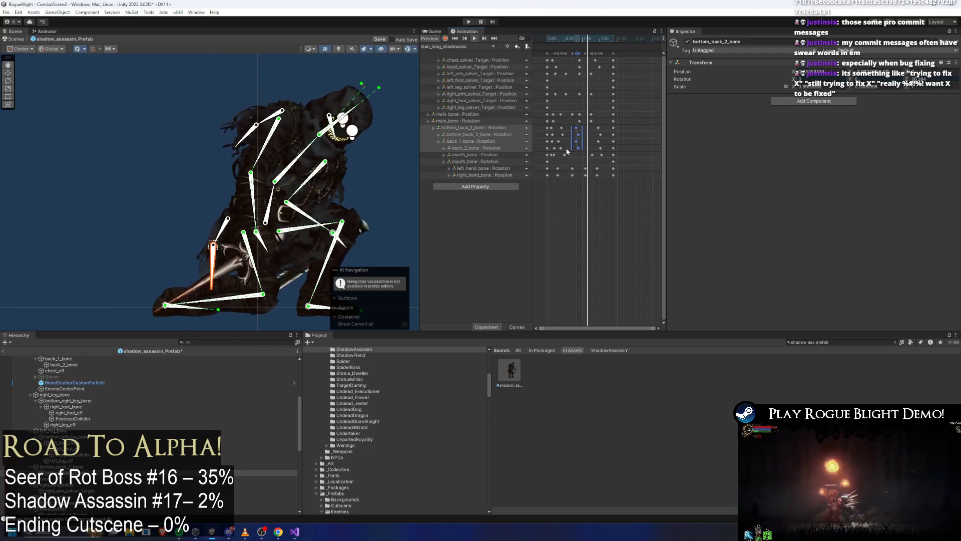
{"action": "key", "text": "ctrl+s"}
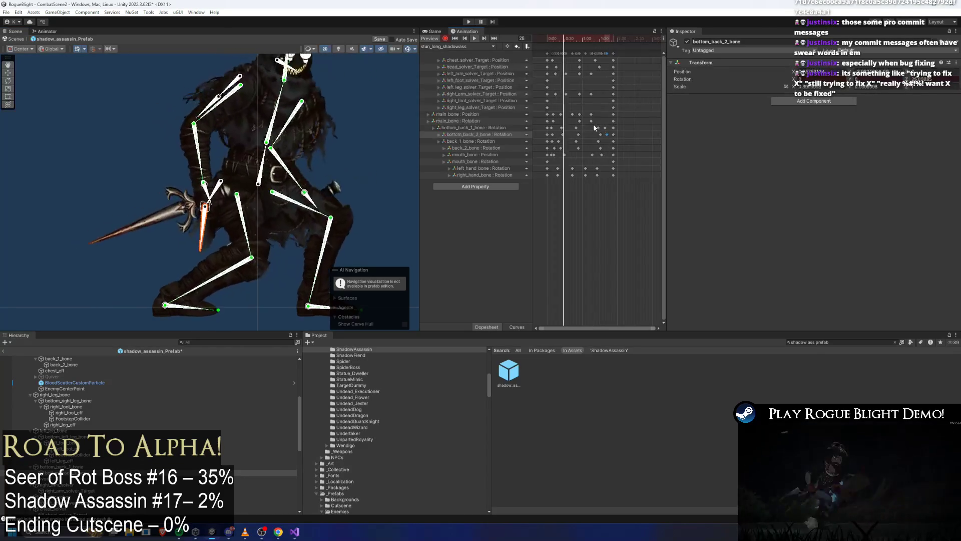
Step: Select keys near the playhead, scrub from the clip start and replay the long stun, then clear the bone selection
{"action": "left_click_drag", "start_coordinate": [602, 134], "coordinate": [602, 135]}
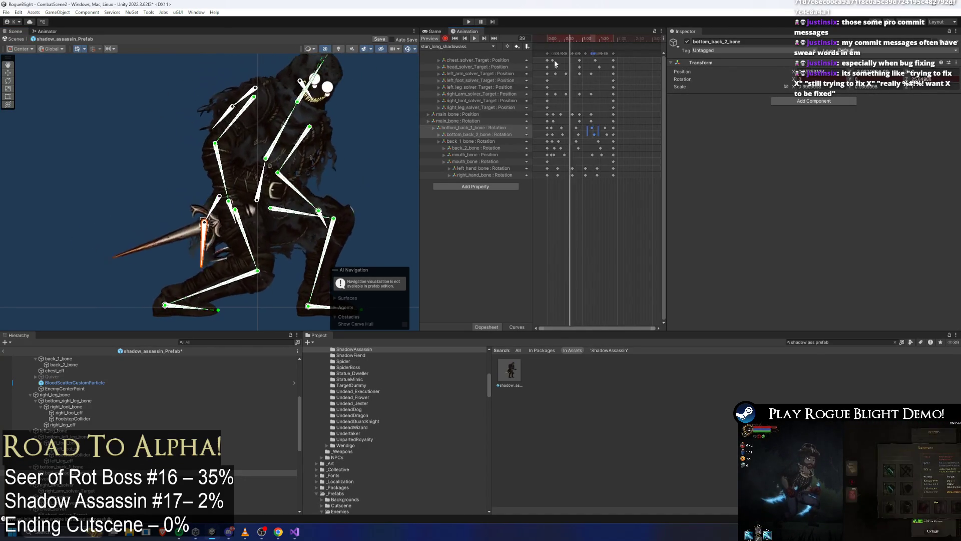
{"action": "left_click", "coordinate": [551, 36]}
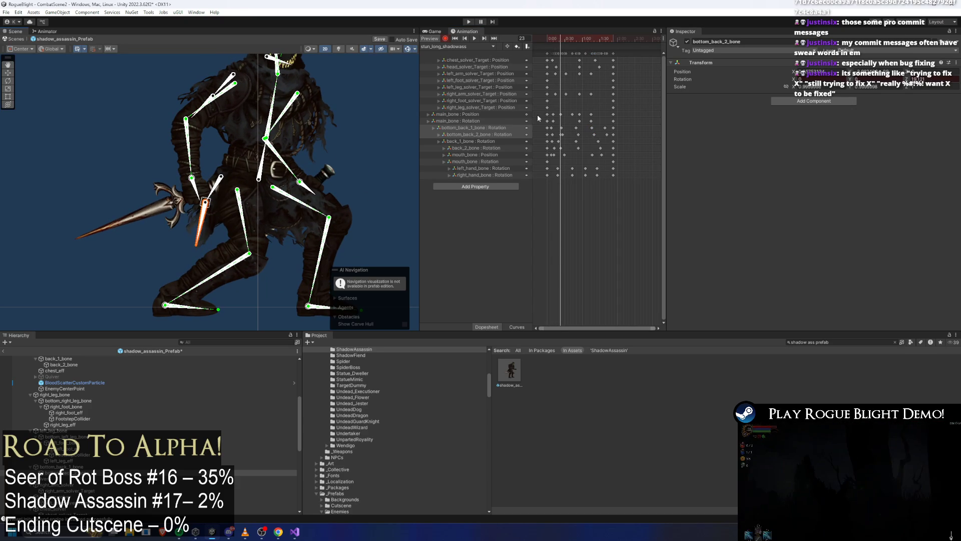
{"action": "left_click", "coordinate": [564, 37]}
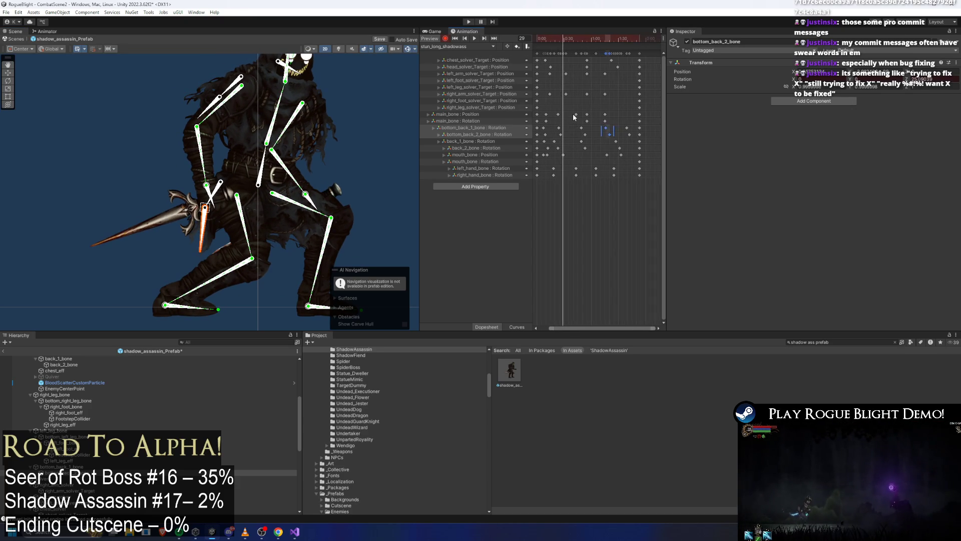
{"action": "left_click", "coordinate": [560, 36]}
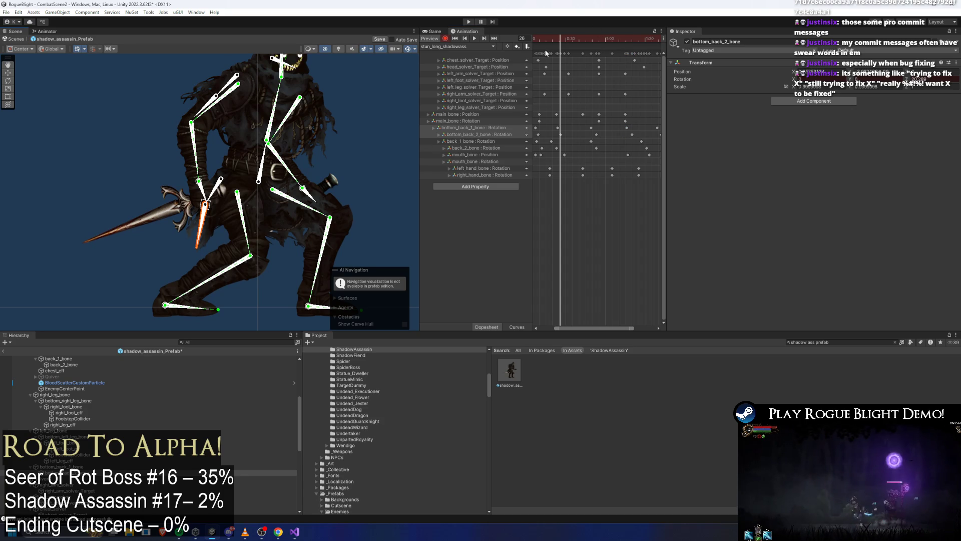
{"action": "key", "text": "space"}
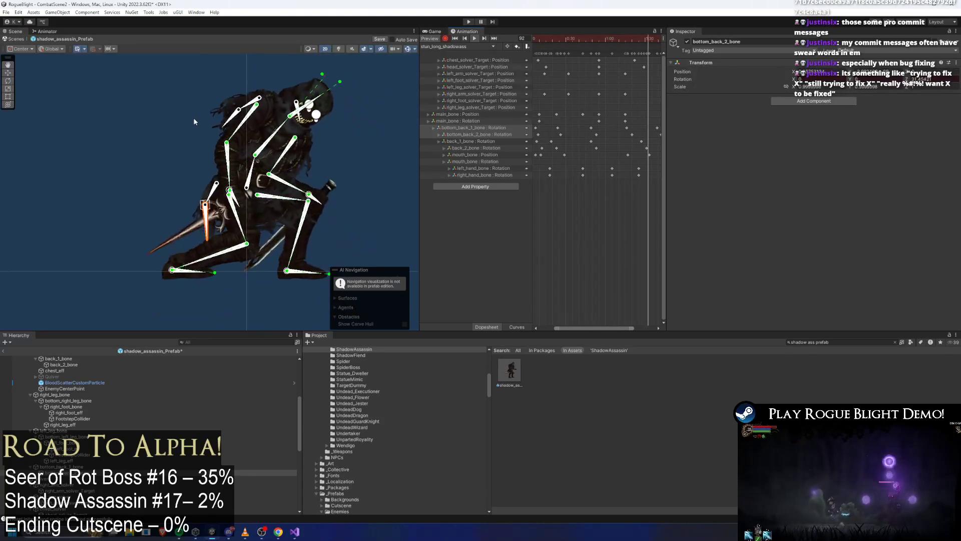
{"action": "left_click", "coordinate": [194, 121]}
{"action": "scroll", "coordinate": [625, 131], "scroll_direction": "down", "scroll_amount": 3}
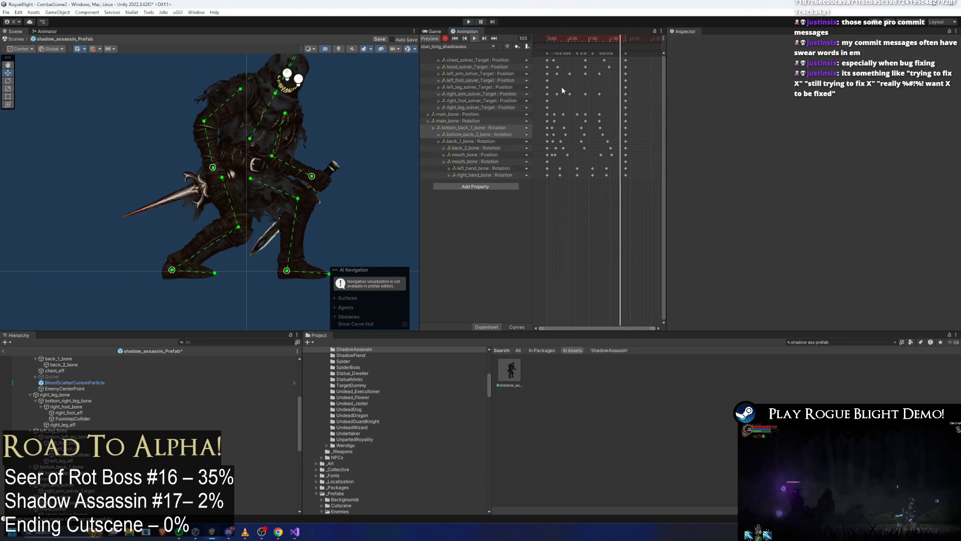
Step: Switch to stun_parried_shadowass and enter Play mode, accepting the prefab-modifications warning
{"action": "left_click", "coordinate": [442, 46]}
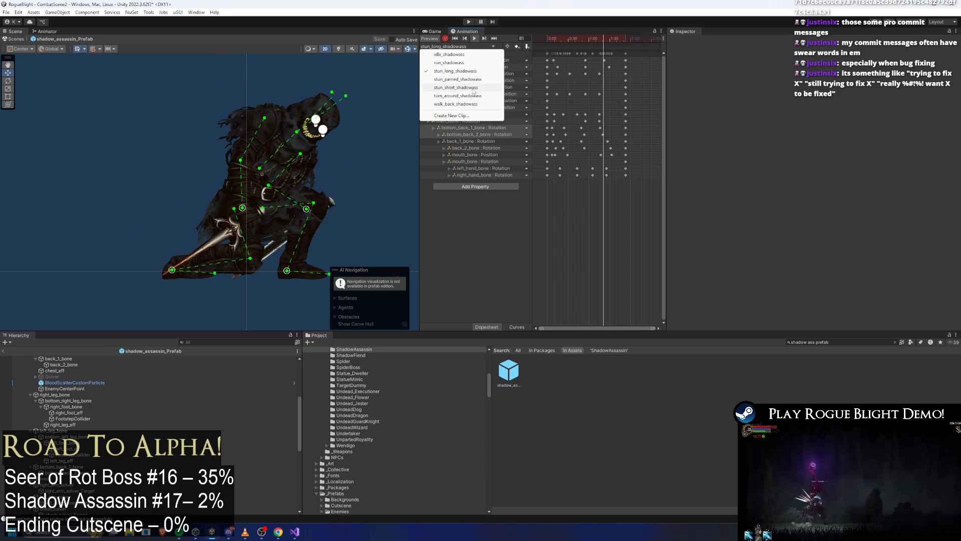
{"action": "left_click", "coordinate": [458, 79]}
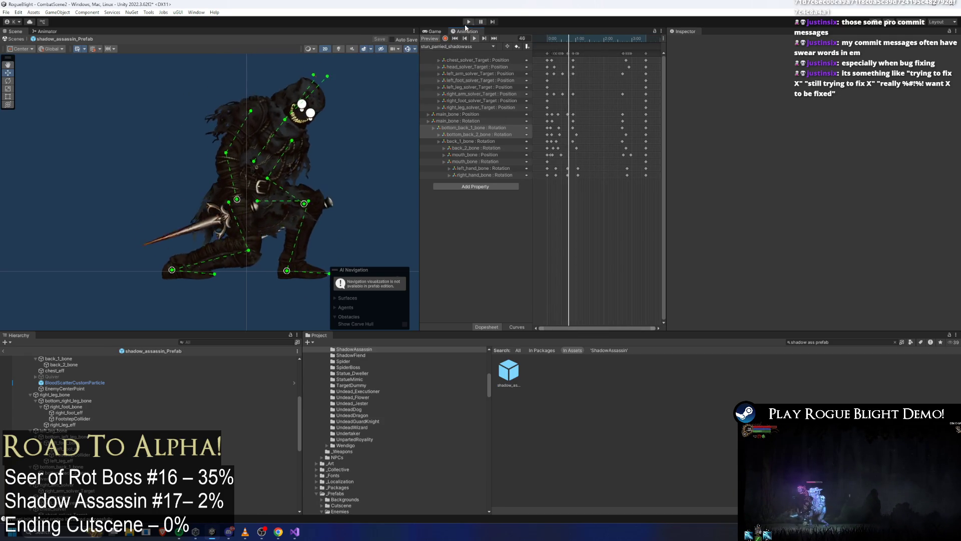
{"action": "left_click", "coordinate": [468, 21]}
{"action": "key", "text": "Return"}
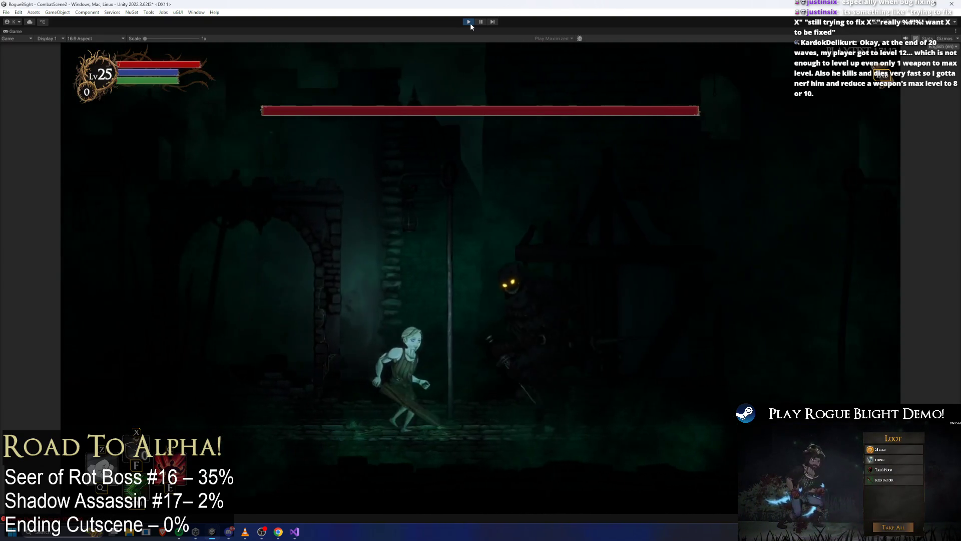
Step: Stun the assassin with the cheat key, stop the play-test and reopen the shadow assassin prefab
{"action": "key", "text": "c"}
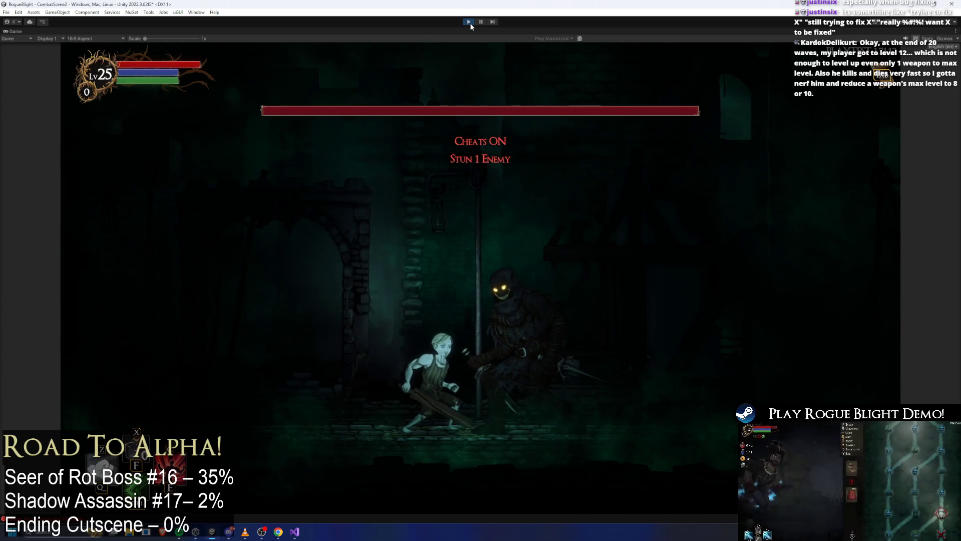
{"action": "left_click", "coordinate": [469, 22]}
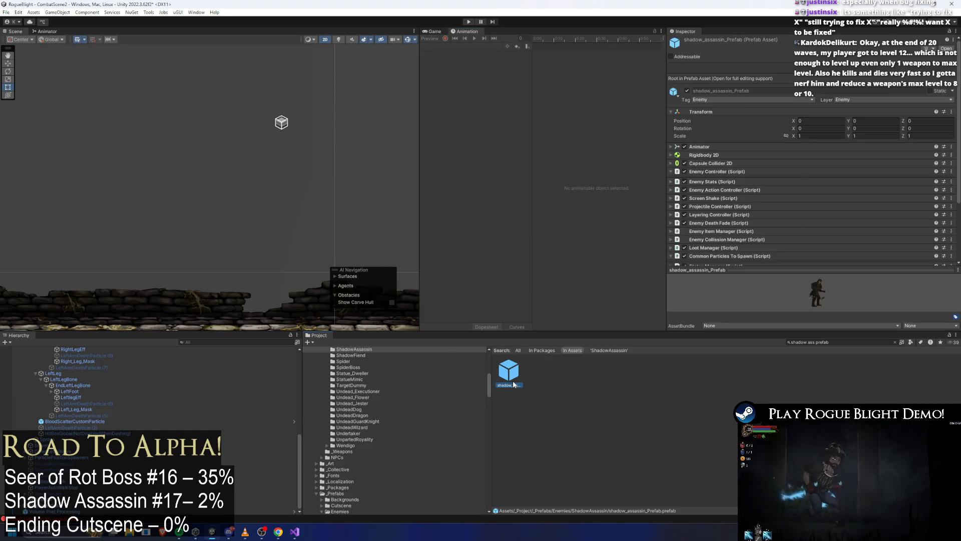
{"action": "double_click", "coordinate": [513, 384]}
Step: Bring up the assassin's Animator graph and navigate up to the EnemyAI state machine
{"action": "left_click", "coordinate": [449, 45]}
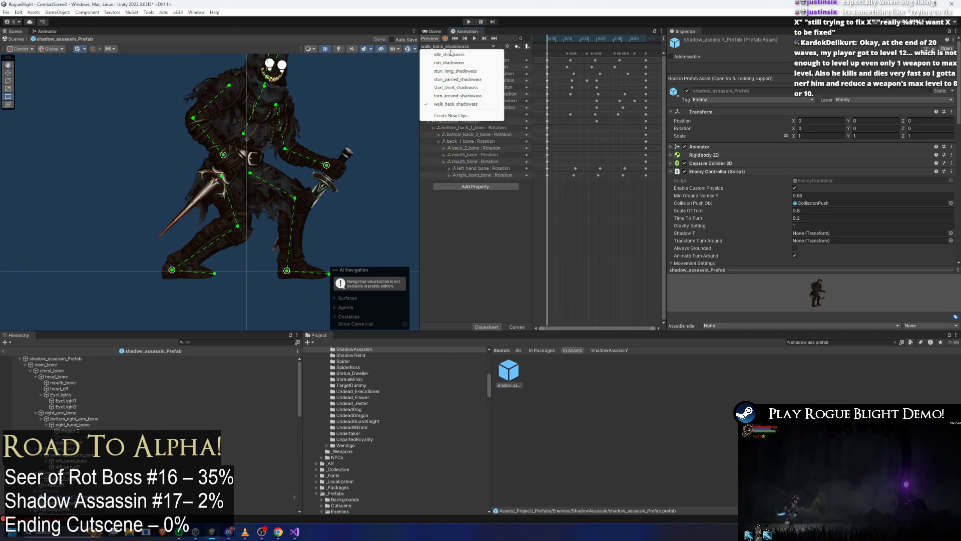
{"action": "left_click", "coordinate": [43, 32]}
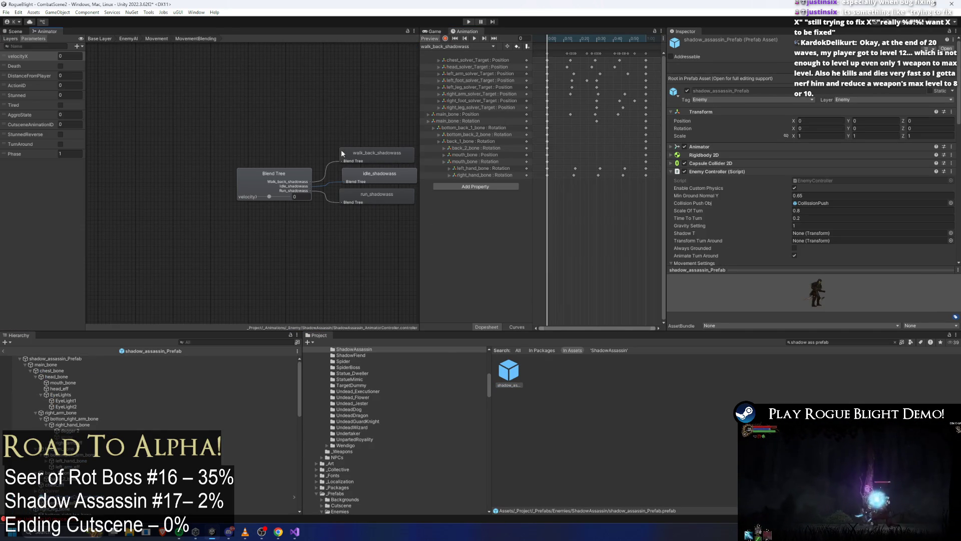
{"action": "left_click", "coordinate": [156, 39]}
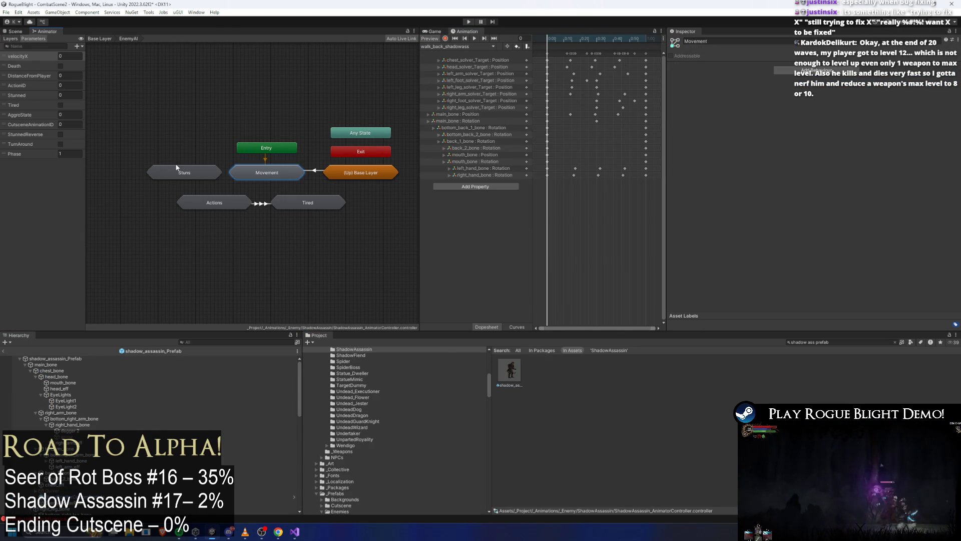
Step: Inside the Stuns sub-state machine, assign stun_short_shadowass as the Stun_Short state's motion
{"action": "double_click", "coordinate": [181, 172]}
{"action": "left_click", "coordinate": [311, 172]}
{"action": "left_click", "coordinate": [954, 67]}
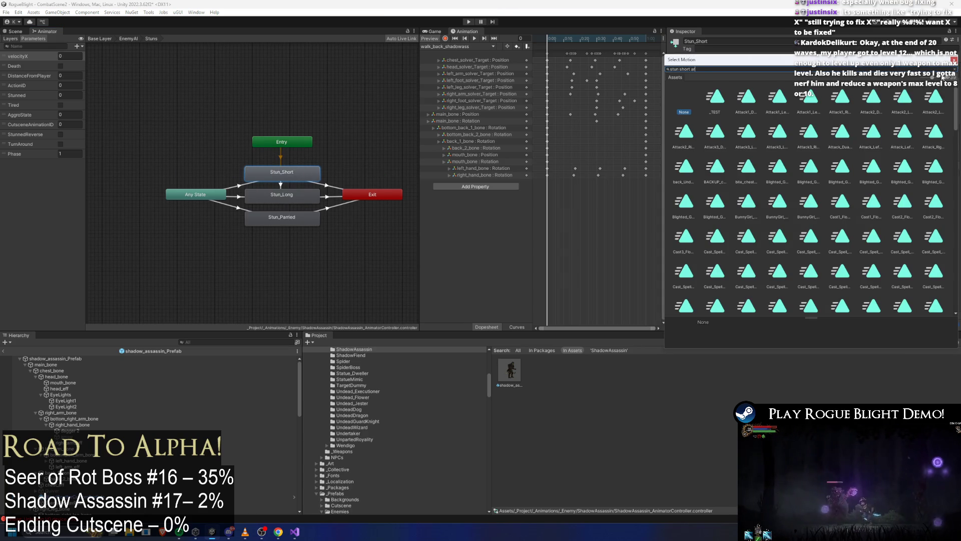
{"action": "type", "text": "stun short"}
{"action": "key", "text": "ctrl+a"}
{"action": "double_click", "coordinate": [708, 96]}
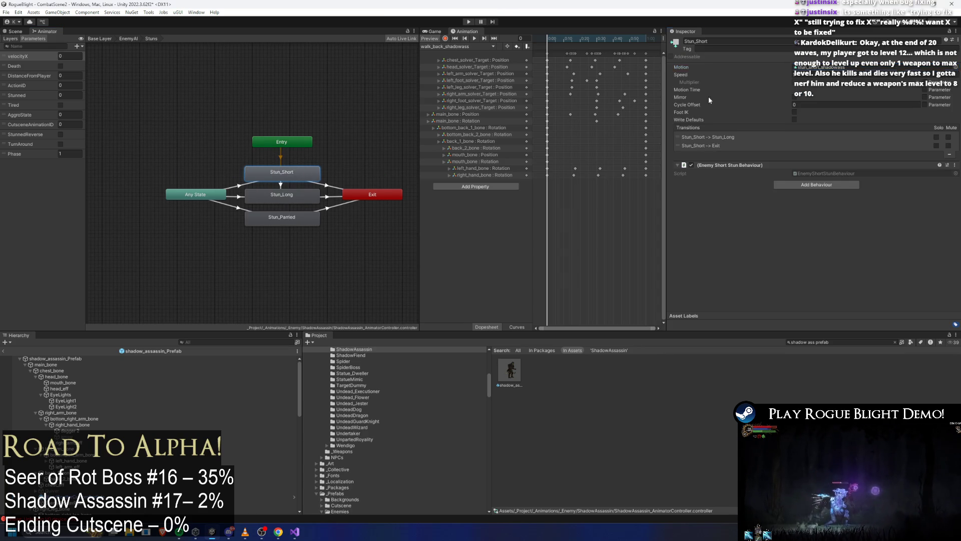
Step: Assign stun_long_shadowass as the Stun_Long state's motion
{"action": "left_click", "coordinate": [316, 193]}
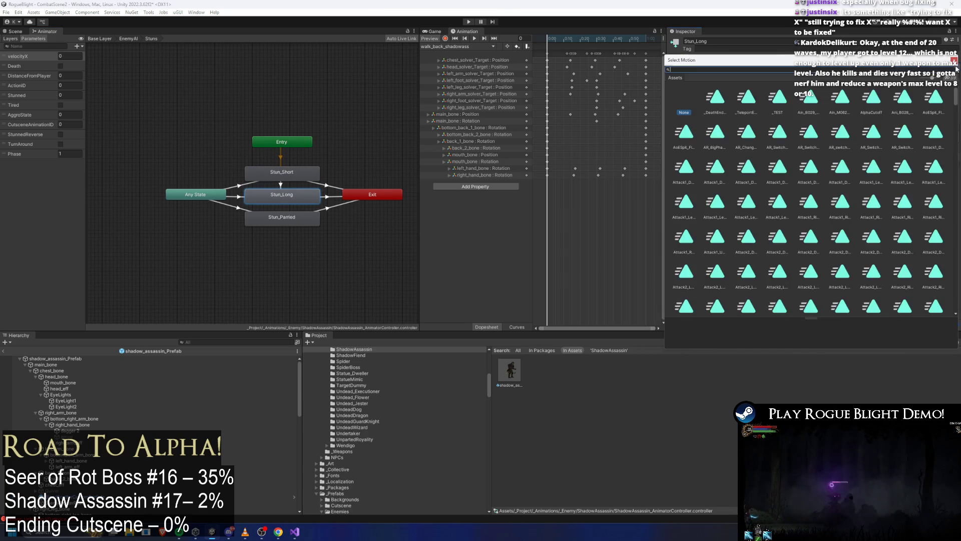
{"action": "left_click", "coordinate": [952, 67]}
{"action": "key", "text": "BackSpace"}
{"action": "key", "text": "BackSpace"}
{"action": "type", "text": "stun lo"}
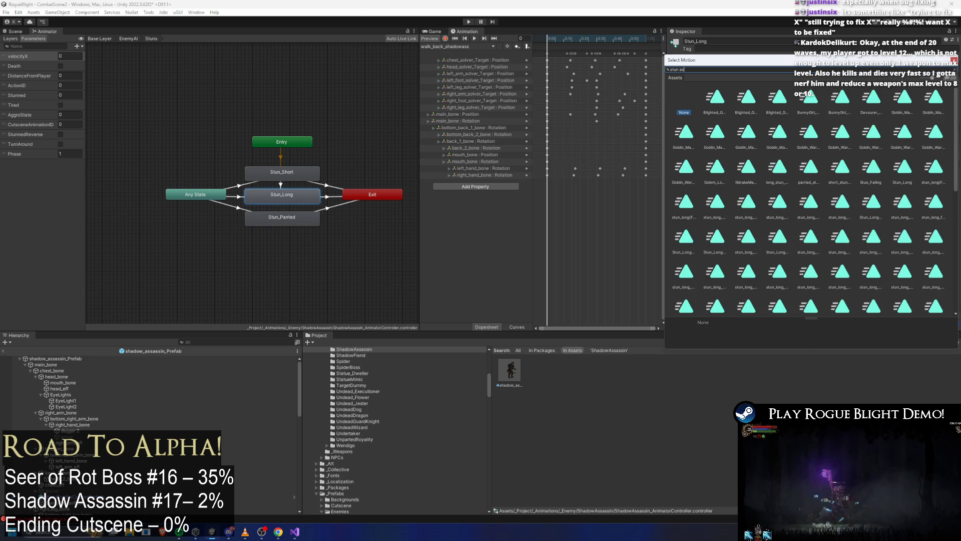
{"action": "type", "text": "ss"}
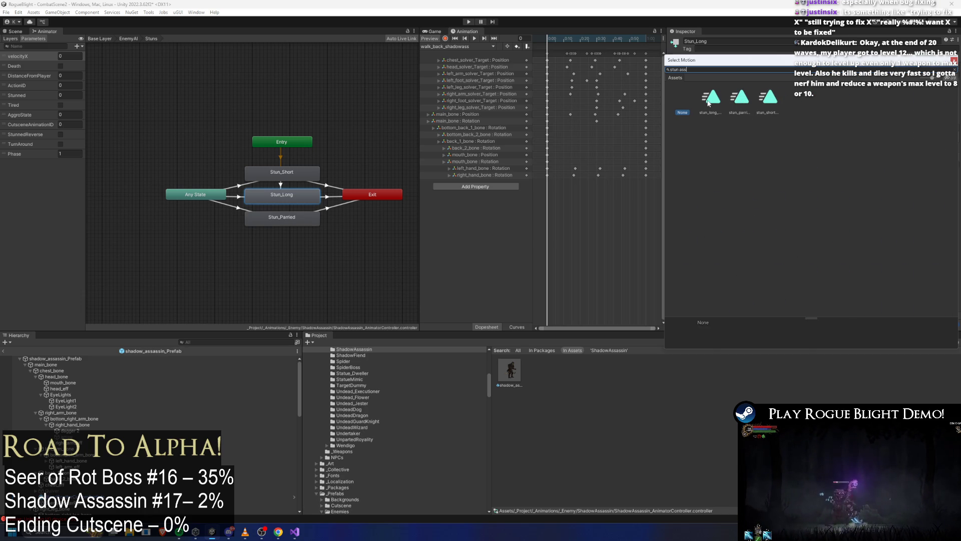
{"action": "double_click", "coordinate": [709, 104]}
Step: Assign stun_parried_shadowass as the parried state's motion and inspect the clip in the Project window
{"action": "left_click", "coordinate": [957, 67]}
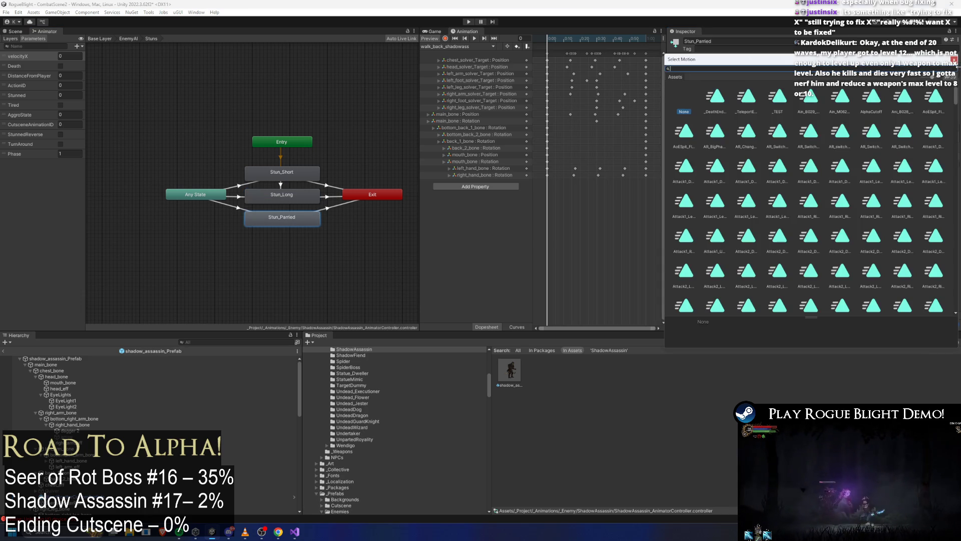
{"action": "type", "text": "stun ass"}
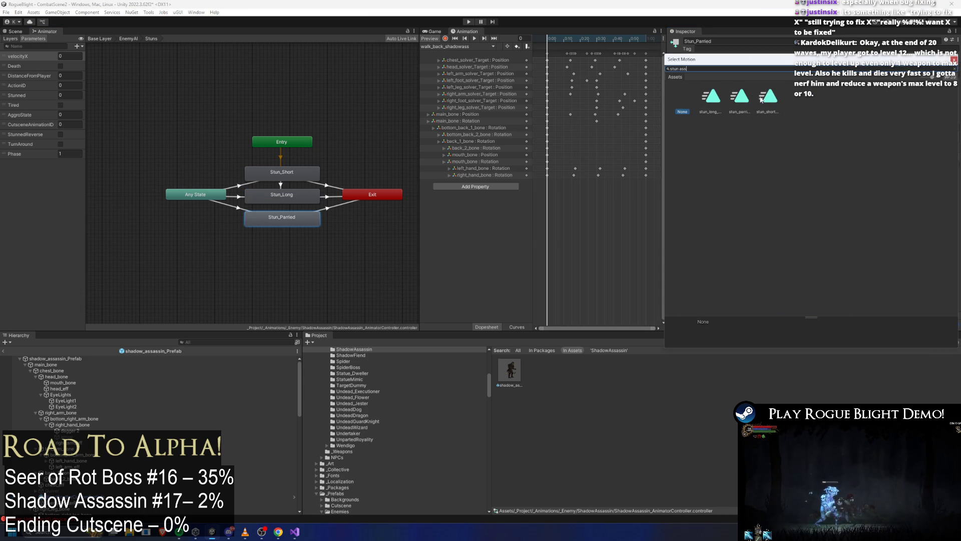
{"action": "double_click", "coordinate": [739, 98]}
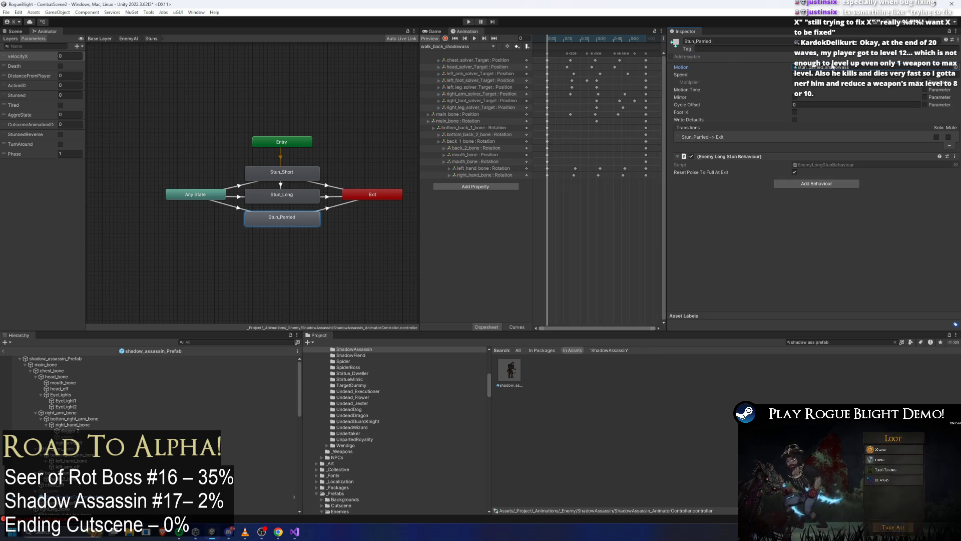
{"action": "left_click", "coordinate": [835, 66]}
{"action": "double_click", "coordinate": [838, 67]}
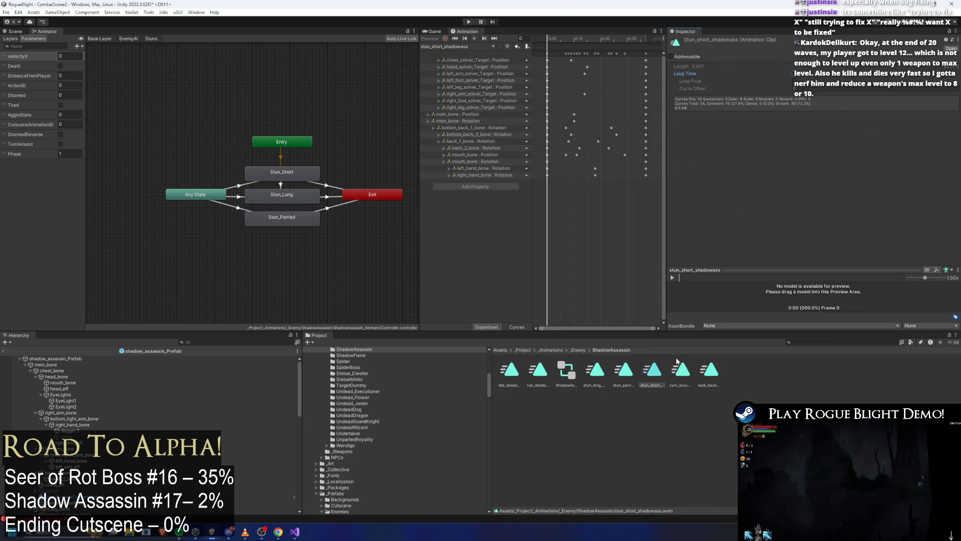
{"action": "left_click", "coordinate": [595, 376]}
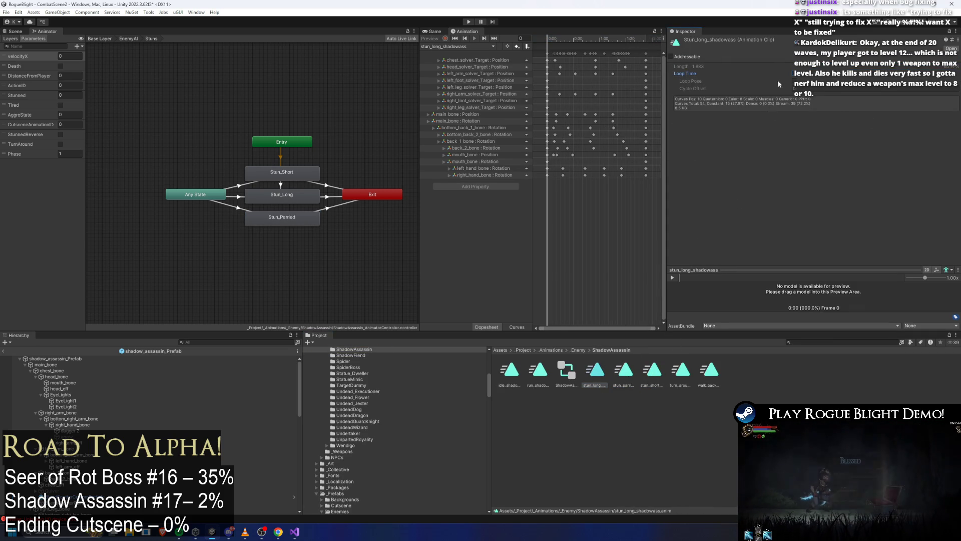
{"action": "left_click", "coordinate": [288, 216]}
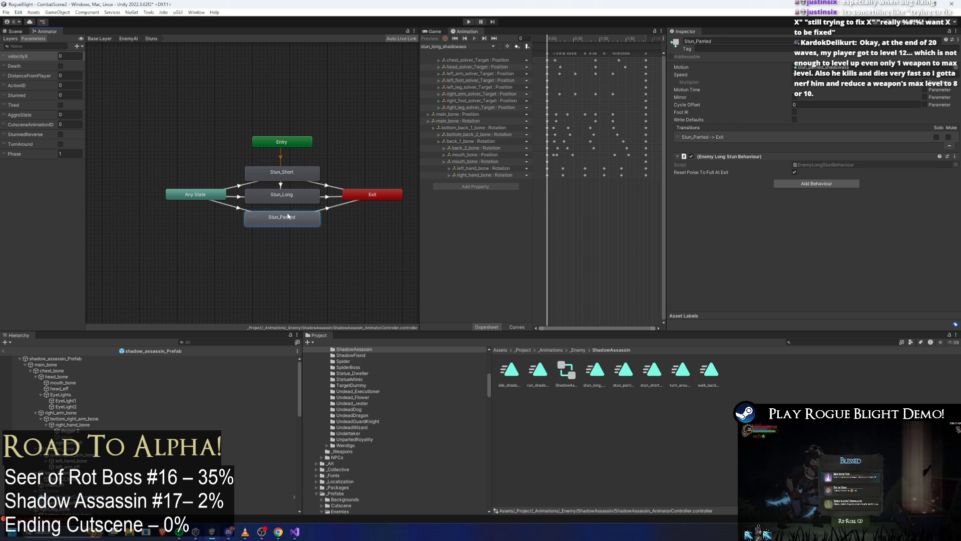
{"action": "left_click", "coordinate": [300, 197]}
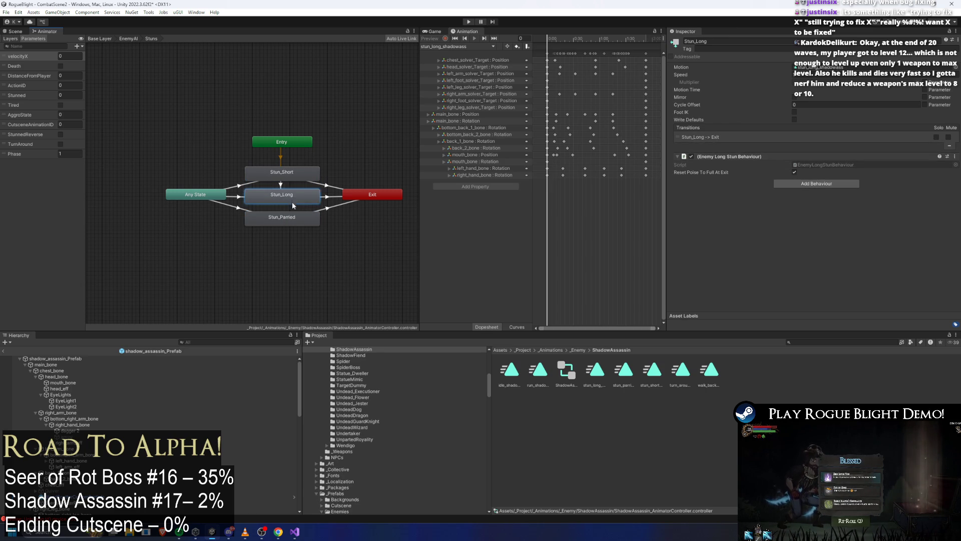
{"action": "left_click", "coordinate": [292, 228]}
Step: Review the Any State transitions into Stun_Long and Stun_Parried and the Stuns machine settings
{"action": "left_click", "coordinate": [234, 206]}
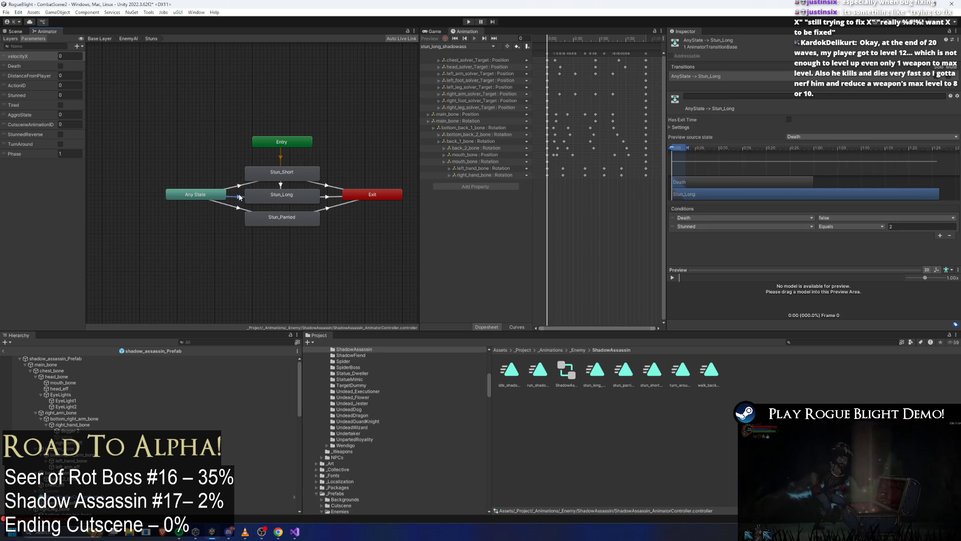
{"action": "left_click", "coordinate": [242, 186]}
{"action": "left_click", "coordinate": [232, 213]}
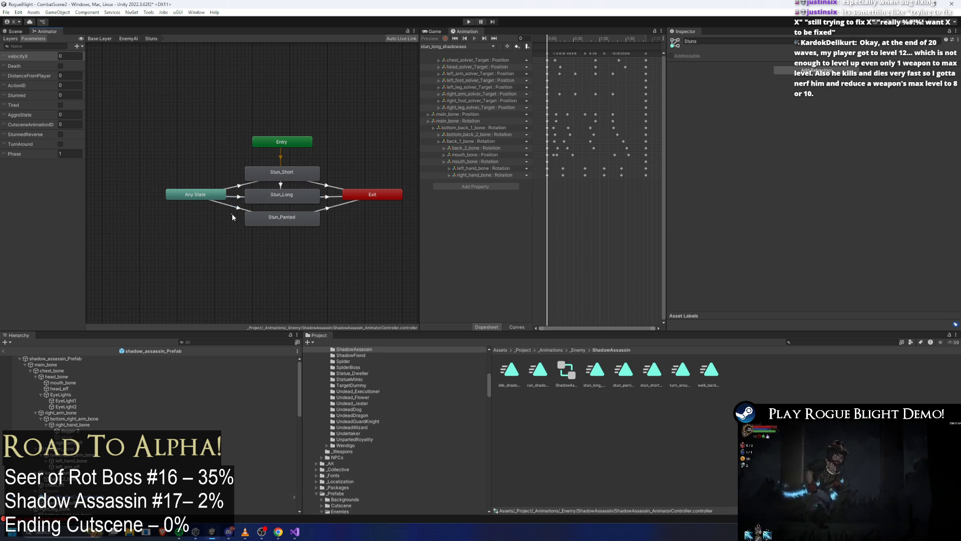
{"action": "left_click", "coordinate": [238, 213]}
{"action": "left_click", "coordinate": [246, 191]}
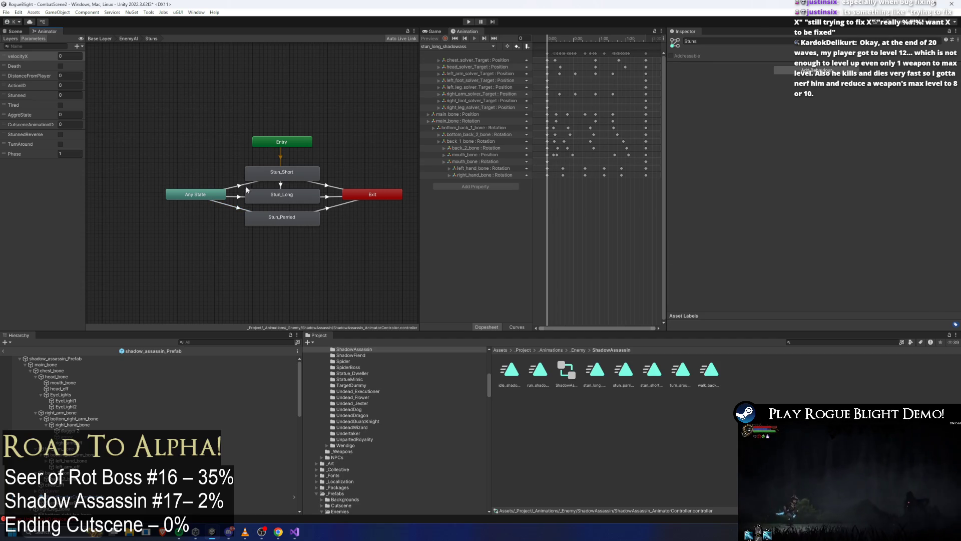
Step: Check the Stun_Short to Stun_Long transition conditions and the Stun_Long state
{"action": "left_click", "coordinate": [286, 168]}
{"action": "left_click", "coordinate": [281, 185]}
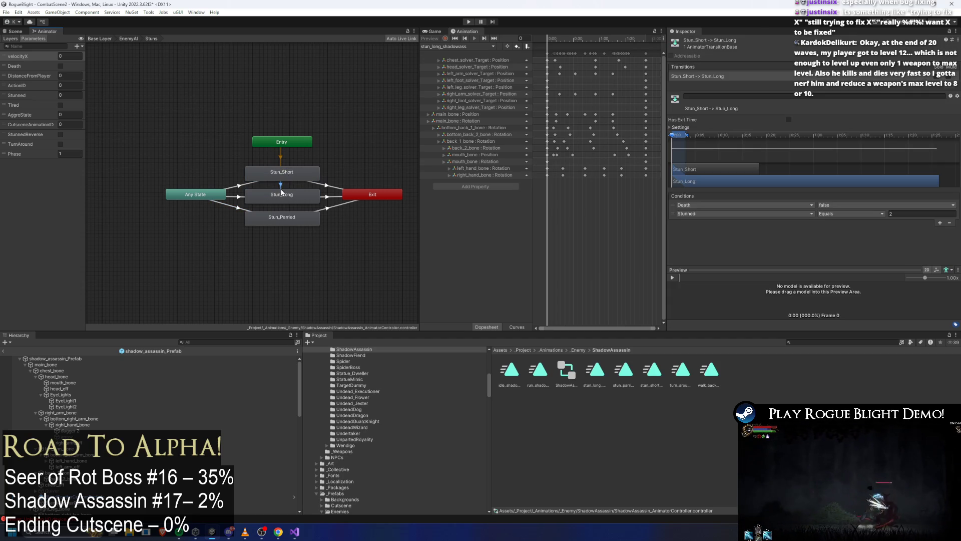
{"action": "left_click", "coordinate": [289, 197]}
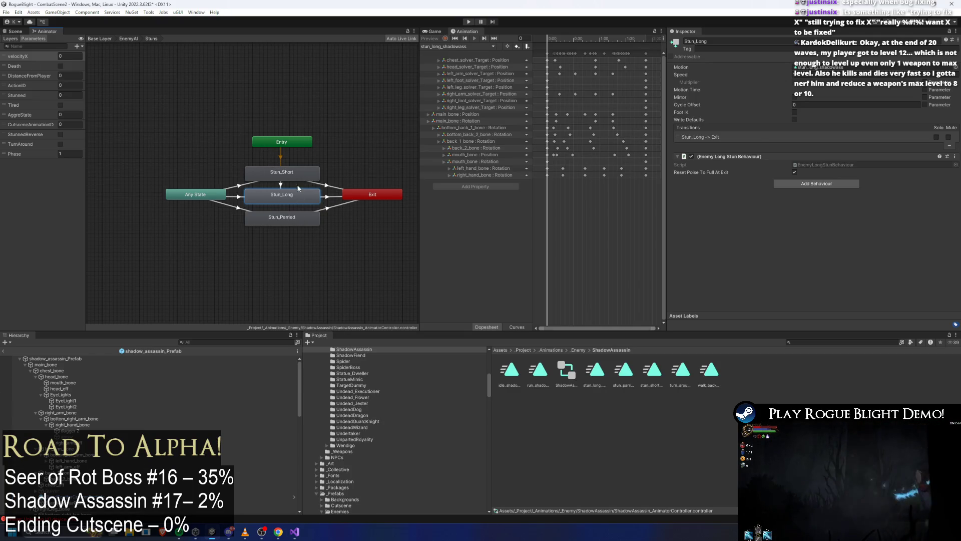
{"action": "left_click", "coordinate": [282, 184]}
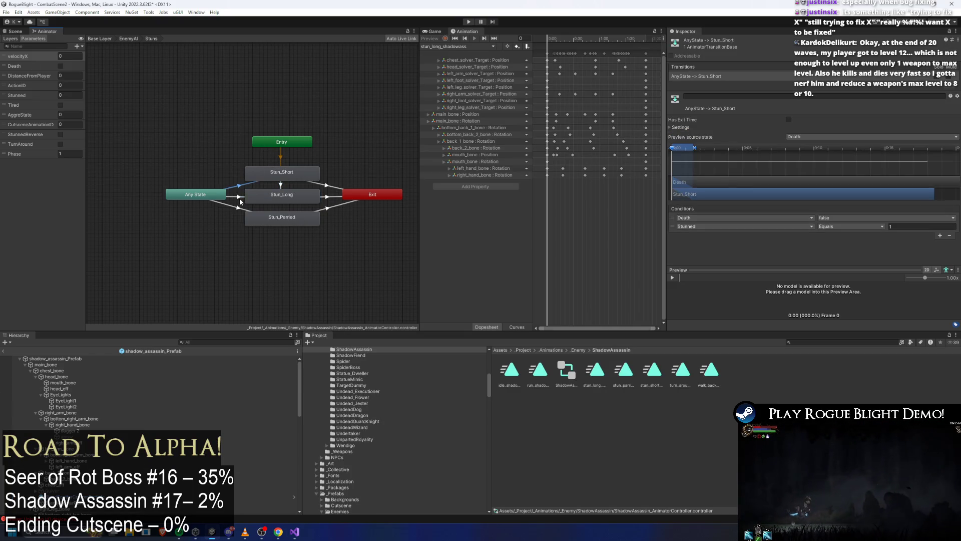
{"action": "left_click", "coordinate": [223, 141]}
Step: Enter Play mode past the prefab warning and walk right toward the shadow assassin
{"action": "left_click", "coordinate": [471, 21]}
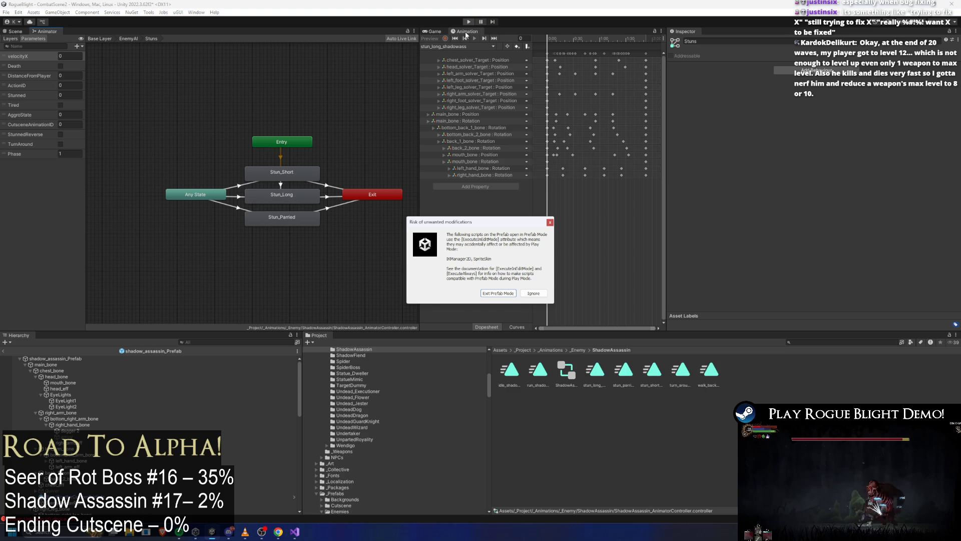
{"action": "key", "text": "Return"}
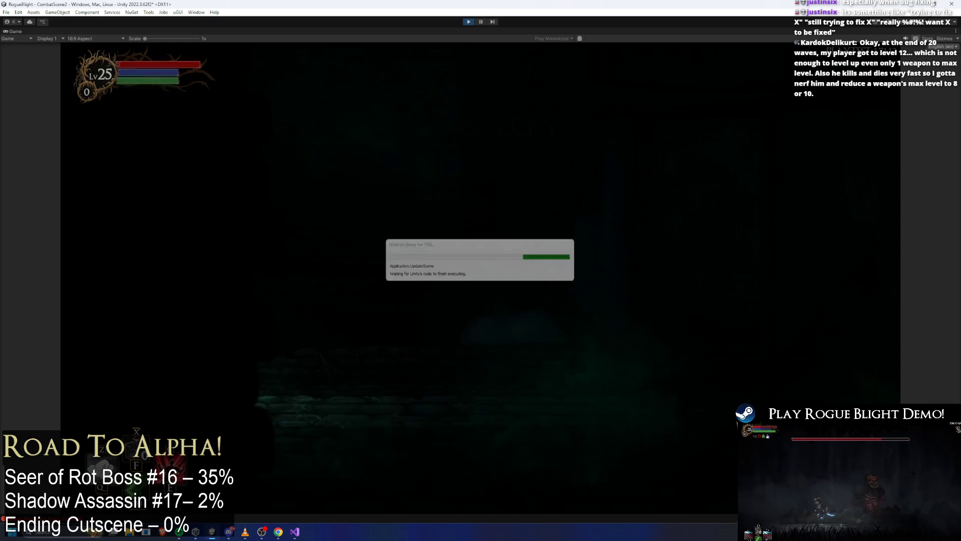
{"action": "key", "text": "d"}
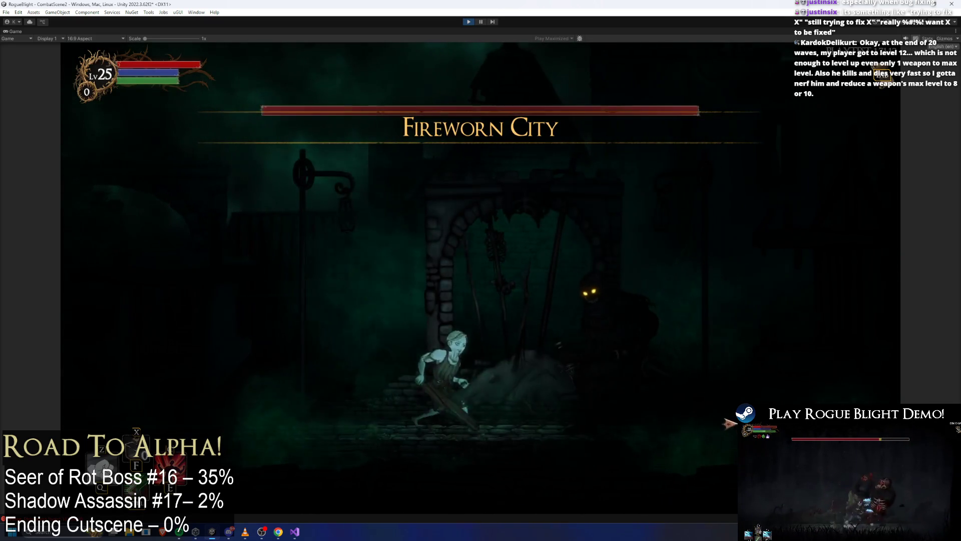
Step: Fire the F1, F2 and L cheat keys to stun the assassin repeatedly in-game
{"action": "key", "text": "a"}
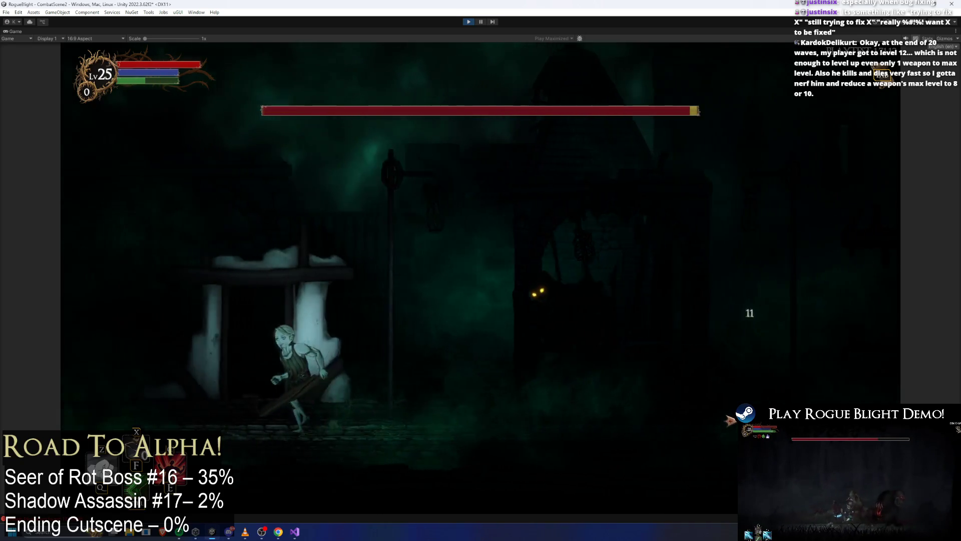
{"action": "key", "text": "F1"}
{"action": "key", "text": "F1"}
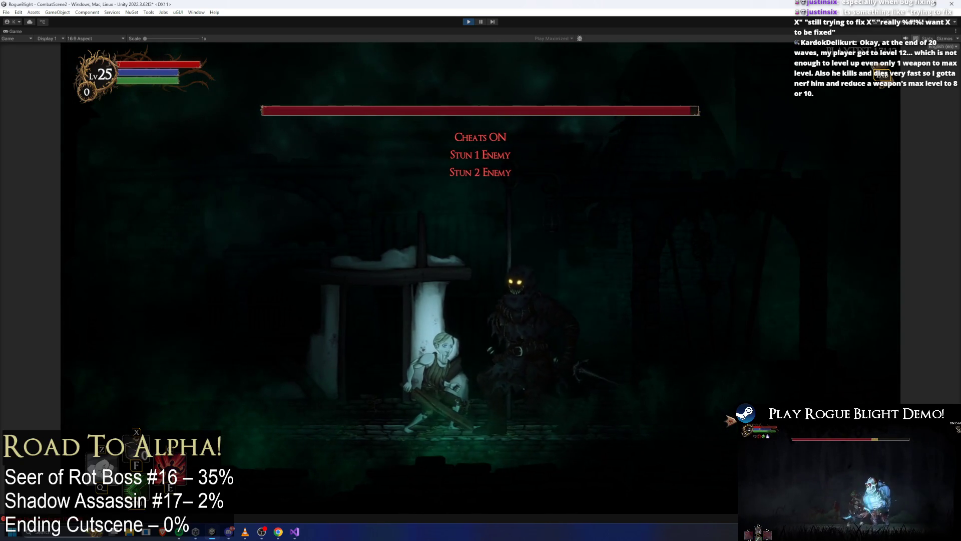
{"action": "key", "text": "F2"}
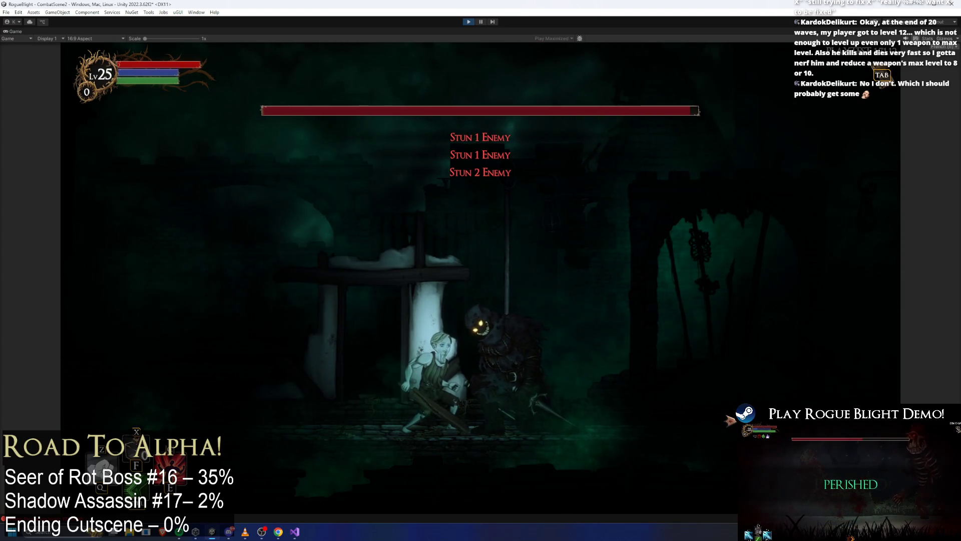
{"action": "key", "text": "l"}
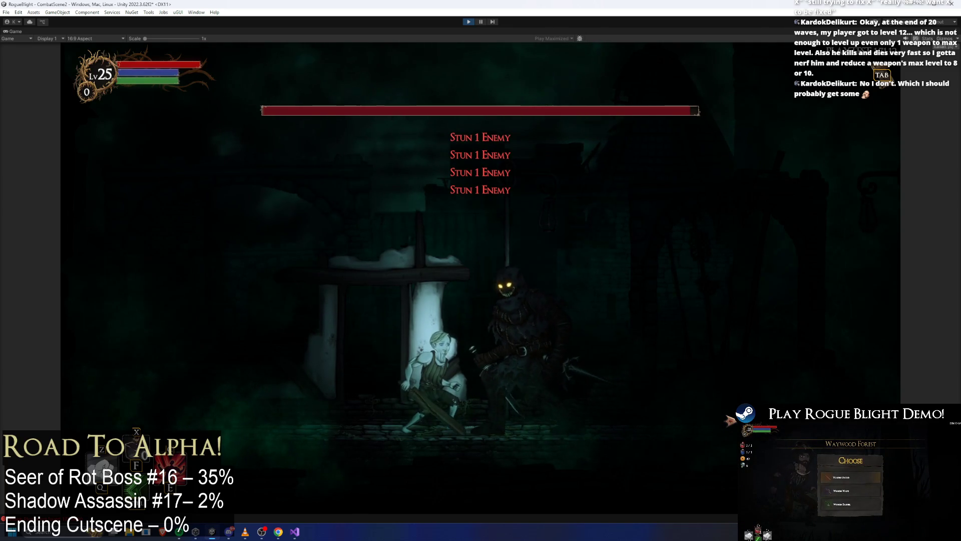
Step: Leap clear, then rush the boss with repeated slashes to chip its health
{"action": "key", "text": "space"}
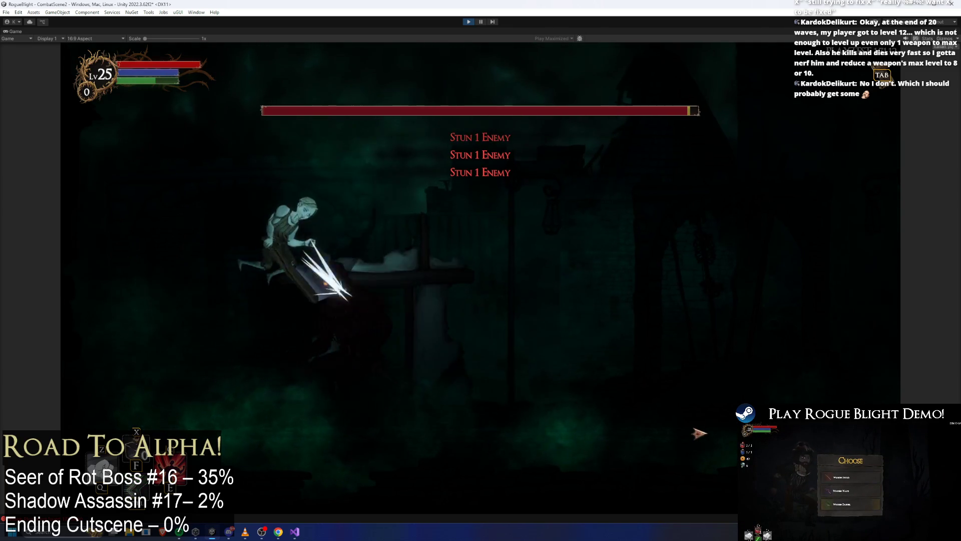
{"action": "key", "text": "d"}
{"action": "left_click", "coordinate": [398, 247]}
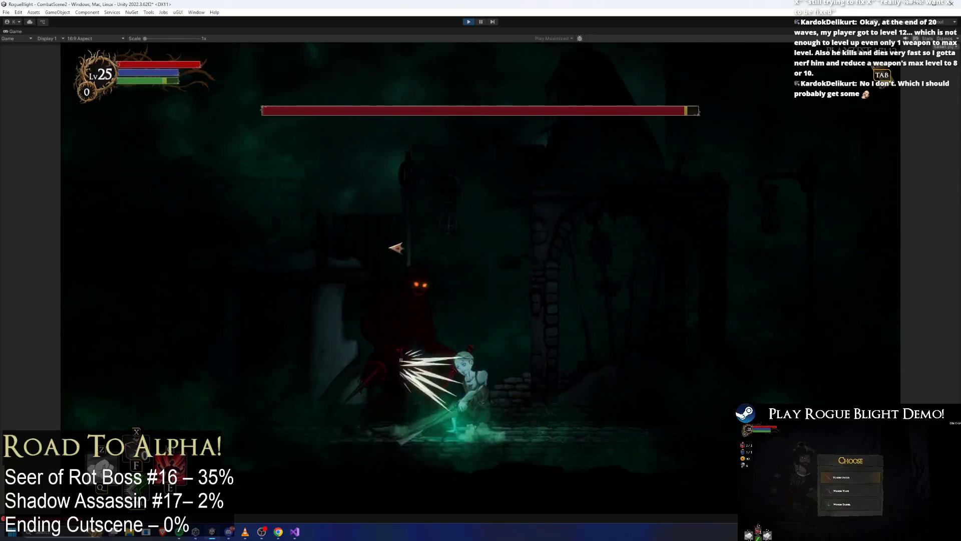
{"action": "left_click", "coordinate": [515, 264]}
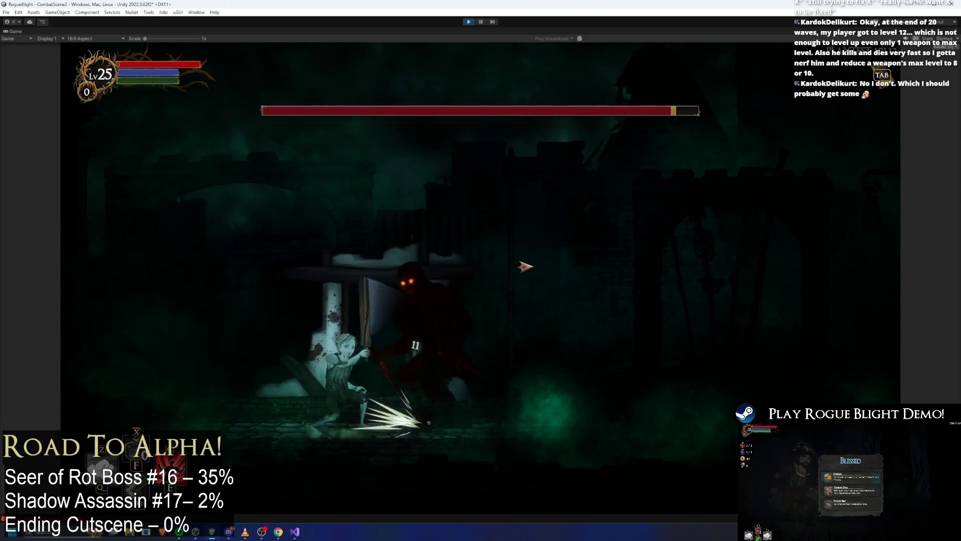
{"action": "left_click", "coordinate": [631, 293]}
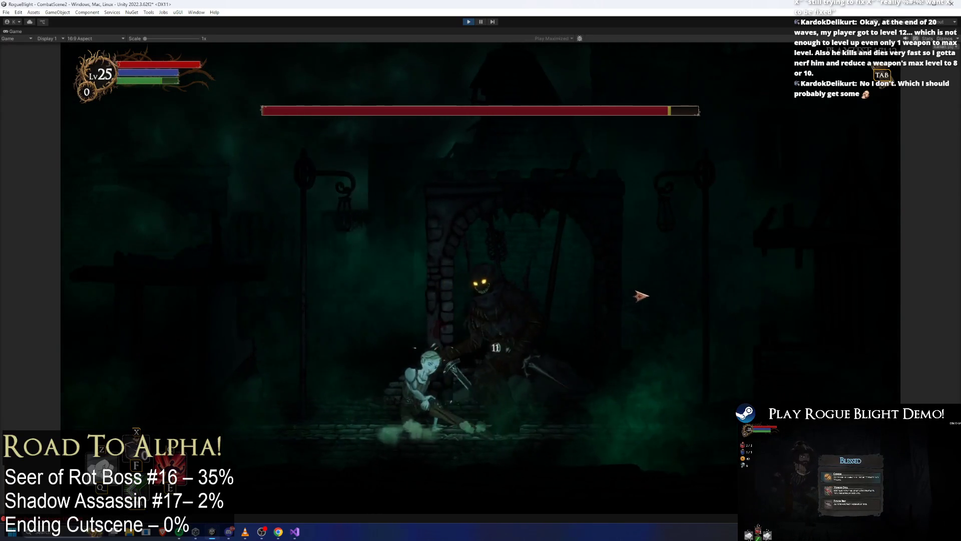
{"action": "left_click", "coordinate": [640, 295]}
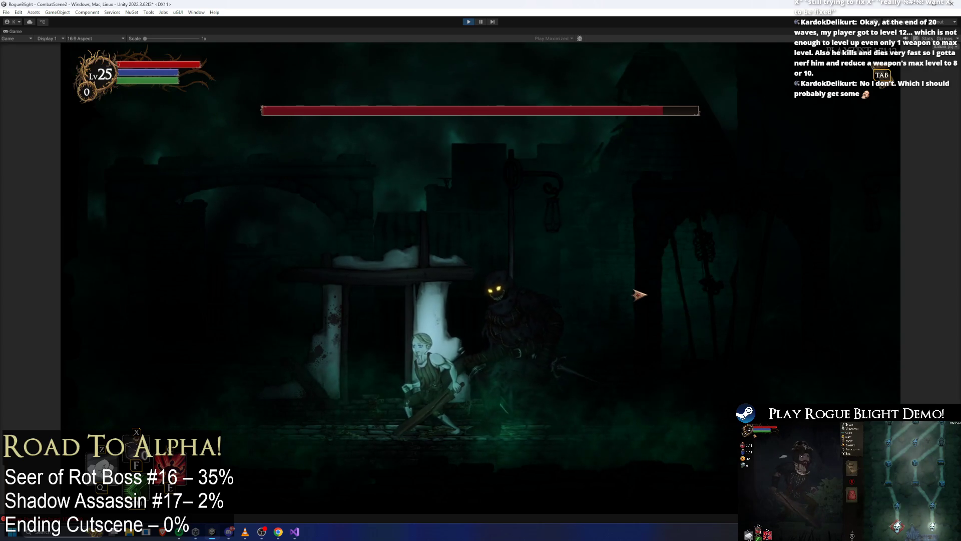
{"action": "key", "text": "d"}
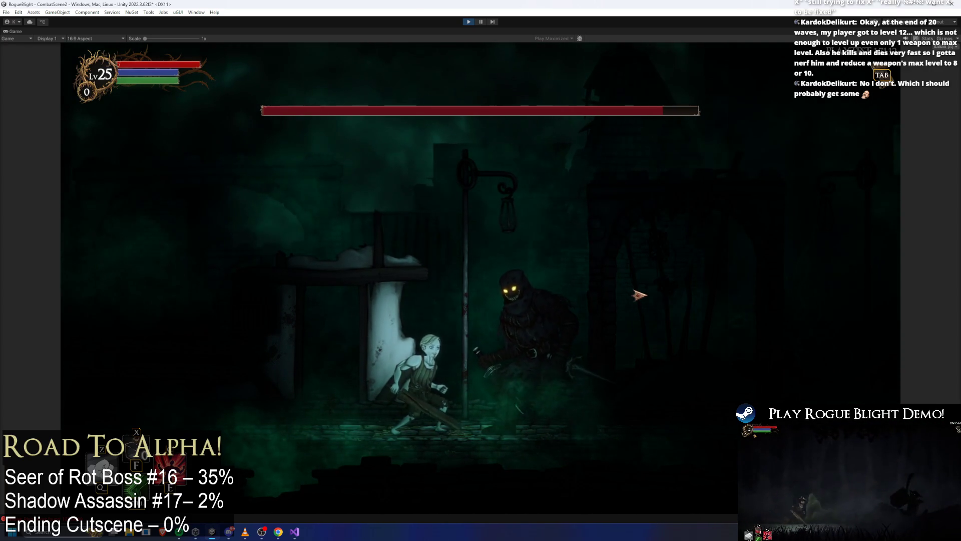
{"action": "left_click", "coordinate": [640, 295]}
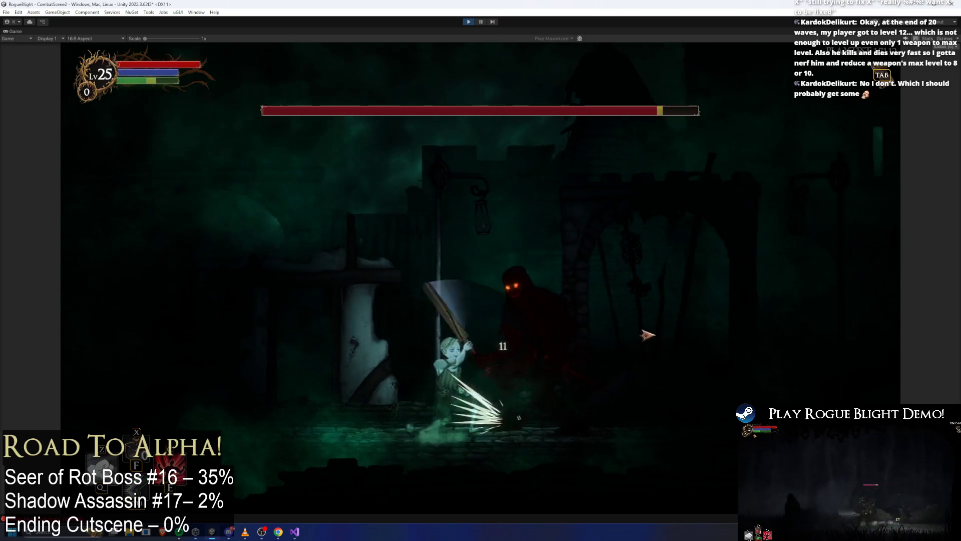
{"action": "left_click", "coordinate": [623, 310]}
Step: Jump onto the lamppost and pillar, dropping down to strike the boss between leaps
{"action": "key", "text": "space"}
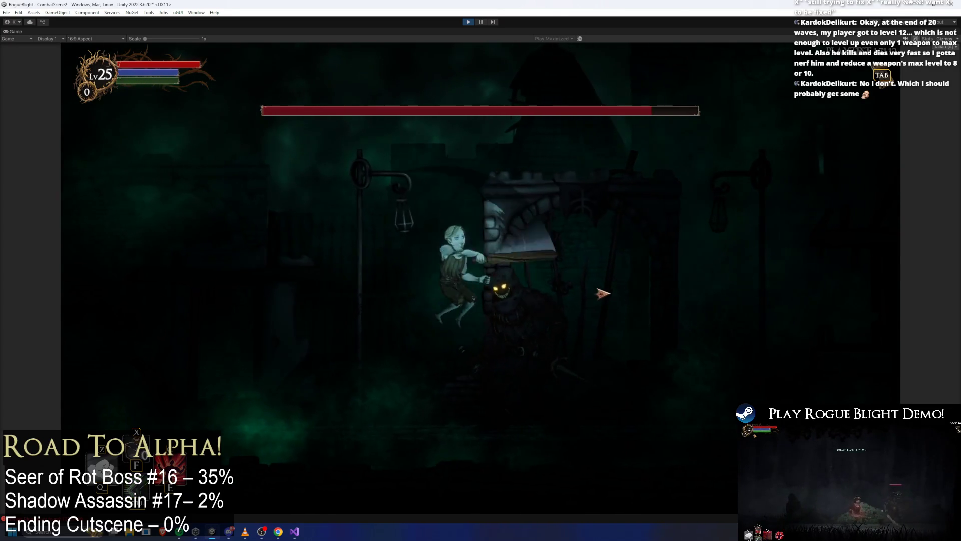
{"action": "key", "text": "space"}
{"action": "left_click", "coordinate": [595, 290]}
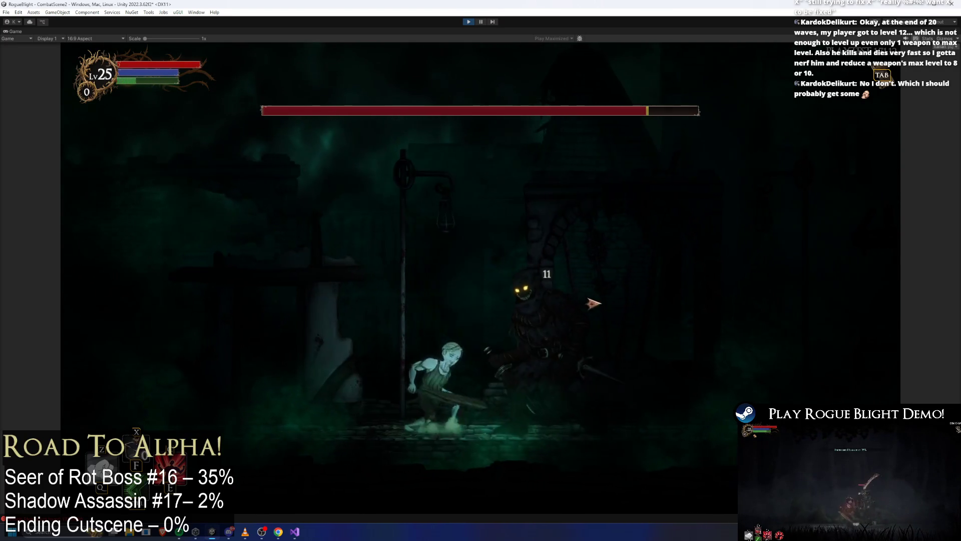
{"action": "left_click", "coordinate": [535, 266]}
{"action": "key", "text": "space"}
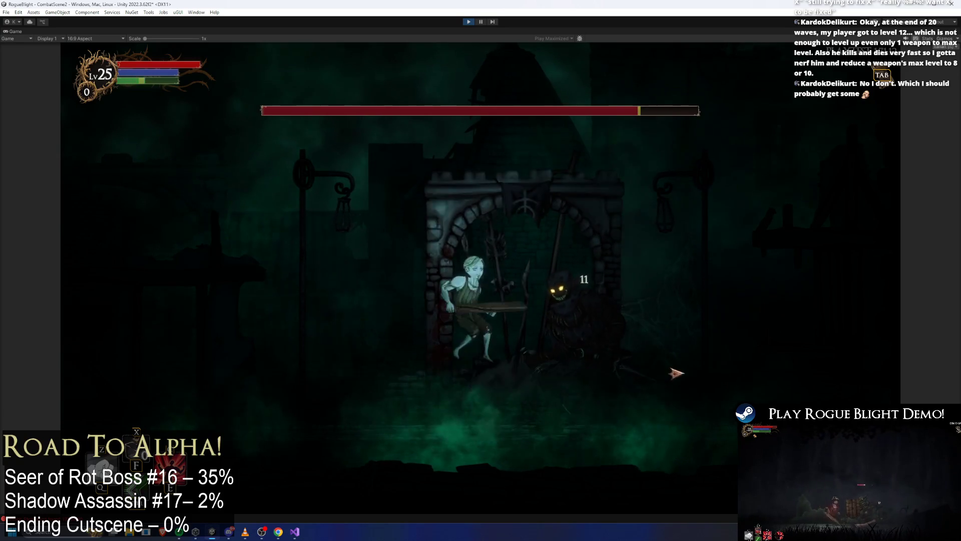
{"action": "left_click", "coordinate": [678, 370]}
{"action": "left_click", "coordinate": [680, 223]}
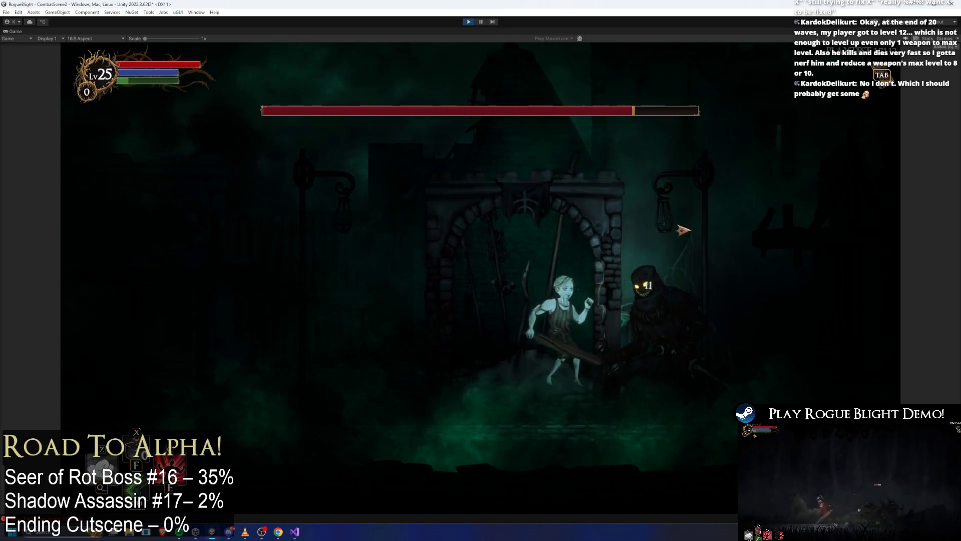
{"action": "key", "text": "space"}
Step: Retreat left across the arena, climb the ledge and slash the boss from above
{"action": "key", "text": "a"}
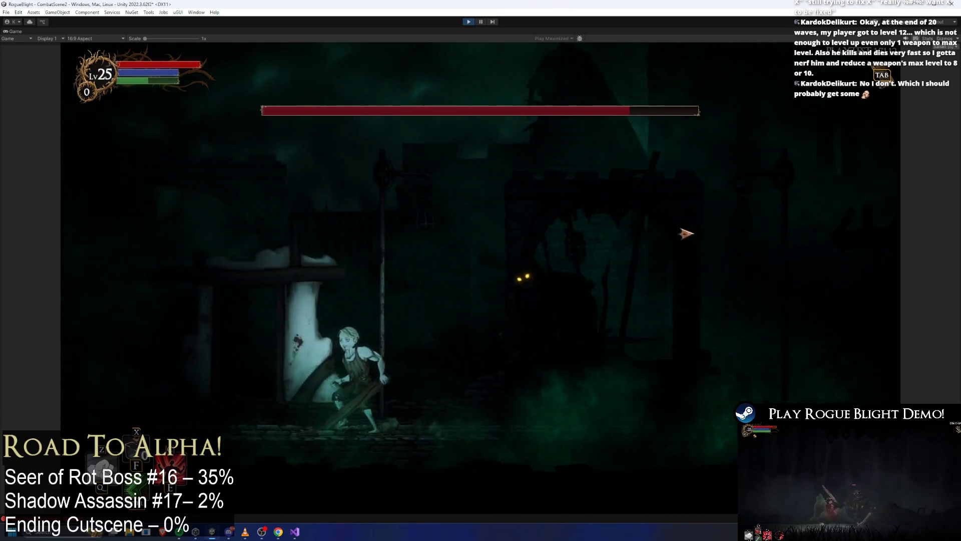
{"action": "key", "text": "space"}
{"action": "left_click", "coordinate": [691, 248]}
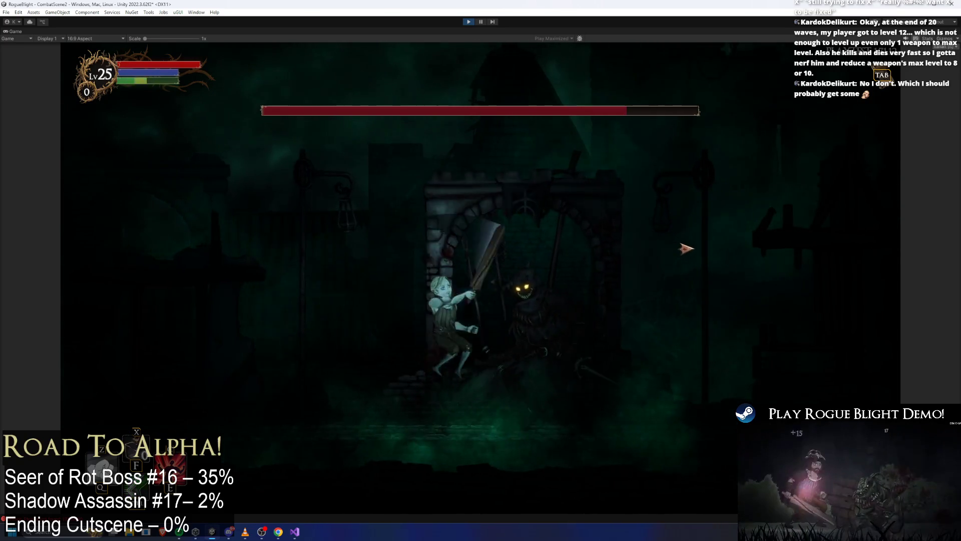
{"action": "key", "text": "a"}
{"action": "left_click", "coordinate": [707, 268]}
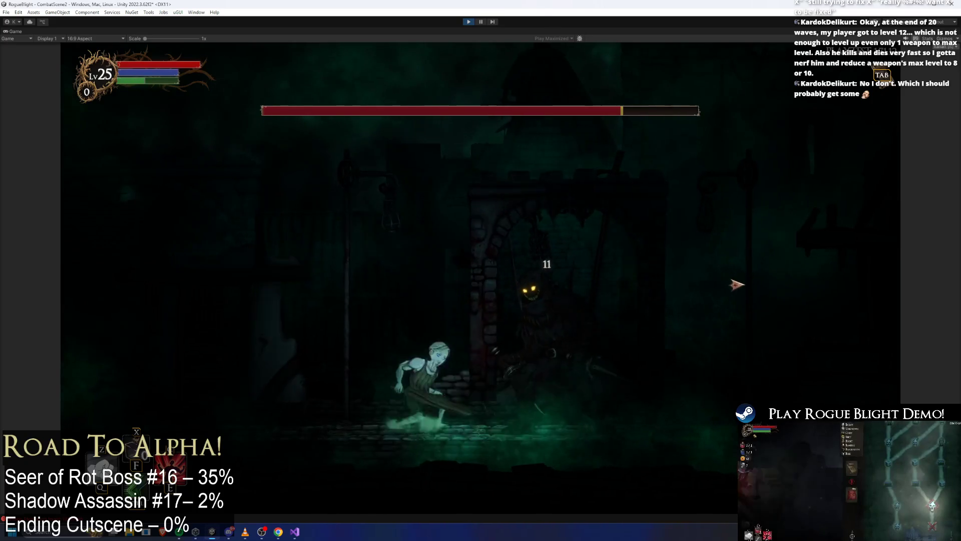
{"action": "key", "text": "a"}
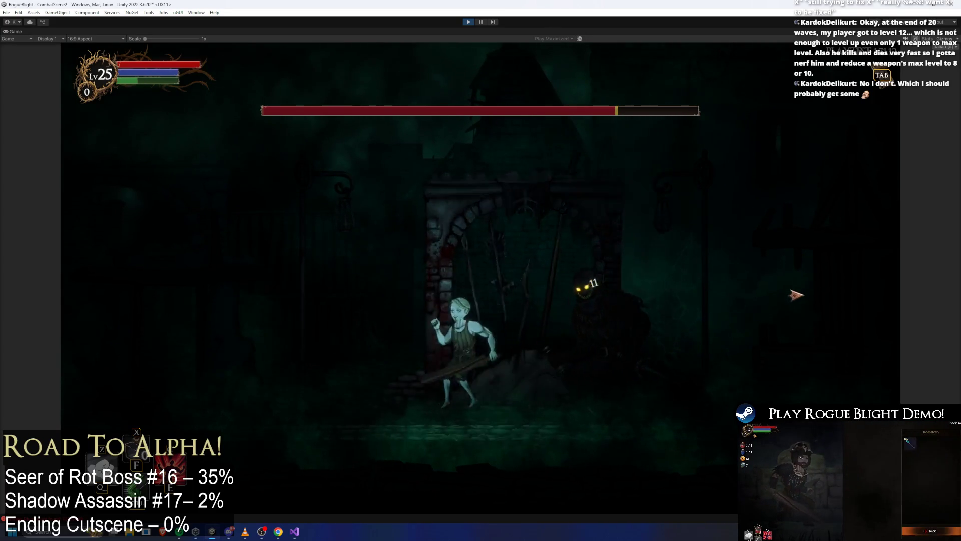
{"action": "key", "text": "space"}
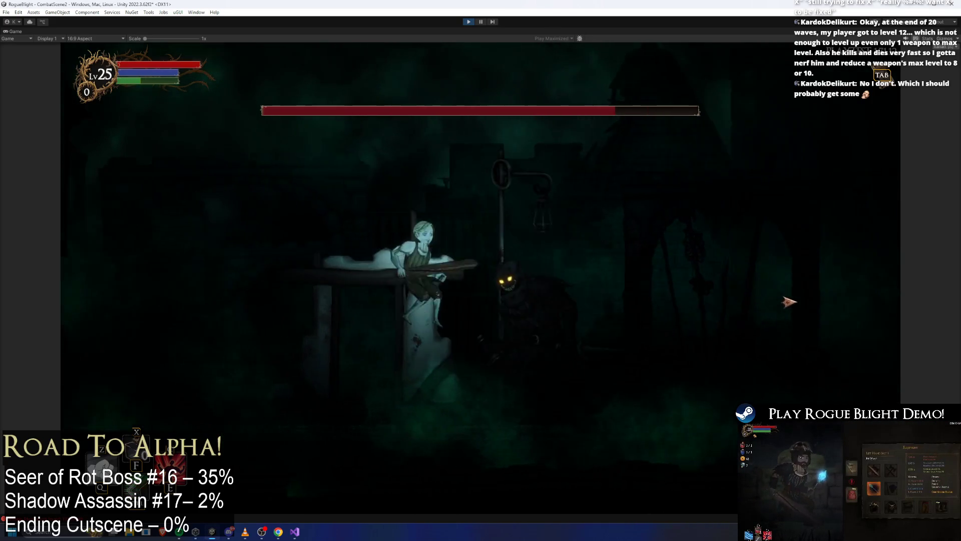
{"action": "left_click", "coordinate": [789, 300]}
Step: Drop off the ledge for close-up attacks, run past the boss and stop the play-test
{"action": "key", "text": "a"}
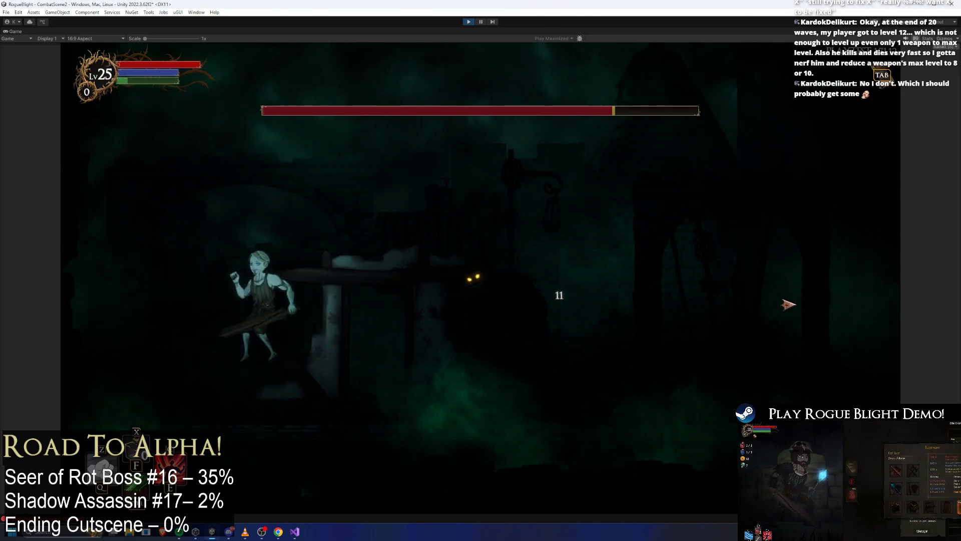
{"action": "left_click", "coordinate": [666, 325]}
{"action": "left_click", "coordinate": [678, 316]}
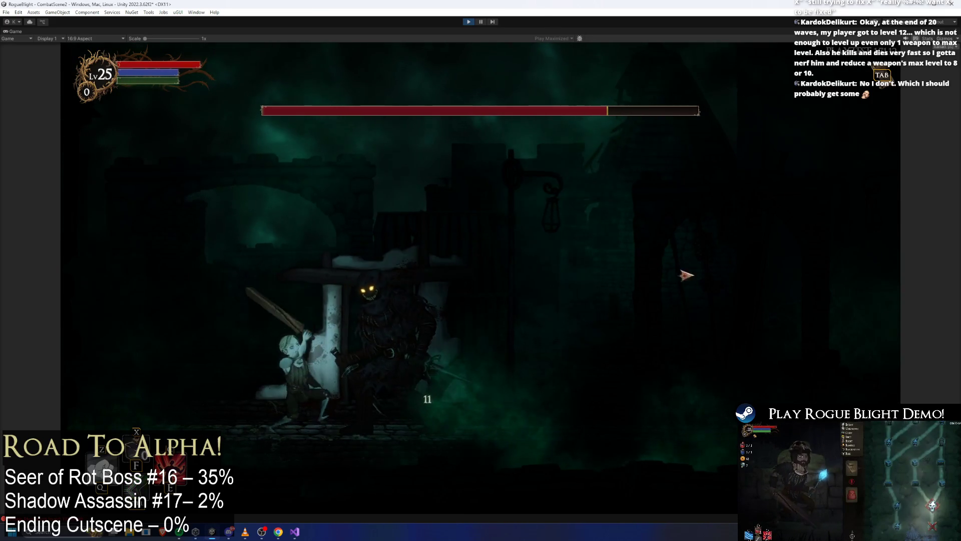
{"action": "key", "text": "d"}
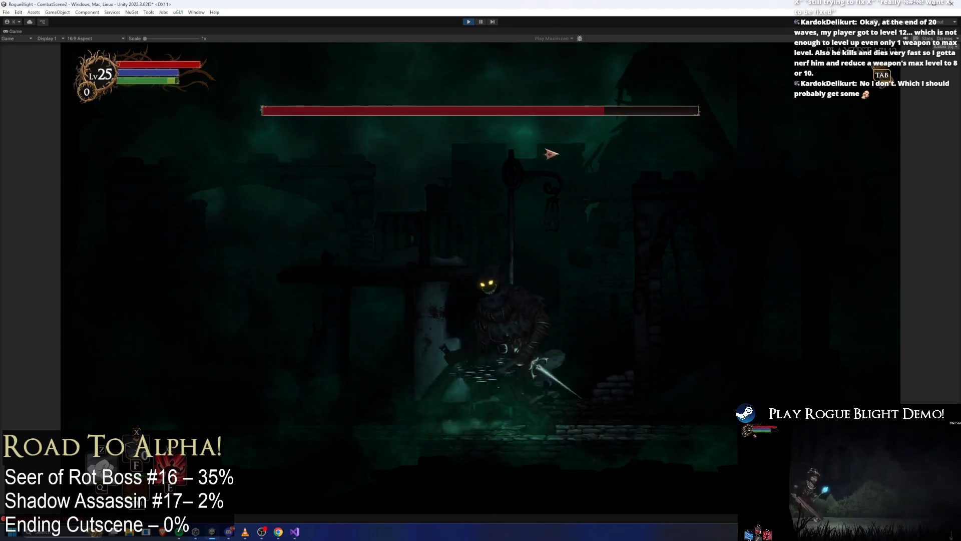
{"action": "key", "text": "d"}
{"action": "left_click", "coordinate": [469, 22]}
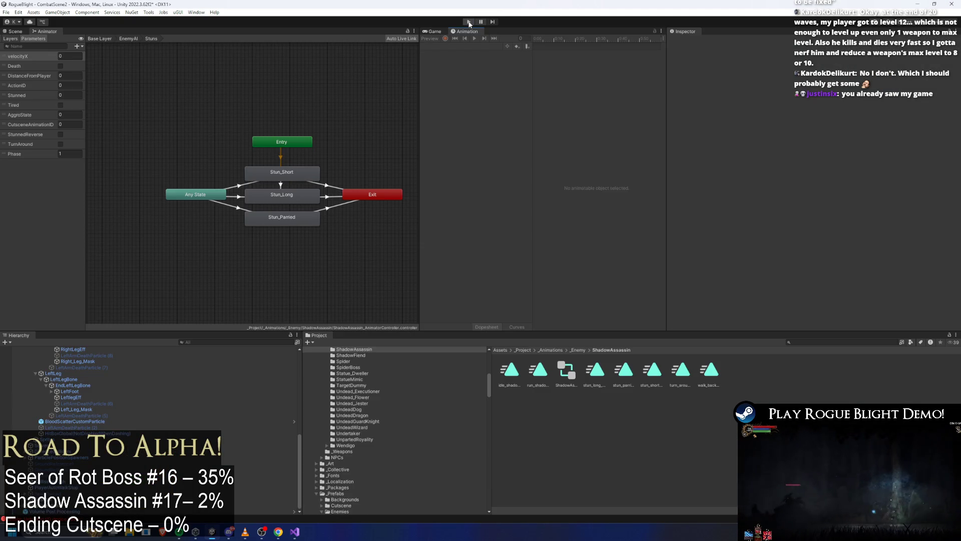
Step: Re-enter Play mode for another shadow assassin test run
{"action": "left_click", "coordinate": [469, 22]}
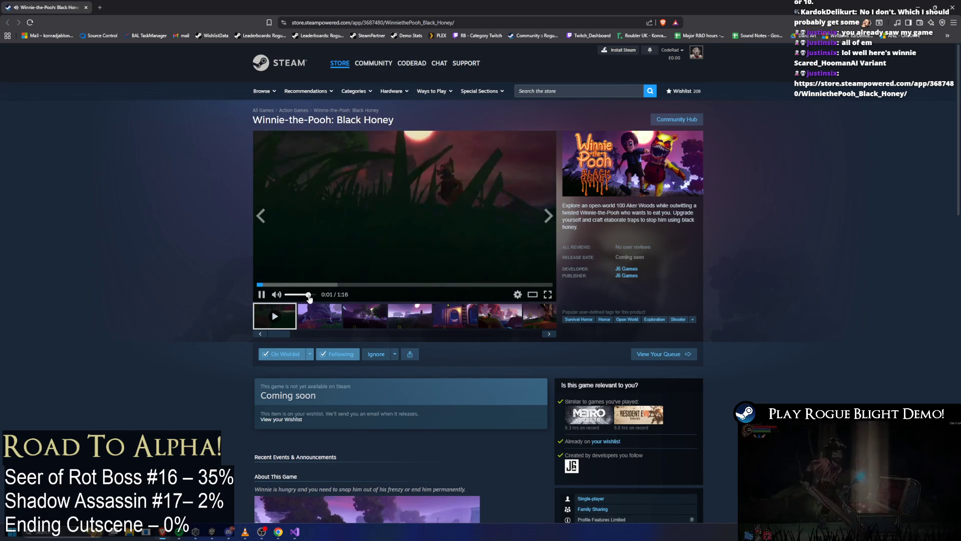
Step: Watch the Black Honey trailer full screen, then leave fullscreen near its end
{"action": "left_click", "coordinate": [548, 295]}
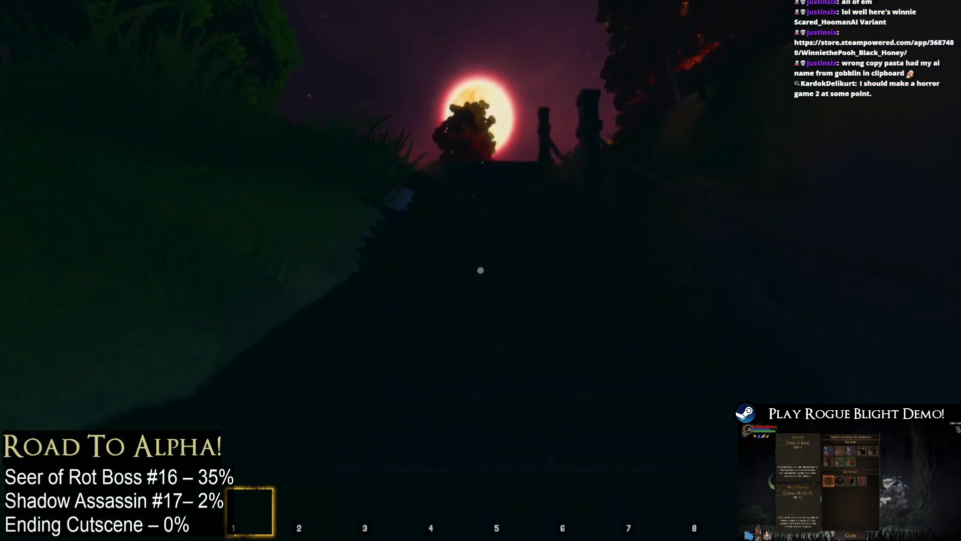
{"action": "key", "text": "w"}
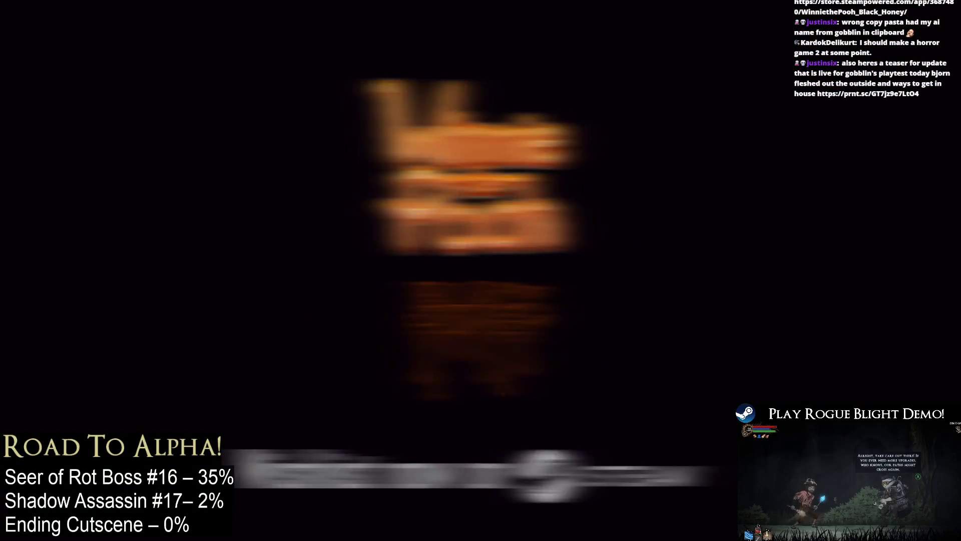
{"action": "key", "text": "Escape"}
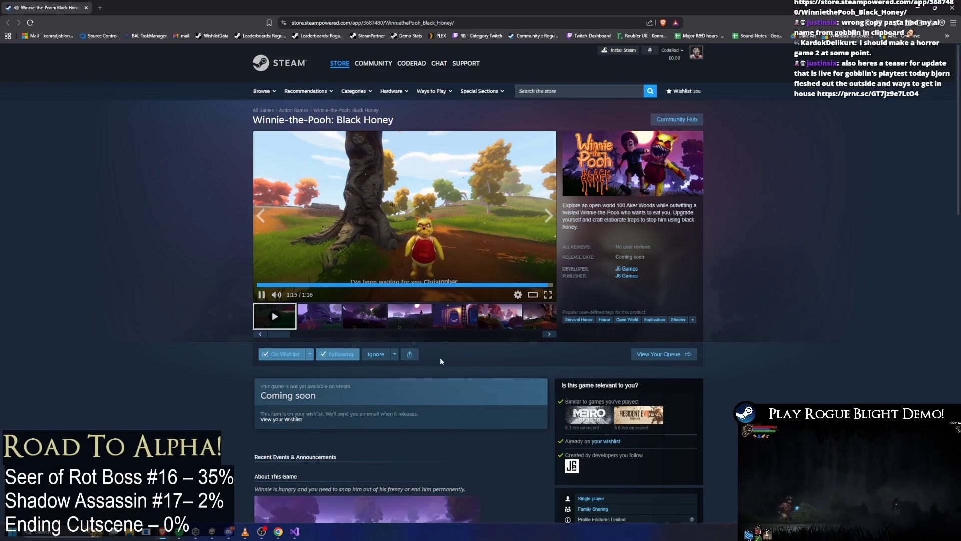
Step: Grab the store page URL to share and return to the top of the Black Honey page
{"action": "left_click", "coordinate": [331, 22]}
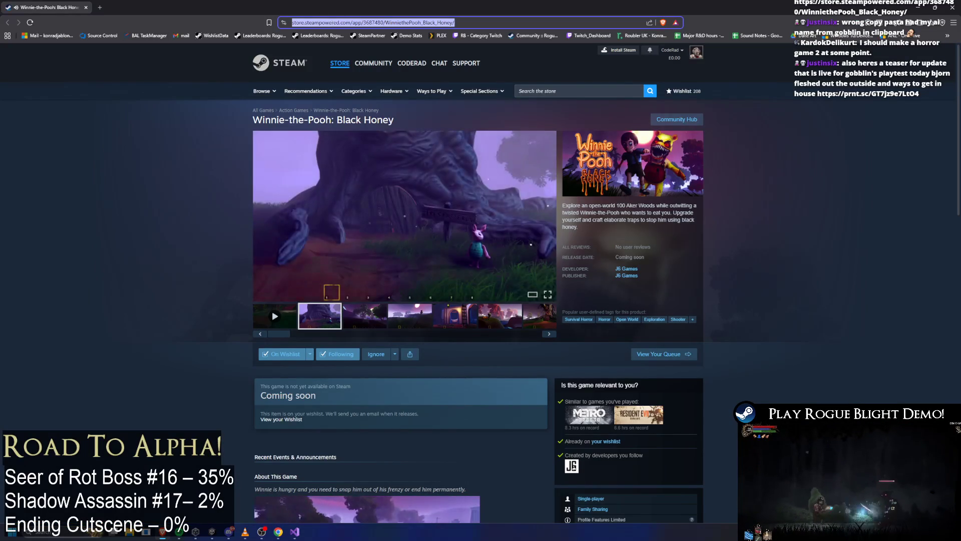
{"action": "key", "text": "alt+Tab"}
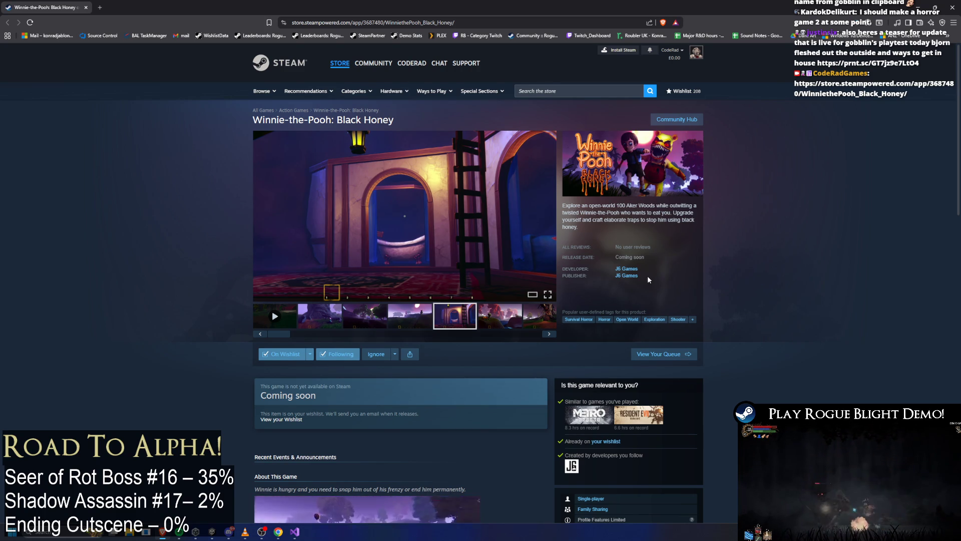
{"action": "scroll", "coordinate": [647, 276], "scroll_direction": "down", "scroll_amount": 3}
{"action": "scroll", "coordinate": [598, 290], "scroll_direction": "down", "scroll_amount": 3}
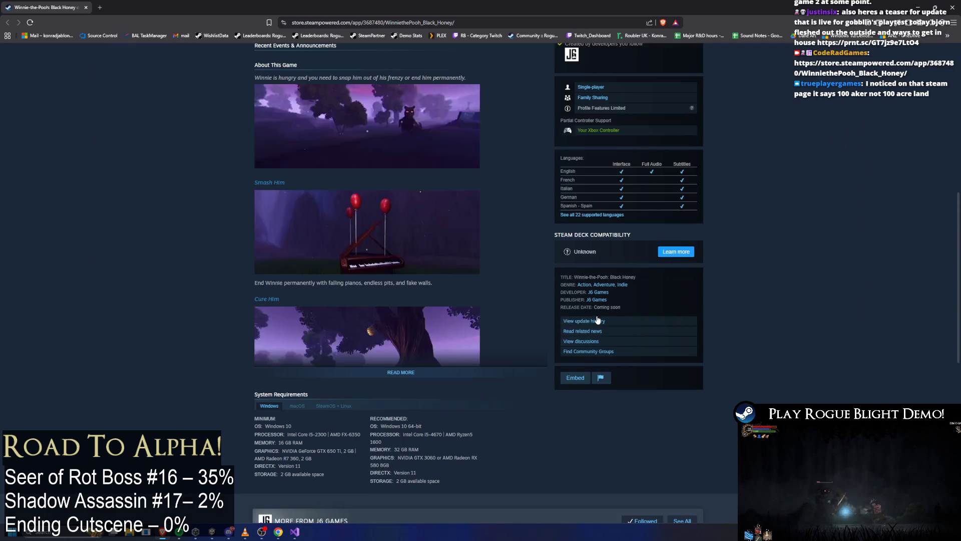
{"action": "scroll", "coordinate": [570, 316], "scroll_direction": "down", "scroll_amount": 3}
{"action": "scroll", "coordinate": [527, 364], "scroll_direction": "down", "scroll_amount": 4}
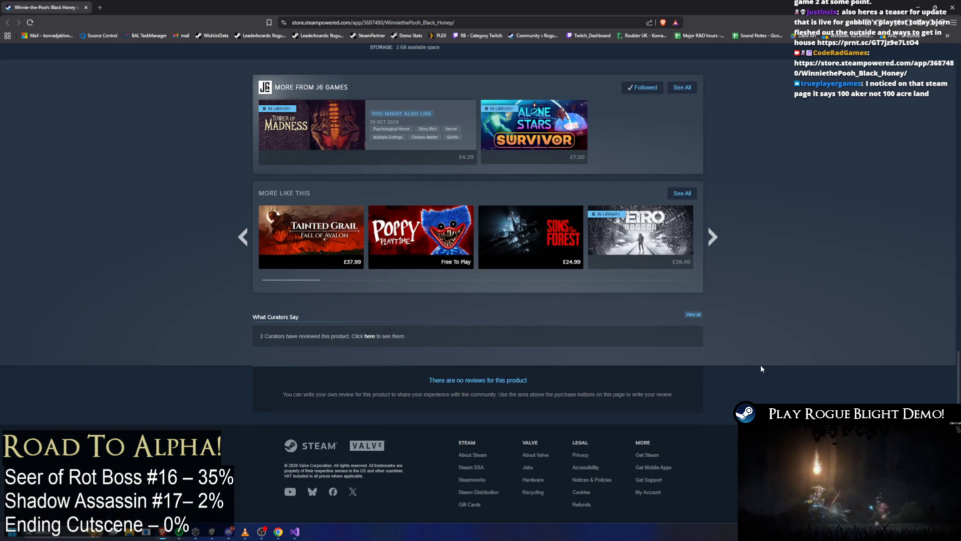
{"action": "key", "text": "Home"}
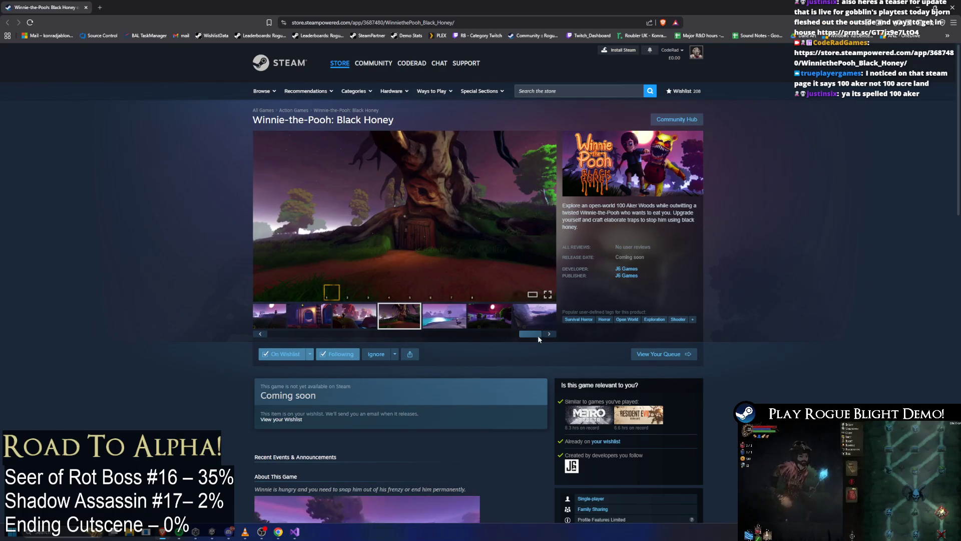
{"action": "left_click_drag", "start_coordinate": [538, 339], "coordinate": [96, 347]}
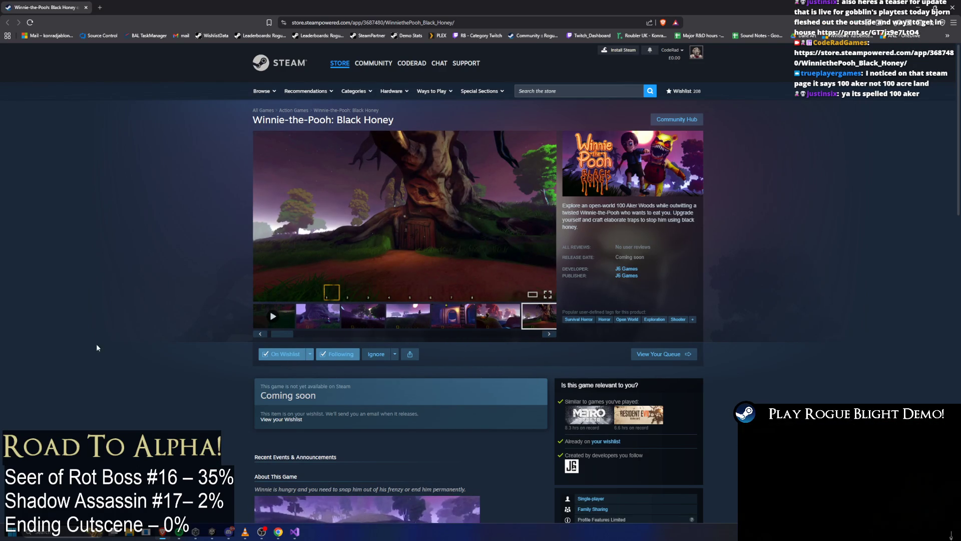
Step: Load the viewer's shared prnt.sc Lightshot screenshot in a new tab
{"action": "key", "text": "ctrl+t"}
{"action": "type", "text": "https://prnt.sc/GT7jz9e7LtO4"}
{"action": "key", "text": "Return"}
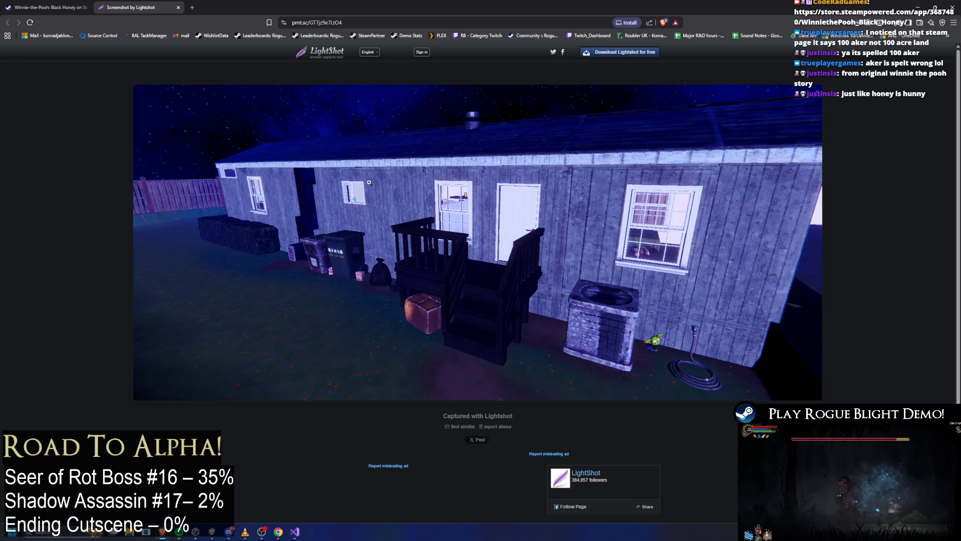
Step: Close the Black Honey Steam store page after selecting '100 Aker Woods' in its description
{"action": "left_click", "coordinate": [54, 6]}
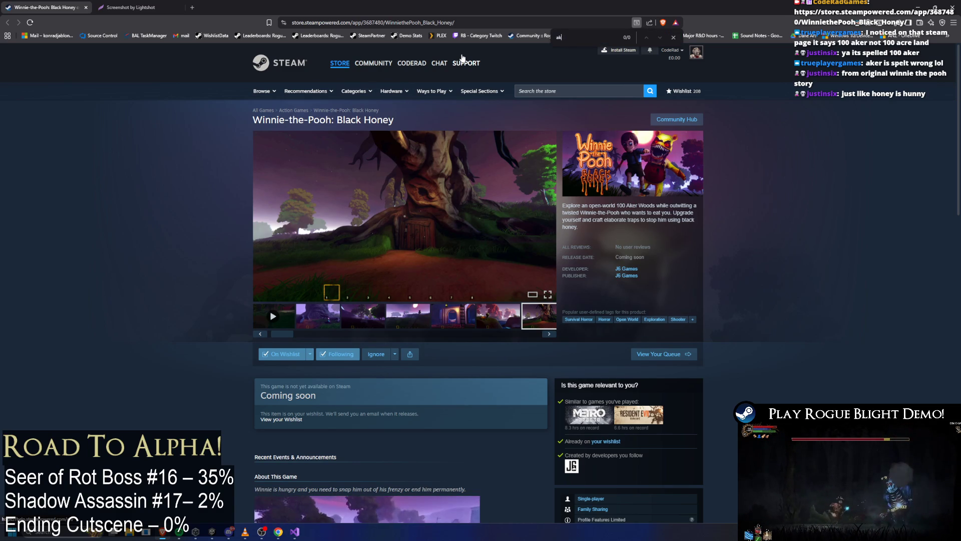
{"action": "key", "text": "BackSpace"}
{"action": "key", "text": "BackSpace"}
{"action": "key", "text": "BackSpace"}
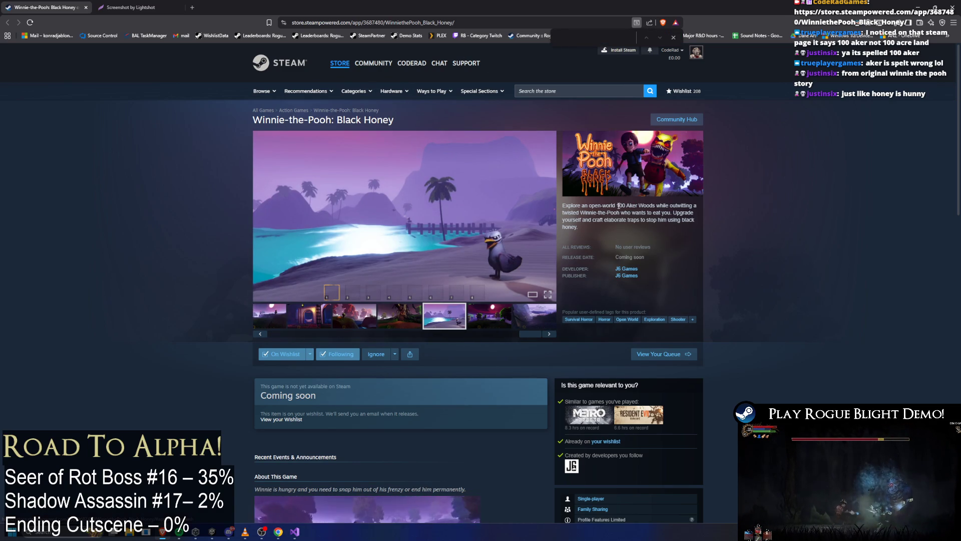
{"action": "left_click_drag", "start_coordinate": [617, 205], "coordinate": [661, 205]}
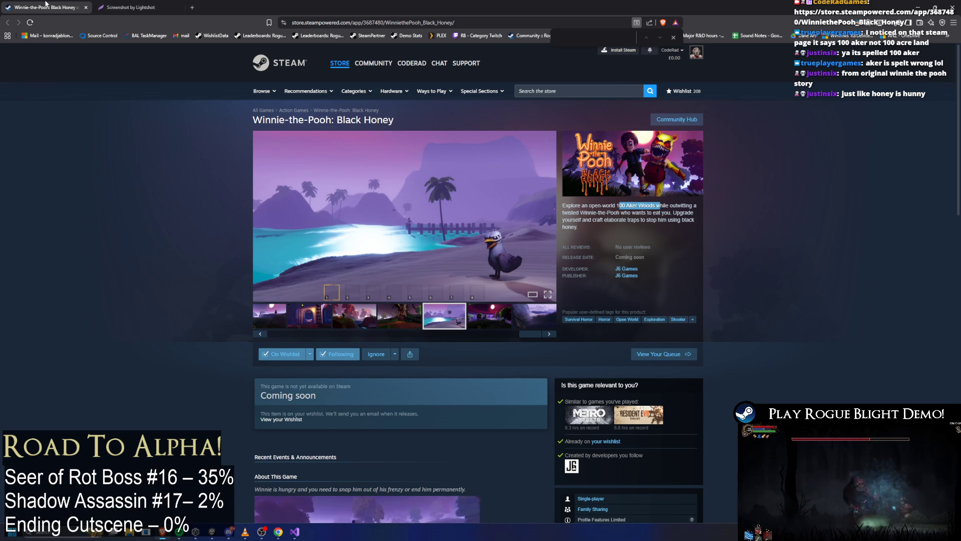
{"action": "key", "text": "ctrl+w"}
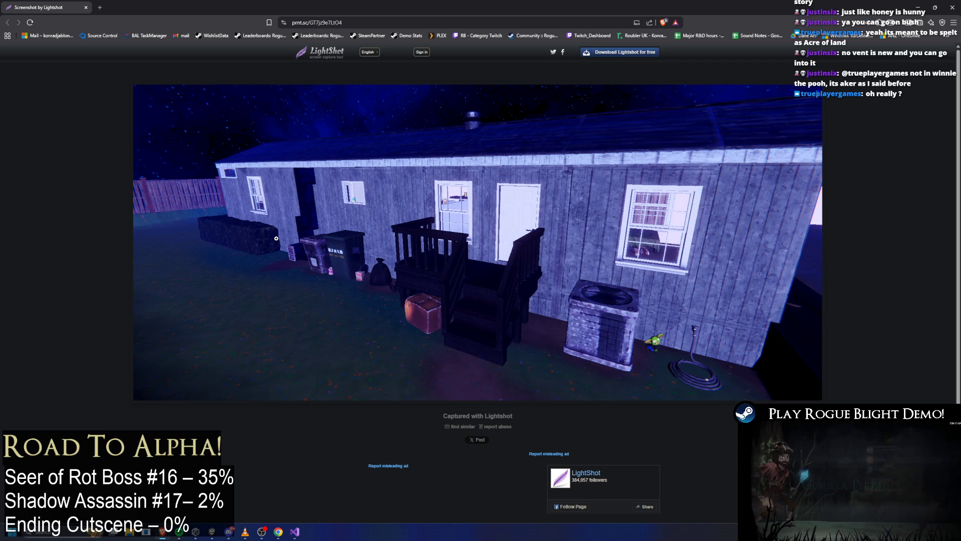
{"action": "scroll", "coordinate": [539, 309], "scroll_direction": "down", "scroll_amount": 1}
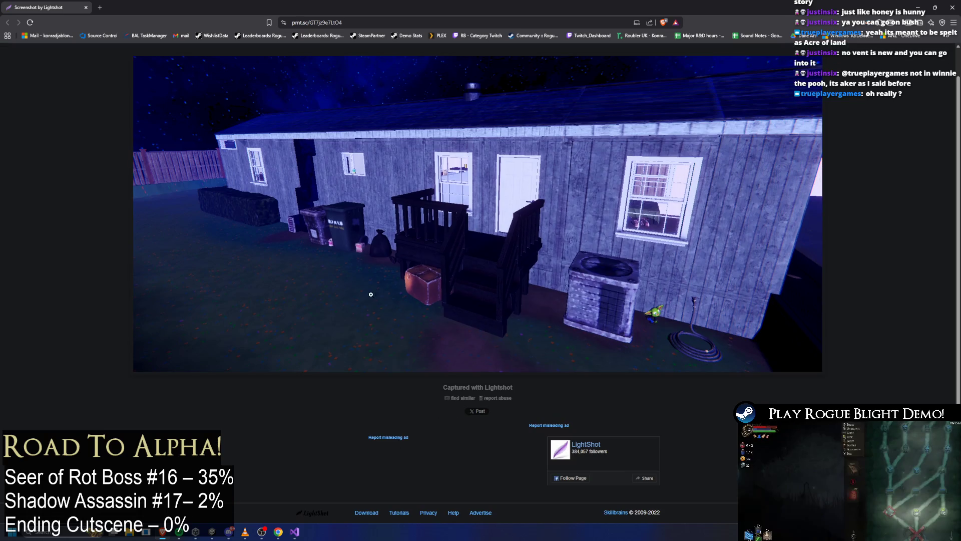
{"action": "scroll", "coordinate": [523, 275], "scroll_direction": "up", "scroll_amount": 1}
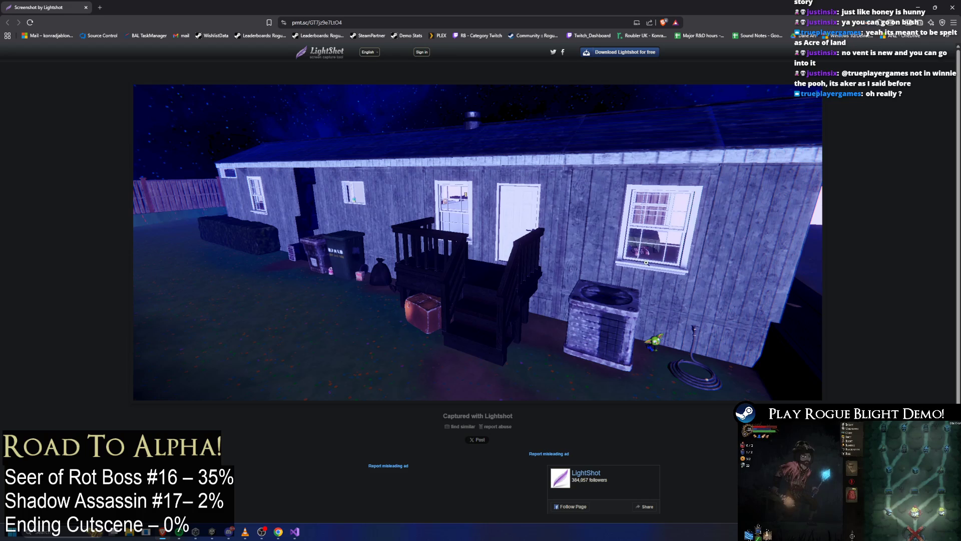
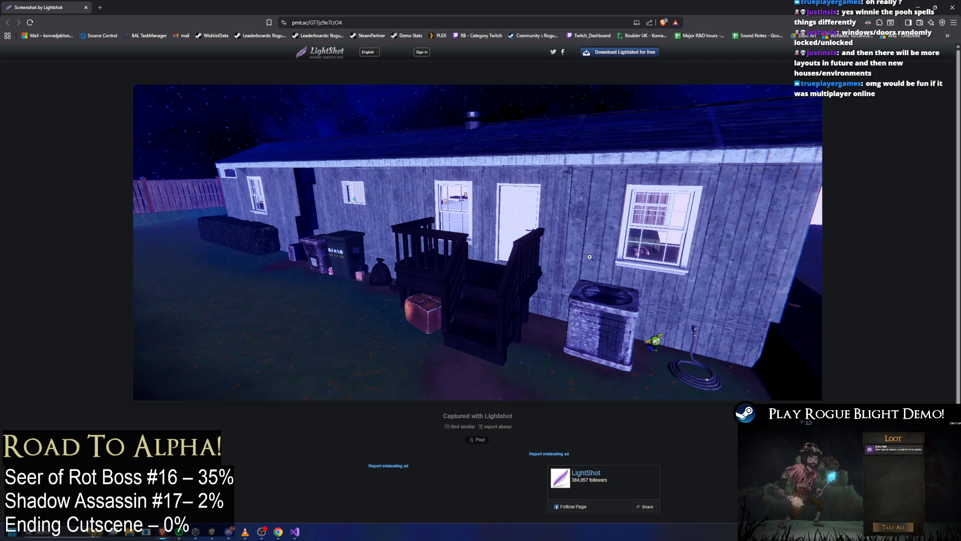
Step: Switch back to the running game and run and jump the player across to the shadow boss
{"action": "key", "text": "alt+Tab"}
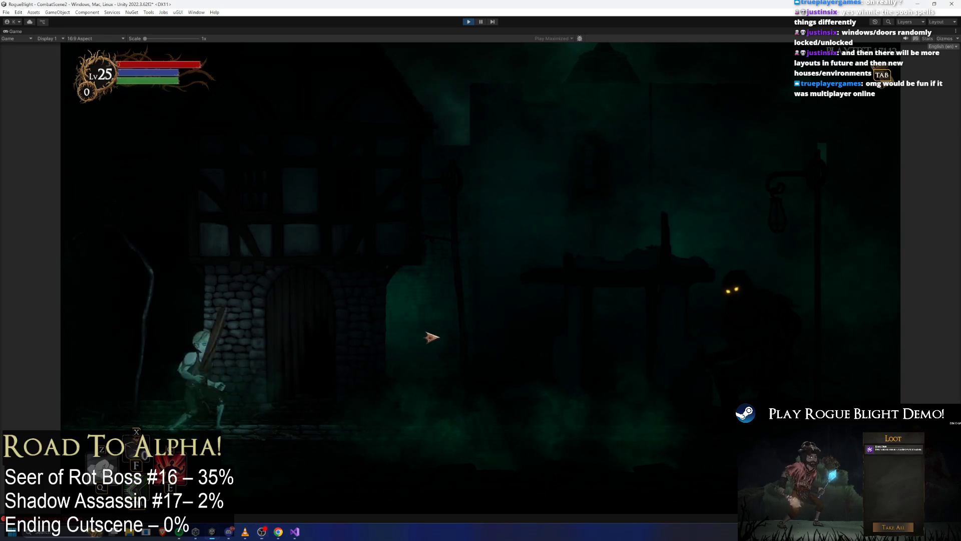
{"action": "key", "text": "space"}
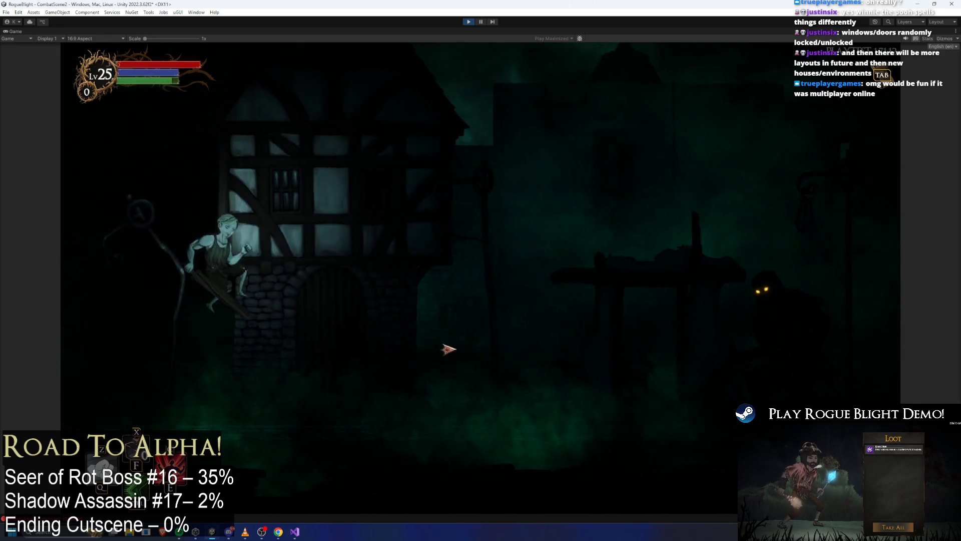
{"action": "key", "text": "d"}
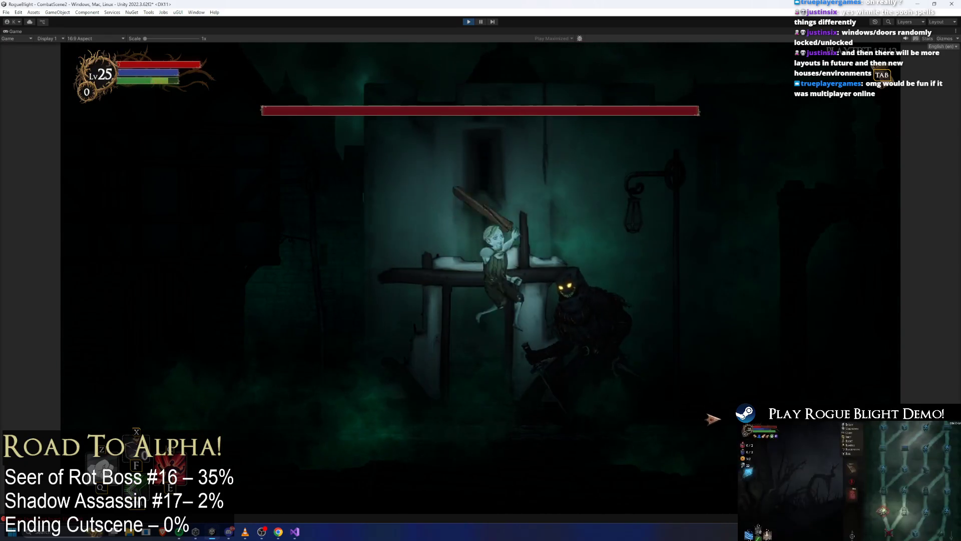
{"action": "key", "text": "a"}
{"action": "key", "text": "space"}
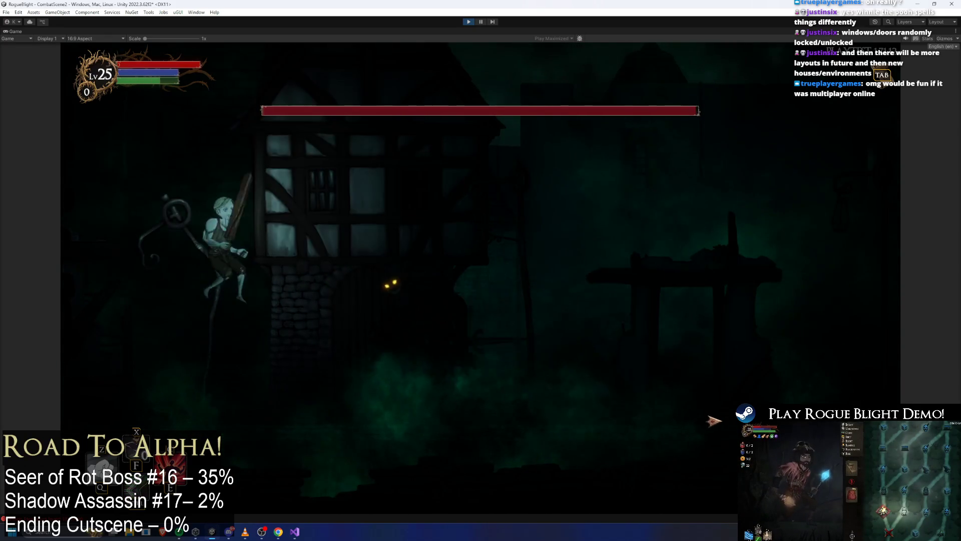
{"action": "key", "text": "d"}
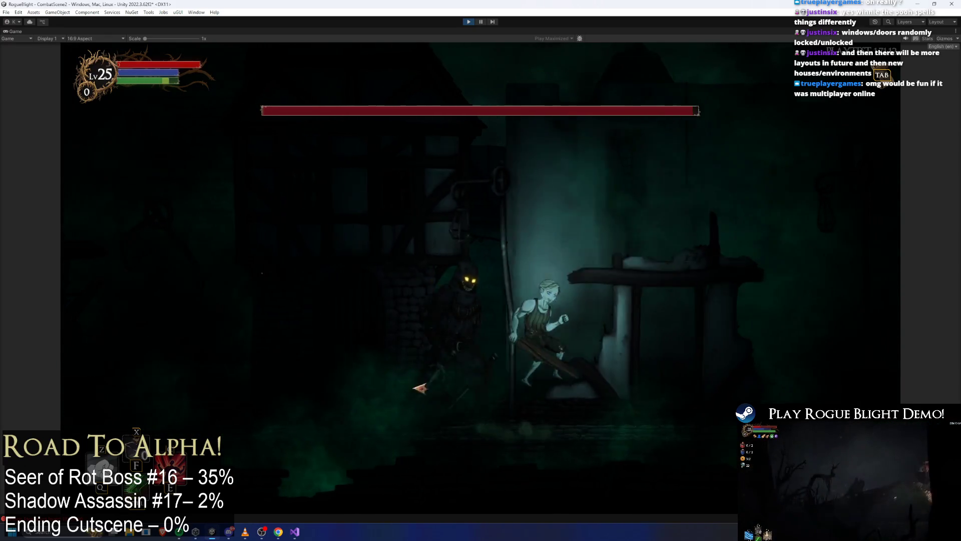
{"action": "key", "text": "space"}
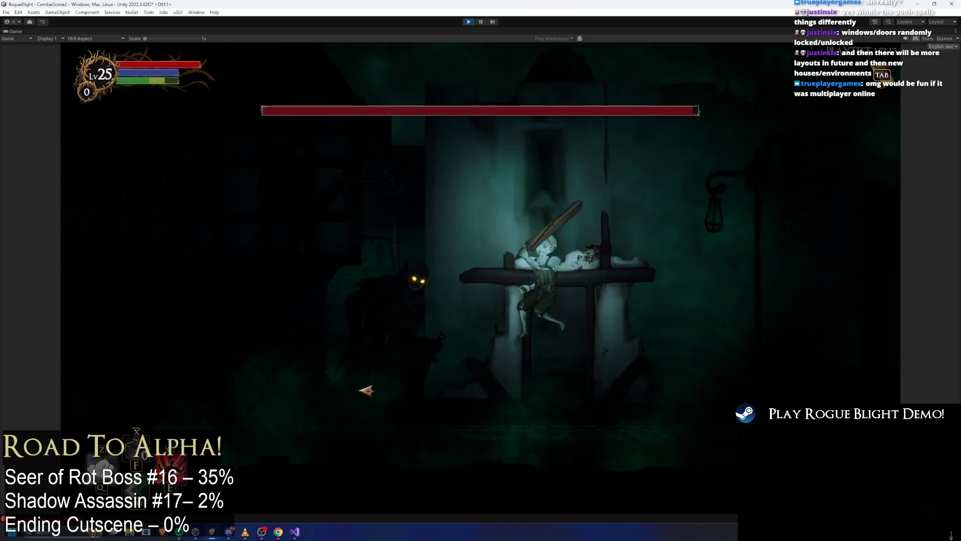
{"action": "key", "text": "space"}
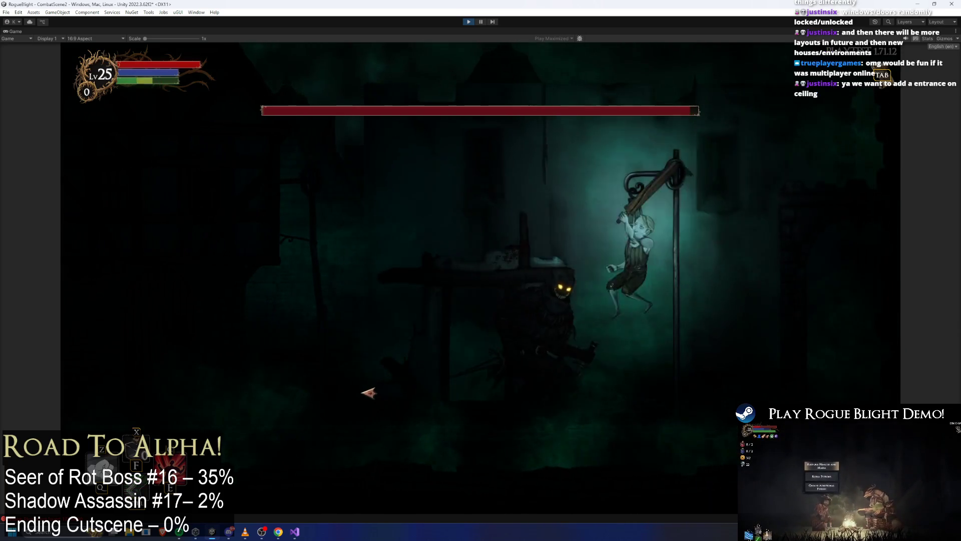
{"action": "key", "text": "a"}
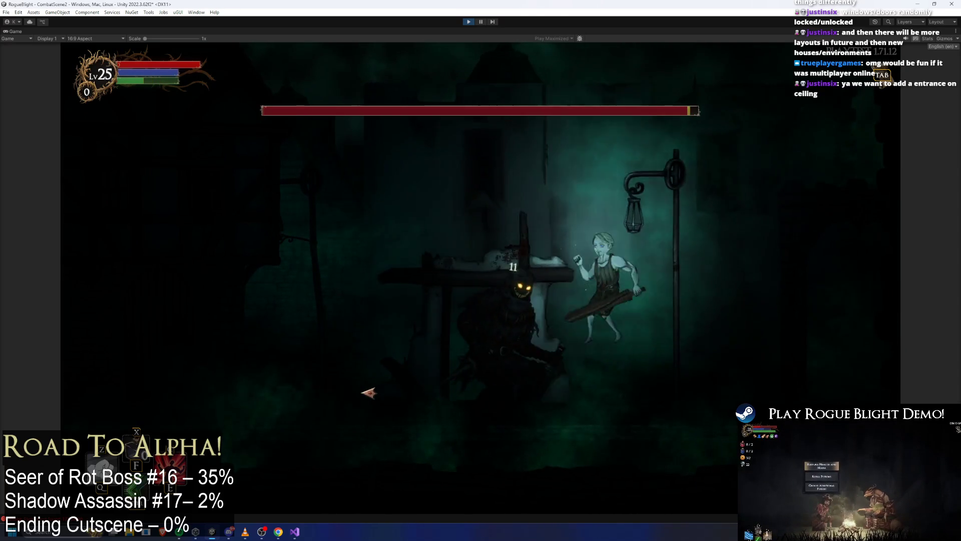
Step: Strike the shadow boss and the approaching shadow enemy while dodging around, then end the play-test
{"action": "left_click", "coordinate": [370, 395]}
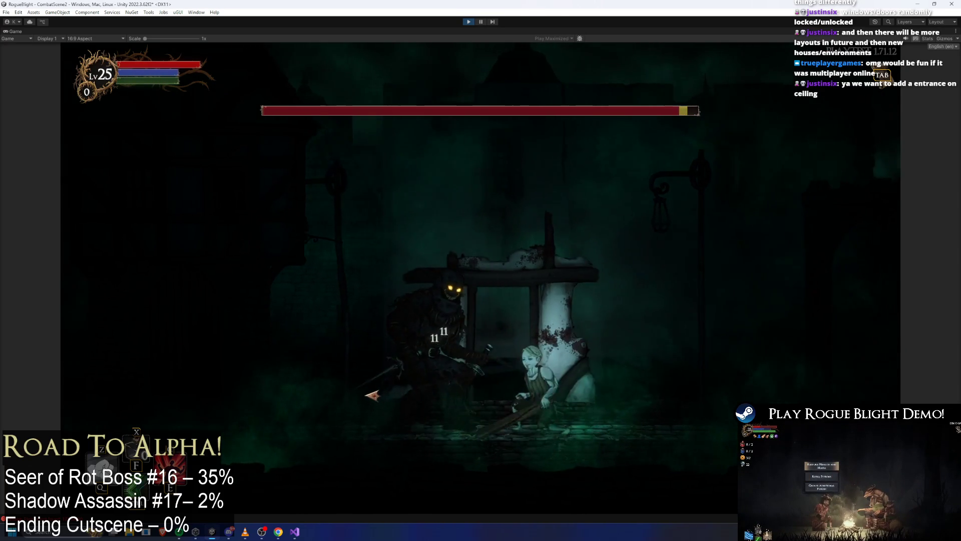
{"action": "left_click", "coordinate": [370, 399]}
{"action": "key", "text": "d"}
{"action": "key", "text": "a"}
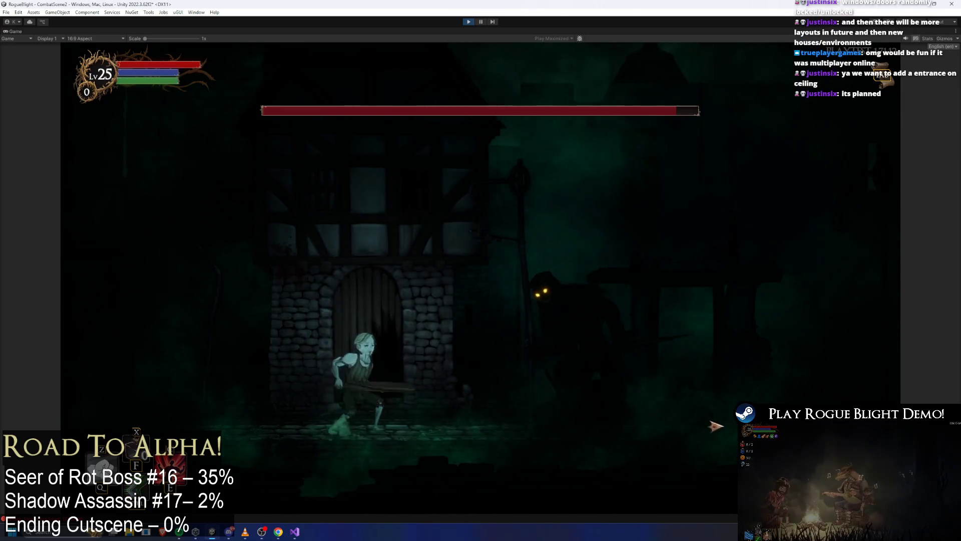
{"action": "key", "text": "d"}
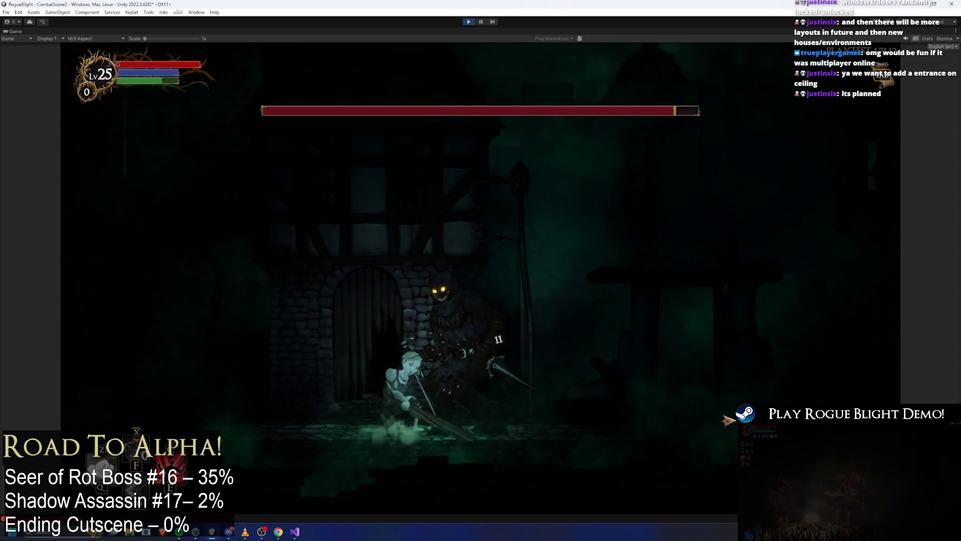
{"action": "left_click", "coordinate": [716, 427]}
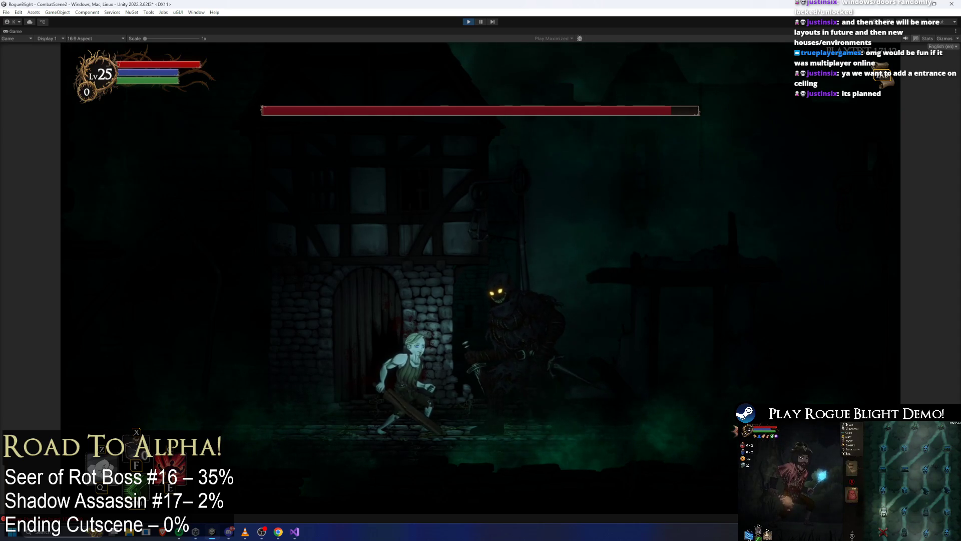
{"action": "key", "text": "d"}
{"action": "left_click", "coordinate": [709, 431]}
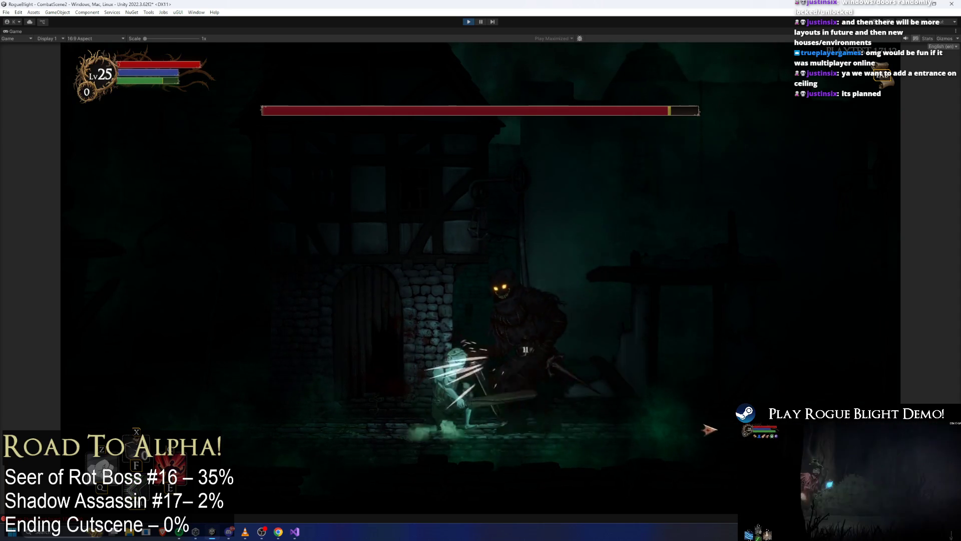
{"action": "key", "text": "d"}
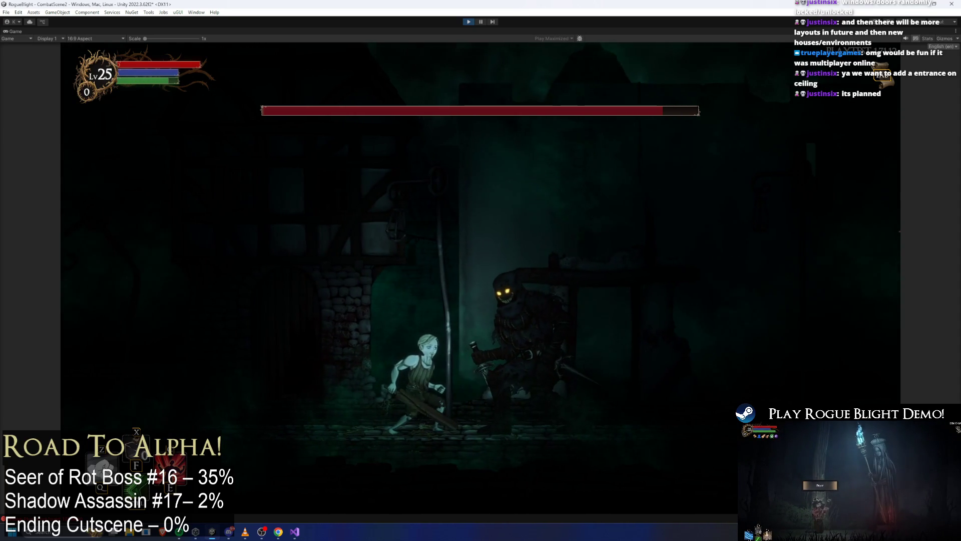
{"action": "key", "text": "a"}
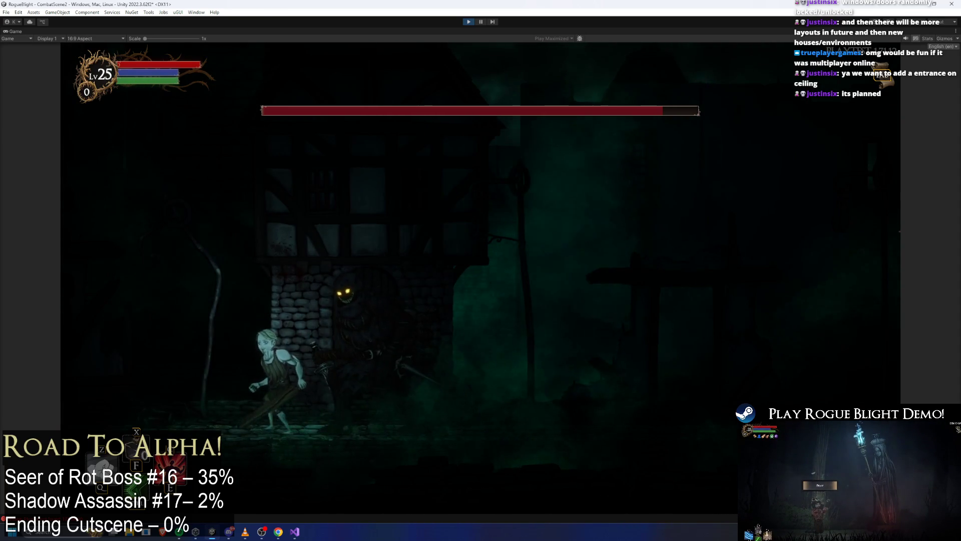
{"action": "key", "text": "d"}
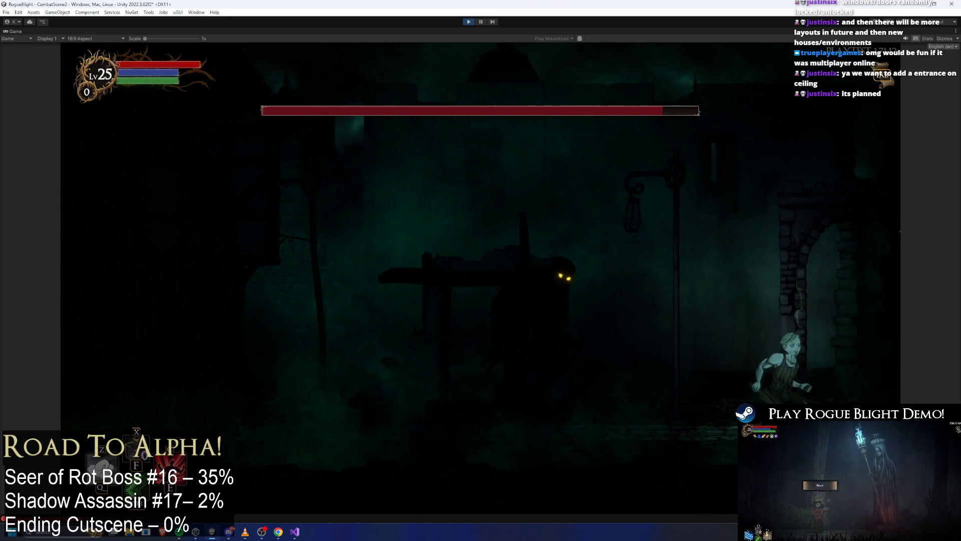
{"action": "key", "text": "a"}
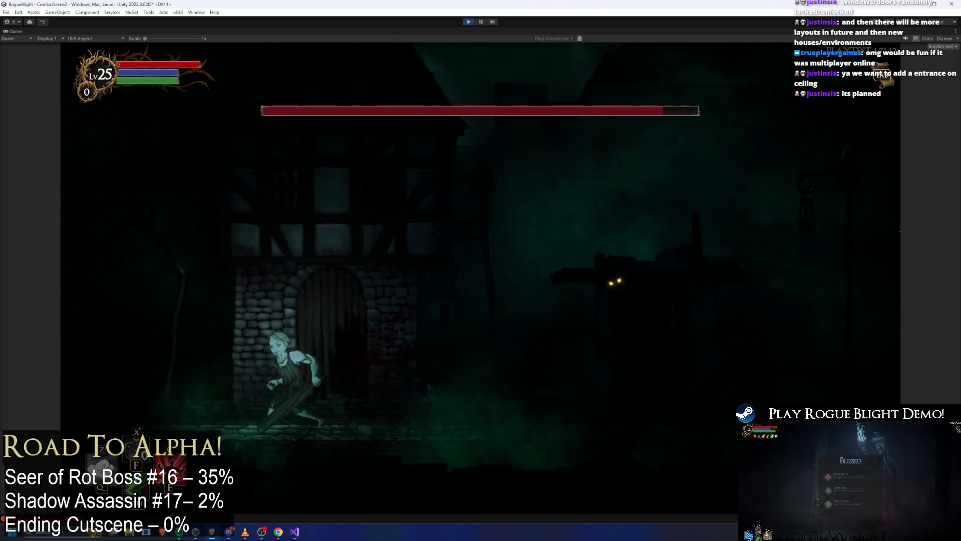
{"action": "key", "text": "a"}
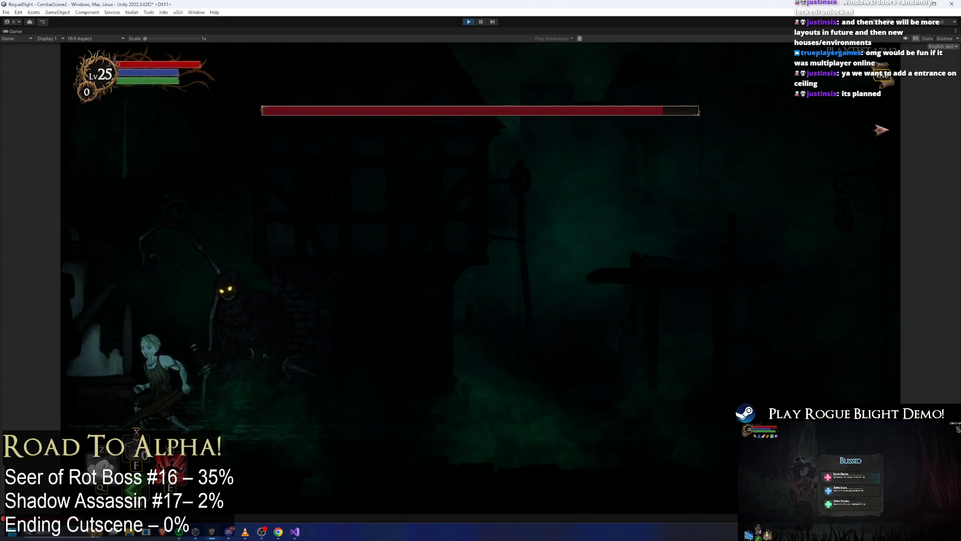
{"action": "key", "text": "d"}
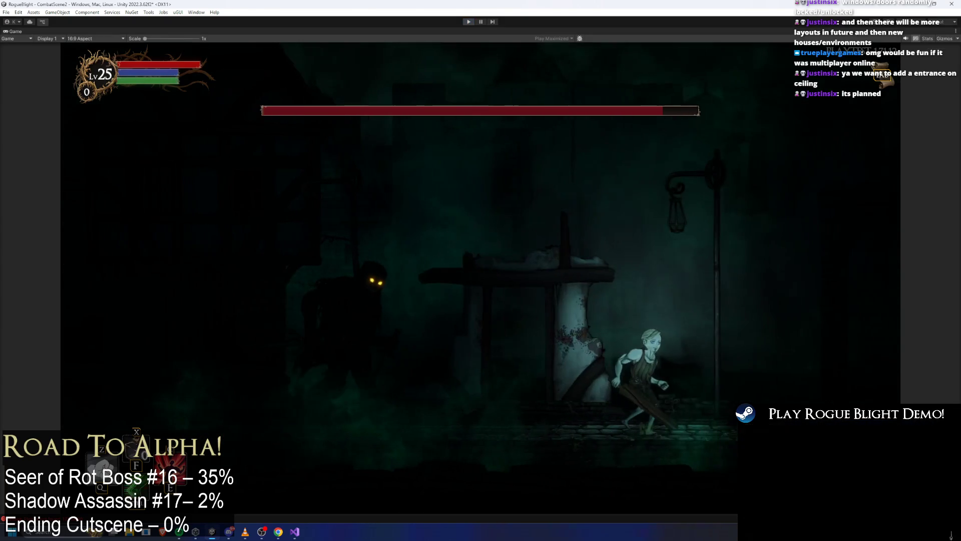
{"action": "key", "text": "ctrl+p"}
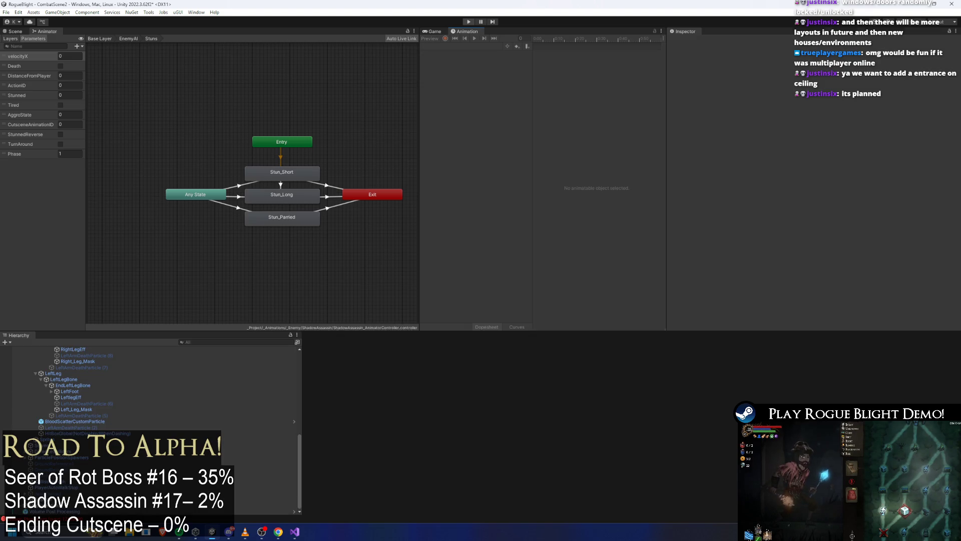
Step: Search the Project for the shadow prefabs, glance at ShadowFiend, and open shadow_assassin_Prefab for editing
{"action": "left_click", "coordinate": [845, 344]}
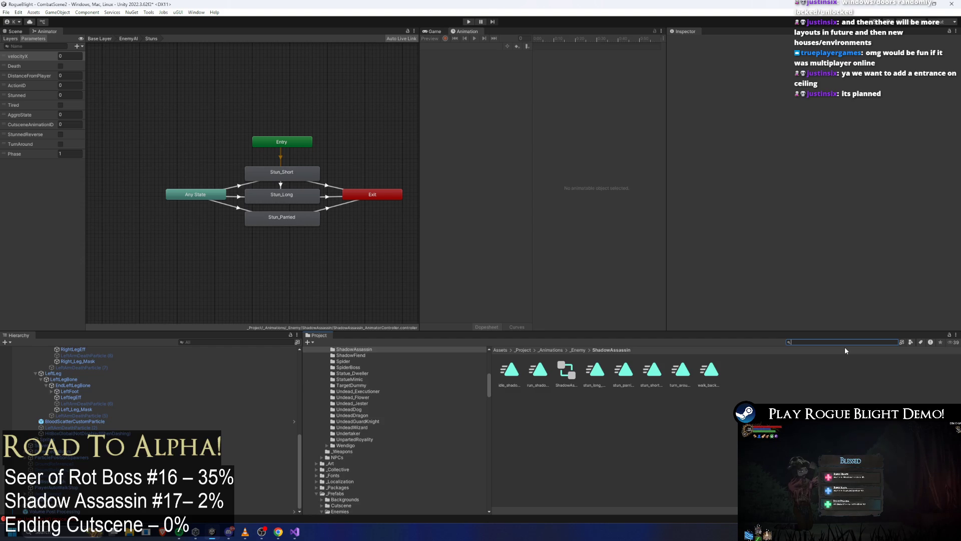
{"action": "type", "text": "shadow pre"}
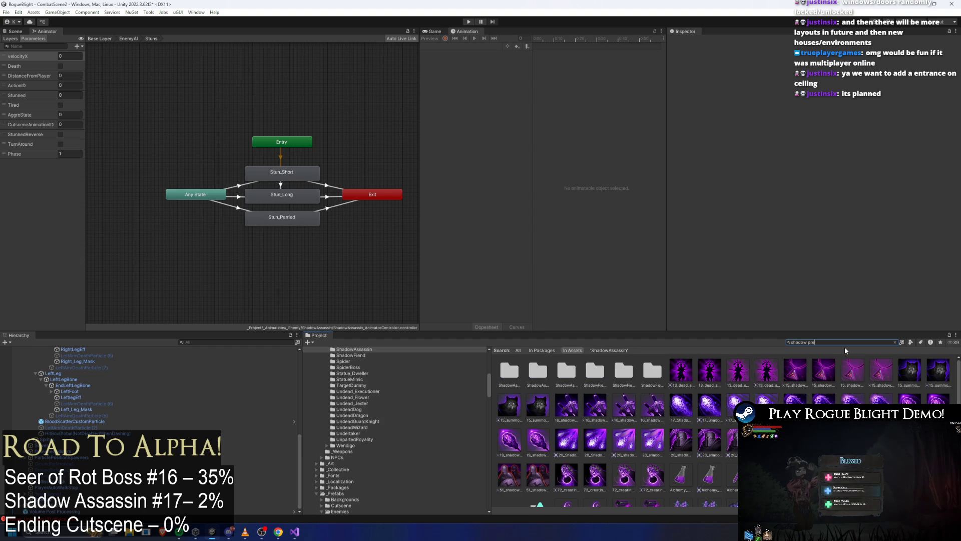
{"action": "type", "text": "fab"}
{"action": "double_click", "coordinate": [532, 371]}
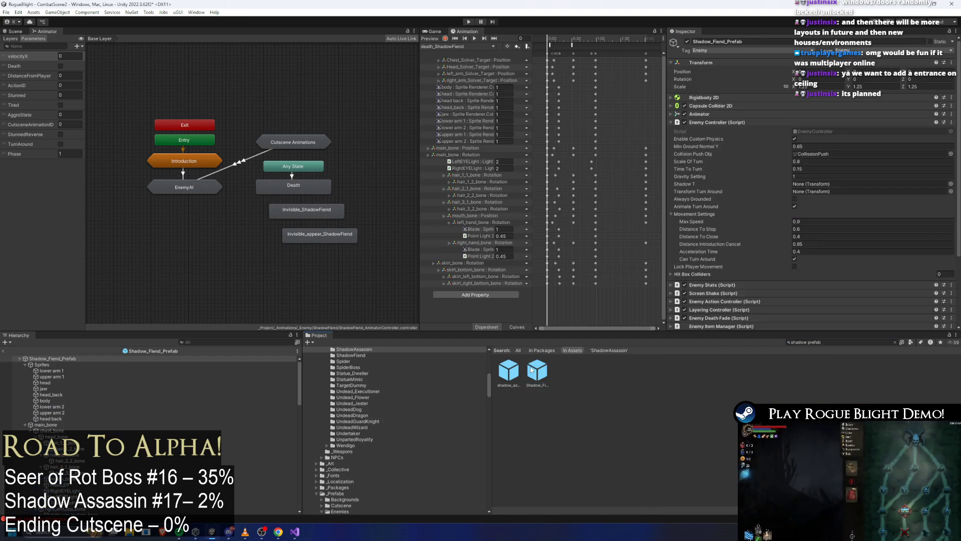
{"action": "left_click", "coordinate": [317, 239]}
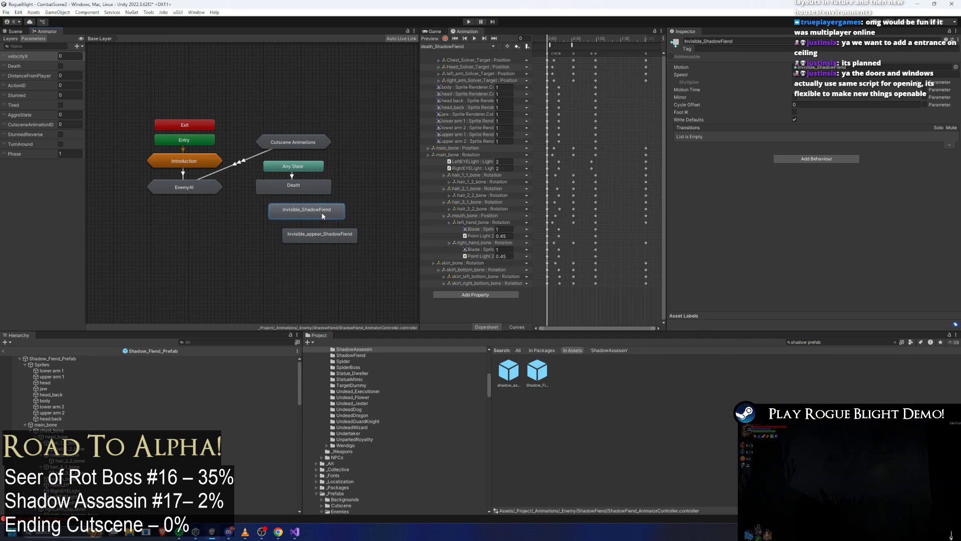
{"action": "left_click", "coordinate": [511, 372]}
{"action": "double_click", "coordinate": [516, 372]}
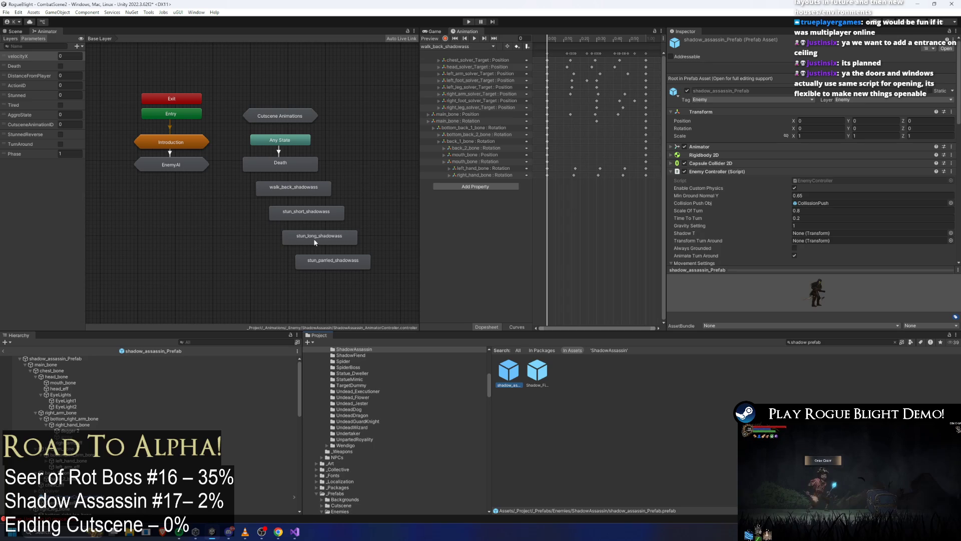
Step: Browse the ShadowAssassin animation clips and delete the stray walk_back and stun states from the base layer
{"action": "double_click", "coordinate": [331, 260]}
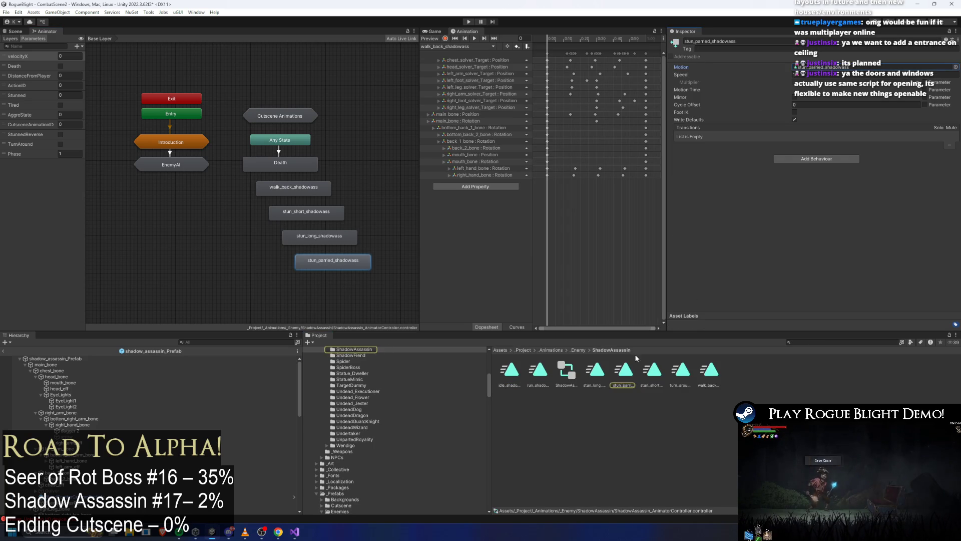
{"action": "left_click", "coordinate": [681, 370]}
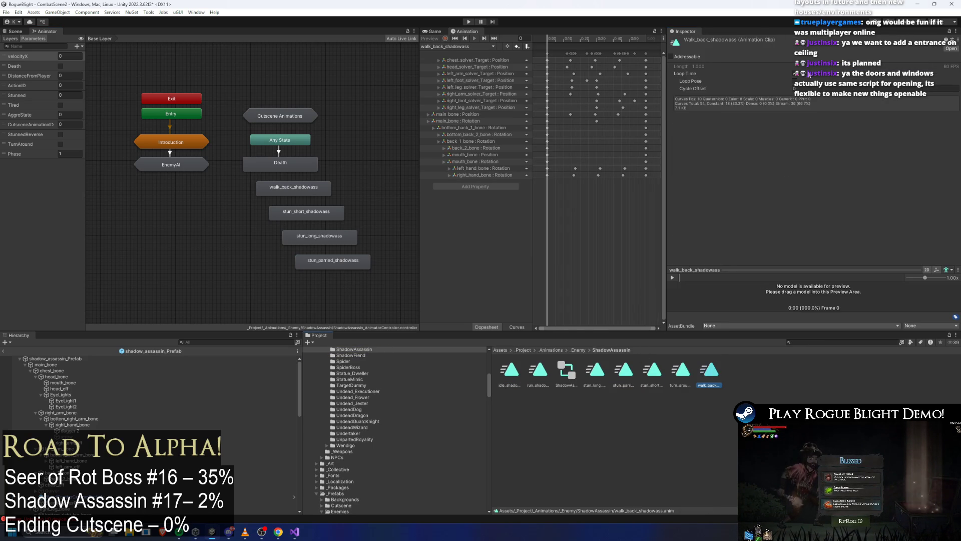
{"action": "key", "text": "Left"}
{"action": "key", "text": "Left"}
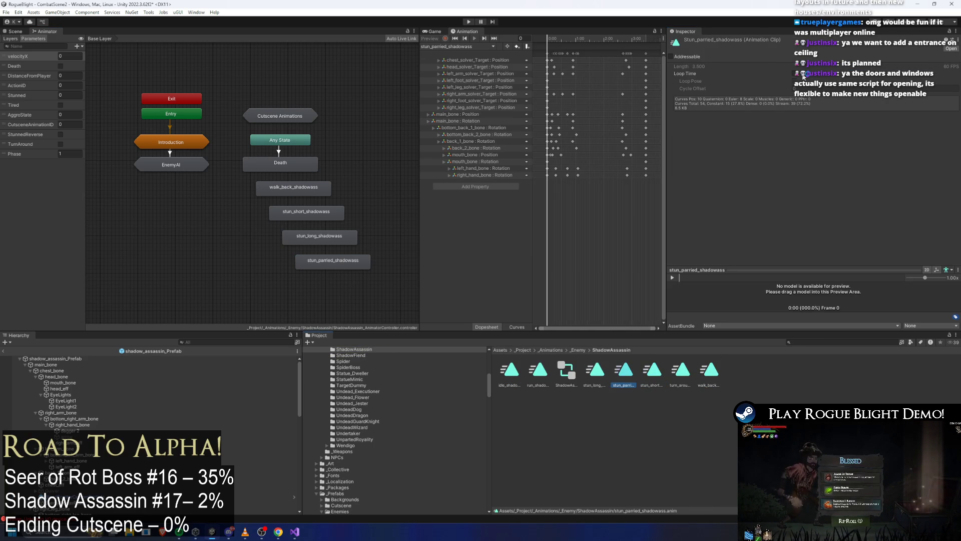
{"action": "key", "text": "Left"}
{"action": "key", "text": "Left"}
{"action": "key", "text": "Left"}
{"action": "key", "text": "Left"}
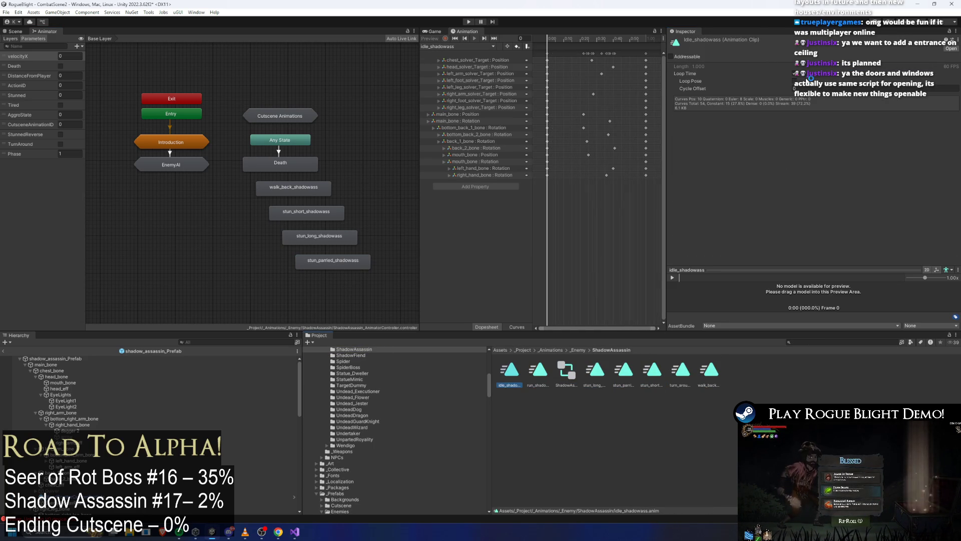
{"action": "key", "text": "ctrl+z"}
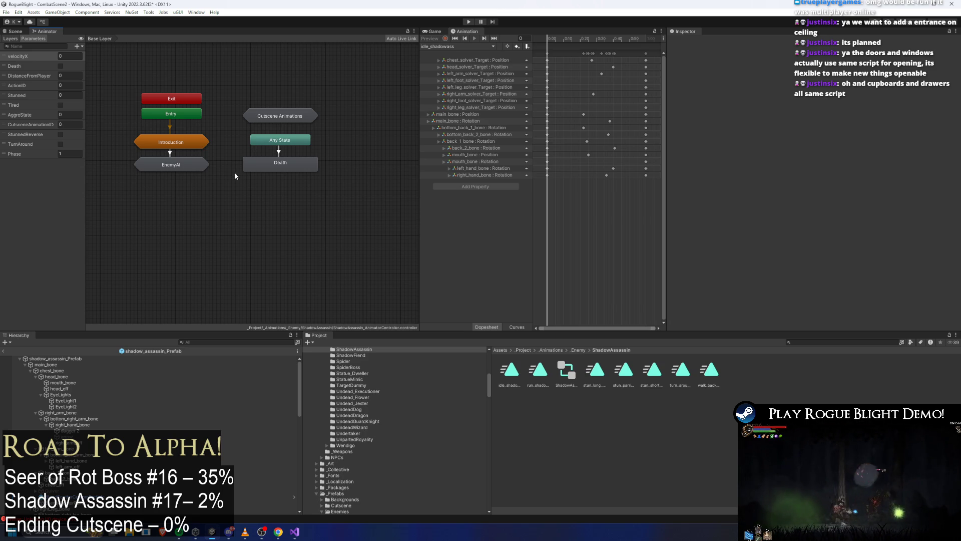
{"action": "double_click", "coordinate": [141, 163]}
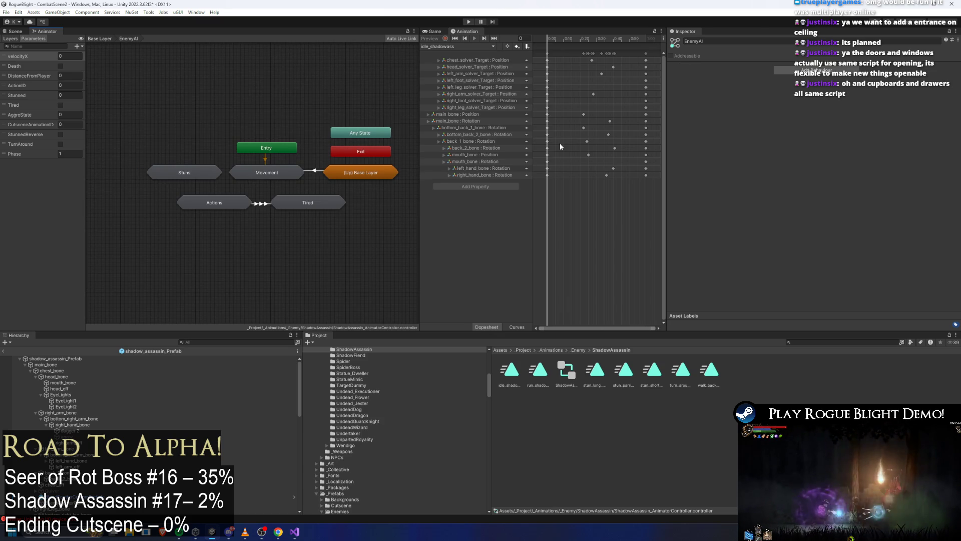
{"action": "double_click", "coordinate": [195, 170]}
{"action": "left_click", "coordinate": [273, 197]}
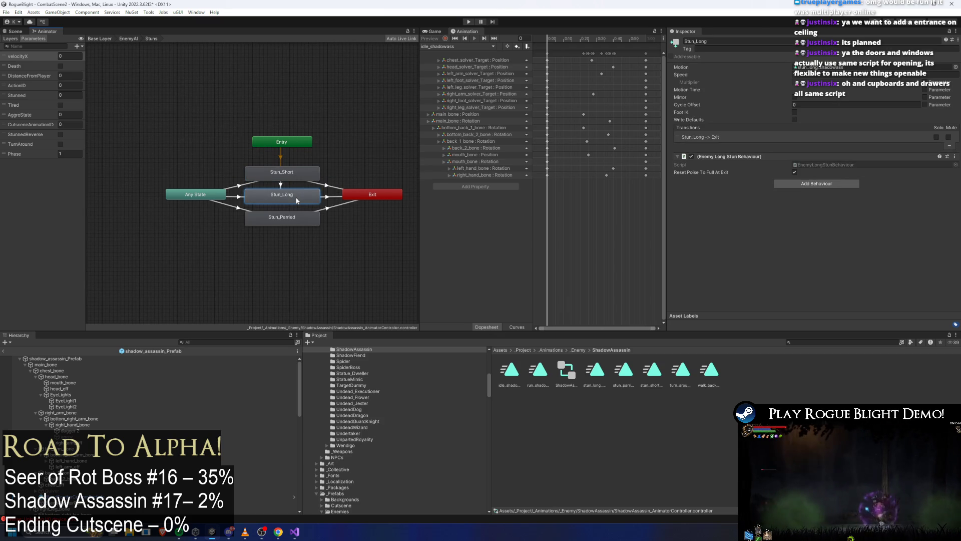
{"action": "left_click", "coordinate": [309, 215]}
{"action": "left_click", "coordinate": [281, 195]}
{"action": "left_click", "coordinate": [282, 172]}
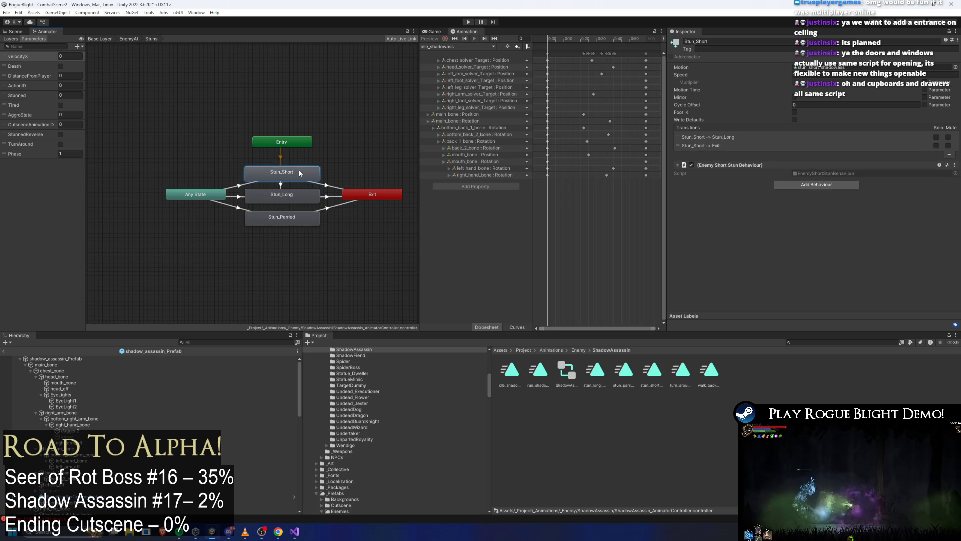
{"action": "left_click", "coordinate": [288, 194]}
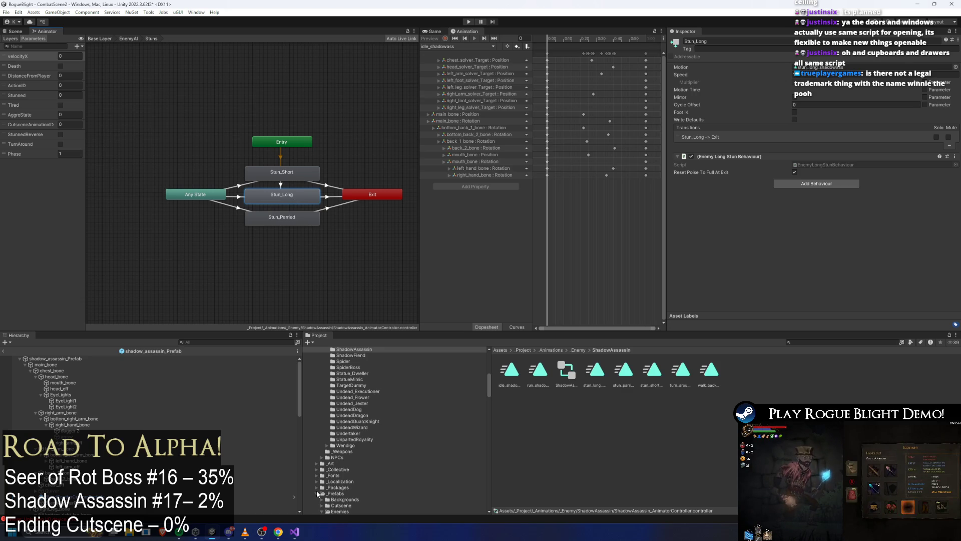
{"action": "left_click", "coordinate": [311, 171]}
{"action": "left_click", "coordinate": [223, 194]}
{"action": "left_click", "coordinate": [237, 196]}
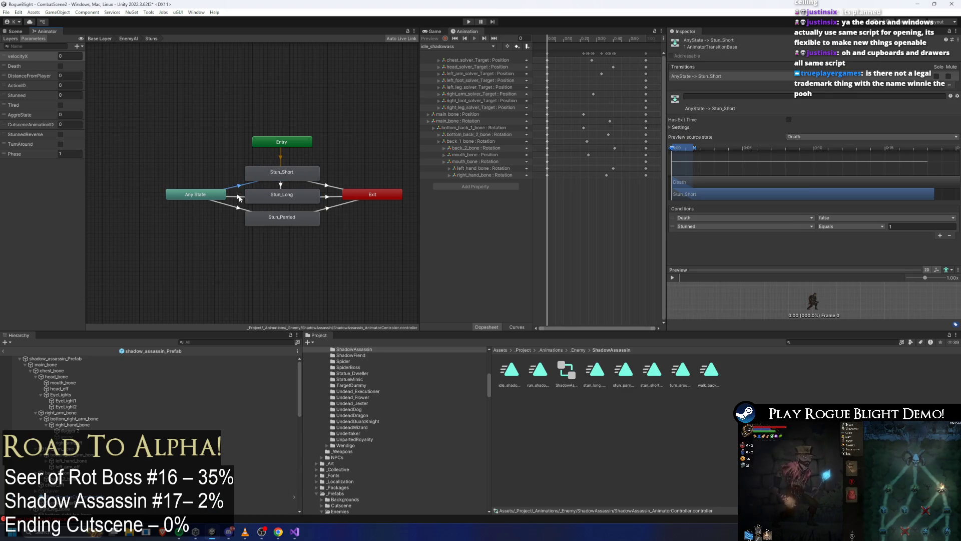
{"action": "left_click", "coordinate": [270, 218]}
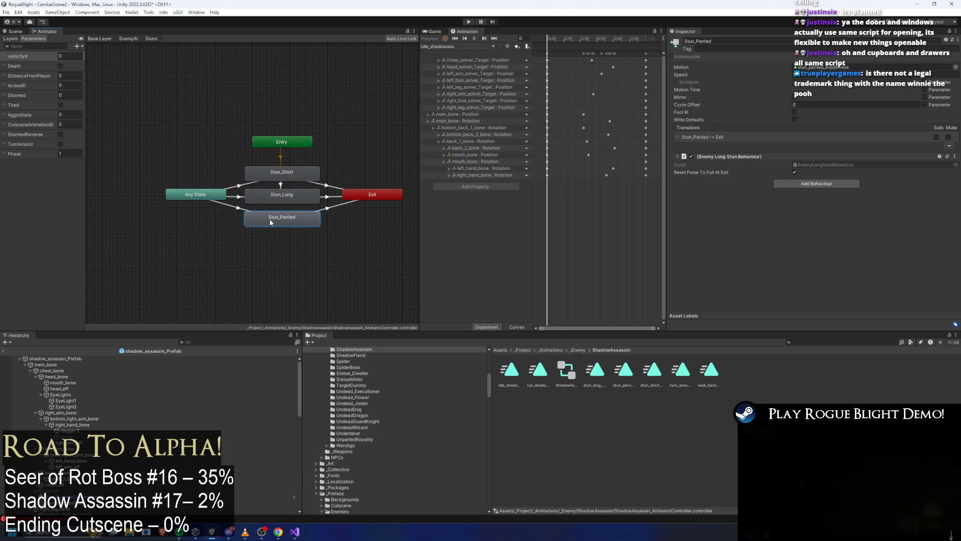
{"action": "left_click", "coordinate": [287, 194]}
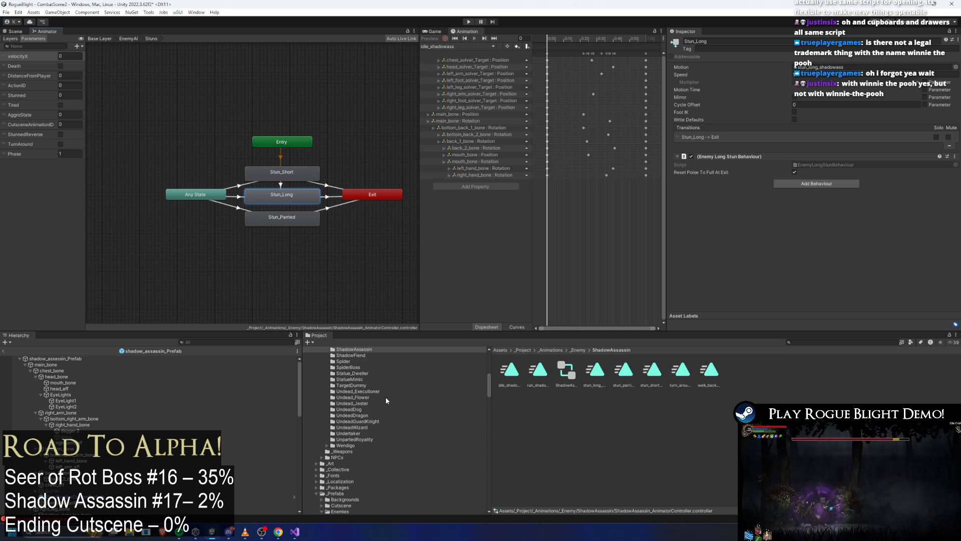
Step: Inspect the Stun_Parried state and stun_long clip, then the Death state on the Base Layer
{"action": "left_click", "coordinate": [293, 211]}
{"action": "left_click", "coordinate": [596, 368]}
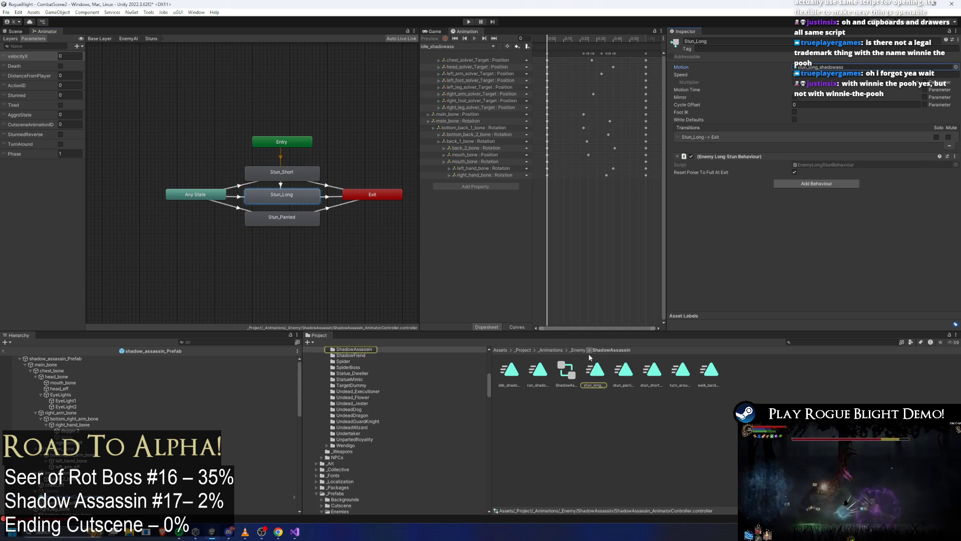
{"action": "left_click", "coordinate": [98, 39]}
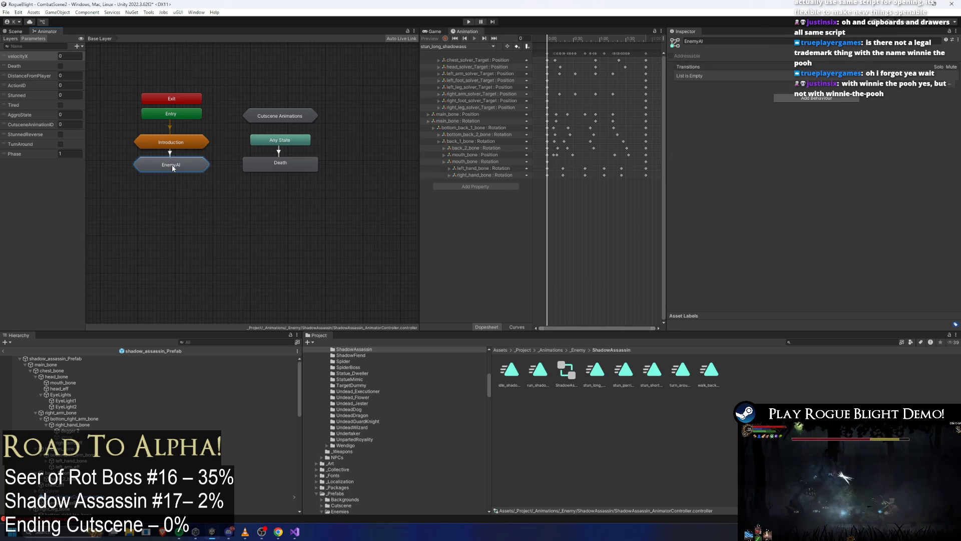
{"action": "left_click", "coordinate": [297, 163]}
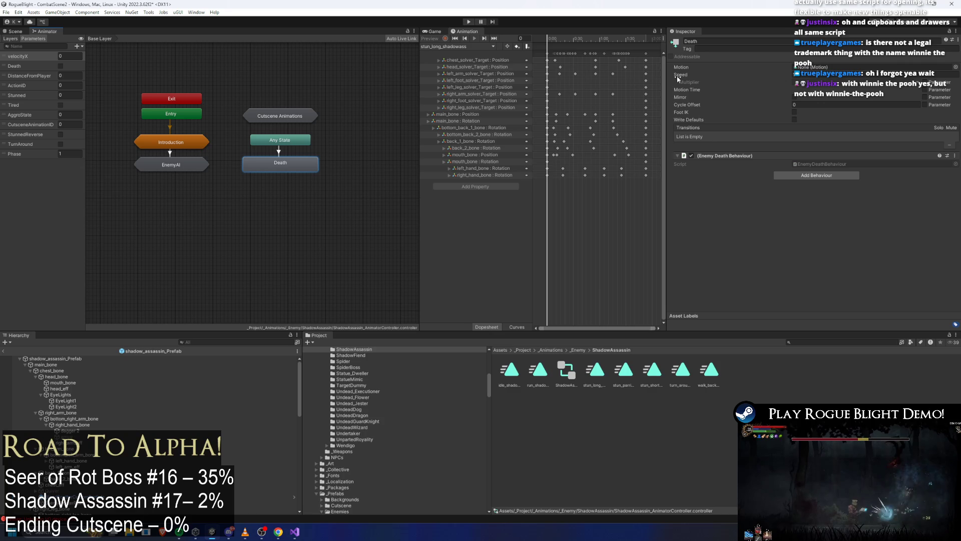
Step: Browse the EnemyAI, Actions and Stuns sub-machines, select Stun_Parried, and start a play test
{"action": "double_click", "coordinate": [163, 165]}
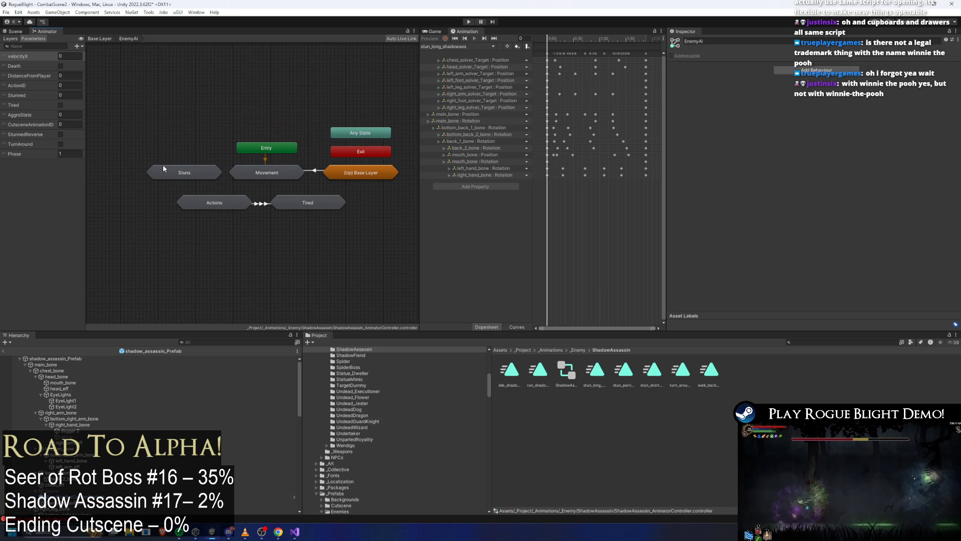
{"action": "double_click", "coordinate": [240, 204]}
{"action": "left_click", "coordinate": [128, 39]}
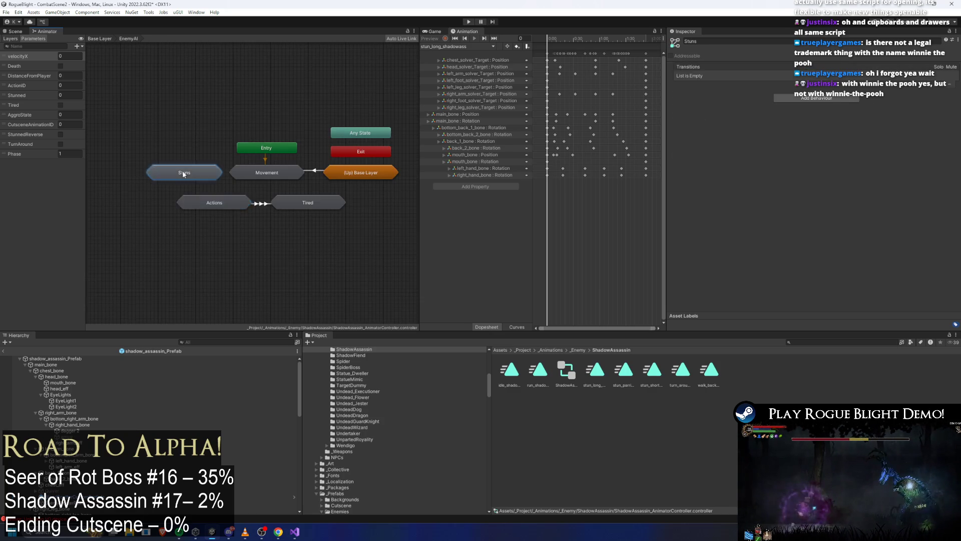
{"action": "double_click", "coordinate": [182, 170]}
{"action": "left_click", "coordinate": [281, 219]}
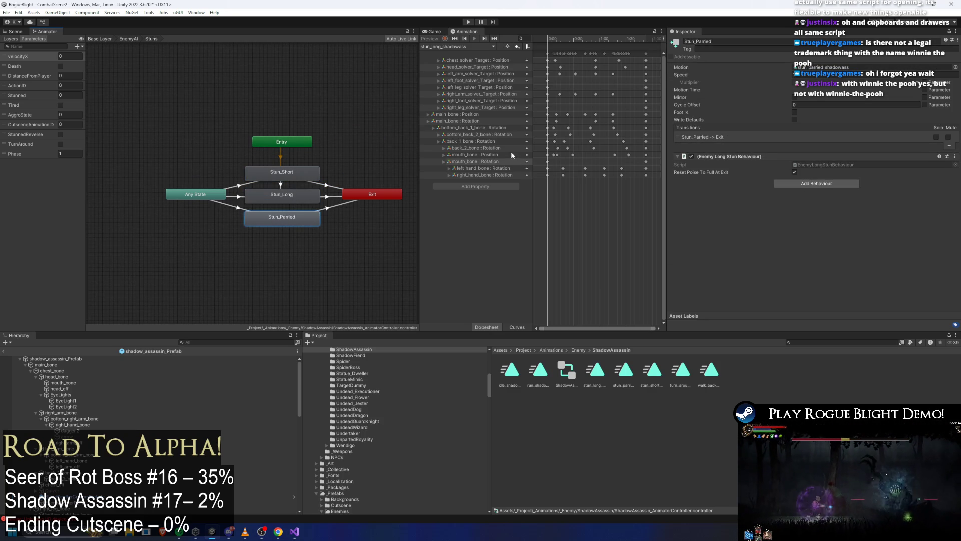
{"action": "left_click", "coordinate": [469, 22]}
Step: Dismiss the prefab modification warning to play in Fireworn City, then stop the play test
{"action": "key", "text": "Return"}
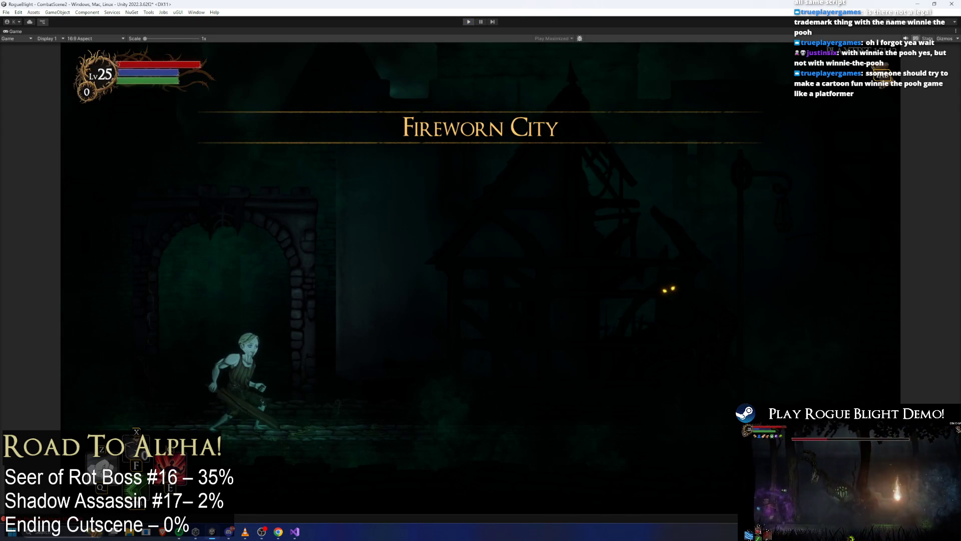
{"action": "key", "text": "ctrl+p"}
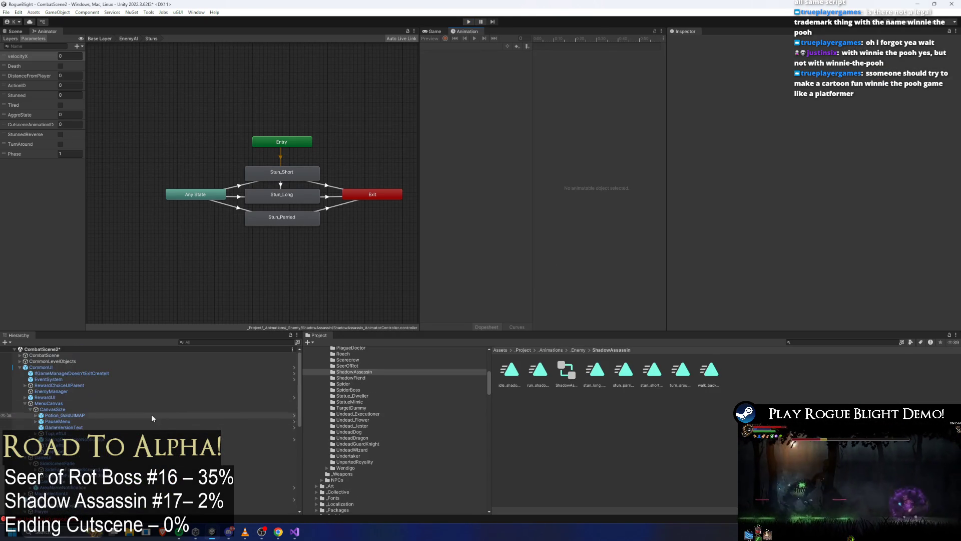
Step: Search the Project and open the shadow assassin prefab, peeking at its animation clip list
{"action": "left_click", "coordinate": [811, 341]}
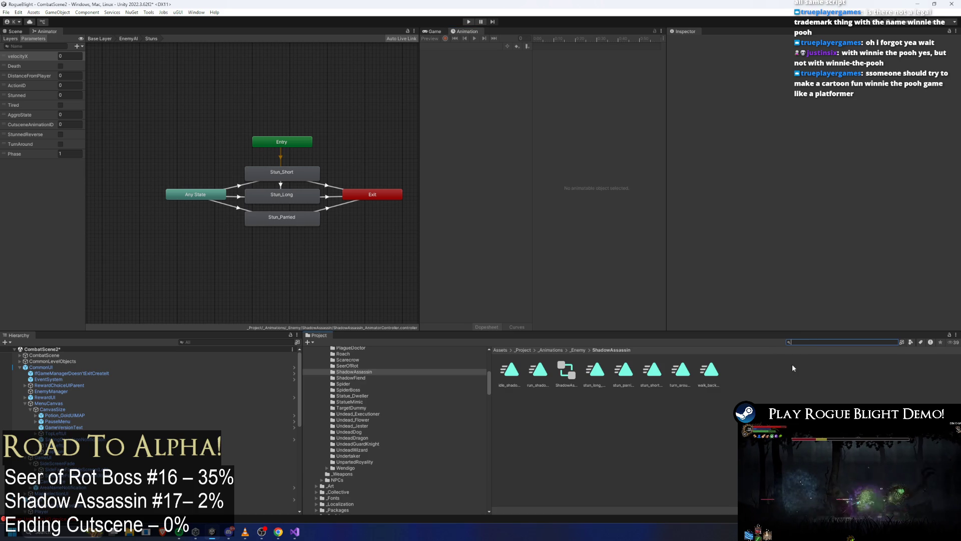
{"action": "type", "text": "shadow prefab"}
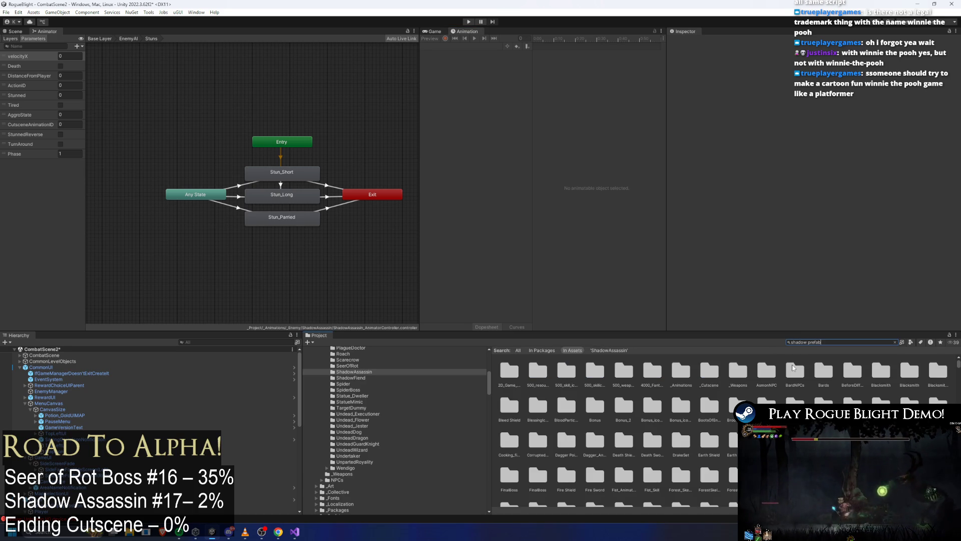
{"action": "double_click", "coordinate": [509, 370]}
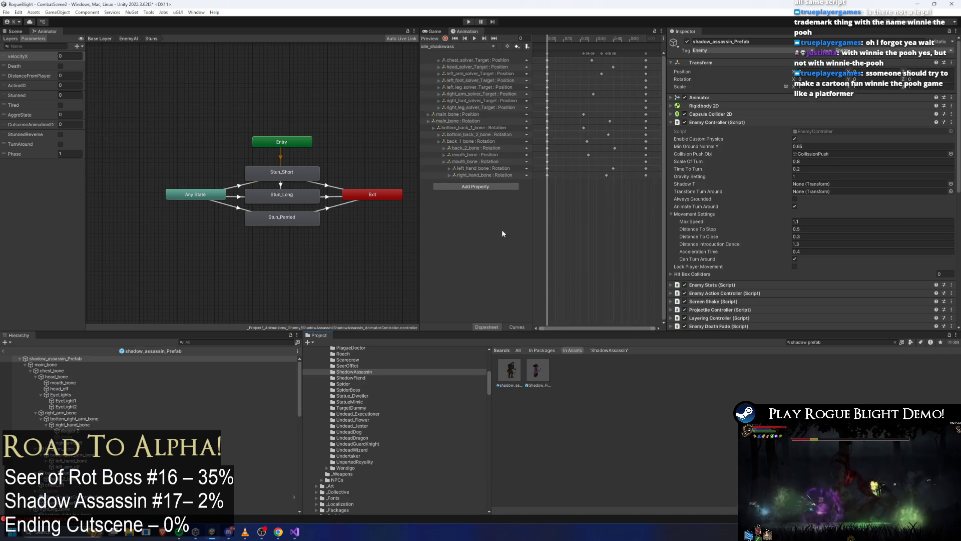
{"action": "left_click", "coordinate": [473, 46]}
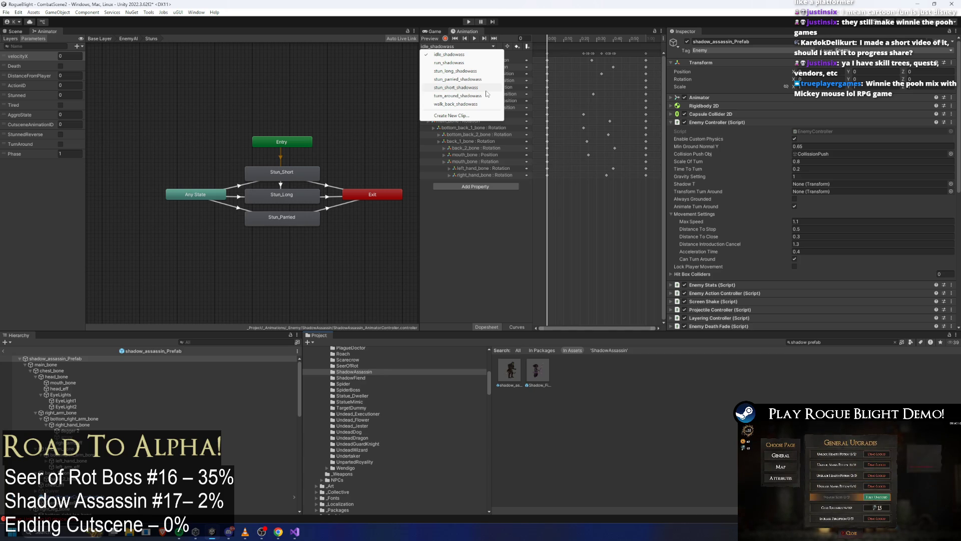
{"action": "left_click", "coordinate": [261, 185]}
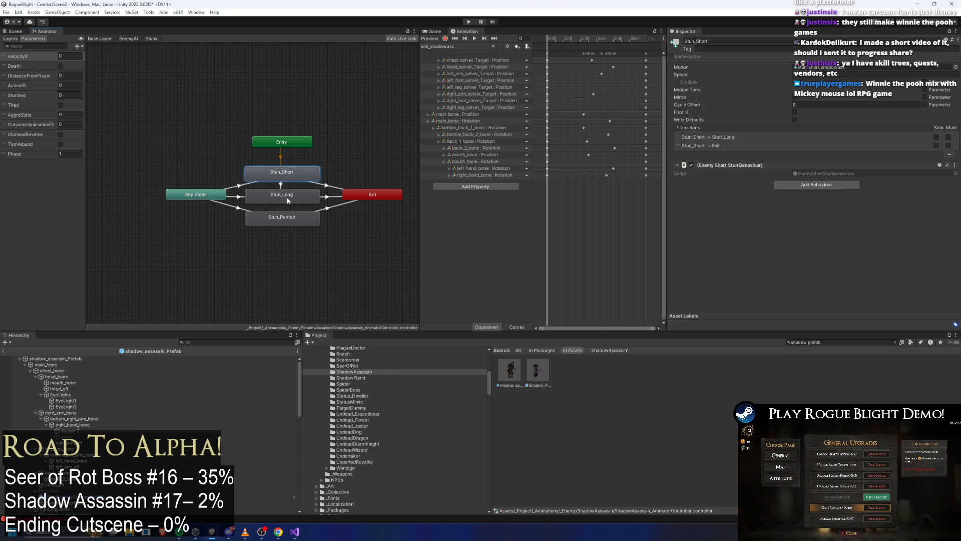
Step: From the EnemyAI sub-machine switch the timeline to run_shadowass and compress its keyframes into less time
{"action": "left_click", "coordinate": [286, 195]}
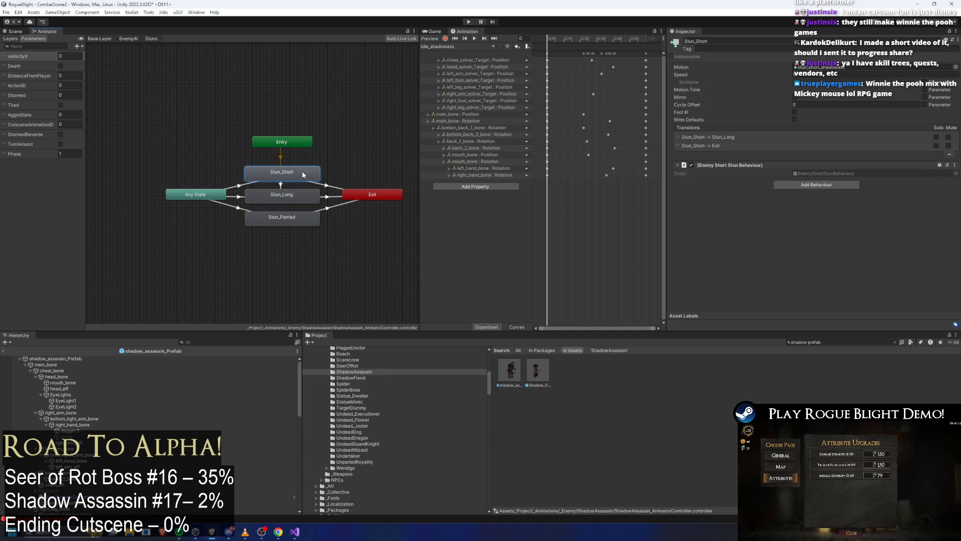
{"action": "left_click", "coordinate": [128, 38]}
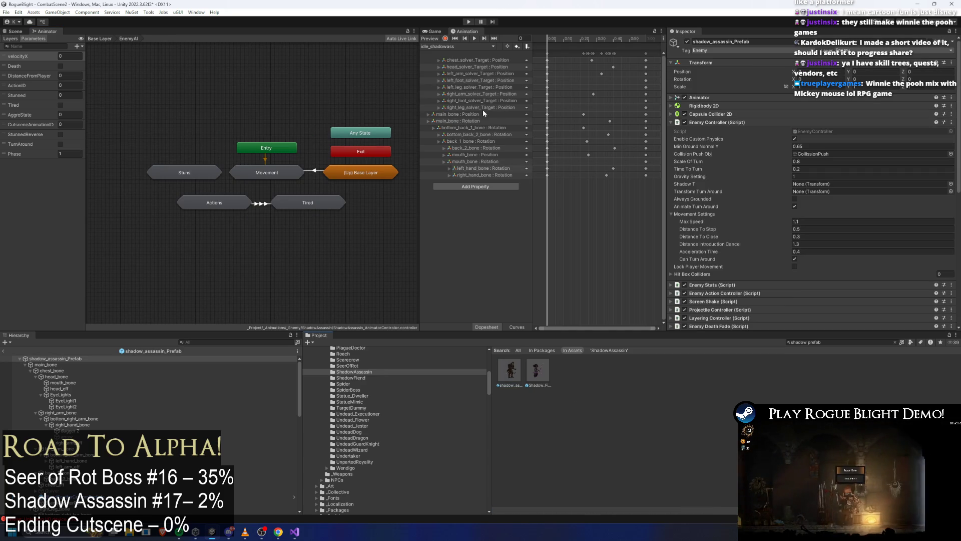
{"action": "left_click", "coordinate": [458, 46]}
{"action": "left_click", "coordinate": [456, 62]}
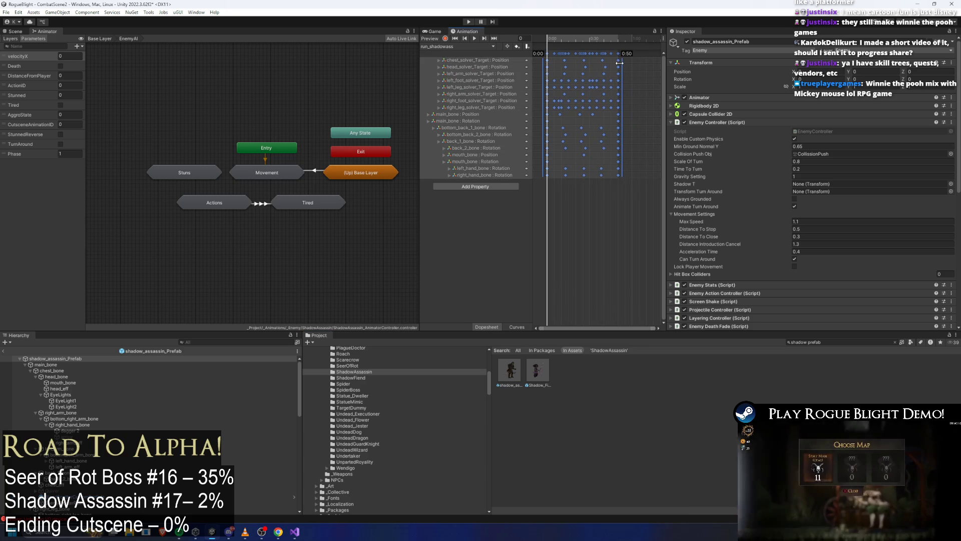
{"action": "left_click_drag", "start_coordinate": [633, 64], "coordinate": [618, 59]}
Step: Start play mode past the warning, dash and run around the shadow boss, then stop the play test
{"action": "left_click", "coordinate": [468, 22]}
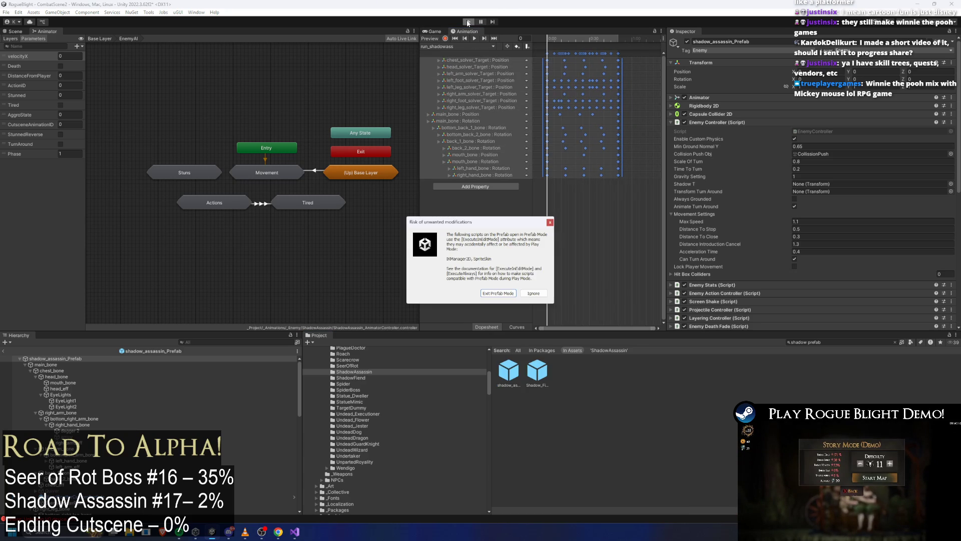
{"action": "key", "text": "Escape"}
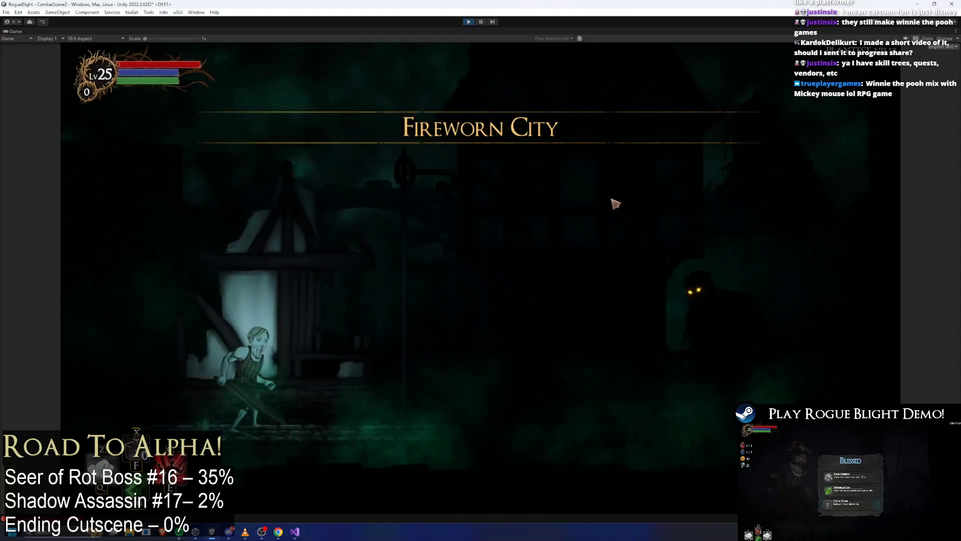
{"action": "key", "text": "Tab"}
{"action": "key", "text": "a"}
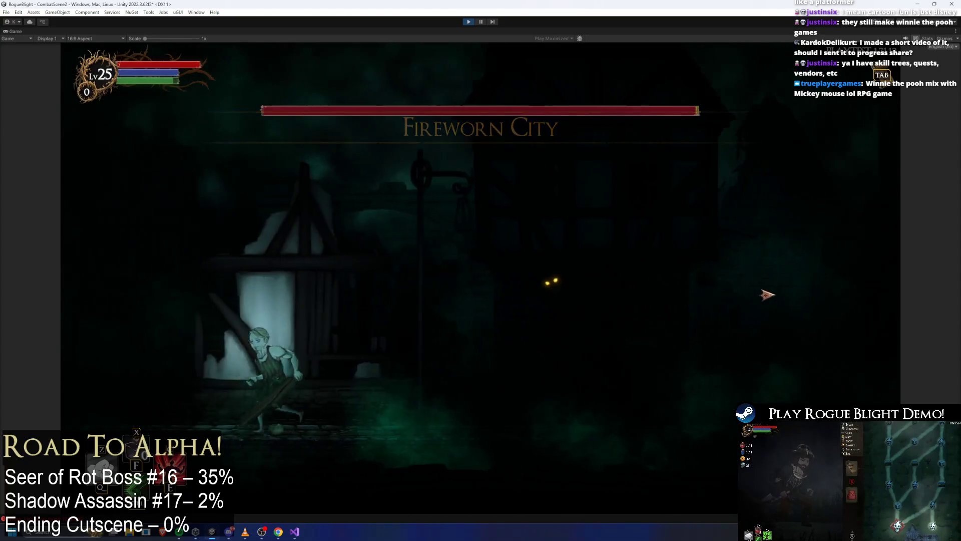
{"action": "key", "text": "d"}
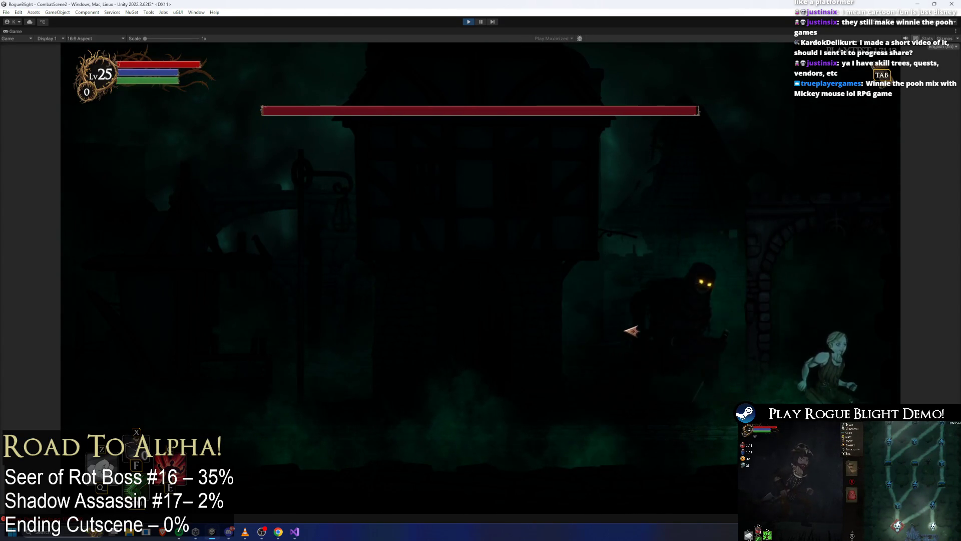
{"action": "key", "text": "a"}
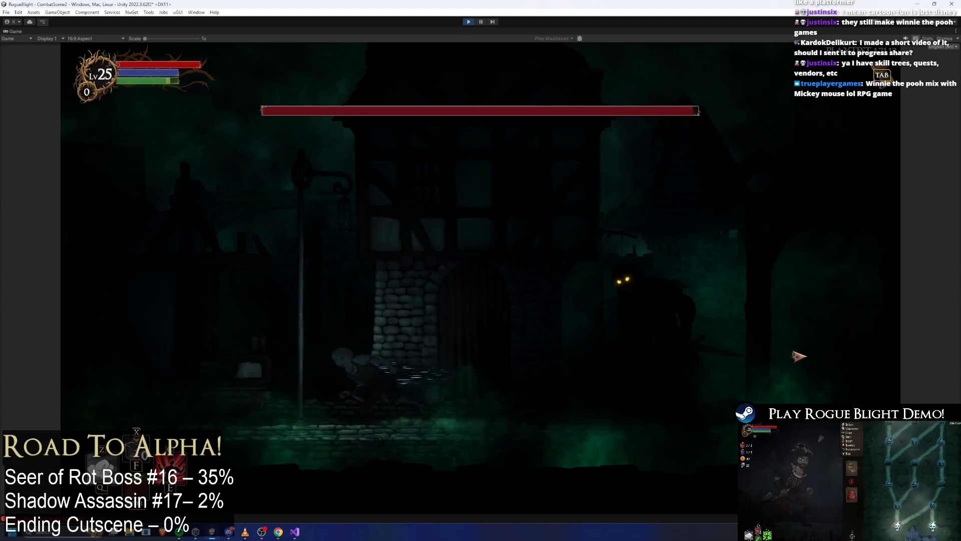
{"action": "key", "text": "a"}
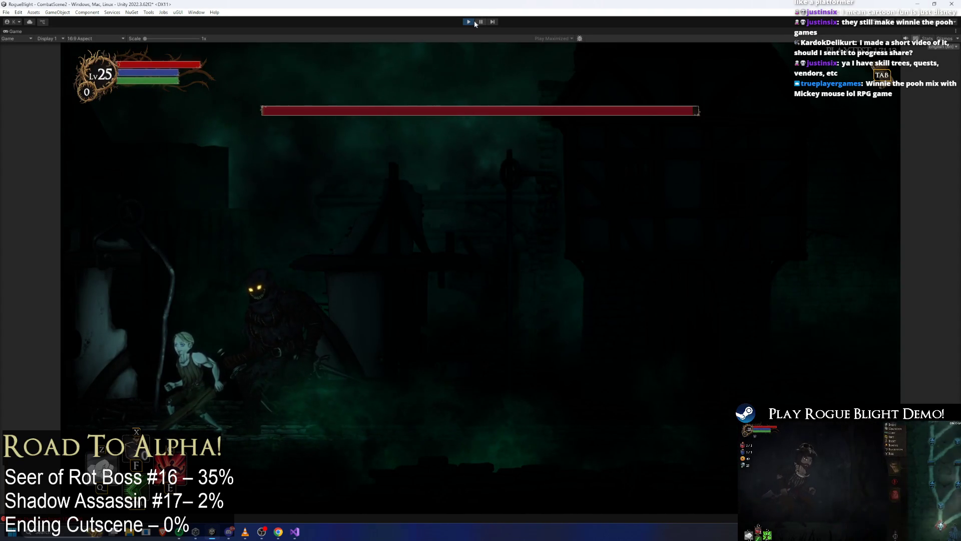
{"action": "key", "text": "ctrl+p"}
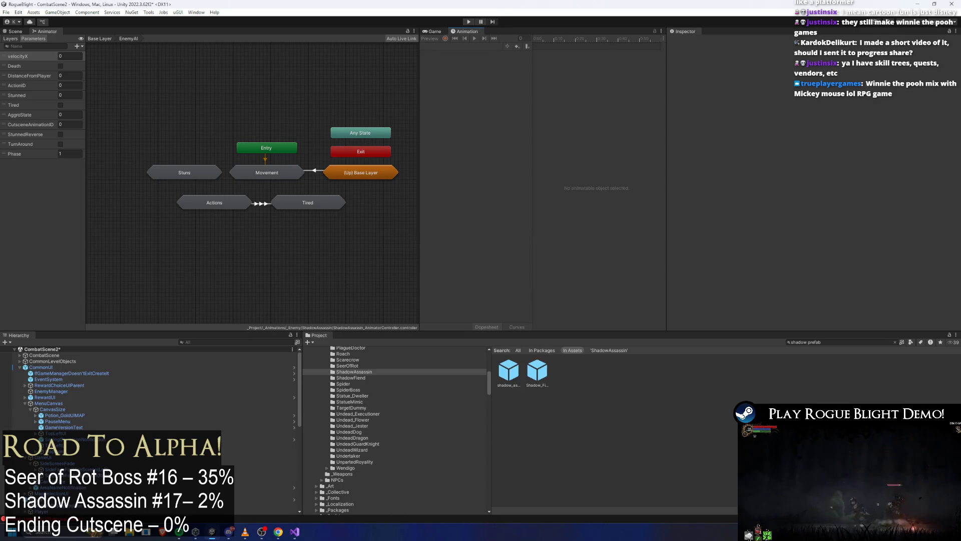
Step: Open the shadow assassin prefab in the scene view and select the run_shadowass clip in the Animation window
{"action": "left_click", "coordinate": [511, 372]}
{"action": "double_click", "coordinate": [510, 371]}
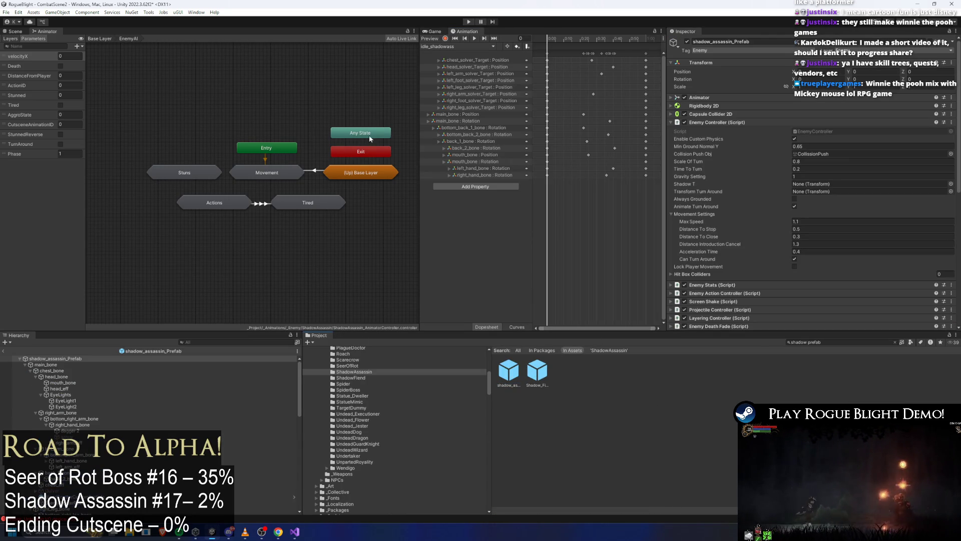
{"action": "left_click", "coordinate": [15, 32]}
{"action": "left_click", "coordinate": [458, 47]}
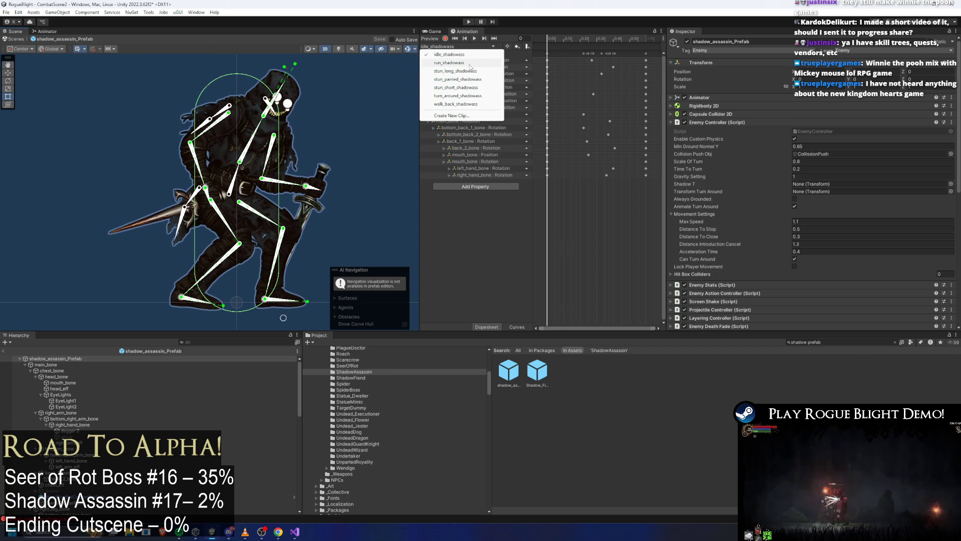
{"action": "left_click", "coordinate": [471, 63]}
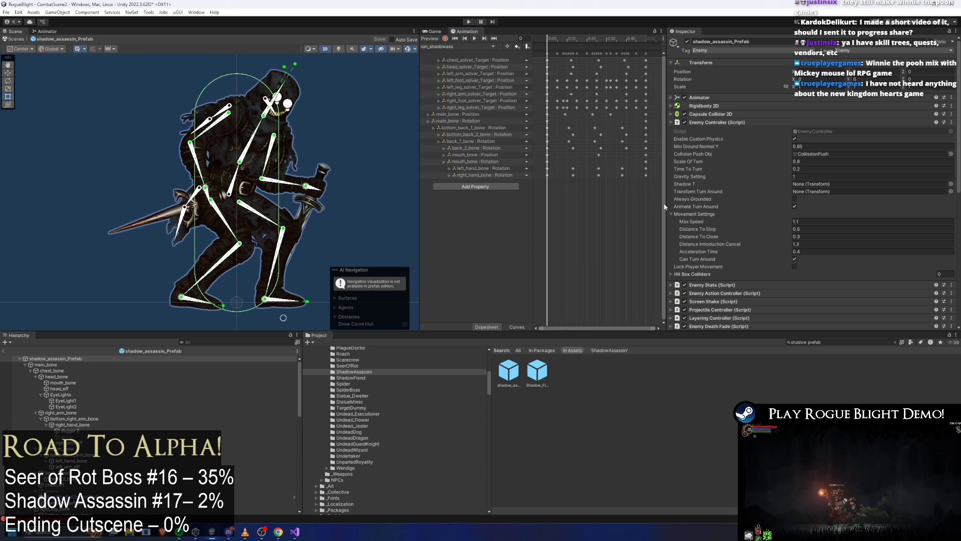
Step: Select all of the run clip's keyframes, scale them into a shorter span, and start a play test
{"action": "key", "text": "ctrl+a"}
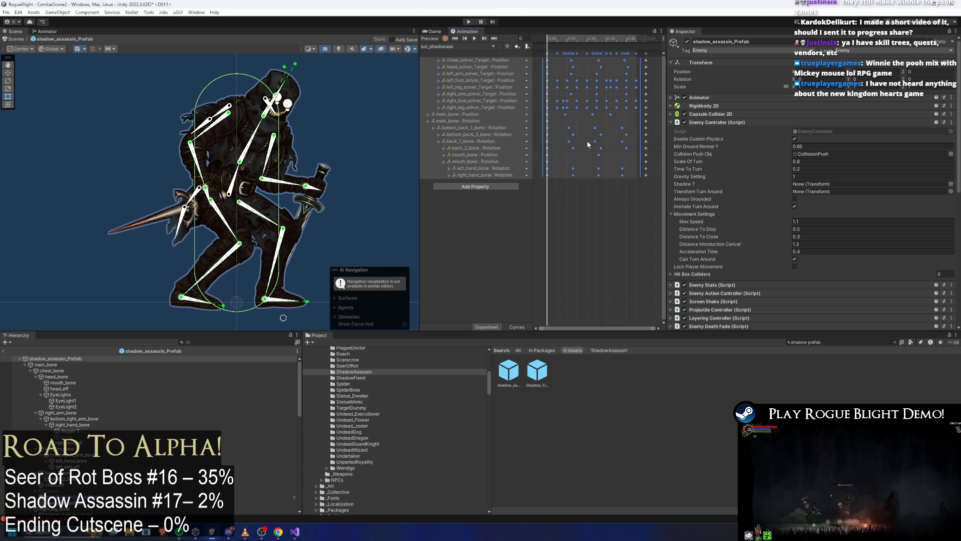
{"action": "left_click_drag", "start_coordinate": [652, 72], "coordinate": [631, 72]}
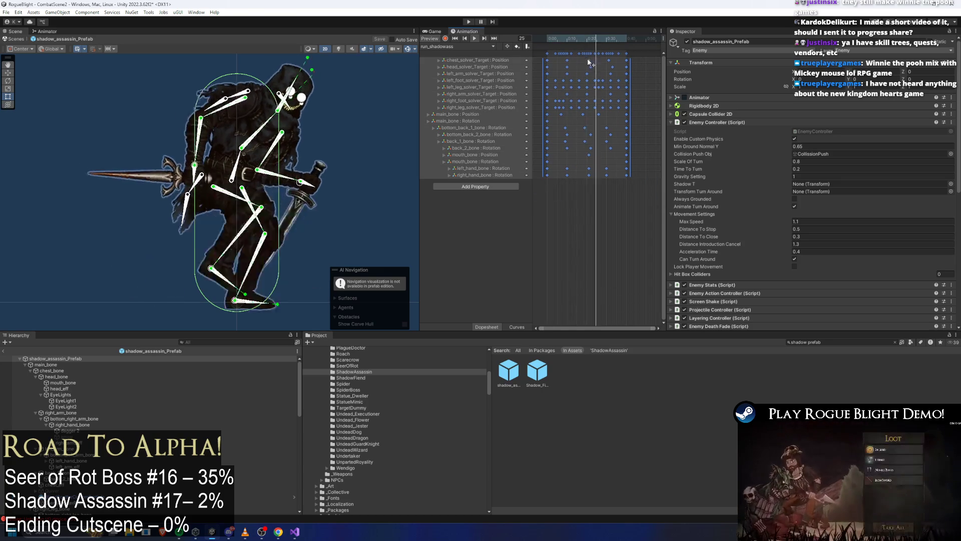
{"action": "left_click", "coordinate": [466, 23]}
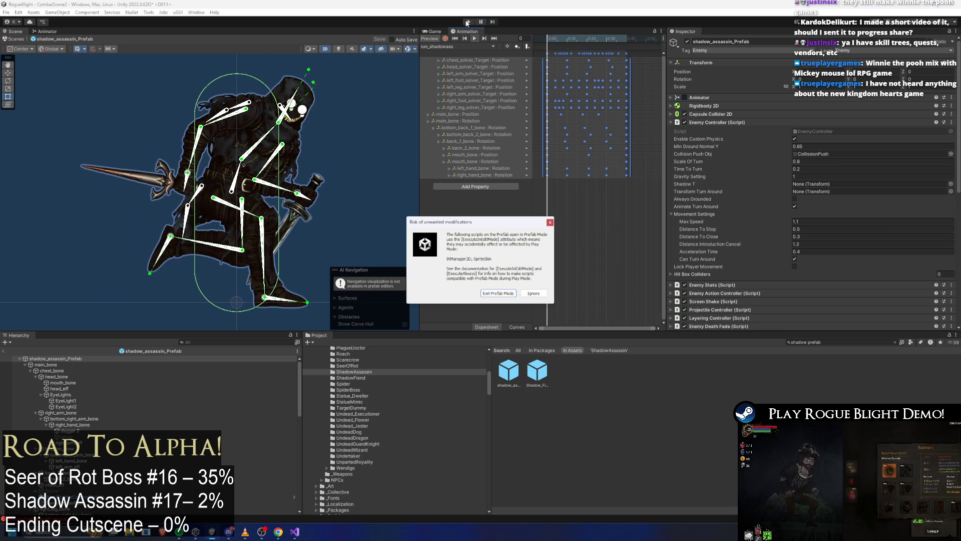
Step: Dismiss the prefab warning and continue into the play test
{"action": "key", "text": "Return"}
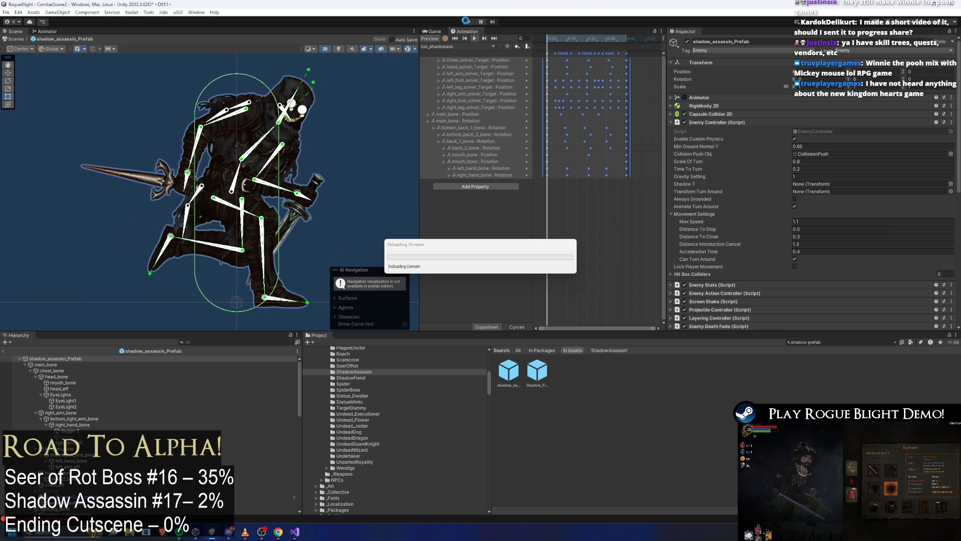
{"action": "key", "text": "super"}
{"action": "type", "text": "gt"}
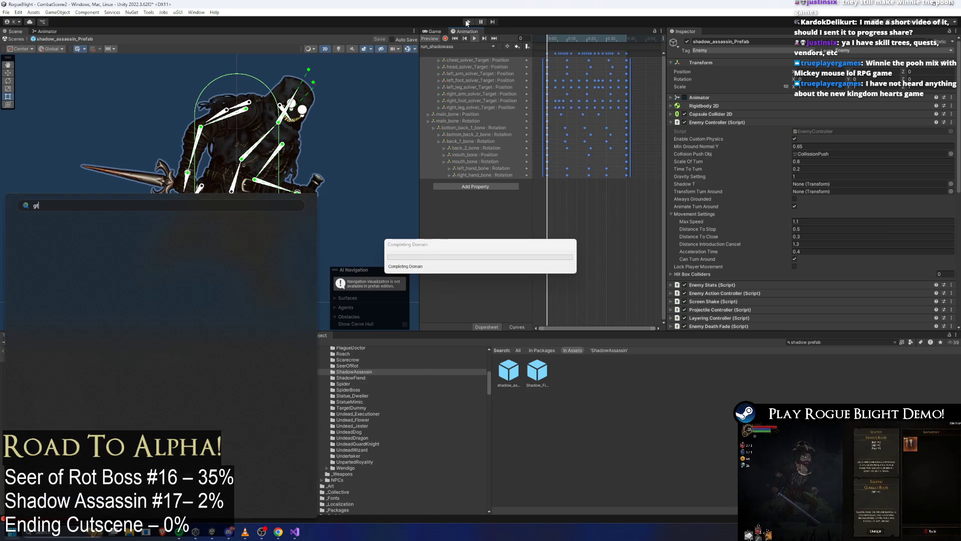
{"action": "key", "text": "super"}
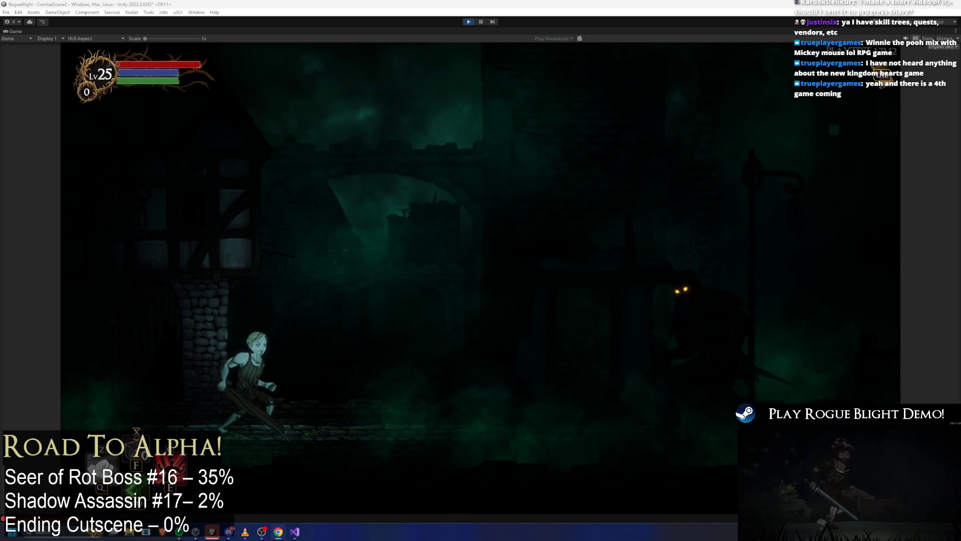
Step: Run and dash the character back and forth past the shadow boss, then stop the play test
{"action": "key", "text": "d"}
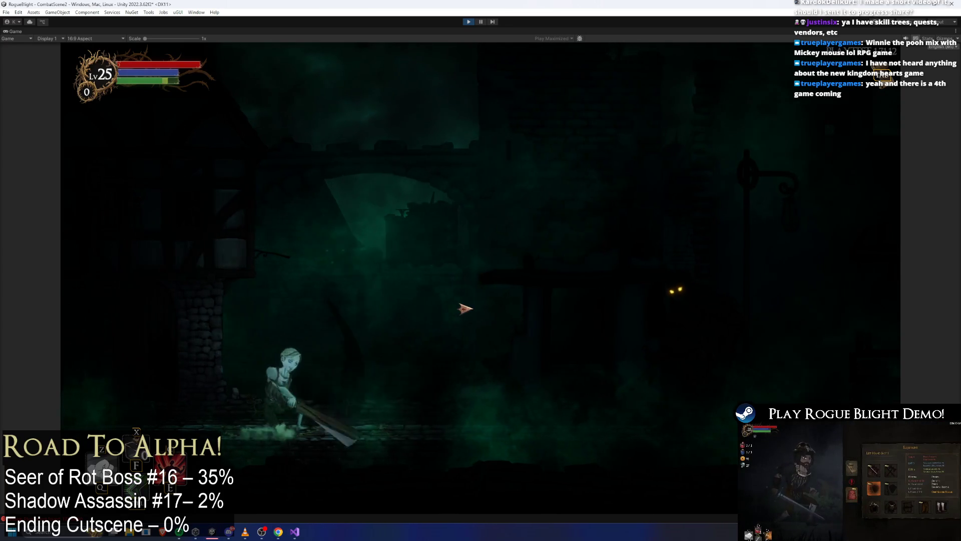
{"action": "key", "text": "a"}
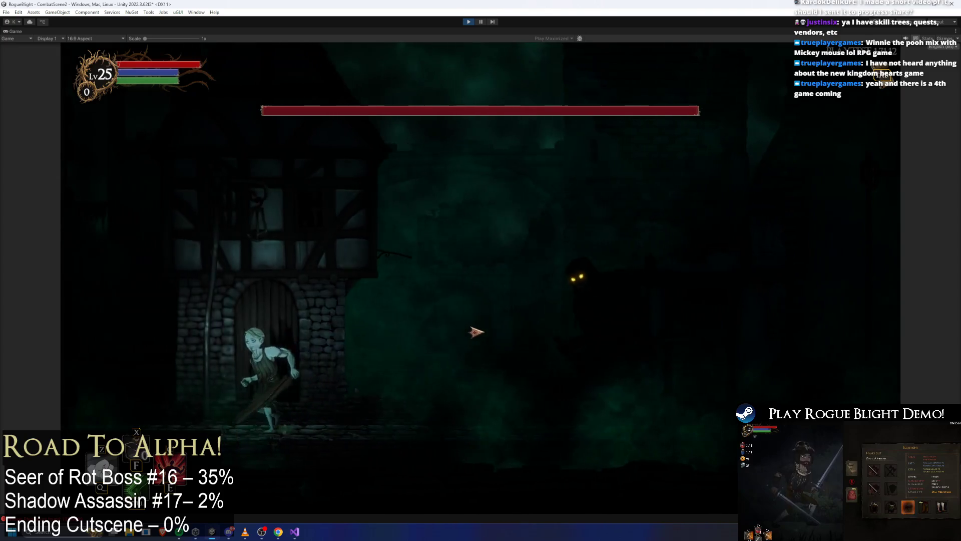
{"action": "key", "text": "d"}
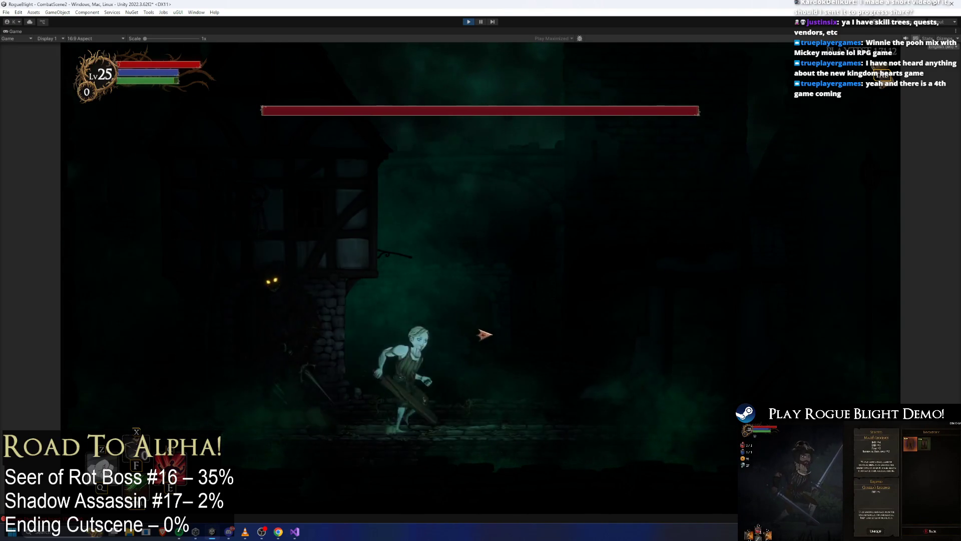
{"action": "key", "text": "d"}
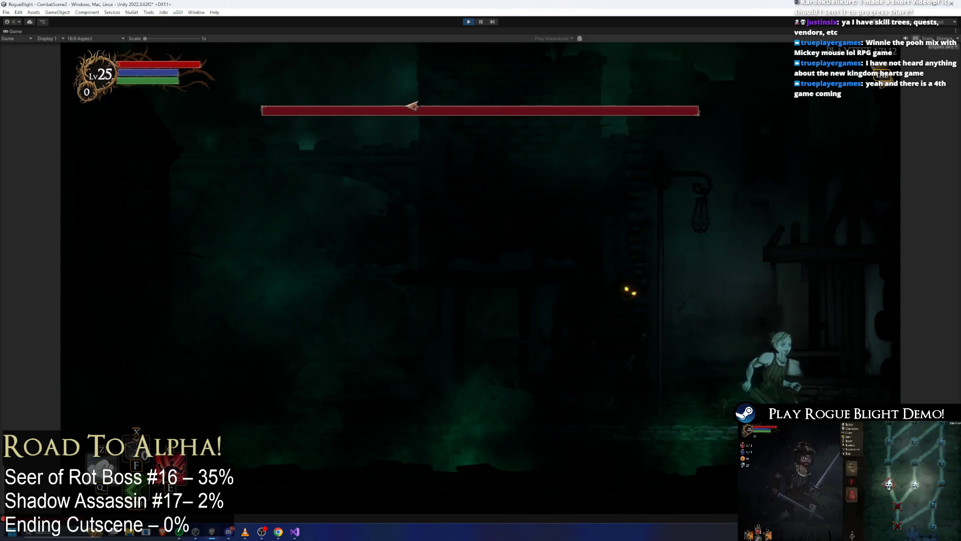
{"action": "left_click", "coordinate": [468, 21]}
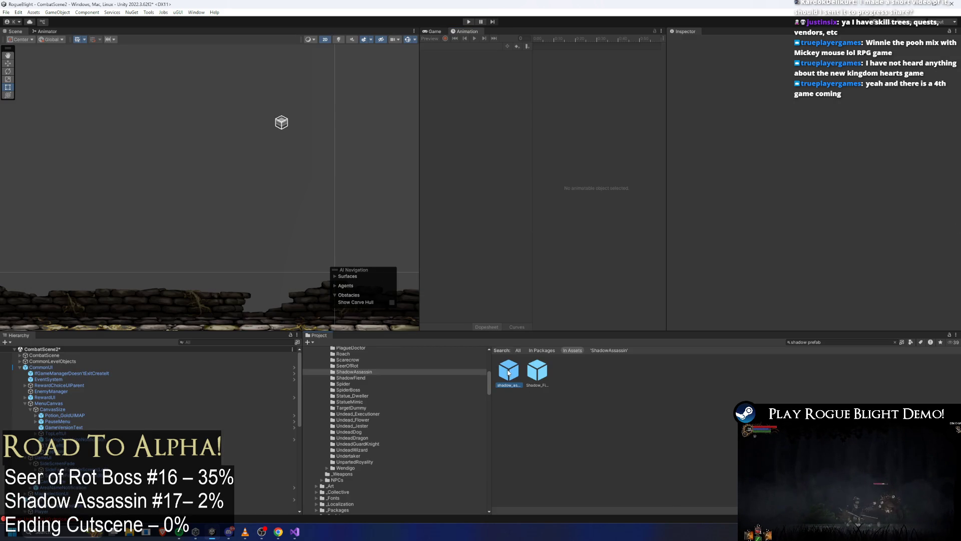
Step: Open shadow_assassin_Prefab, raise its Enemy Controller Max Speed to 1.25, and save it
{"action": "double_click", "coordinate": [508, 373]}
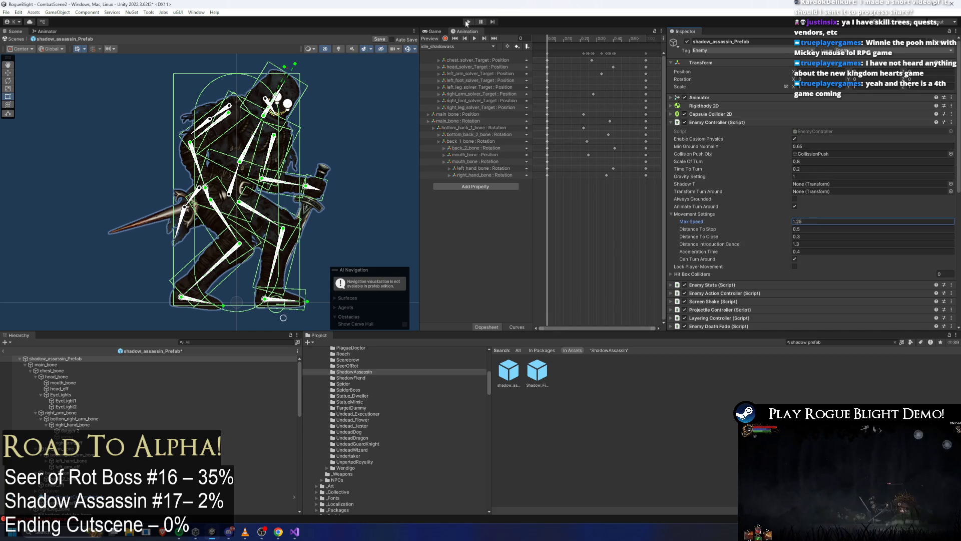
{"action": "key", "text": "ctrl+s"}
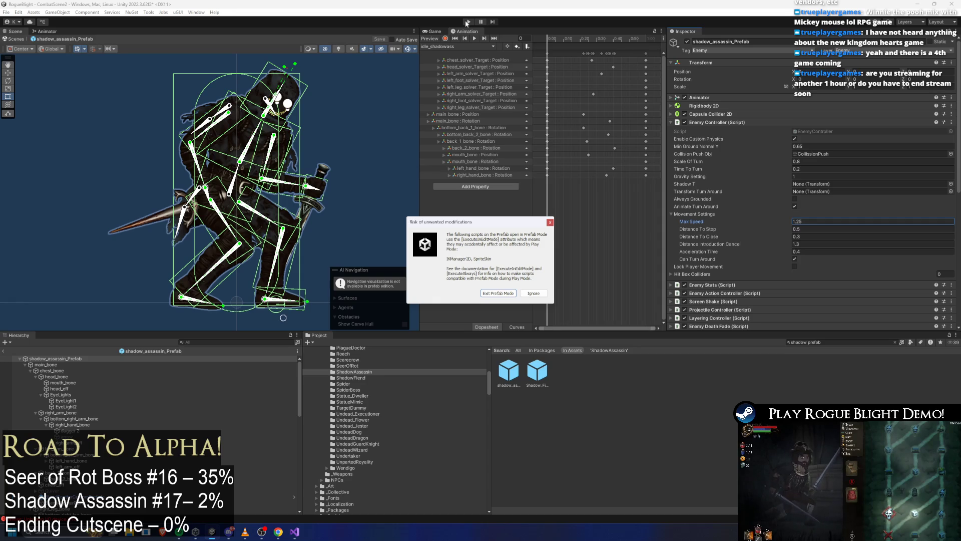
Step: Dismiss the warning and run back and forth along the Fireworn City street around the glowing-eyed enemy
{"action": "key", "text": "Return"}
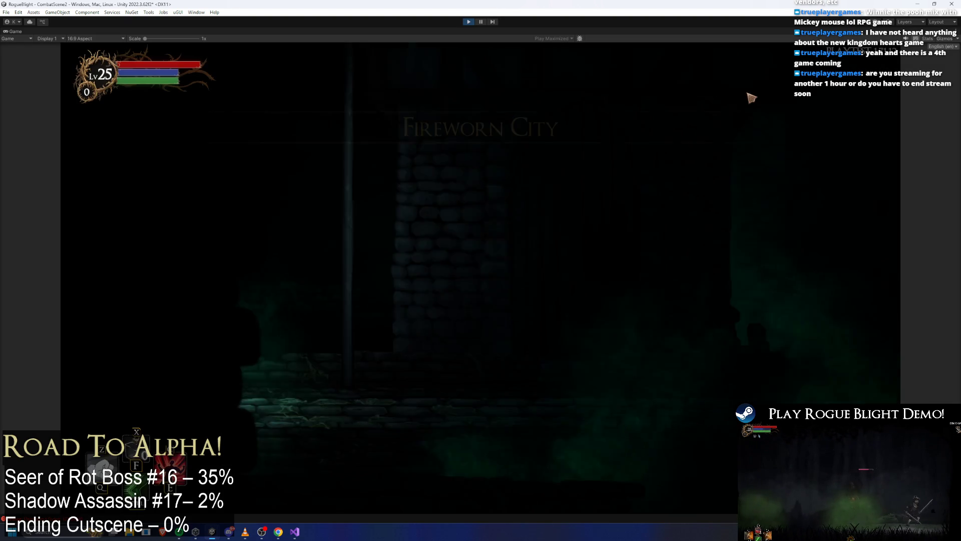
{"action": "key", "text": "Right"}
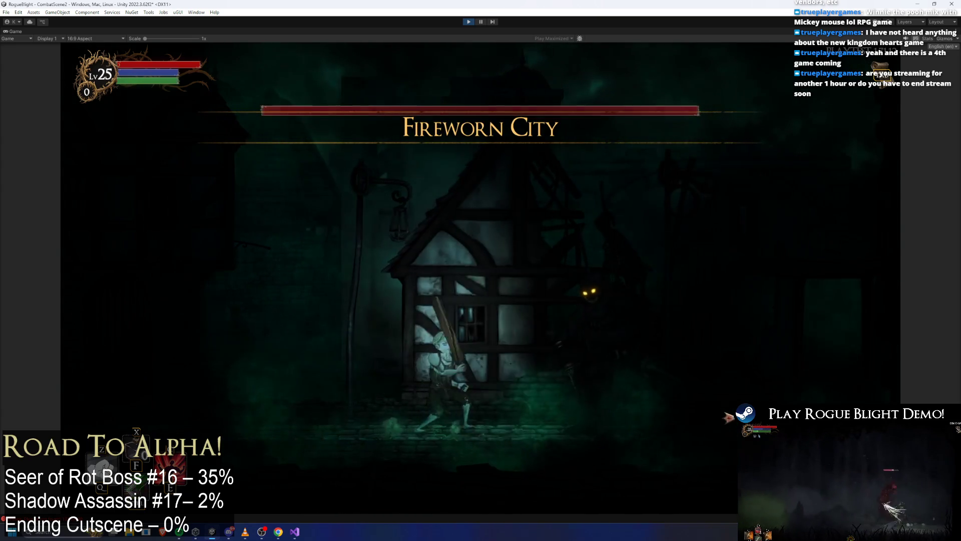
{"action": "key", "text": "Left"}
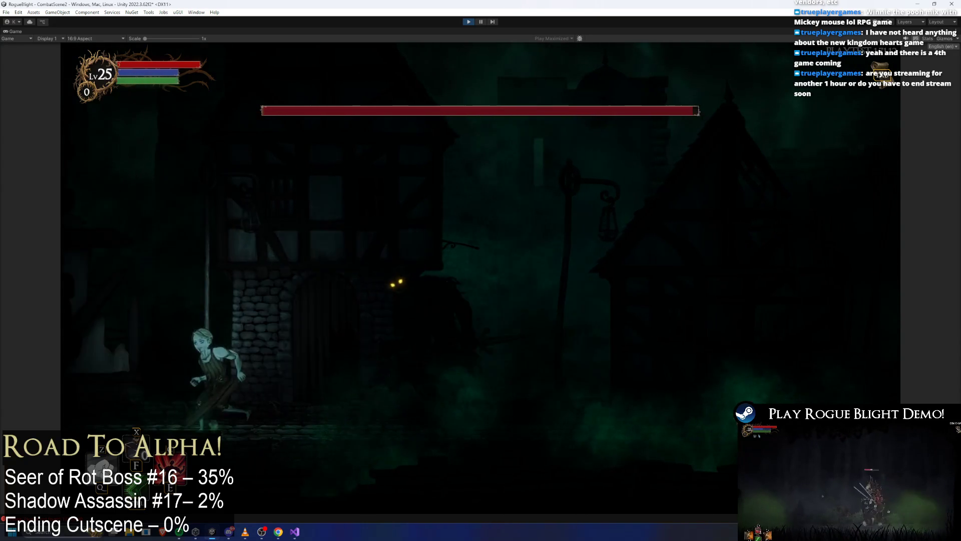
{"action": "key", "text": "Right"}
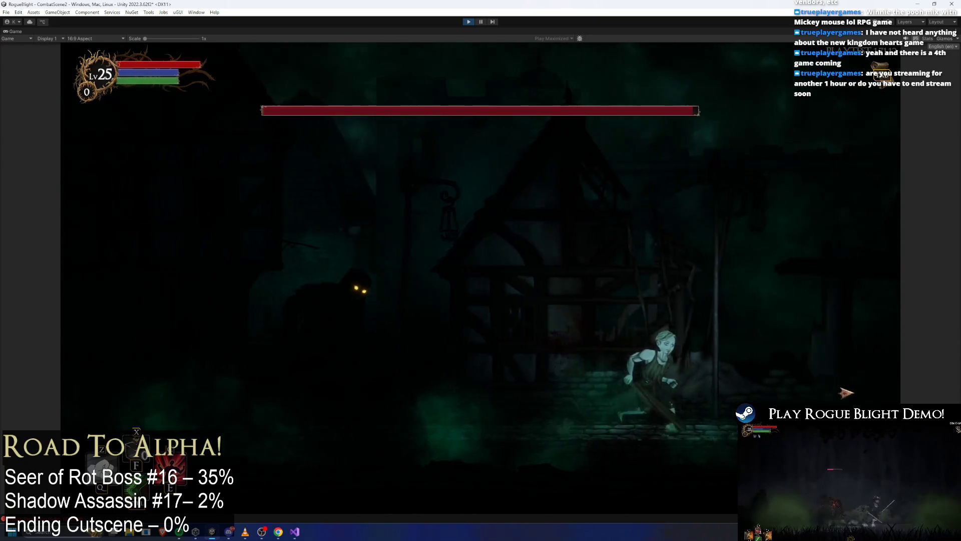
{"action": "key", "text": "Left"}
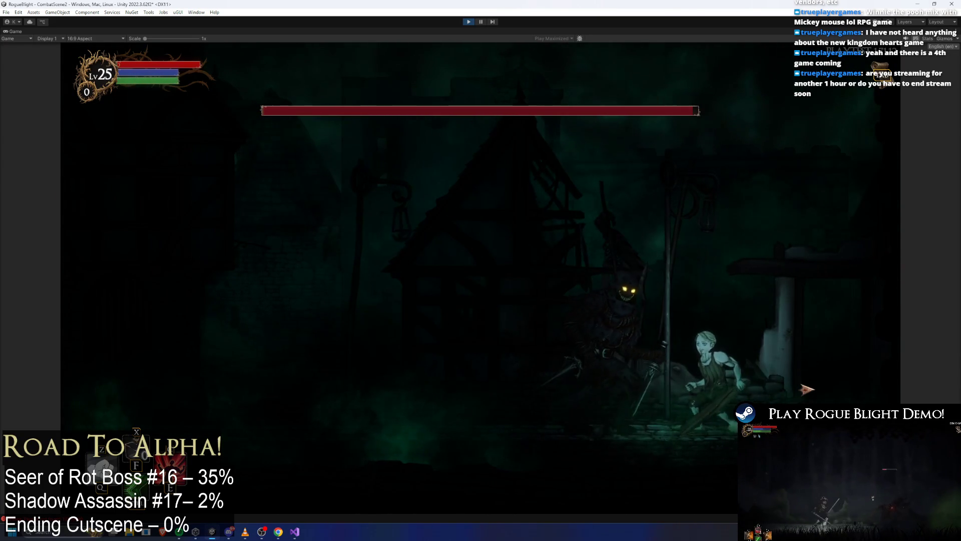
{"action": "key", "text": "Left"}
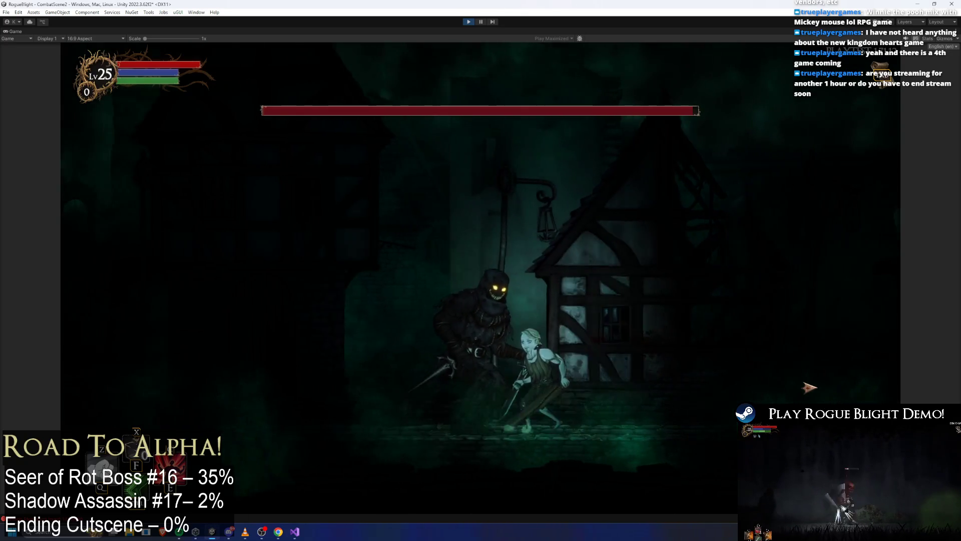
{"action": "key", "text": "Left"}
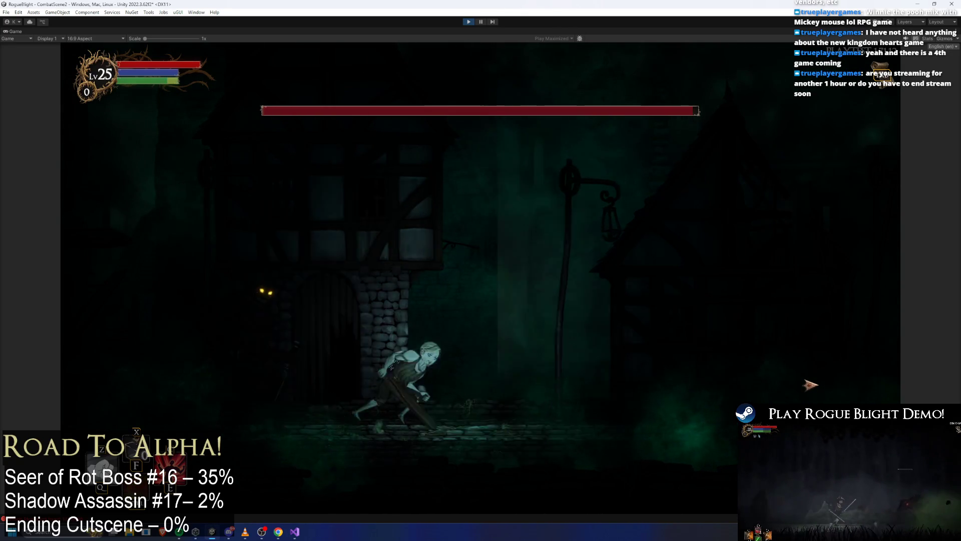
{"action": "key", "text": "Right"}
Step: Slash the glowing-eyed enemy, then dash and retreat left past the stone house
{"action": "key", "text": "Left"}
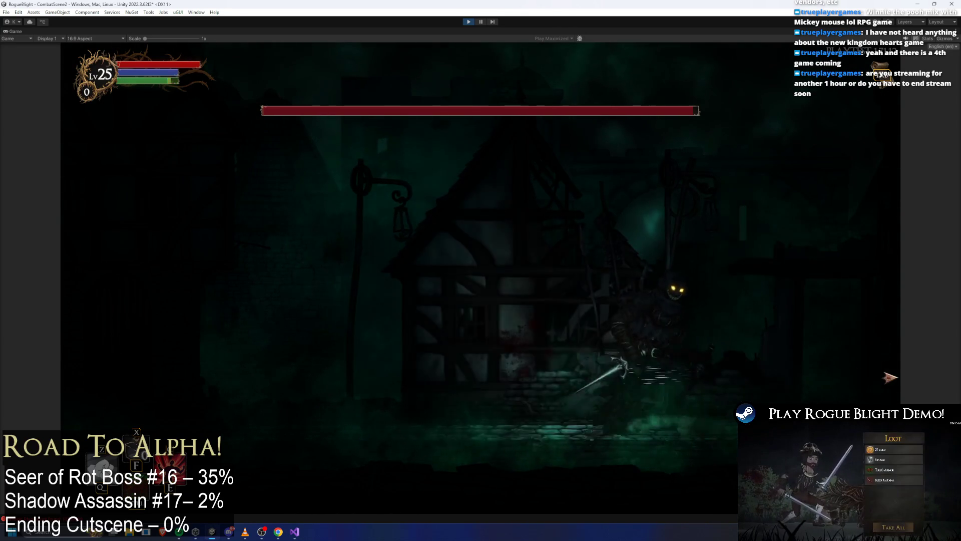
{"action": "key", "text": "Left"}
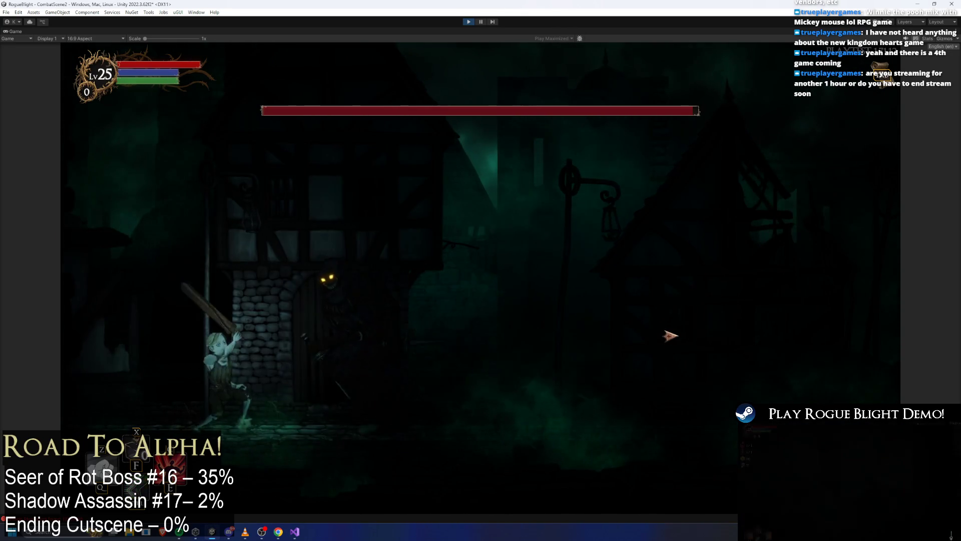
{"action": "left_click", "coordinate": [673, 336]}
{"action": "key", "text": "Left"}
{"action": "key", "text": "Right"}
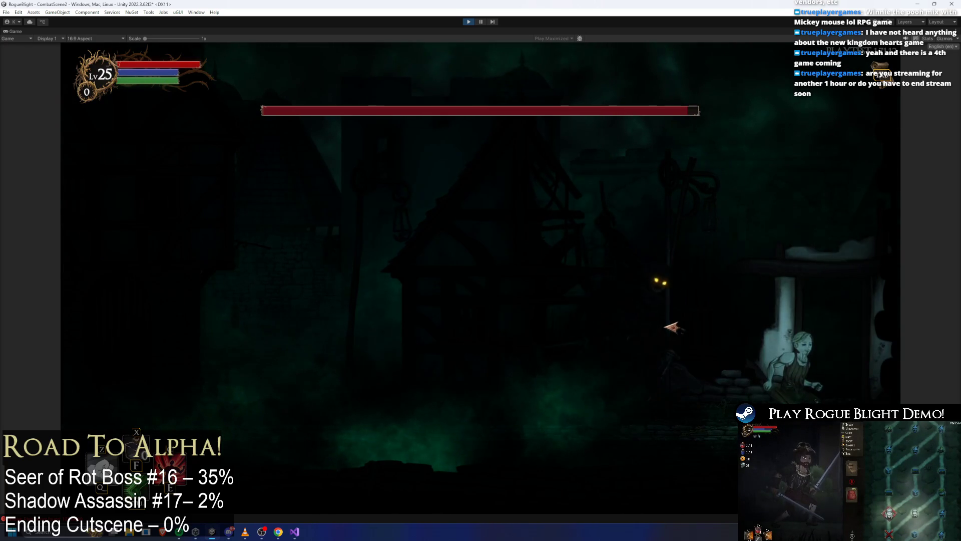
{"action": "key", "text": "Left"}
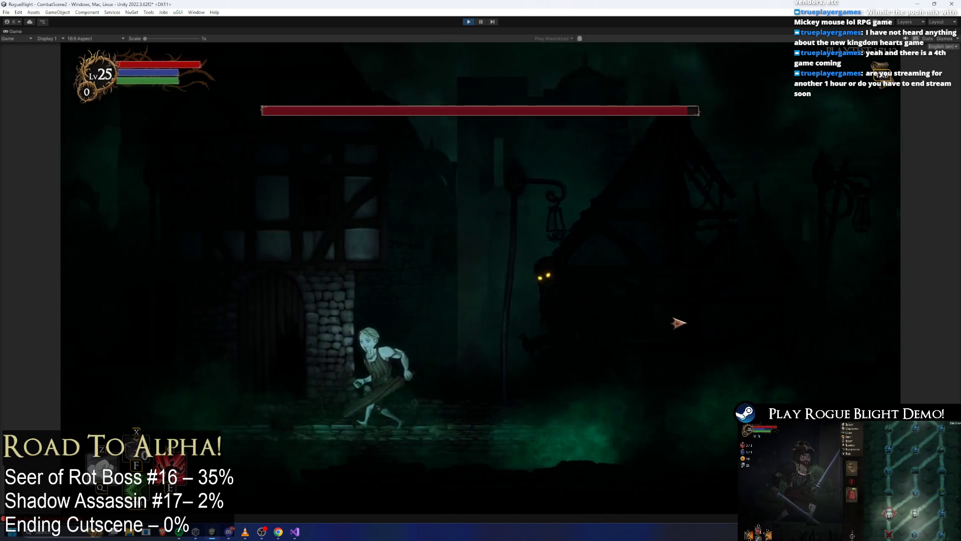
{"action": "key", "text": "Left"}
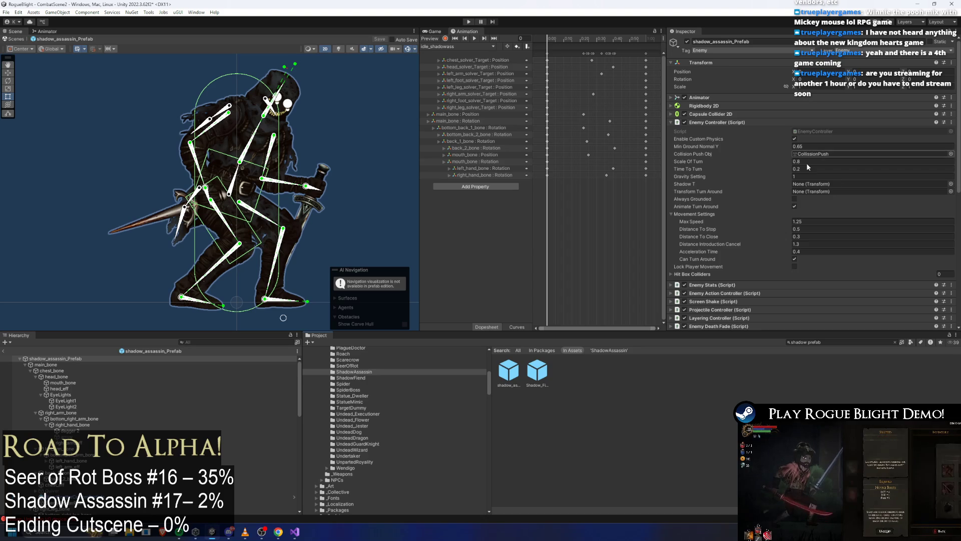
Step: Raise the shadow assassin's Max Speed to 1.35 and save the prefab
{"action": "left_click", "coordinate": [810, 219]}
{"action": "type", "text": "1"}
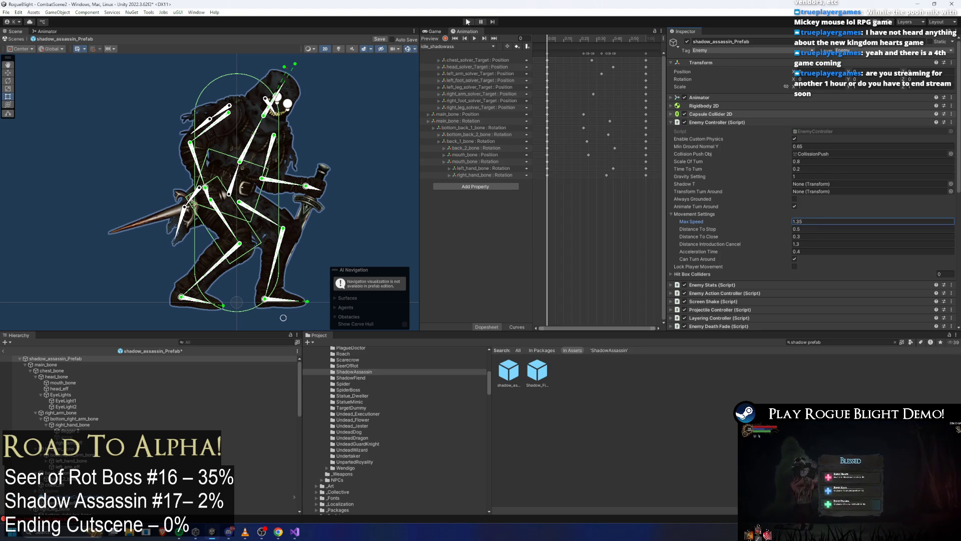
{"action": "key", "text": "ctrl+s"}
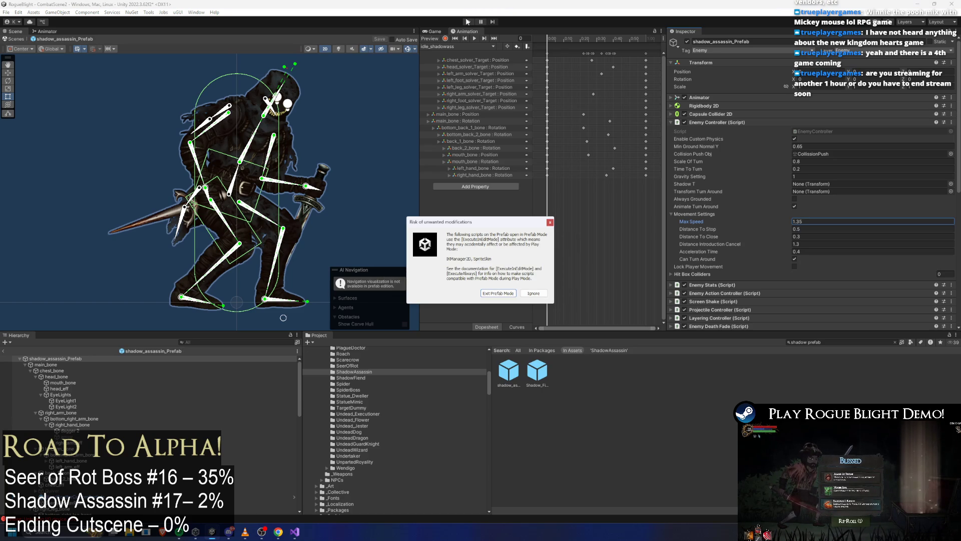
Step: Dismiss the warning, enter play mode and run the hero into the boss arena
{"action": "key", "text": "Return"}
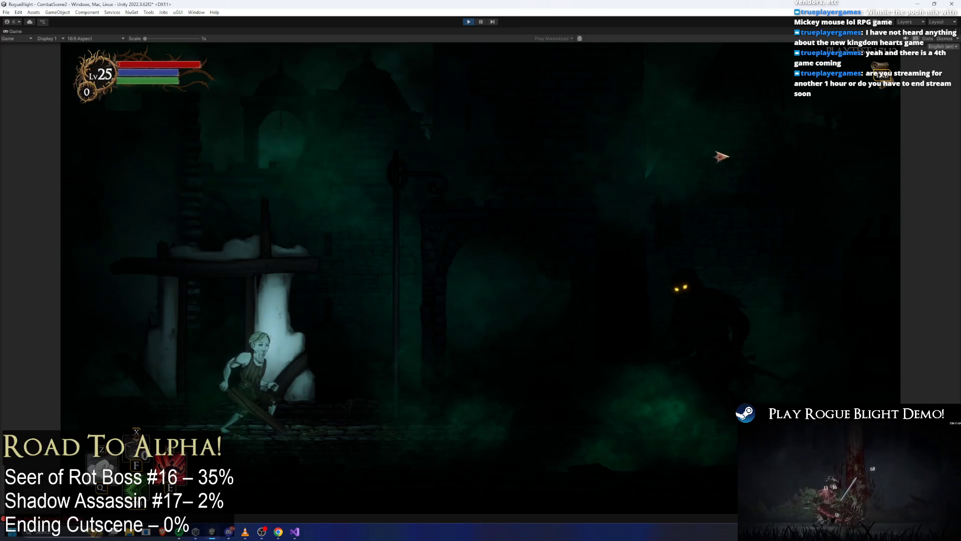
{"action": "key", "text": "d"}
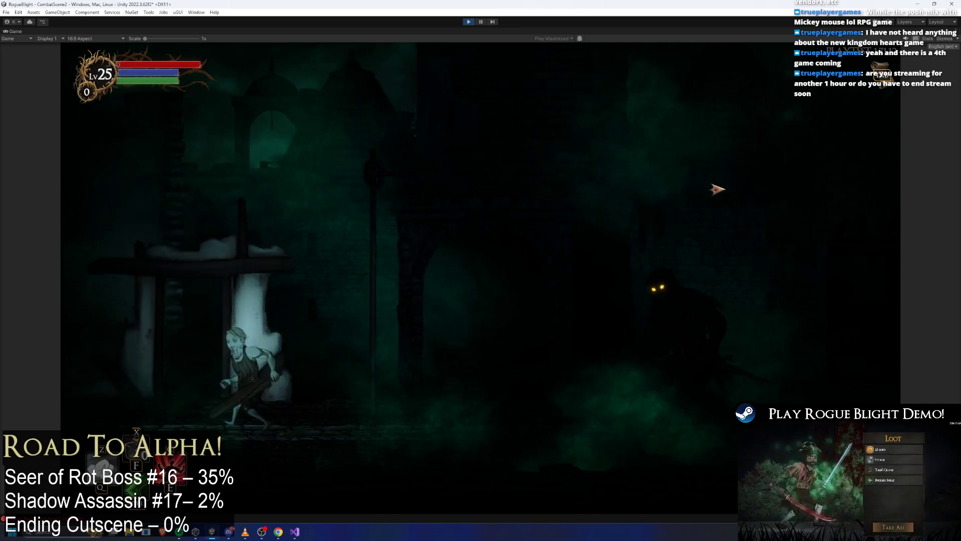
{"action": "key", "text": "d"}
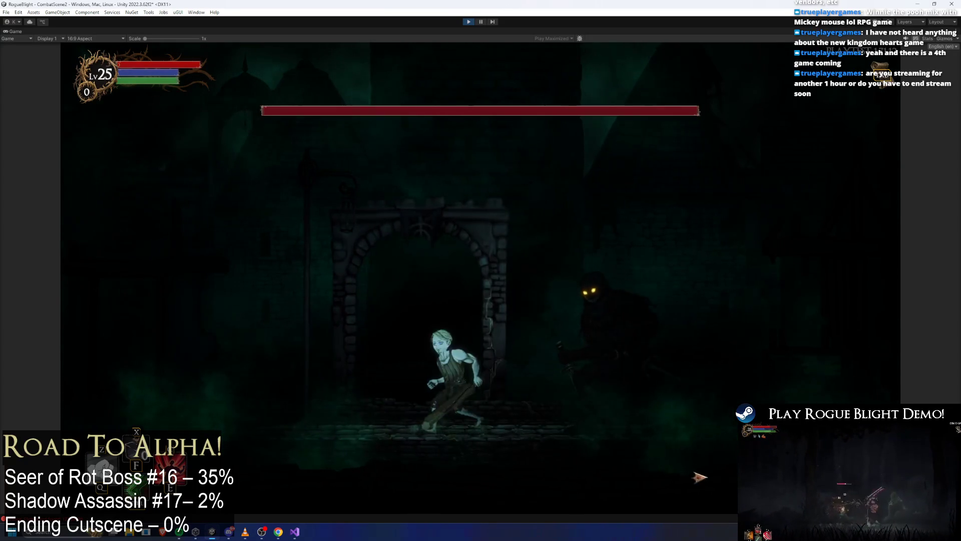
{"action": "key", "text": "d"}
{"action": "key", "text": "a"}
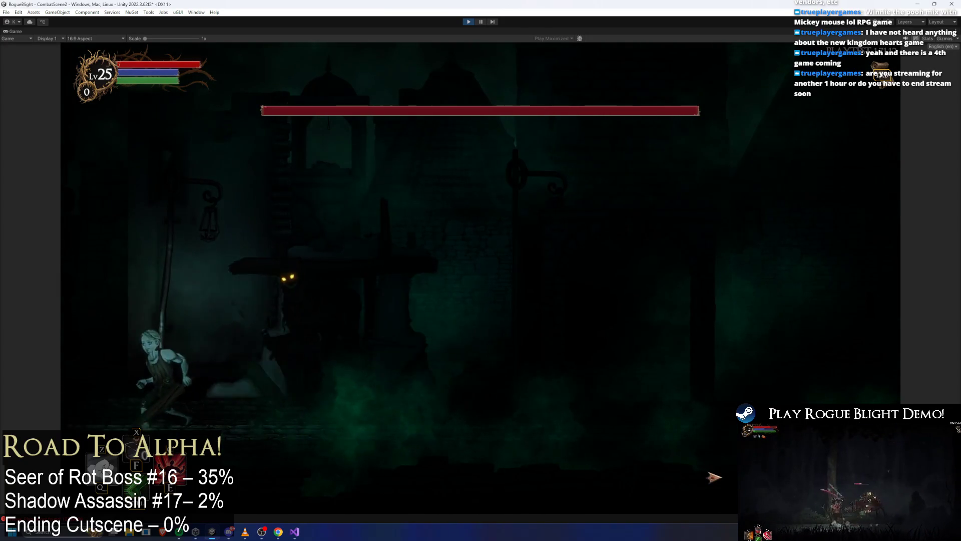
{"action": "key", "text": "d"}
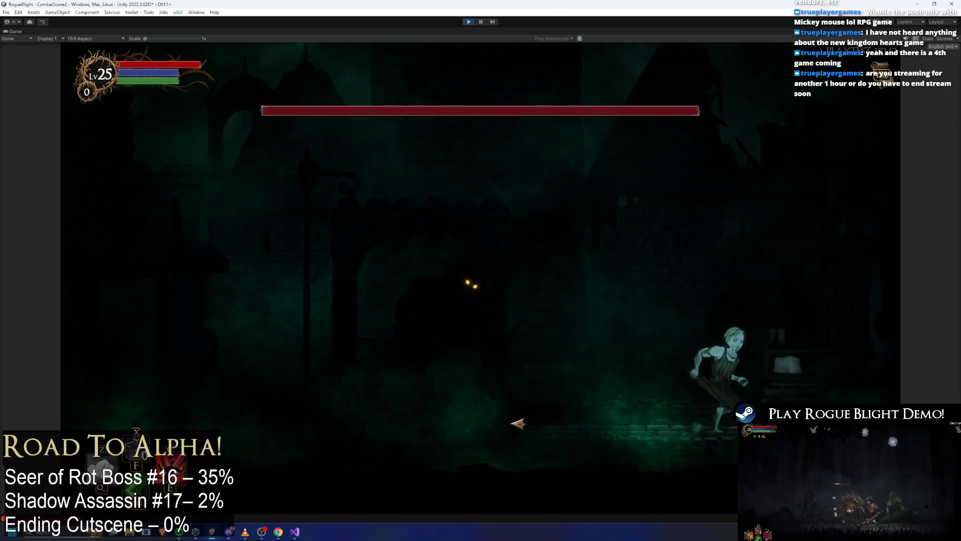
{"action": "key", "text": "a"}
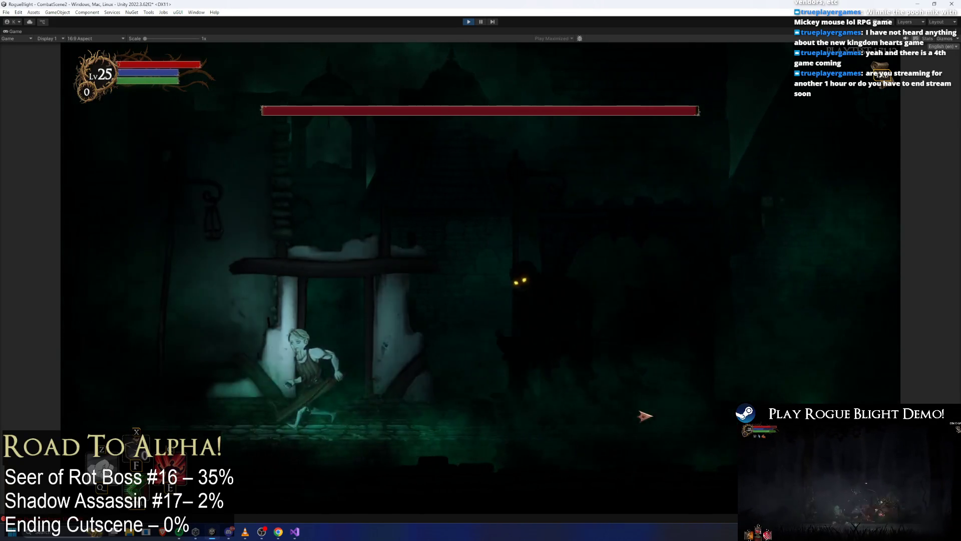
Step: Dodge and slash at the shadow boss back and forth, then stop the play test
{"action": "key", "text": "a"}
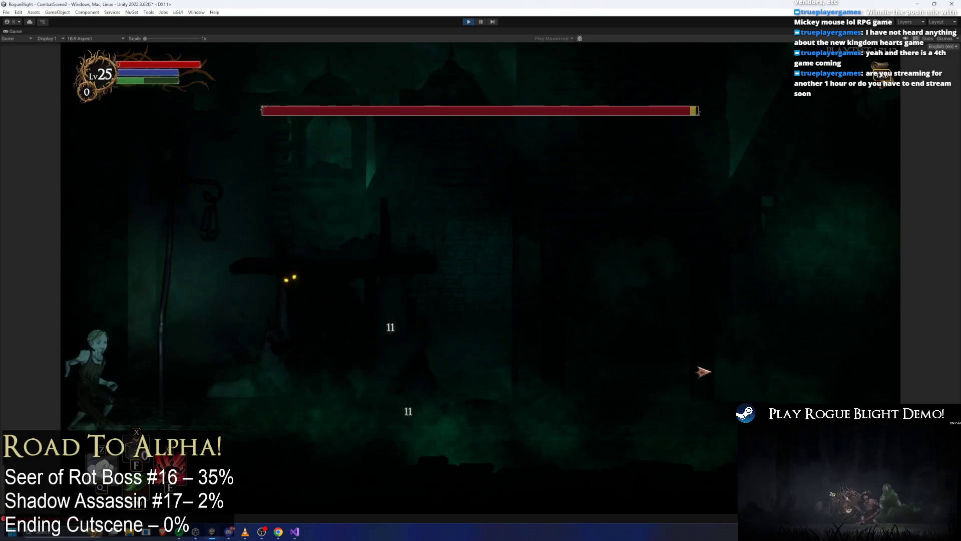
{"action": "key", "text": "d"}
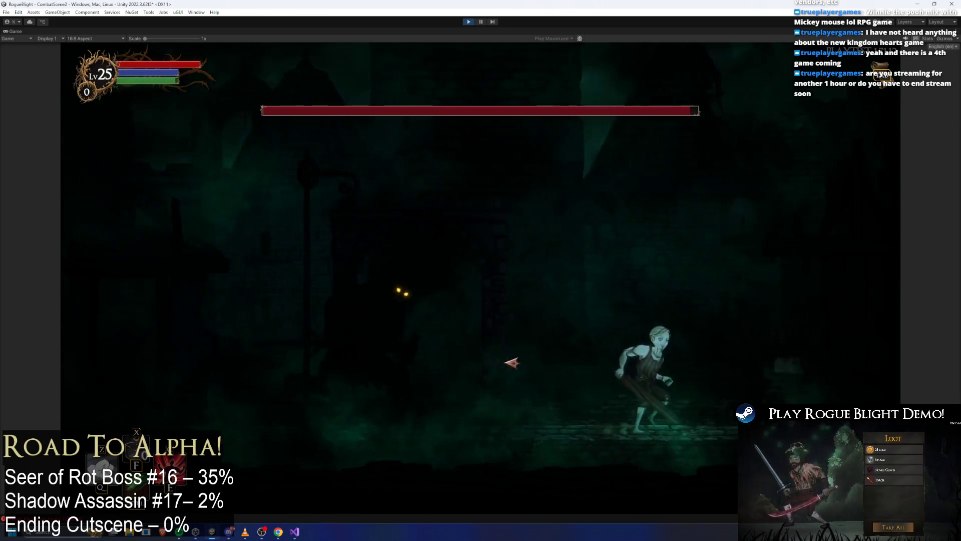
{"action": "key", "text": "a"}
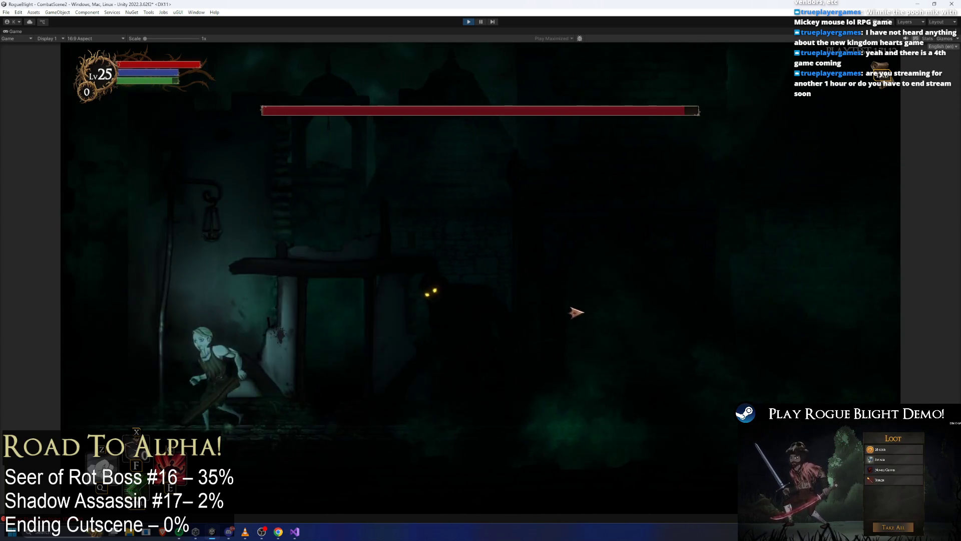
{"action": "key", "text": "d"}
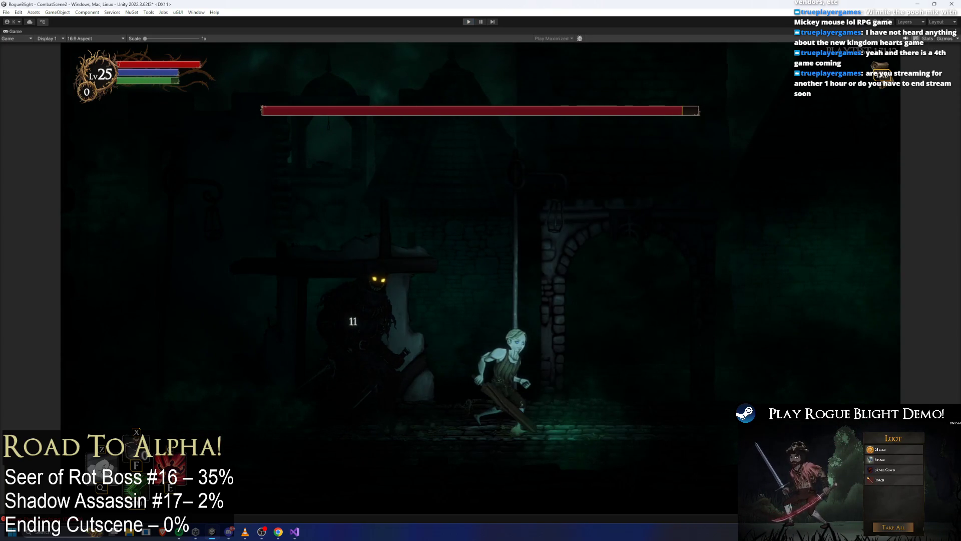
{"action": "key", "text": "ctrl+p"}
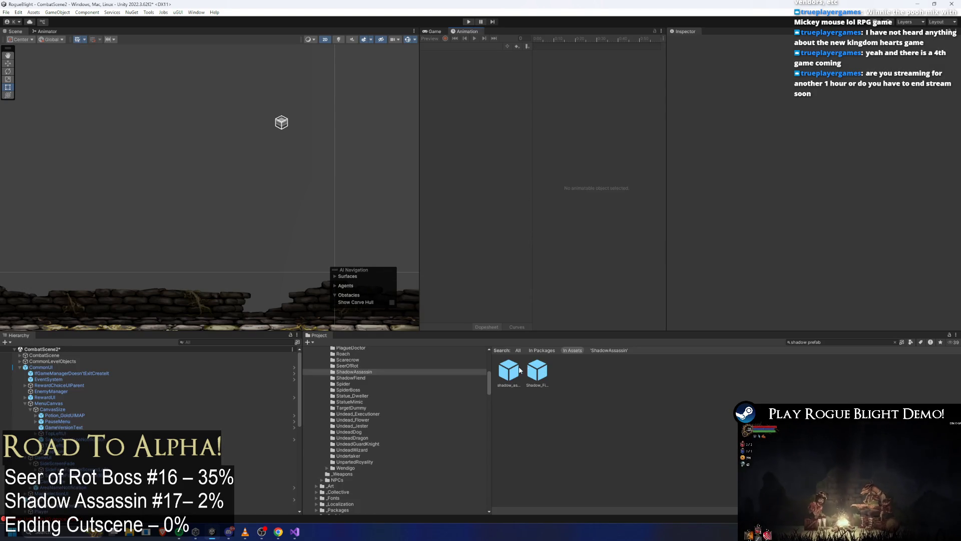
Step: Reopen the shadow_assassin prefab, browse its components and set Max Speed to 1.45
{"action": "double_click", "coordinate": [519, 369]}
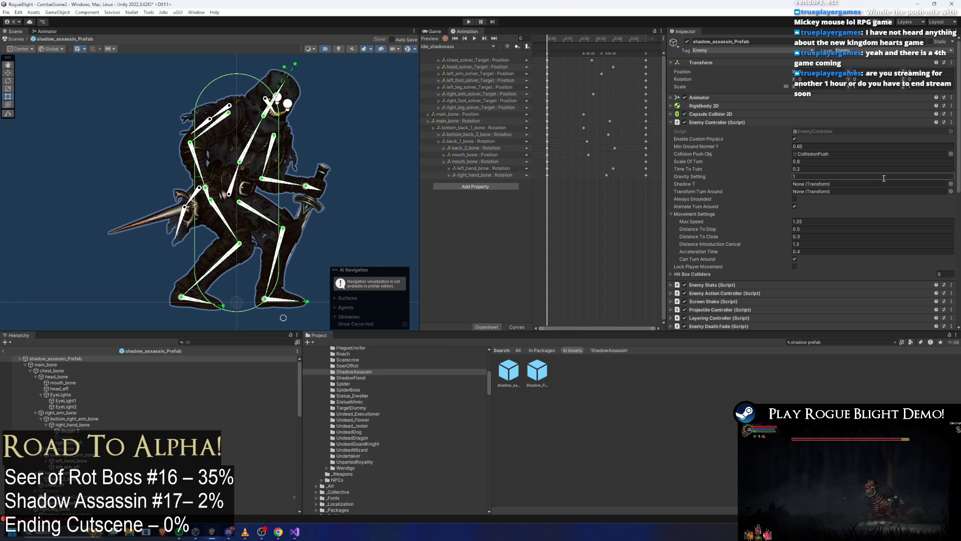
{"action": "left_click", "coordinate": [726, 121]}
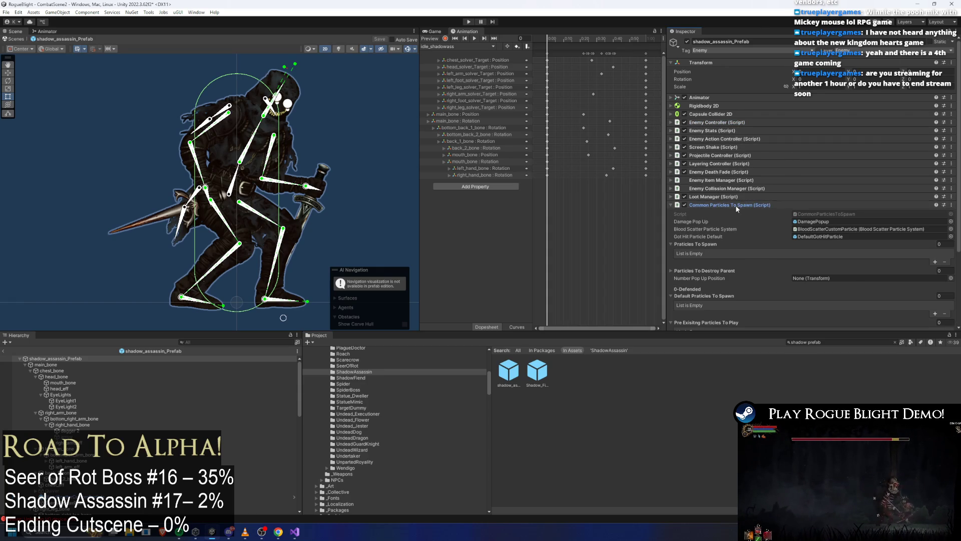
{"action": "left_click", "coordinate": [725, 205]}
{"action": "left_click", "coordinate": [729, 139]}
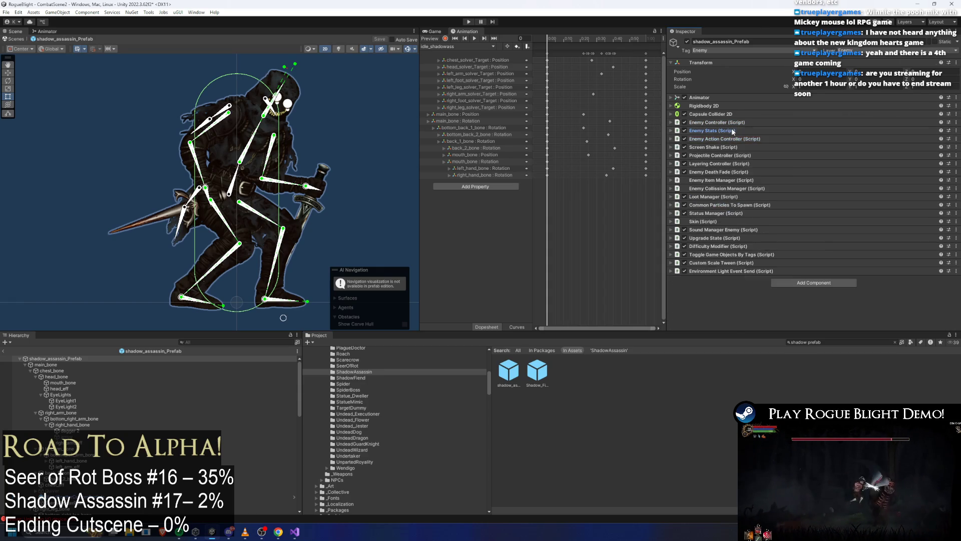
{"action": "left_click", "coordinate": [736, 129]}
{"action": "left_click", "coordinate": [721, 121]}
{"action": "left_click", "coordinate": [811, 222]}
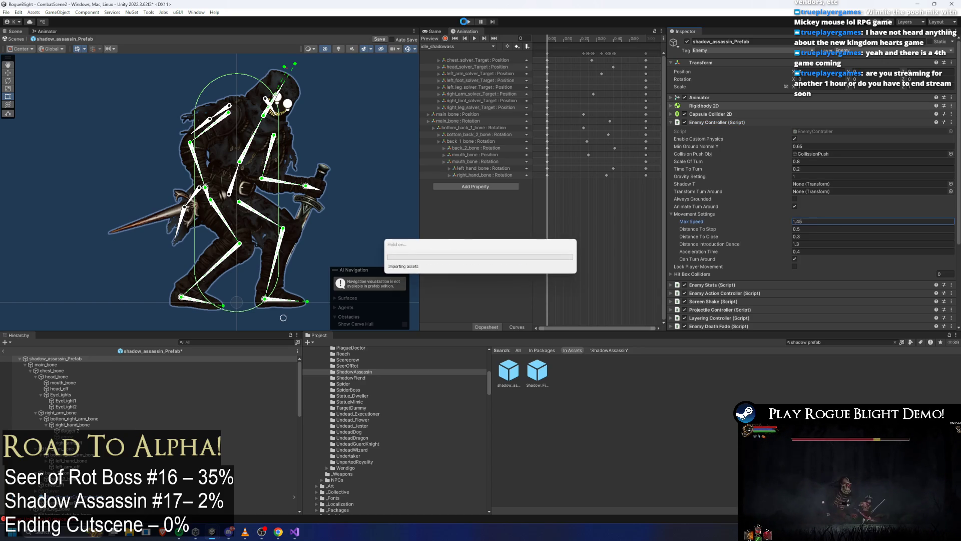
Step: Dismiss the modification warning and play-test the boss fight with the faster assassin
{"action": "key", "text": "Return"}
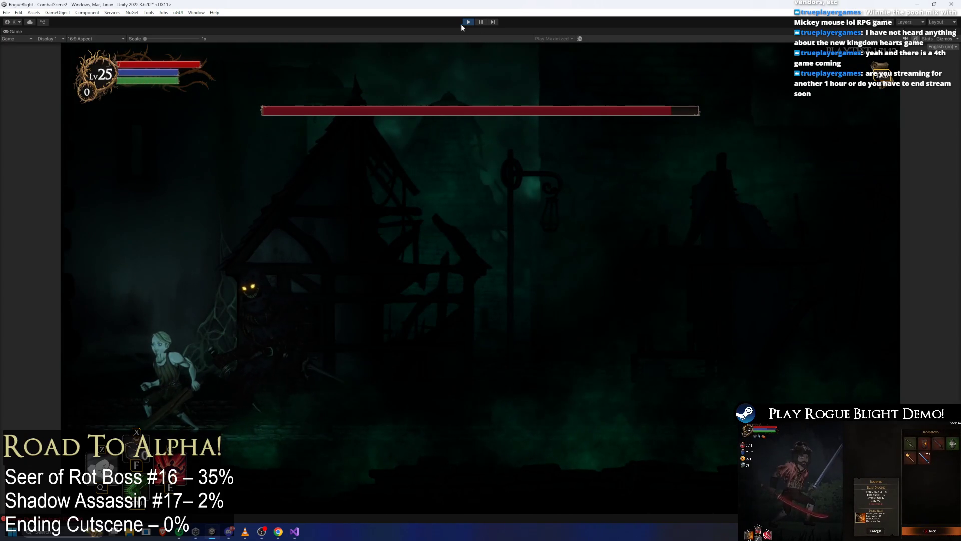
Step: Stop the test, stretch the run_shadowass keyframes longer and save the prefab
{"action": "left_click", "coordinate": [468, 23]}
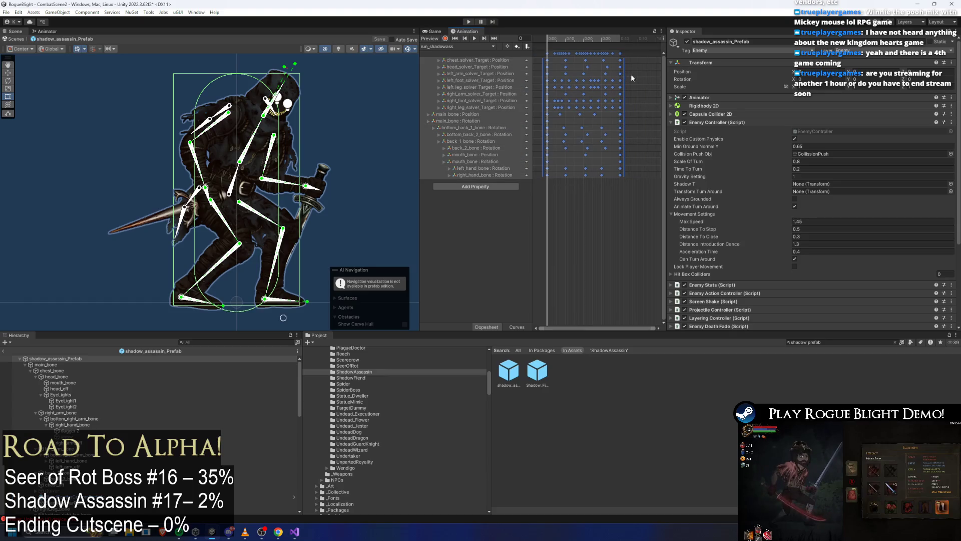
{"action": "left_click_drag", "start_coordinate": [631, 70], "coordinate": [635, 69]}
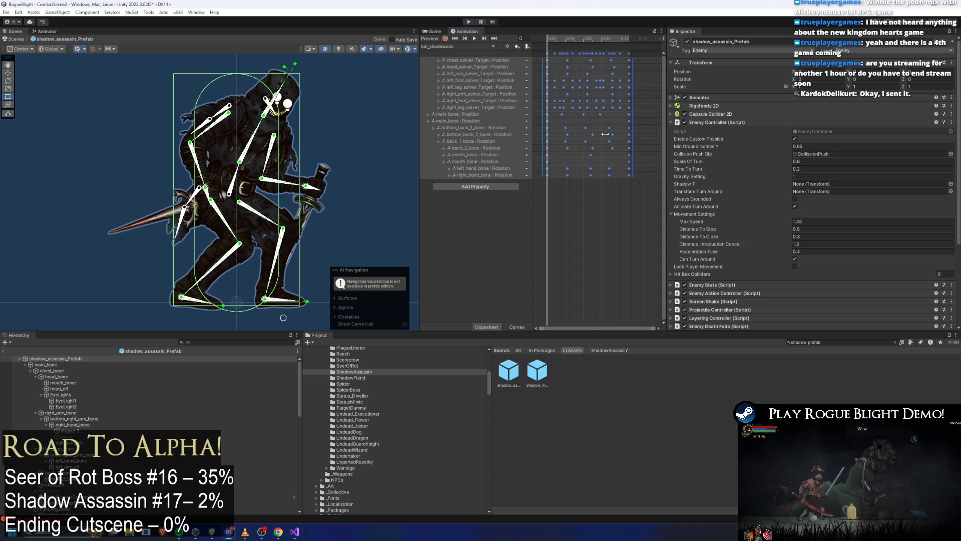
{"action": "key", "text": "ctrl+s"}
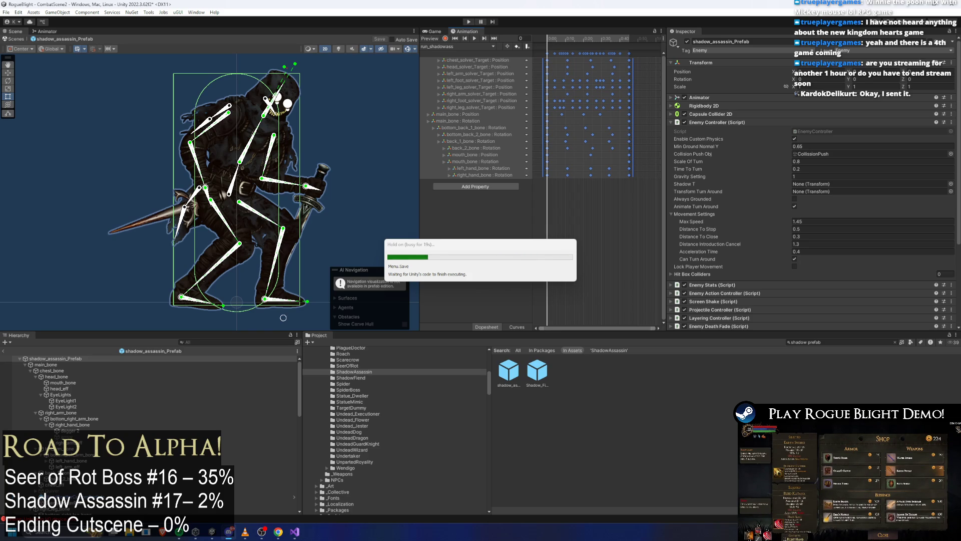
{"action": "left_click", "coordinate": [450, 47]}
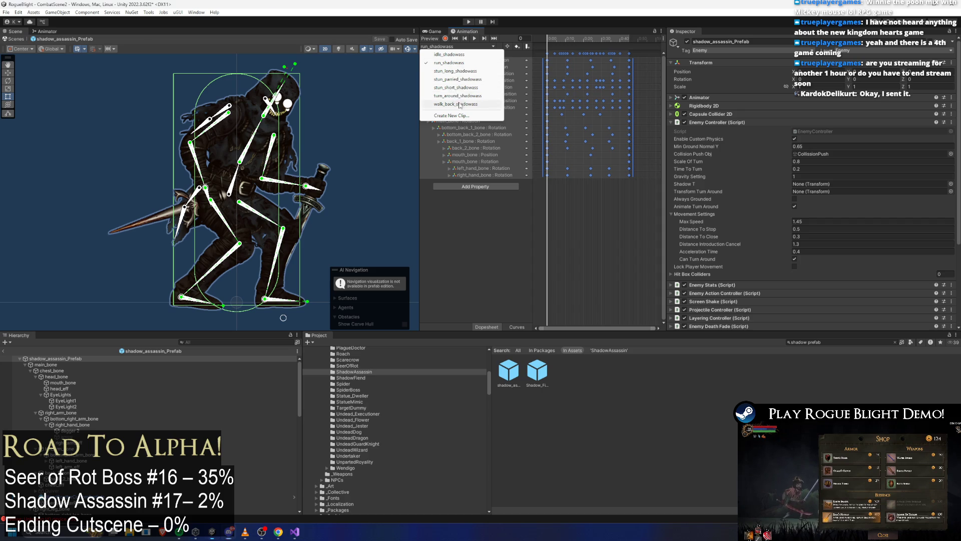
Step: Switch to the walk_back_shadowass clip, compress its keyframes shorter, then bring up Discord
{"action": "left_click", "coordinate": [459, 105]}
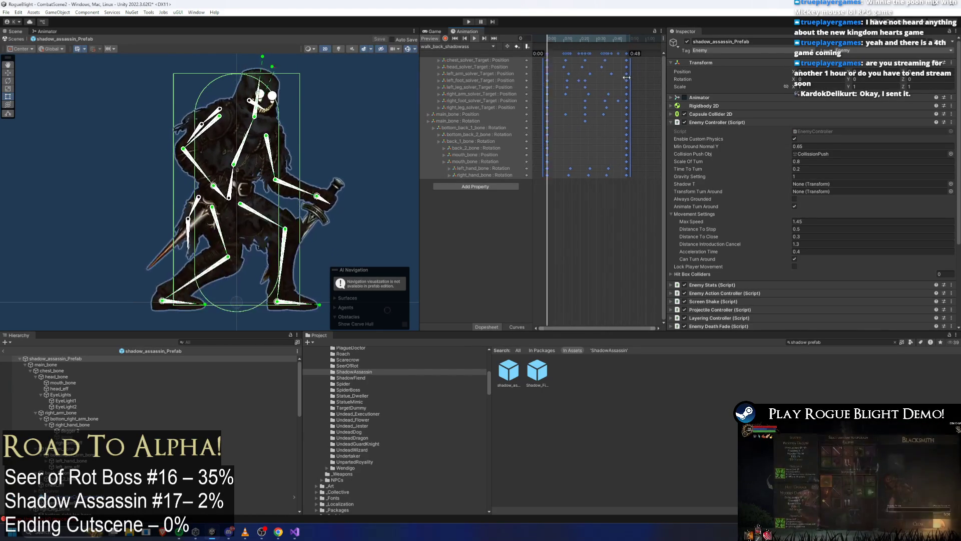
{"action": "left_click_drag", "start_coordinate": [627, 77], "coordinate": [623, 77]}
{"action": "left_click", "coordinate": [631, 79]}
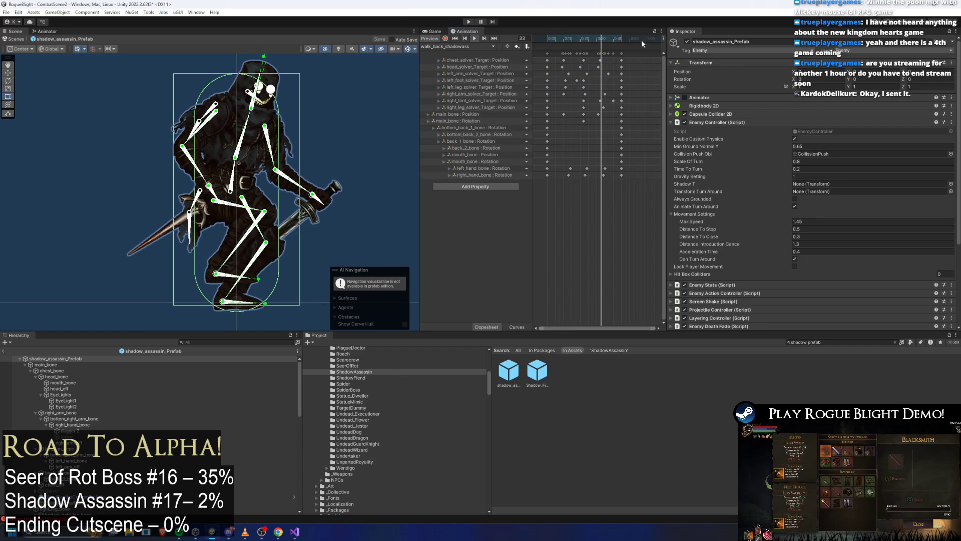
{"action": "key", "text": "alt+Tab"}
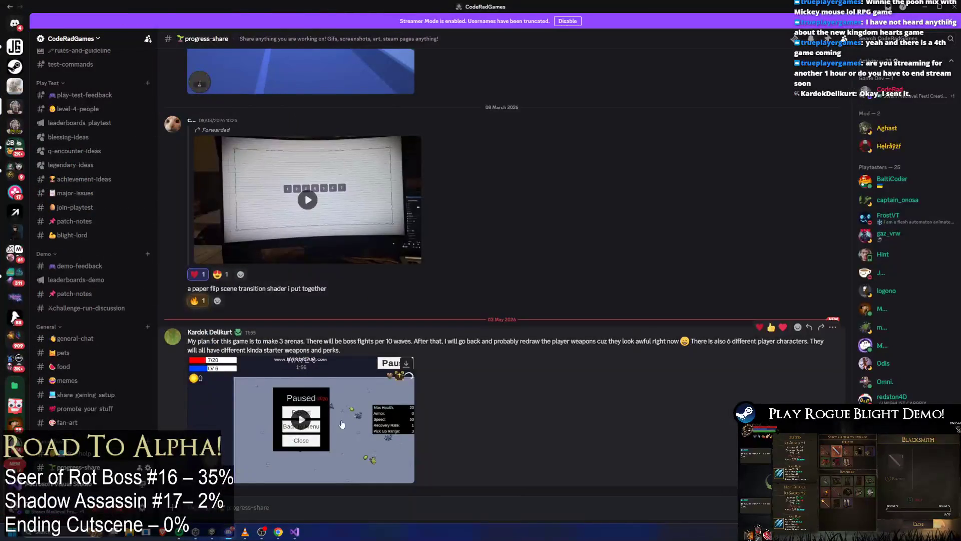
Step: Watch the shared arena-game video full screen in Discord, then return to Unity
{"action": "left_click", "coordinate": [406, 478]}
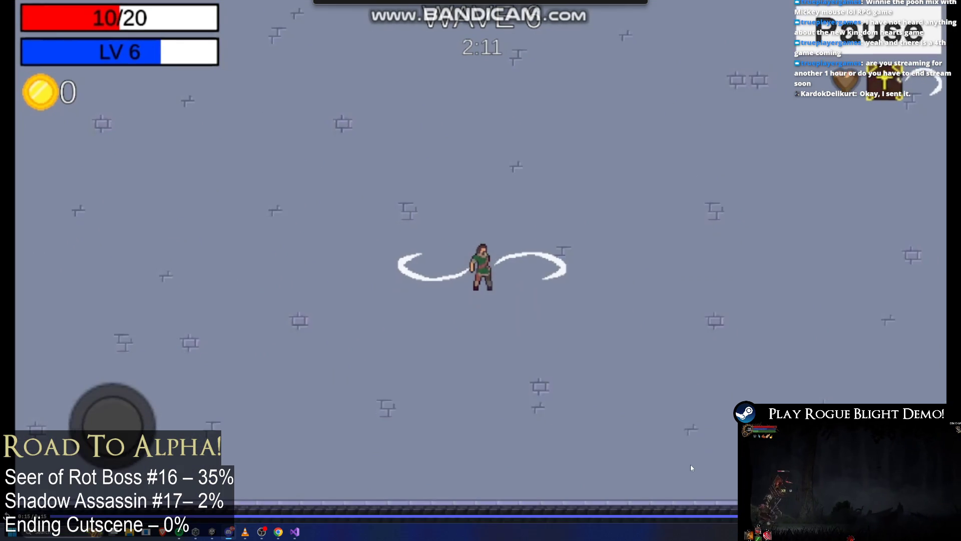
{"action": "key", "text": "Escape"}
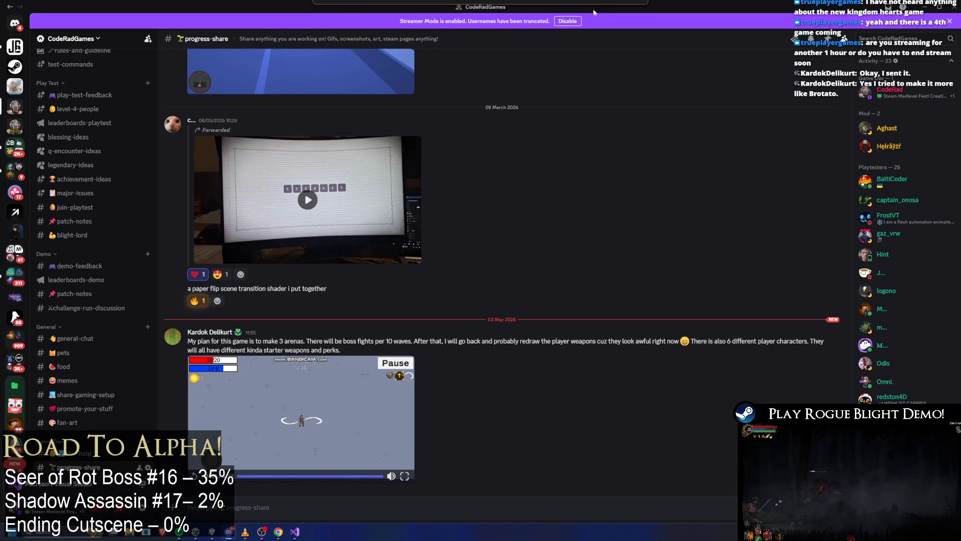
{"action": "key", "text": "super+Down"}
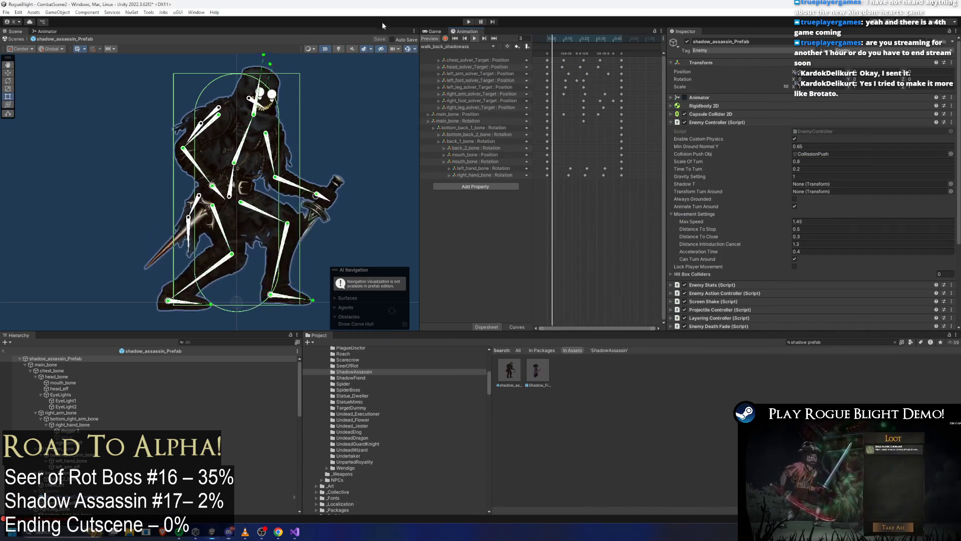
Step: Start a play test and open the fight, dodging past the shadow boss and attacking it
{"action": "left_click", "coordinate": [471, 21]}
{"action": "key", "text": "Escape"}
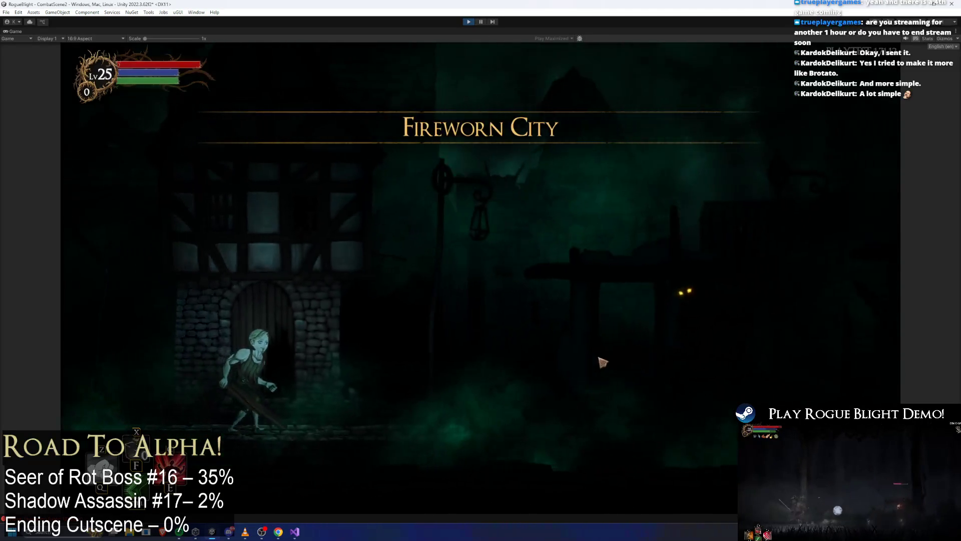
{"action": "key", "text": "d"}
{"action": "left_click", "coordinate": [691, 353]}
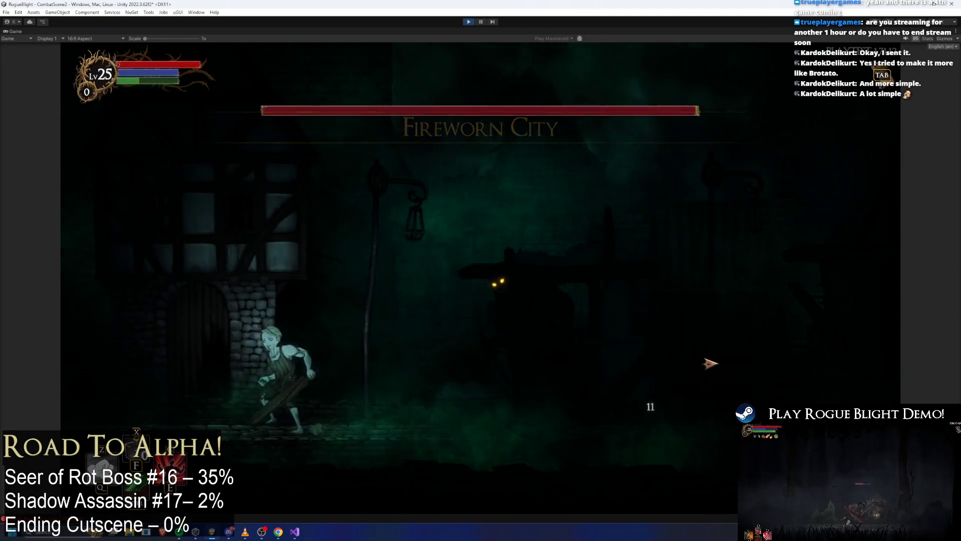
{"action": "key", "text": "a"}
{"action": "key", "text": "d"}
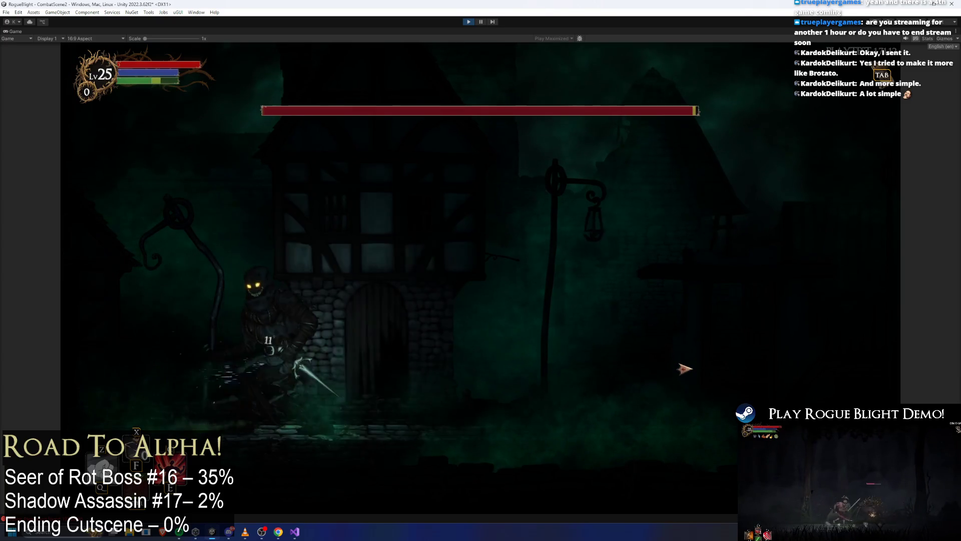
{"action": "key", "text": "a"}
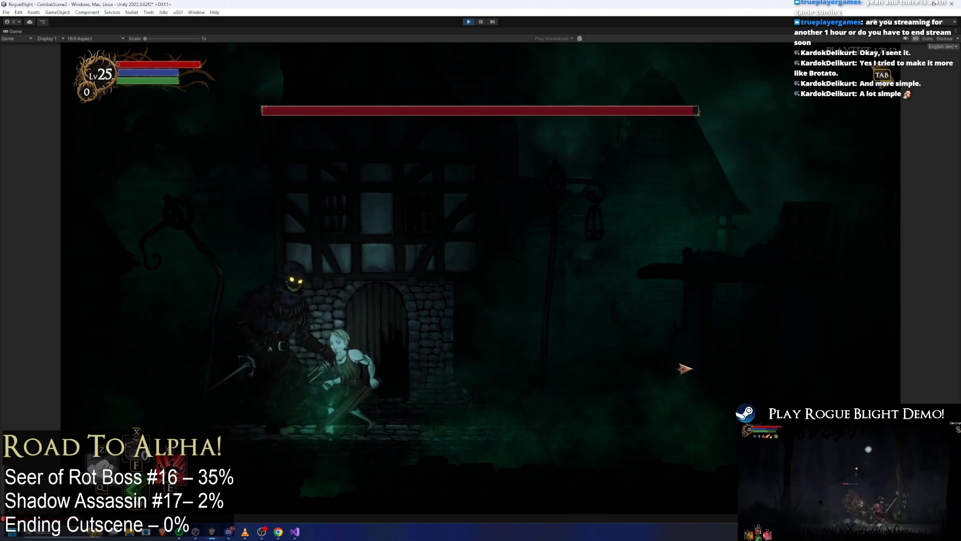
{"action": "key", "text": "d"}
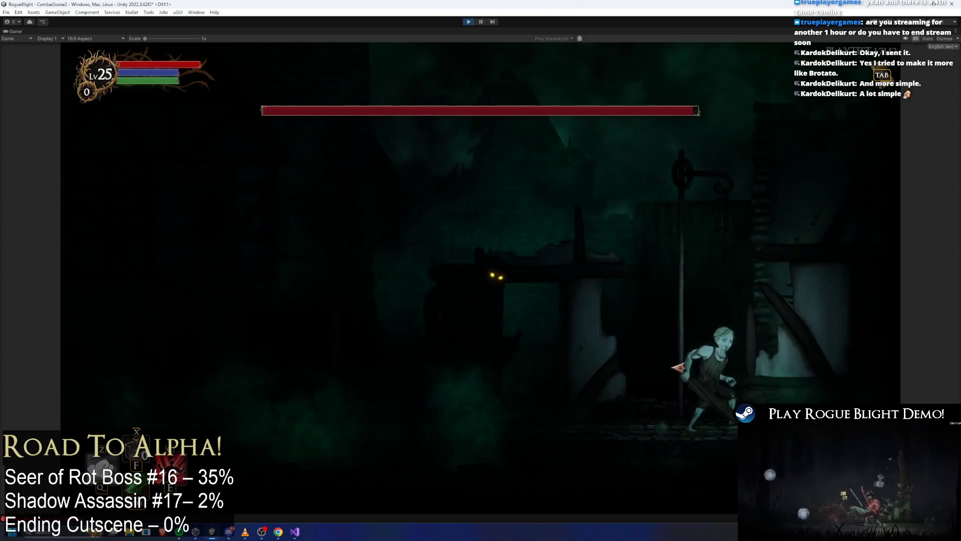
{"action": "left_click", "coordinate": [671, 372]}
{"action": "left_click", "coordinate": [660, 376]}
Step: Keep trading dashes and sword slashes with the boss around the stone house
{"action": "key", "text": "a"}
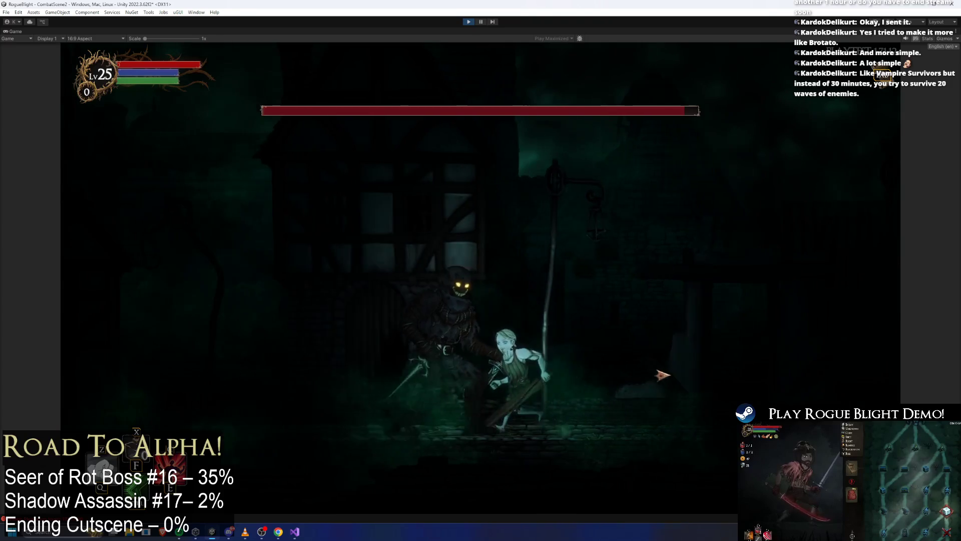
{"action": "key", "text": "d"}
{"action": "key", "text": "a"}
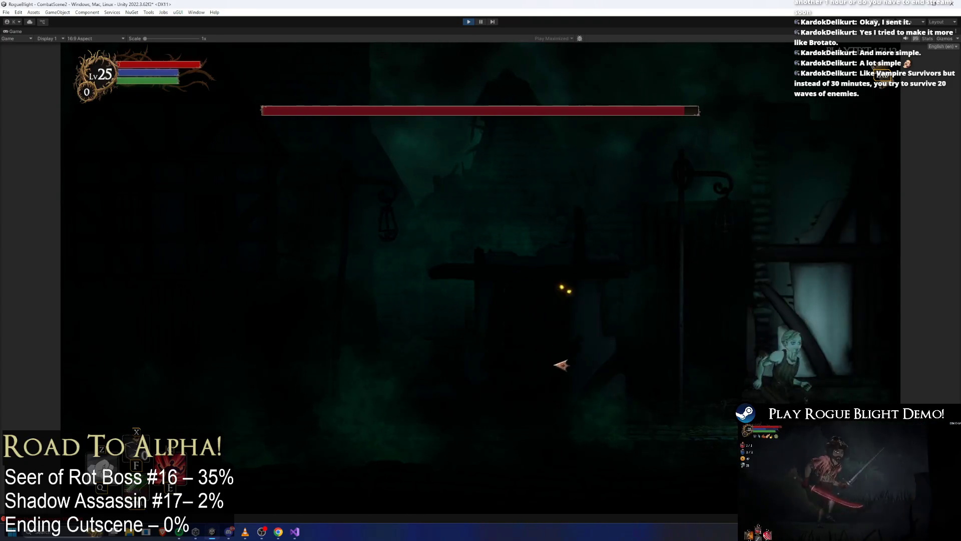
{"action": "left_click", "coordinate": [563, 360]}
{"action": "key", "text": "a"}
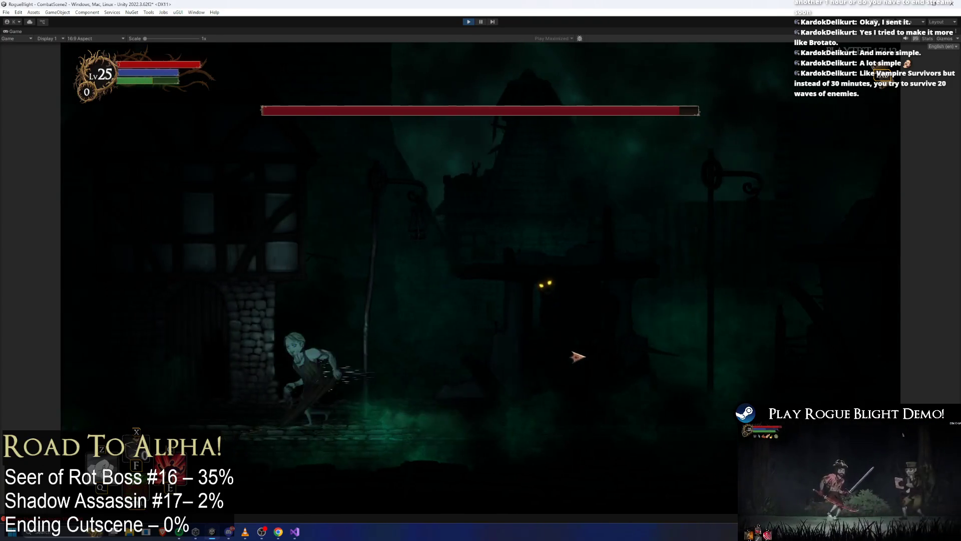
{"action": "key", "text": "d"}
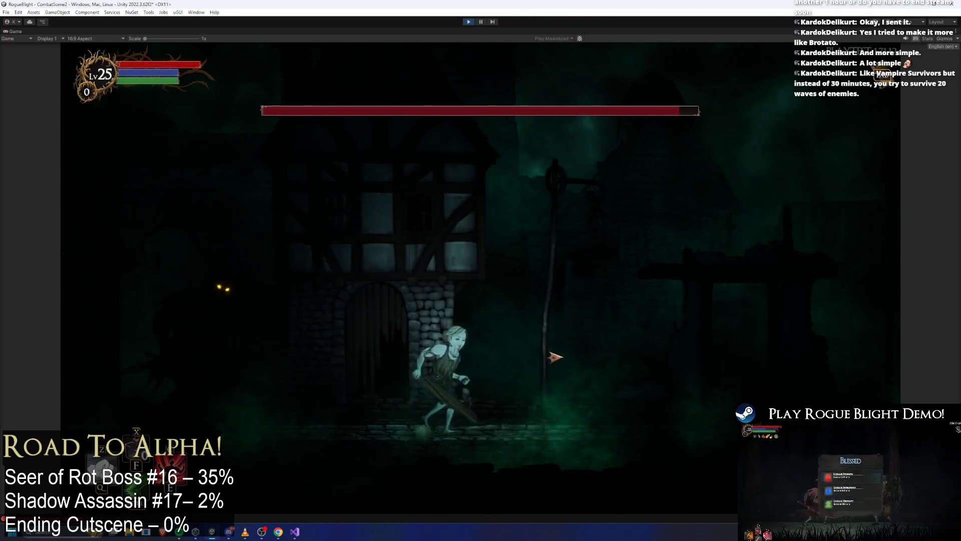
{"action": "key", "text": "a"}
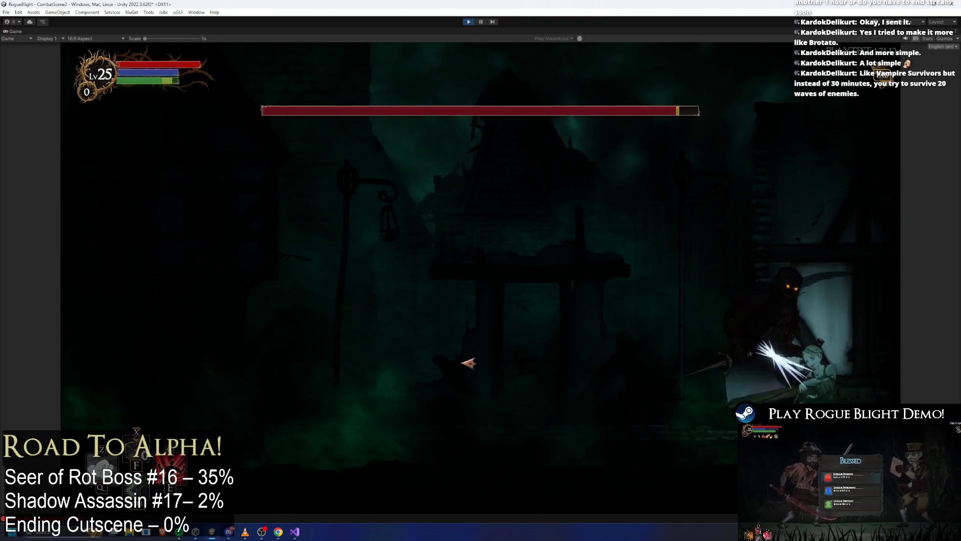
{"action": "key", "text": "a"}
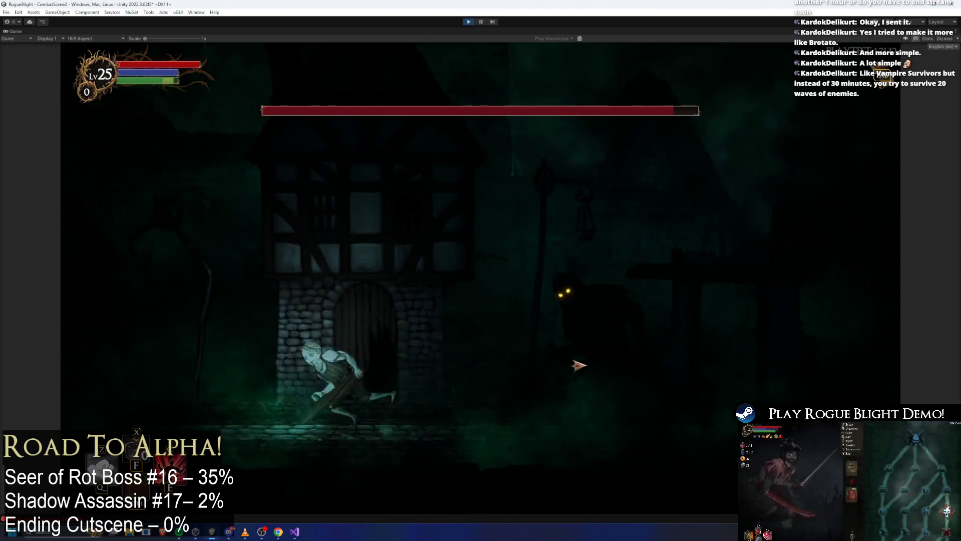
{"action": "left_click", "coordinate": [515, 375]}
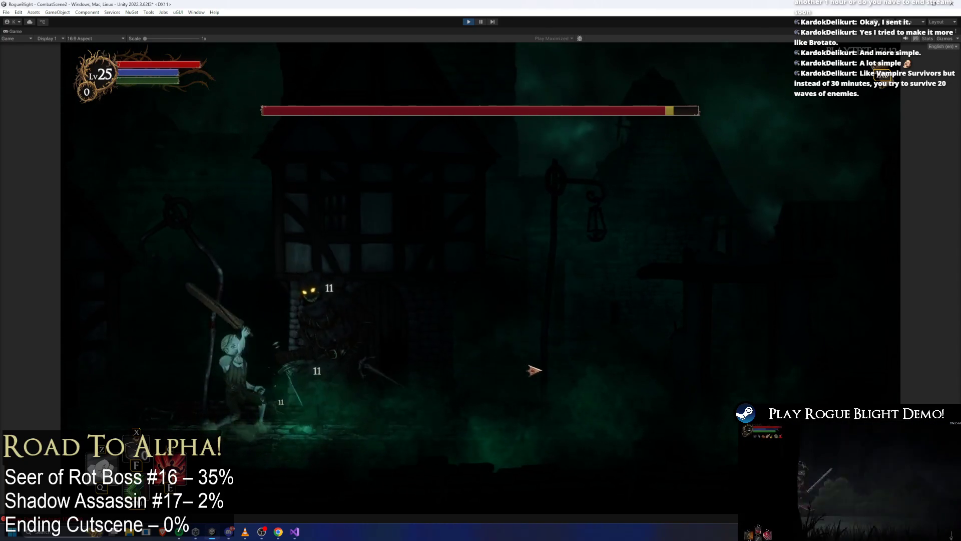
{"action": "key", "text": "d"}
{"action": "key", "text": "d"}
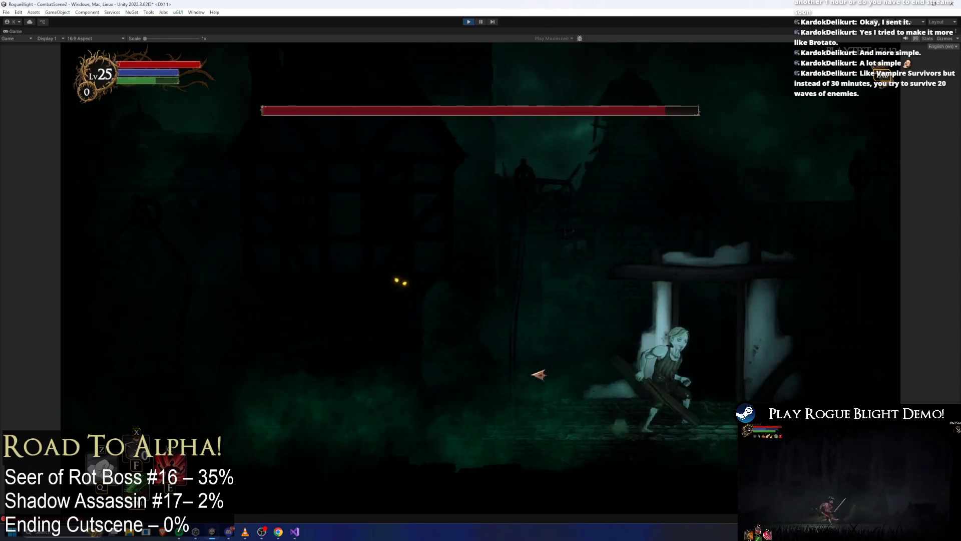
Step: Fight the boss near the doorway with more dodges and swings, then stop the play test
{"action": "key", "text": "a"}
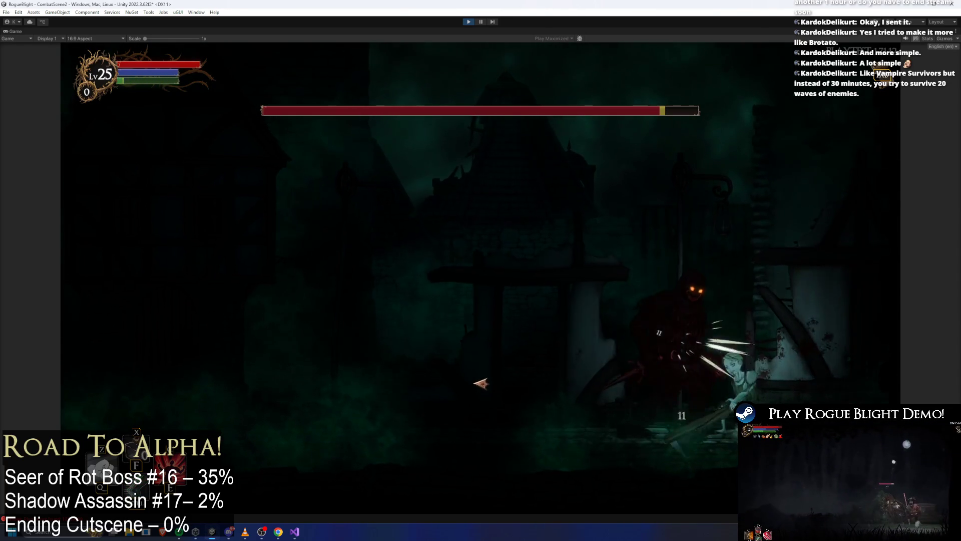
{"action": "key", "text": "a"}
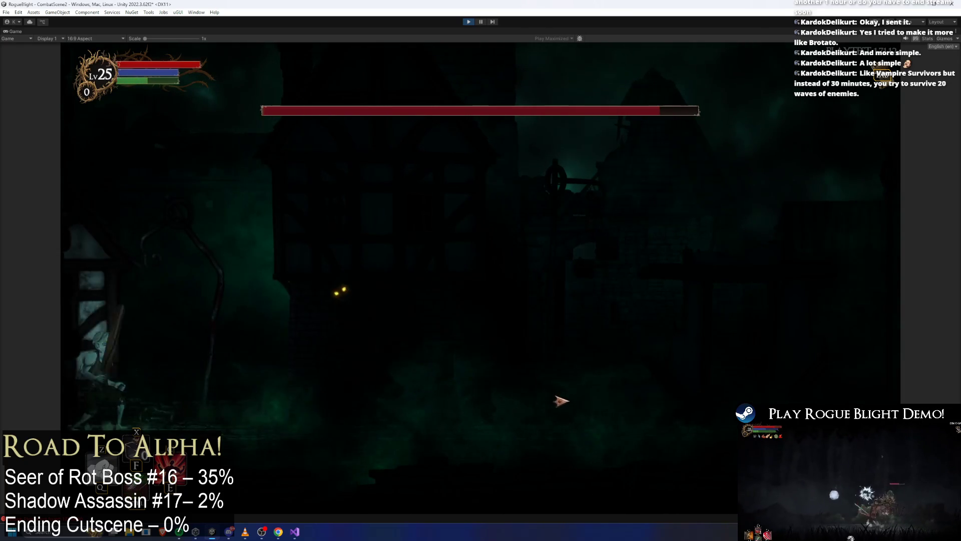
{"action": "key", "text": "d"}
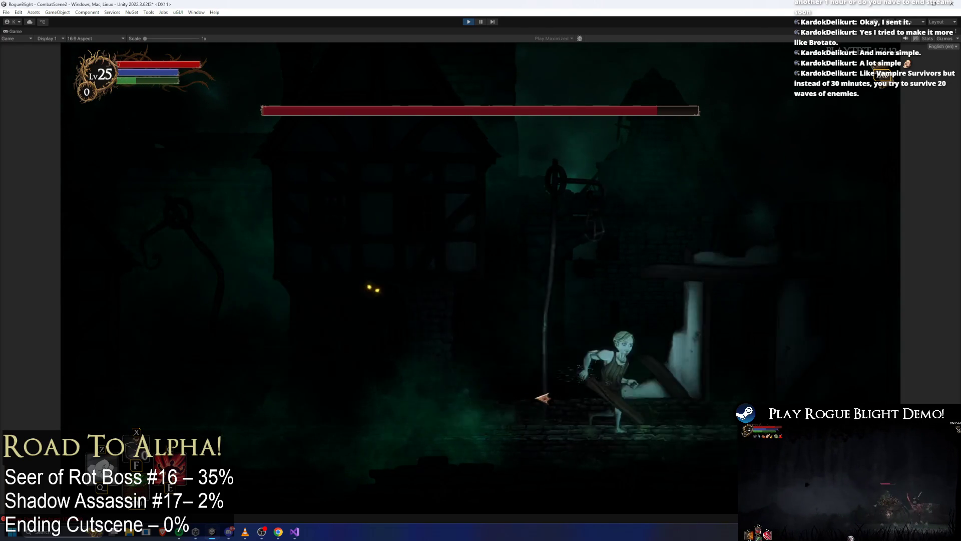
{"action": "left_click", "coordinate": [530, 397]}
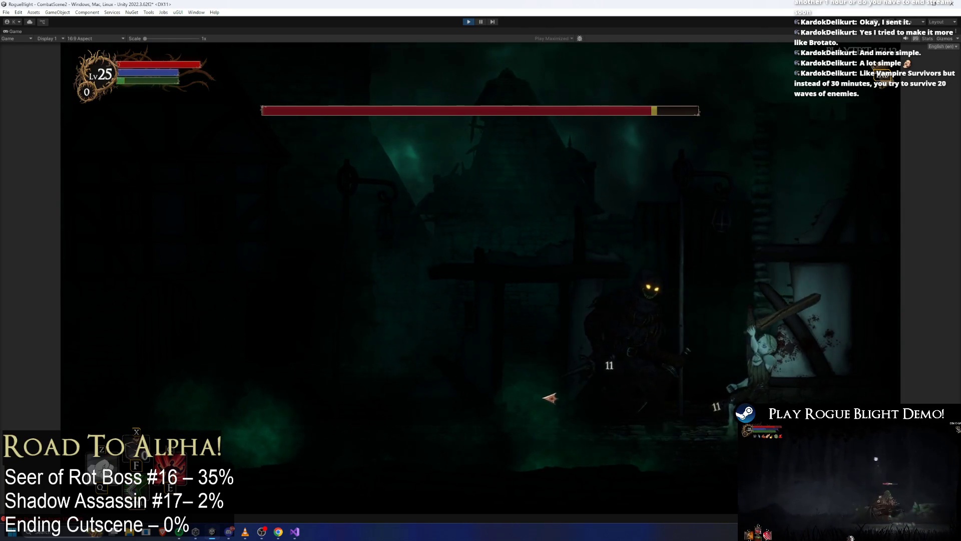
{"action": "key", "text": "a"}
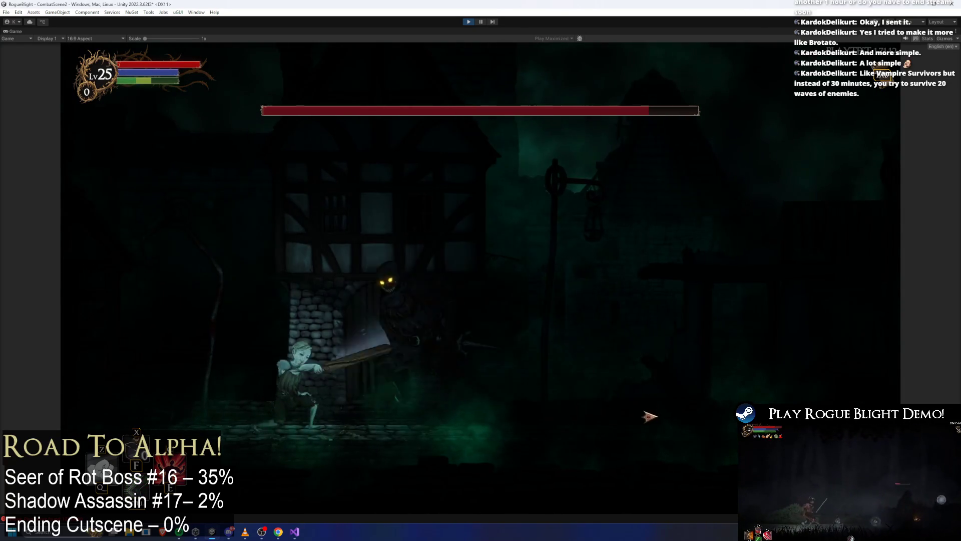
{"action": "left_click", "coordinate": [648, 412]}
{"action": "key", "text": "d"}
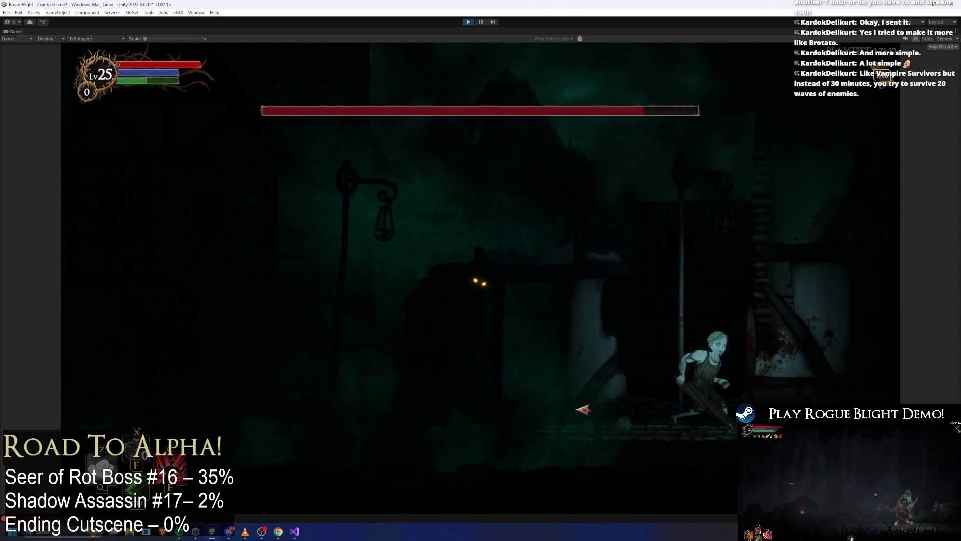
{"action": "key", "text": "a"}
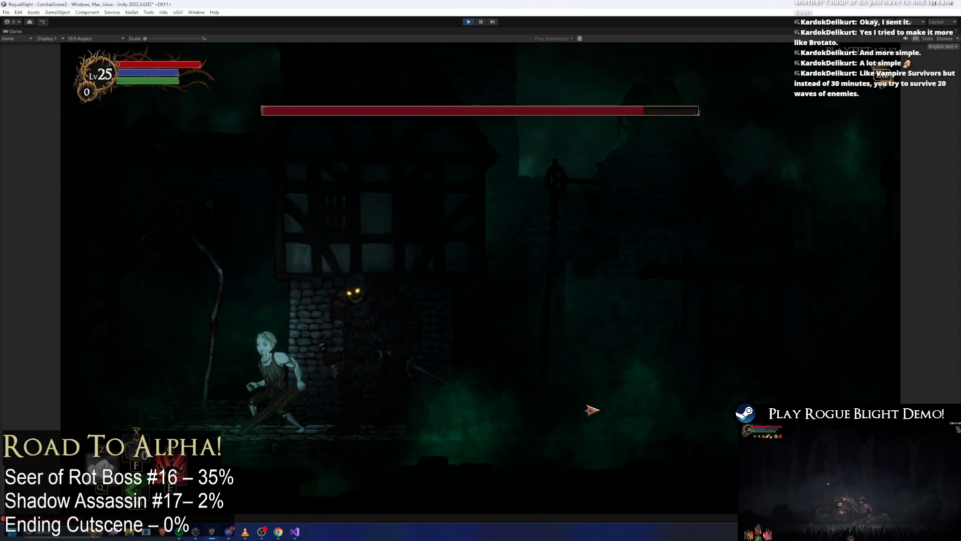
{"action": "key", "text": "a"}
{"action": "key", "text": "d"}
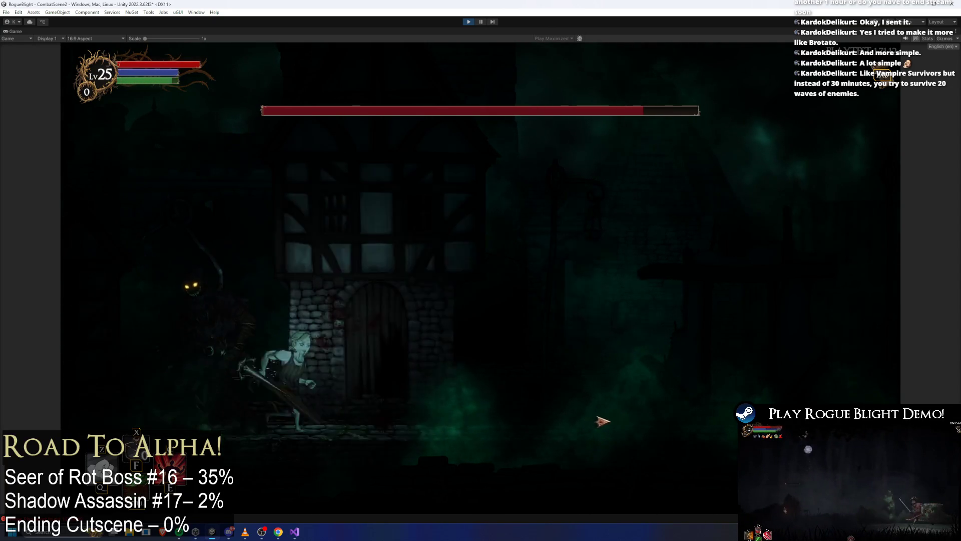
{"action": "key", "text": "d"}
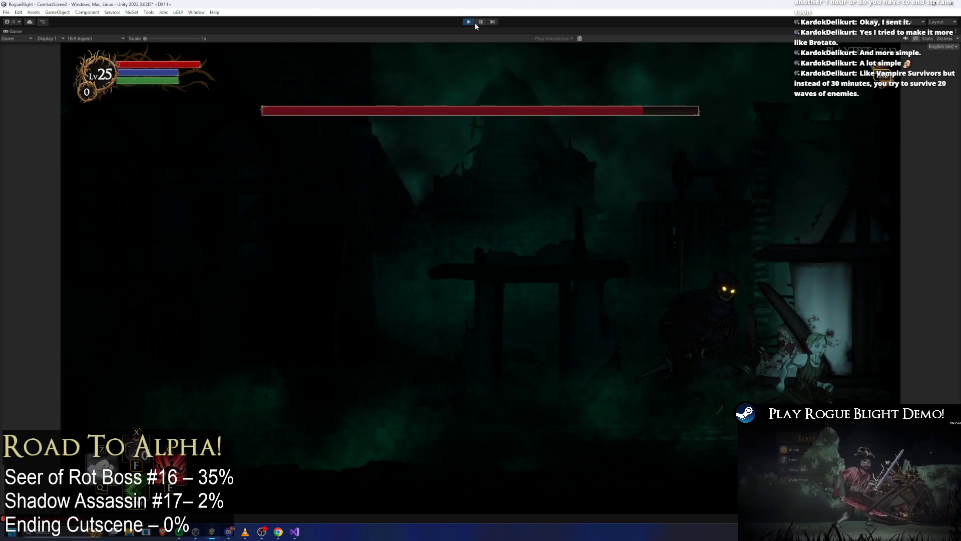
{"action": "key", "text": "ctrl+p"}
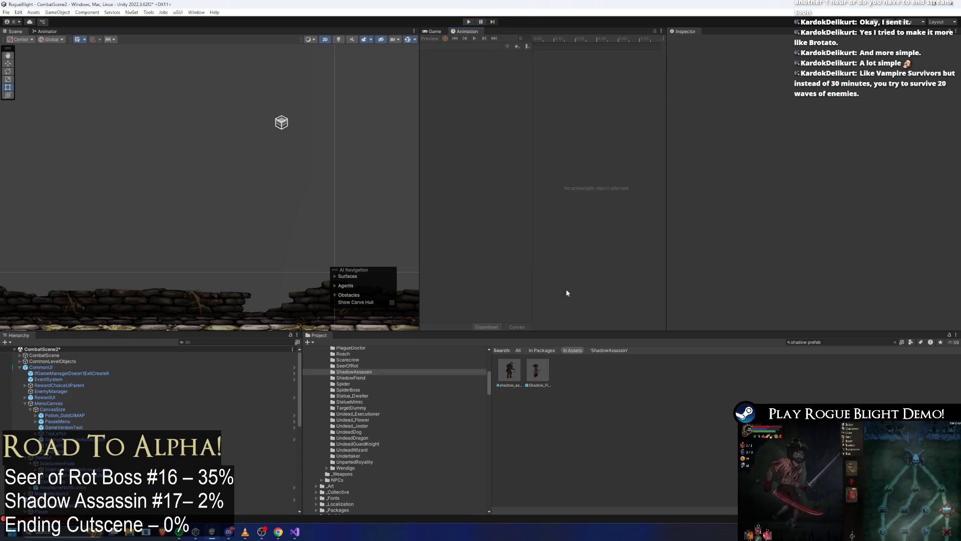
Step: Reopen the shadow assassin prefab with Distance To Close 0.35 and start another play test
{"action": "double_click", "coordinate": [510, 370]}
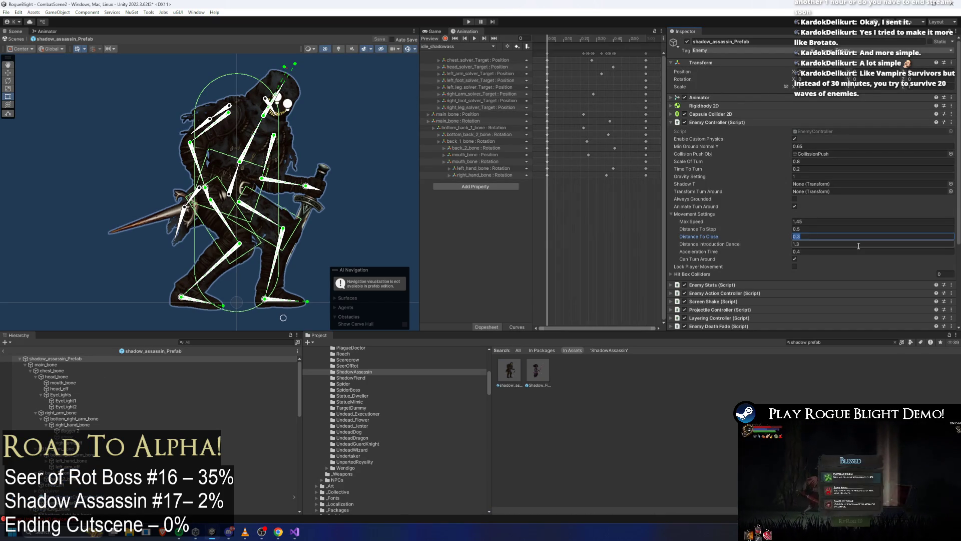
{"action": "left_click", "coordinate": [470, 21]}
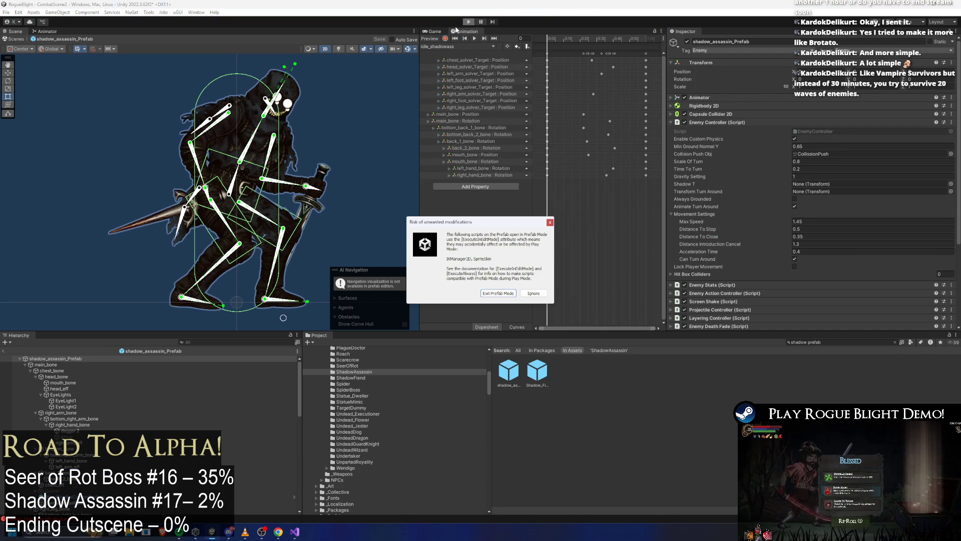
{"action": "key", "text": "Return"}
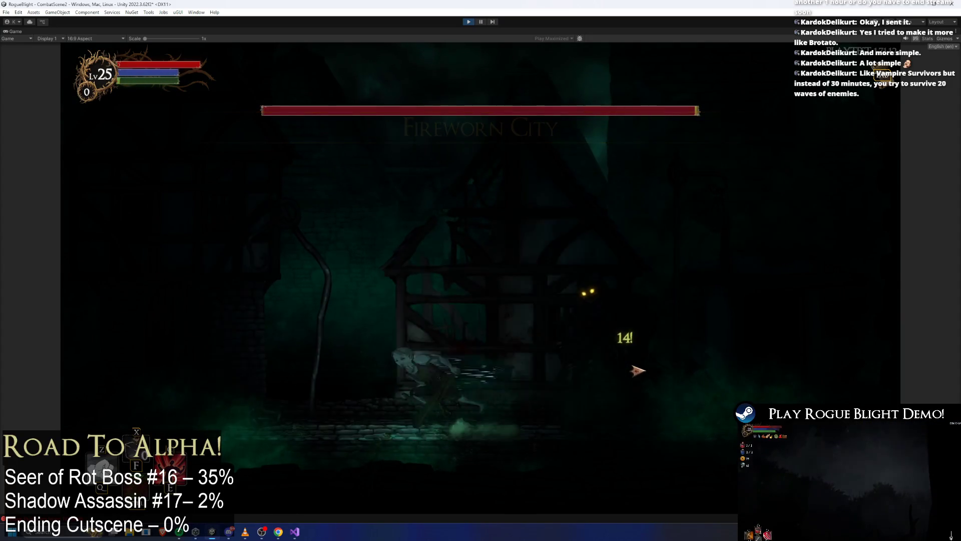
Step: Run the hero across the green-fogged scene, luring the boss and slashing past it
{"action": "key", "text": "d"}
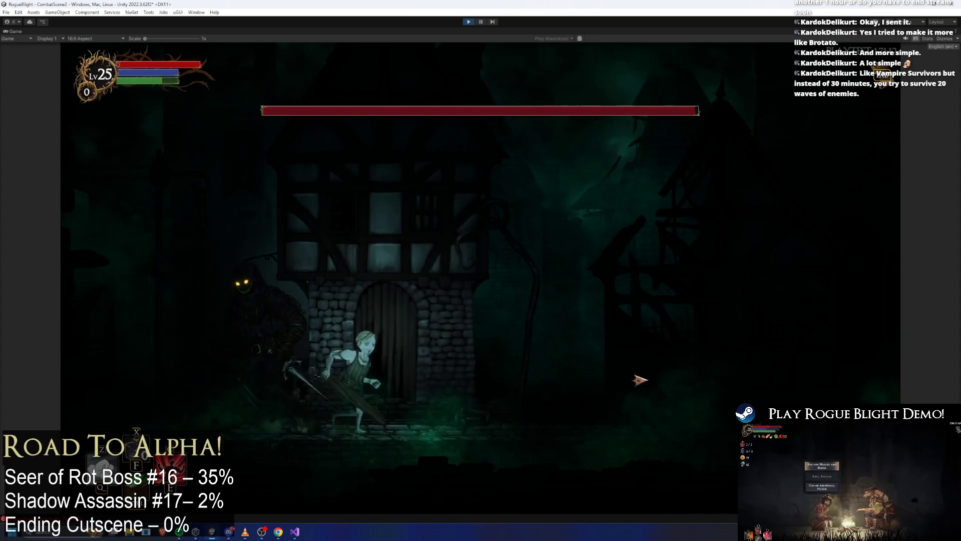
{"action": "key", "text": "d"}
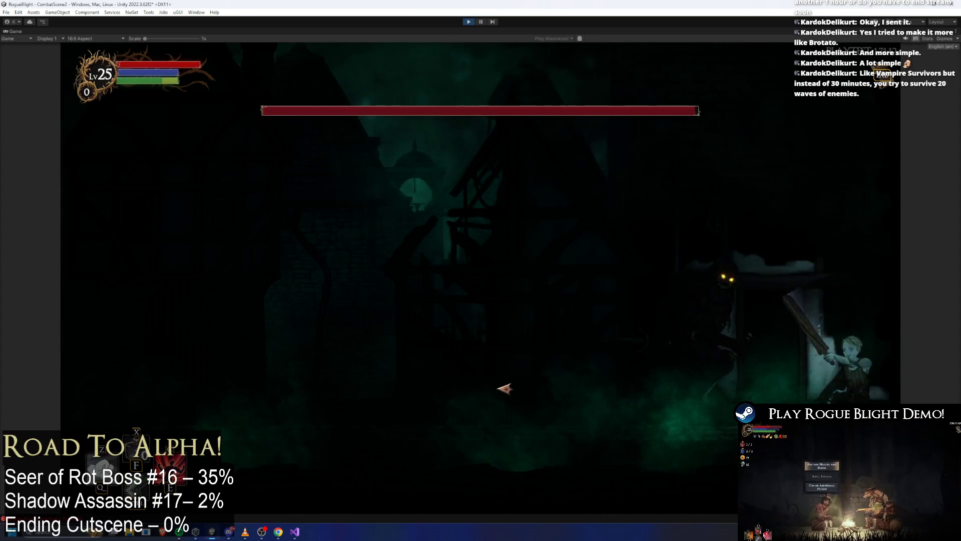
{"action": "key", "text": "a"}
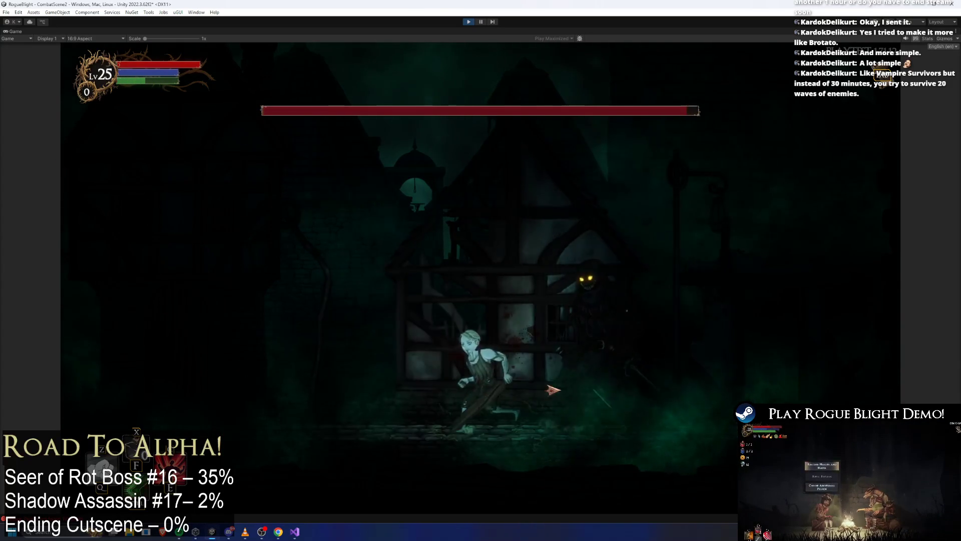
{"action": "key", "text": "a"}
{"action": "key", "text": "a"}
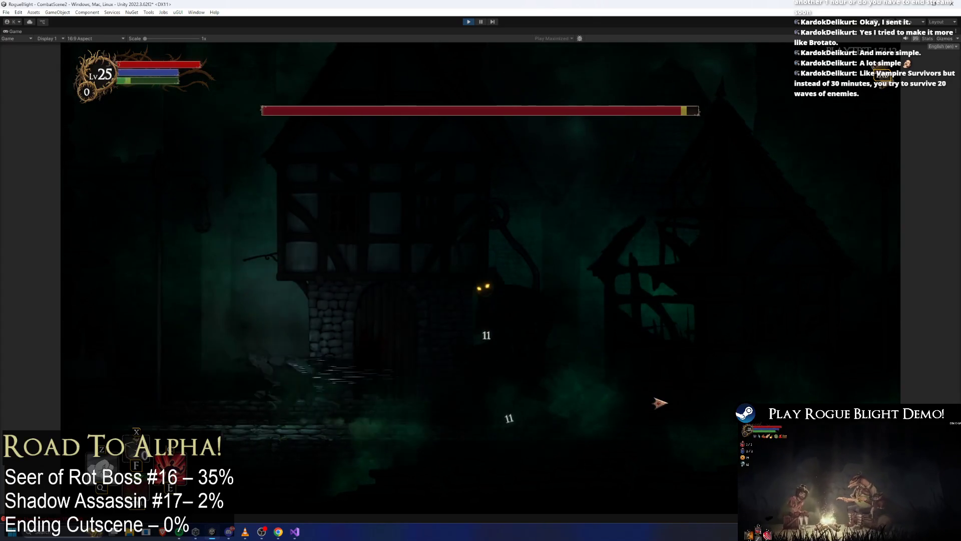
{"action": "key", "text": "d"}
{"action": "key", "text": "d"}
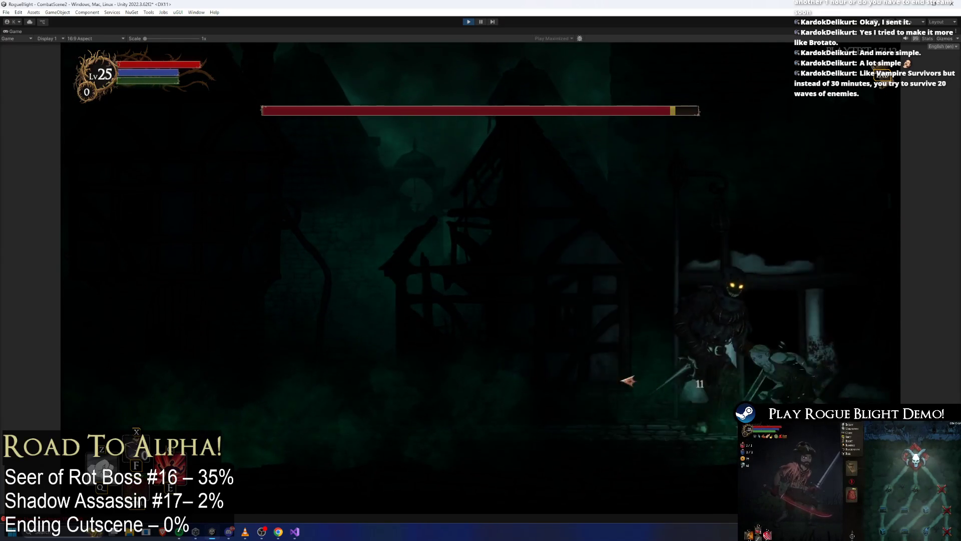
{"action": "key", "text": "a"}
{"action": "key", "text": "a"}
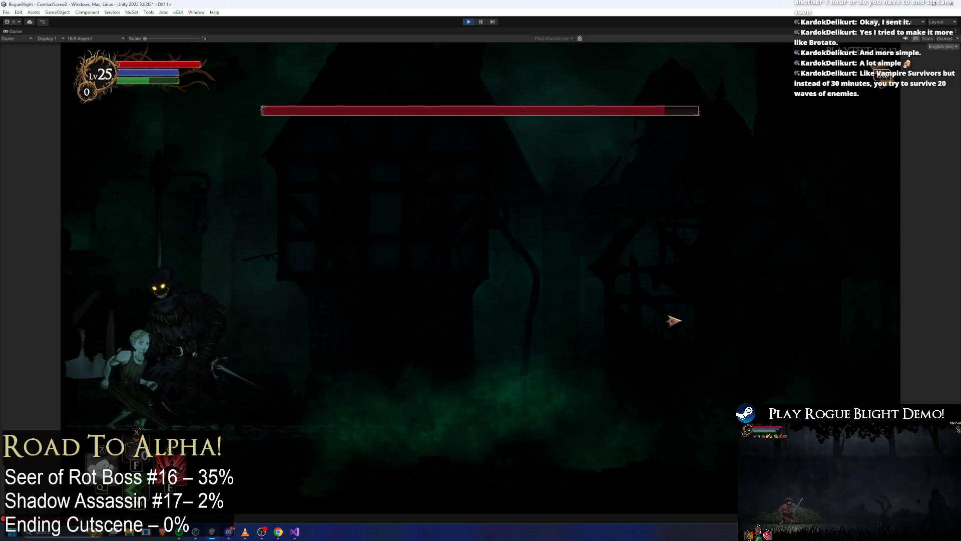
{"action": "key", "text": "d"}
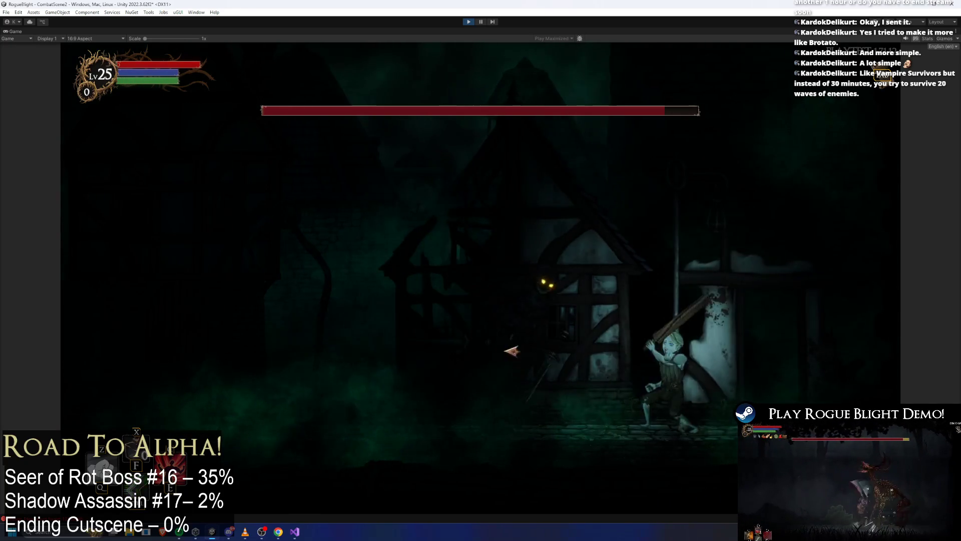
{"action": "key", "text": "a"}
Step: Trade sword strikes with the boss while dashing left and right around it
{"action": "left_click", "coordinate": [662, 341]}
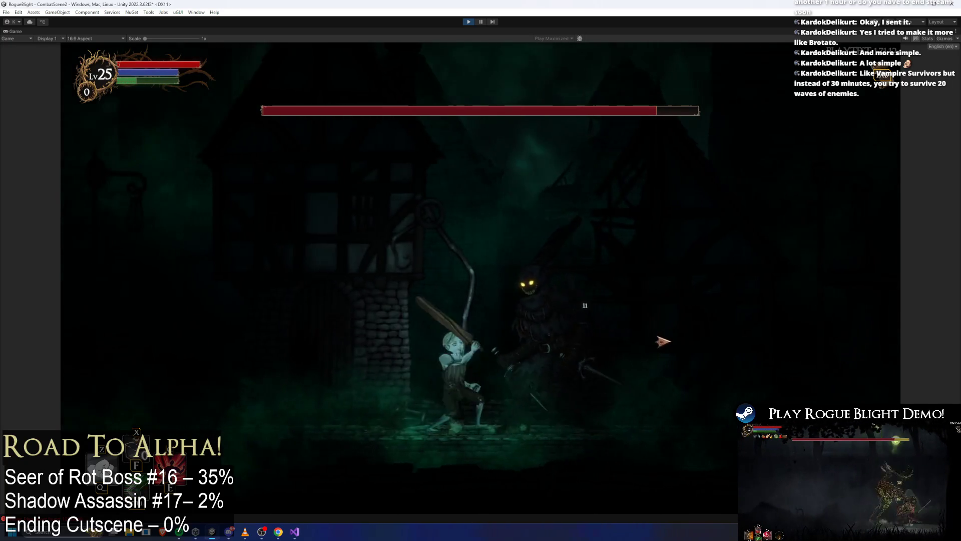
{"action": "key", "text": "a"}
{"action": "left_click", "coordinate": [710, 334]}
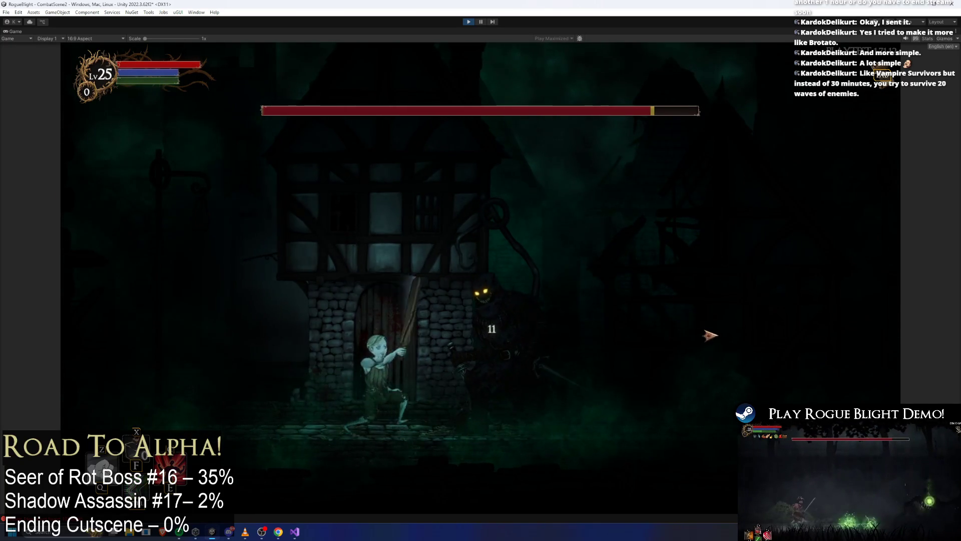
{"action": "key", "text": "d"}
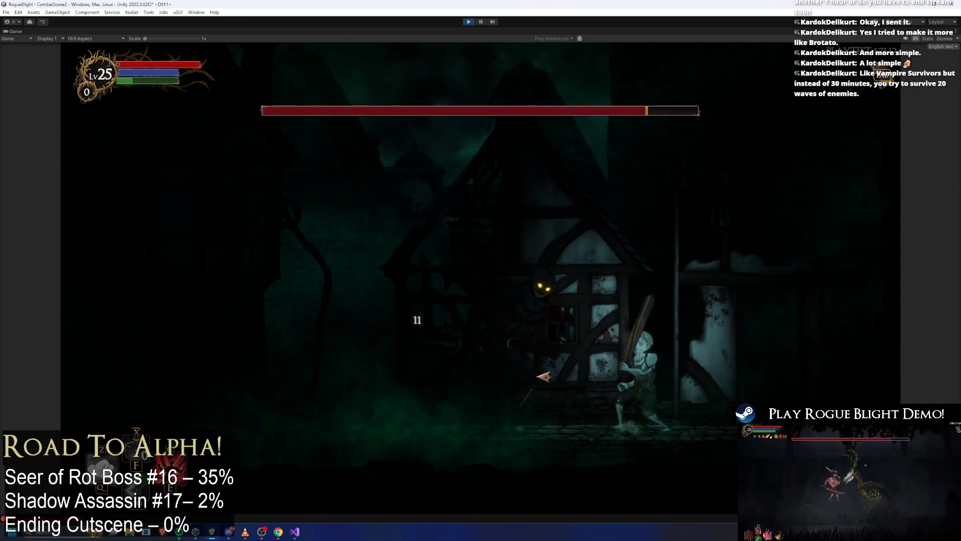
{"action": "left_click", "coordinate": [681, 387]}
{"action": "key", "text": "a"}
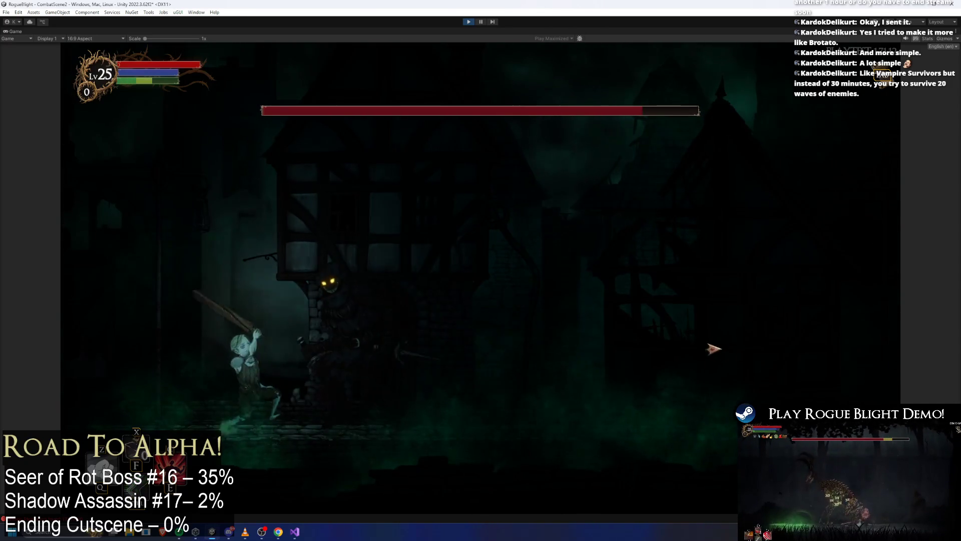
{"action": "key", "text": "d"}
{"action": "left_click", "coordinate": [593, 244]}
{"action": "key", "text": "d"}
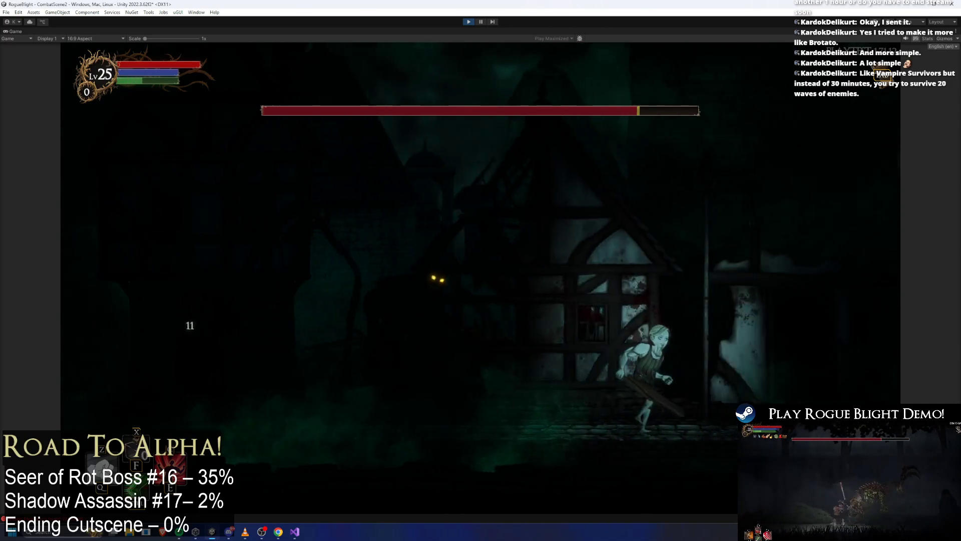
{"action": "key", "text": "a"}
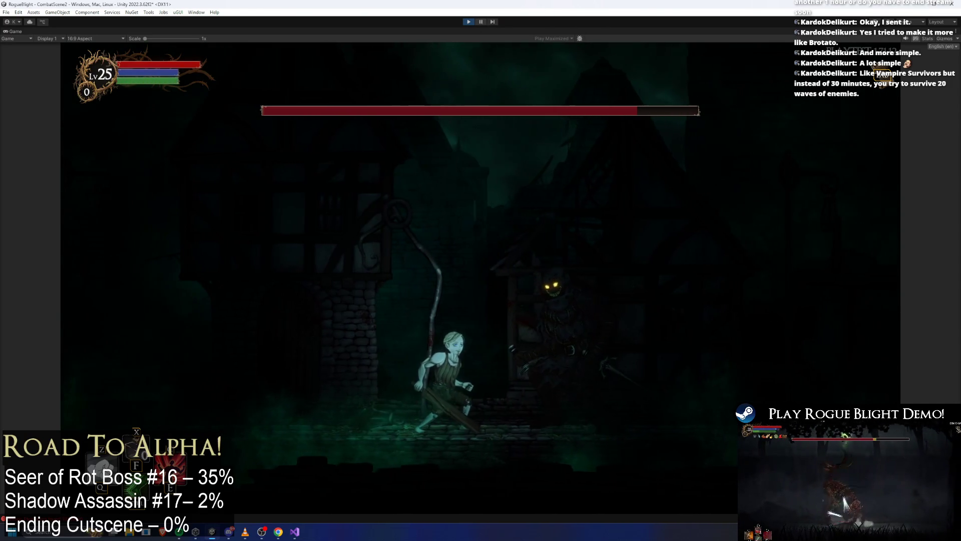
{"action": "key", "text": "d"}
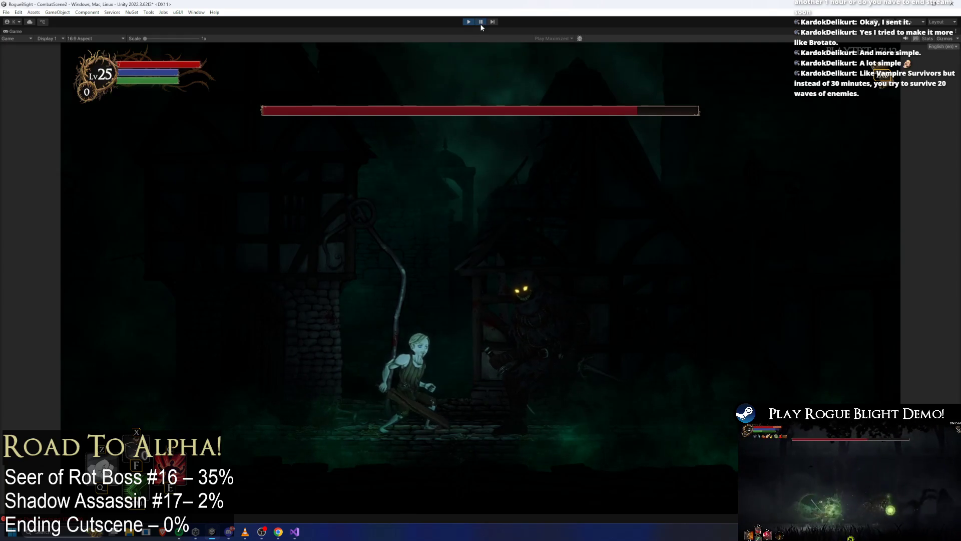
Step: Pause and resume the play test, land another hit, then pause back to the editor layout
{"action": "left_click", "coordinate": [481, 24]}
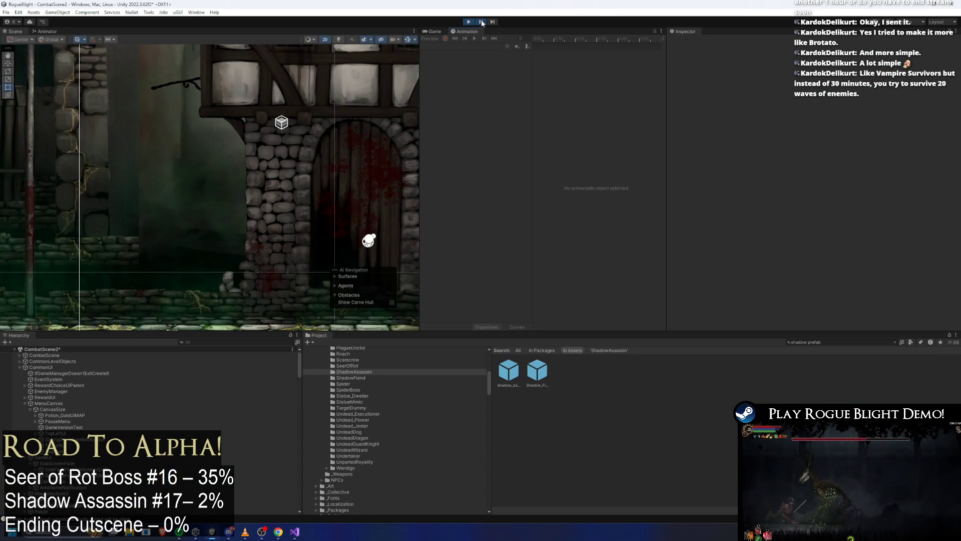
{"action": "left_click", "coordinate": [482, 20]}
{"action": "left_click", "coordinate": [629, 355]}
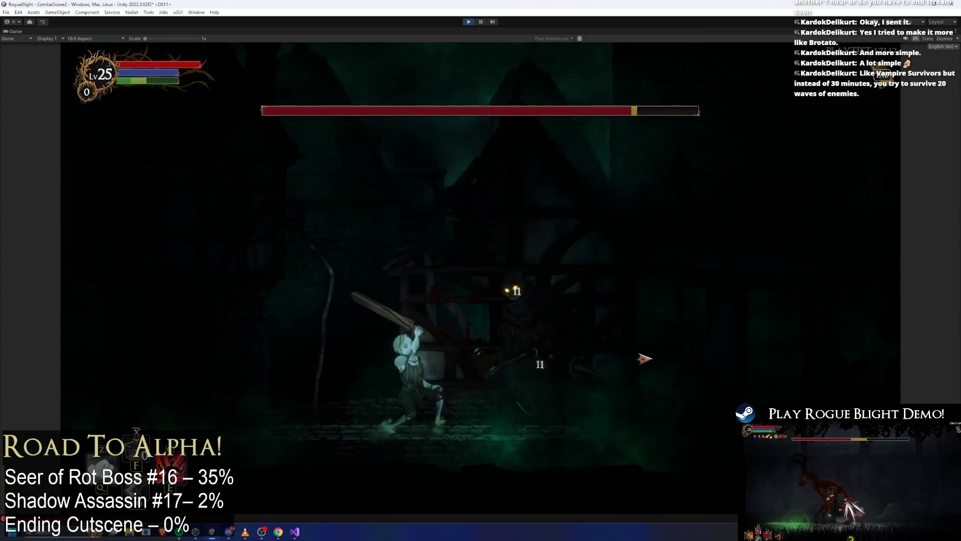
{"action": "key", "text": "d"}
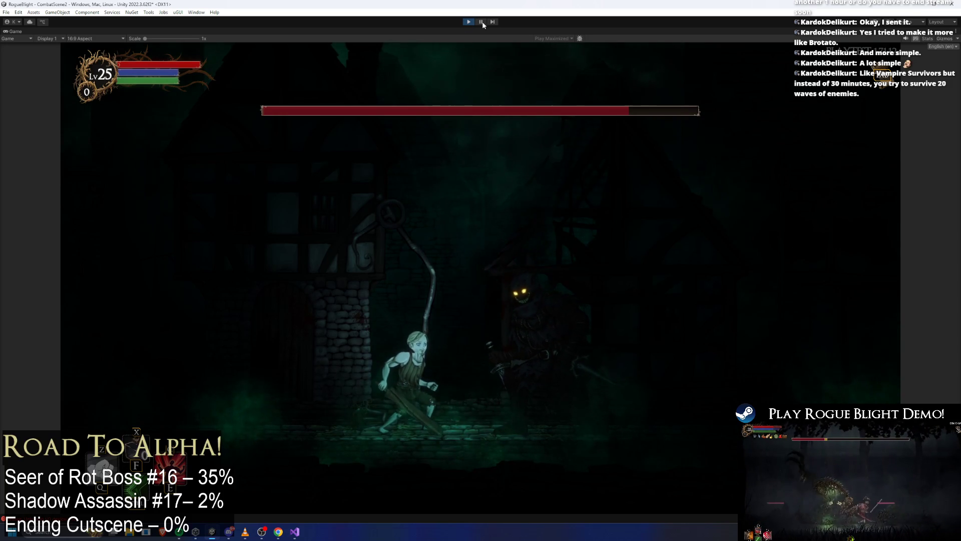
{"action": "key", "text": "ctrl+shift+p"}
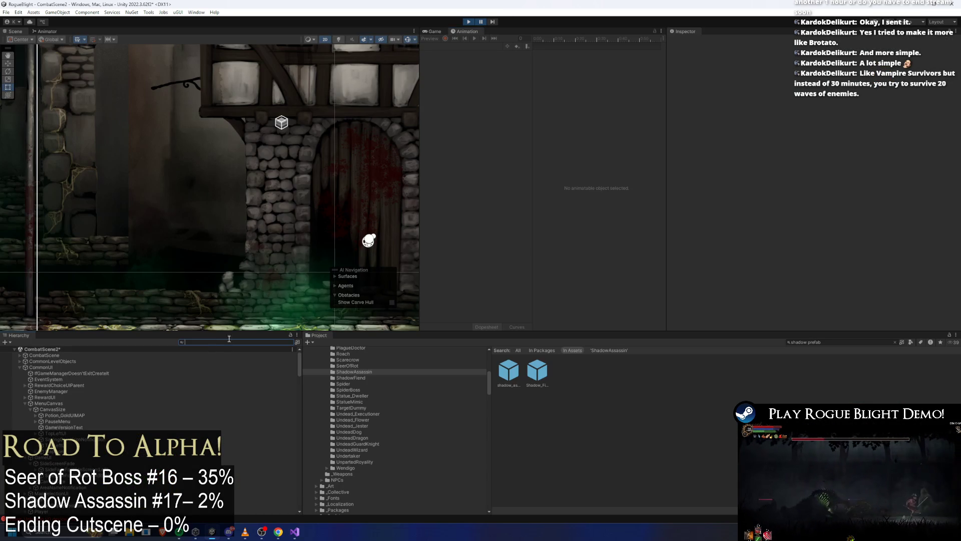
Step: Filter the Hierarchy to the forest fog and set Middle_ForestFog (2)'s Start Color to red
{"action": "left_click", "coordinate": [229, 338]}
{"action": "type", "text": "forest fog"}
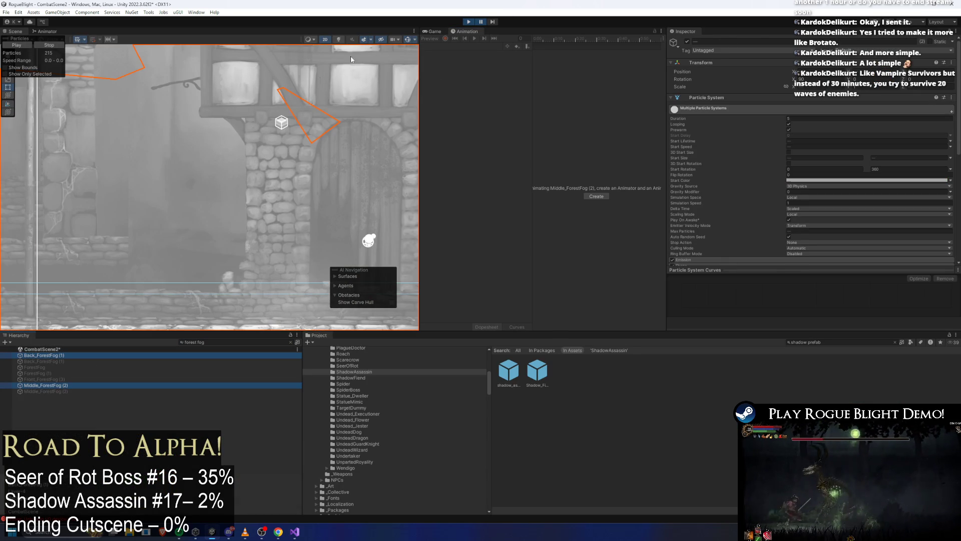
{"action": "left_click", "coordinate": [259, 222]}
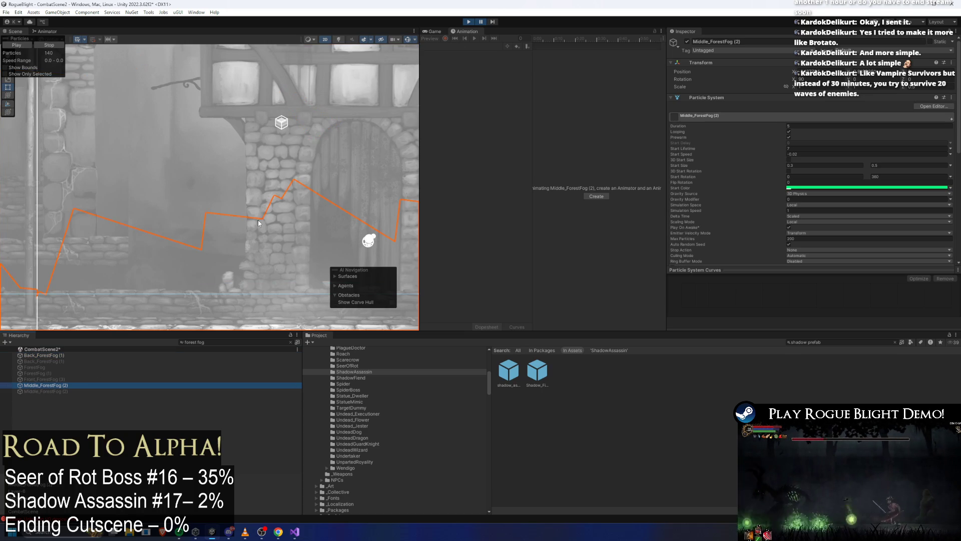
{"action": "left_click", "coordinate": [435, 31]}
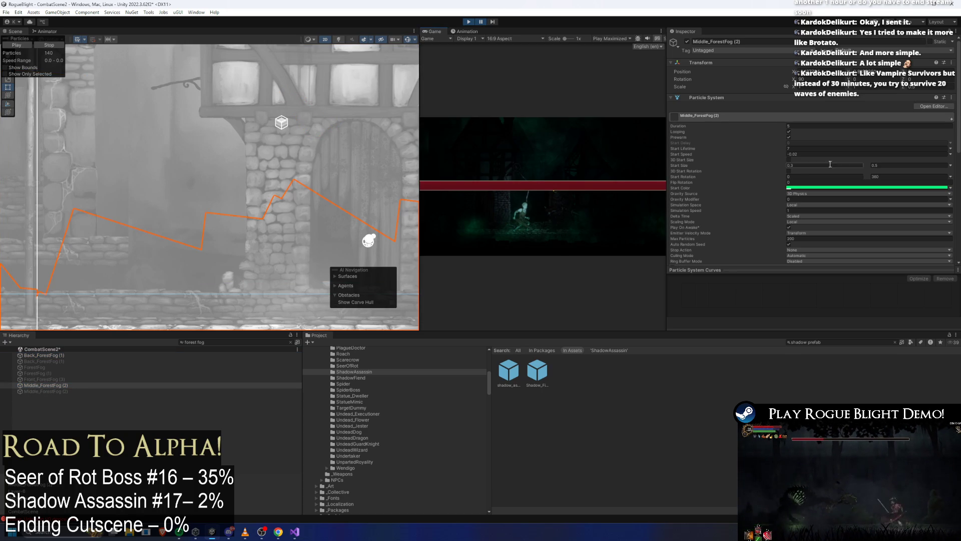
{"action": "left_click", "coordinate": [818, 189]}
{"action": "left_click_drag", "start_coordinate": [892, 262], "coordinate": [897, 249]}
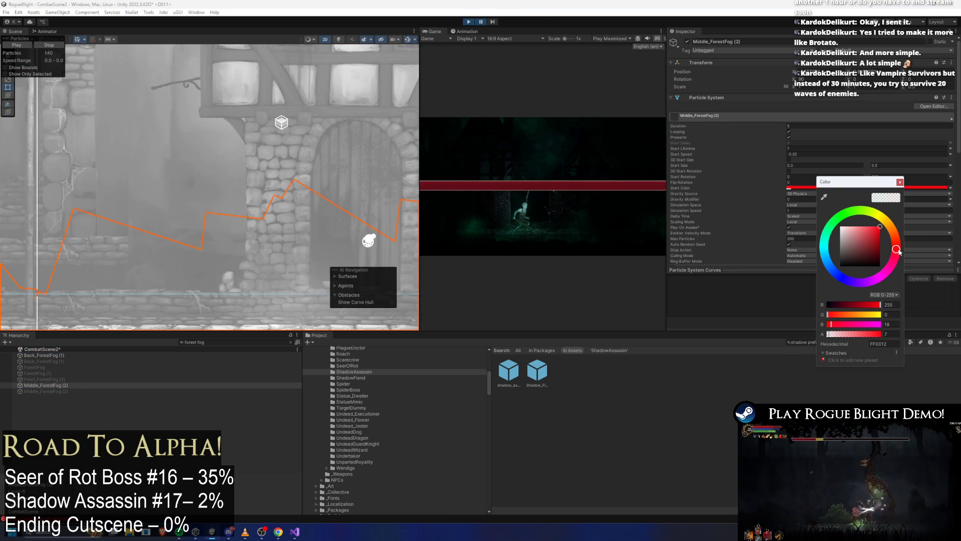
Step: Set Back_ForestFog (1)'s Start Color to red and resume the play-test full size
{"action": "left_click", "coordinate": [57, 355]}
{"action": "left_click", "coordinate": [852, 188]}
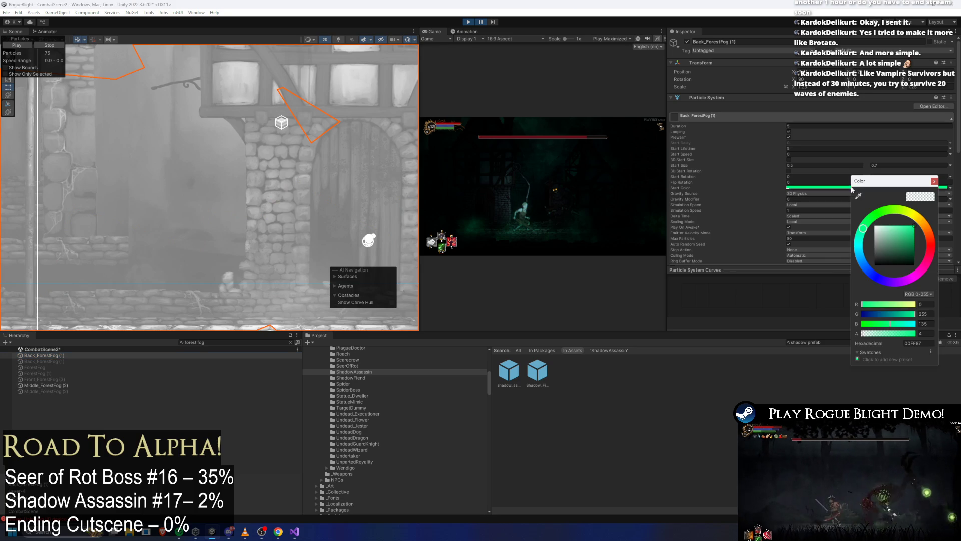
{"action": "left_click", "coordinate": [935, 245]}
{"action": "key", "text": "shift+space"}
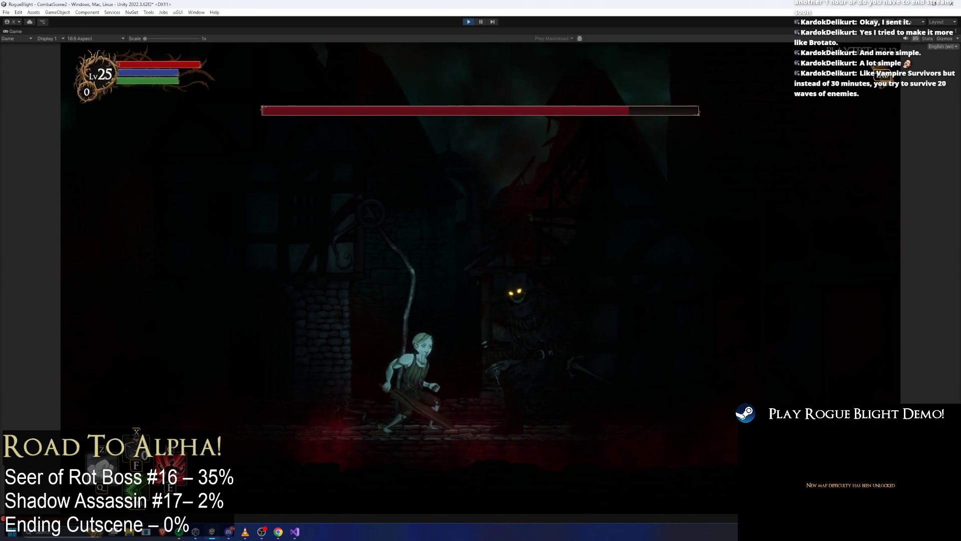
Step: Pause the play-test and shift Middle_ForestFog (2)'s Start Color from red to orange
{"action": "left_click", "coordinate": [477, 22]}
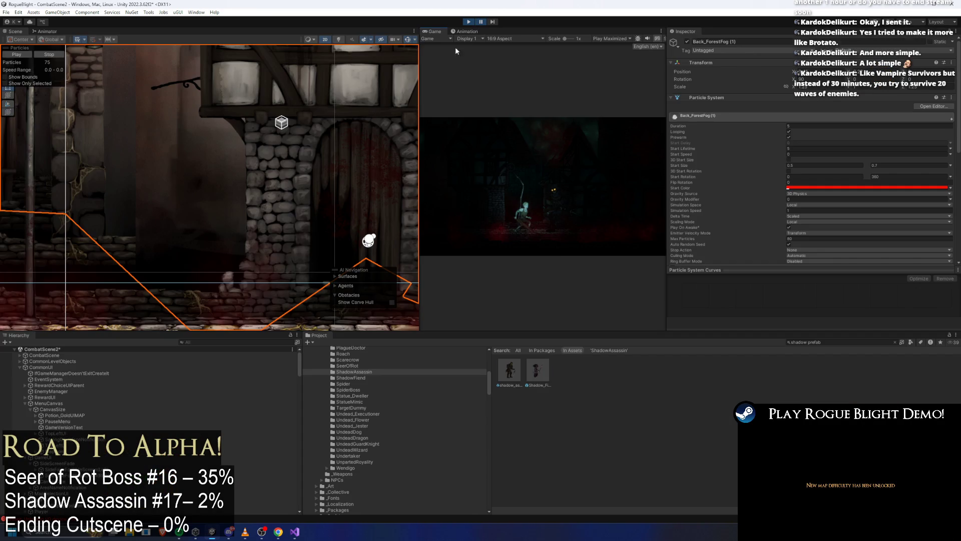
{"action": "left_click", "coordinate": [209, 342]}
{"action": "type", "text": "forest fog"}
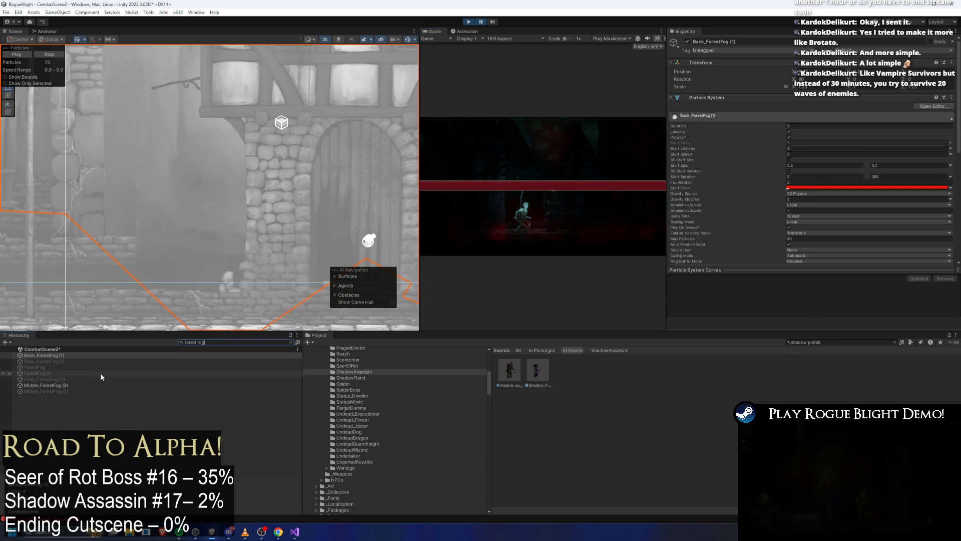
{"action": "left_click", "coordinate": [102, 385], "text": "ctrl"}
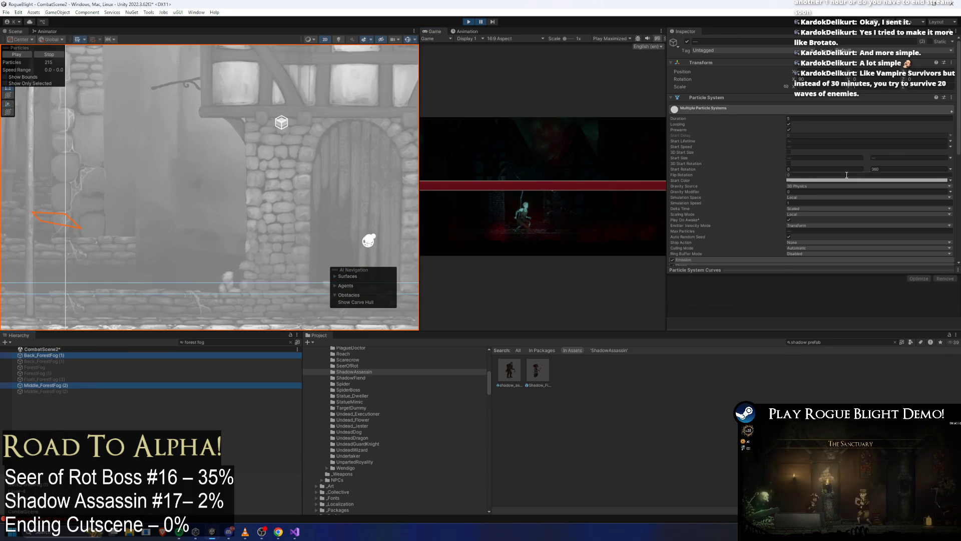
{"action": "left_click", "coordinate": [75, 384]}
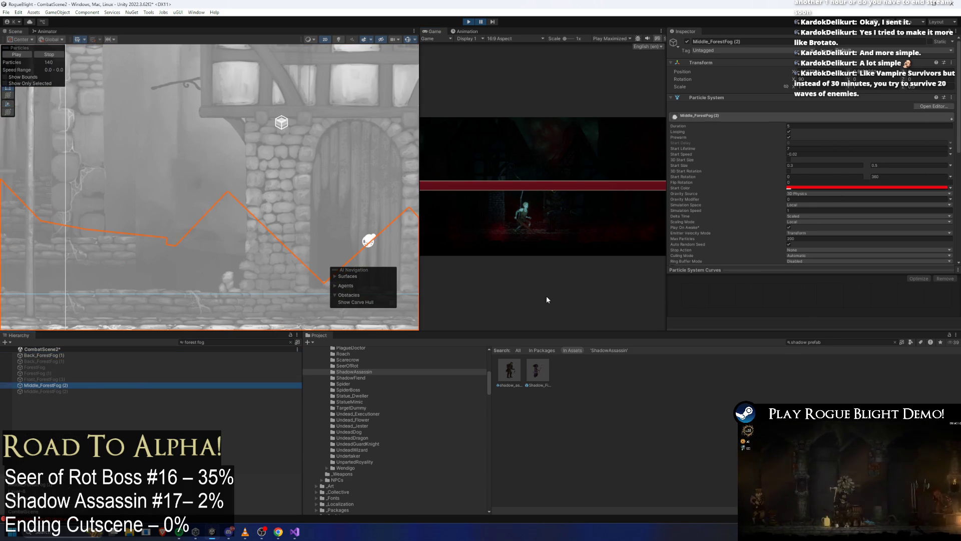
{"action": "left_click", "coordinate": [825, 185]}
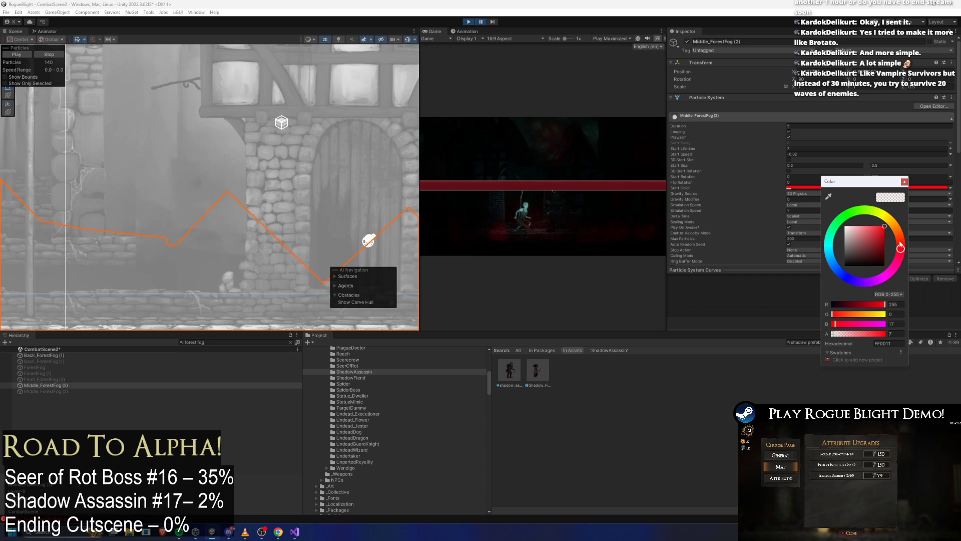
{"action": "left_click_drag", "start_coordinate": [901, 248], "coordinate": [899, 233]}
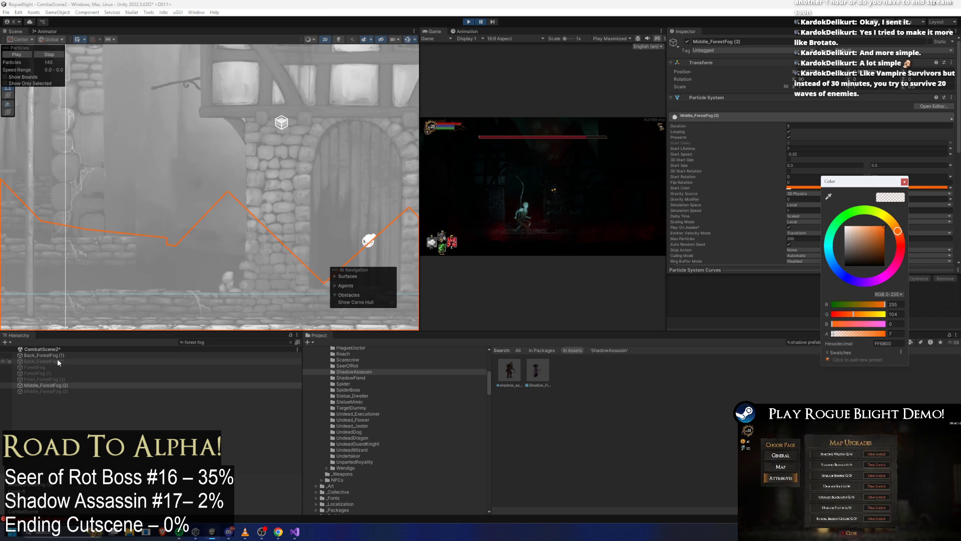
Step: Shift Back_ForestFog (1)'s Start Color to orange and resume the play-test full size
{"action": "left_click", "coordinate": [57, 355]}
{"action": "left_click", "coordinate": [883, 188]}
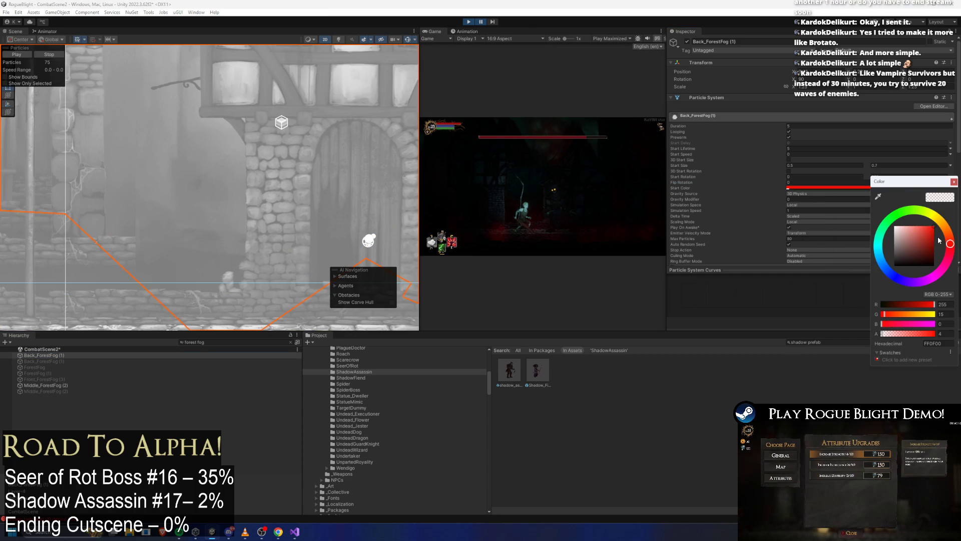
{"action": "left_click", "coordinate": [948, 233]}
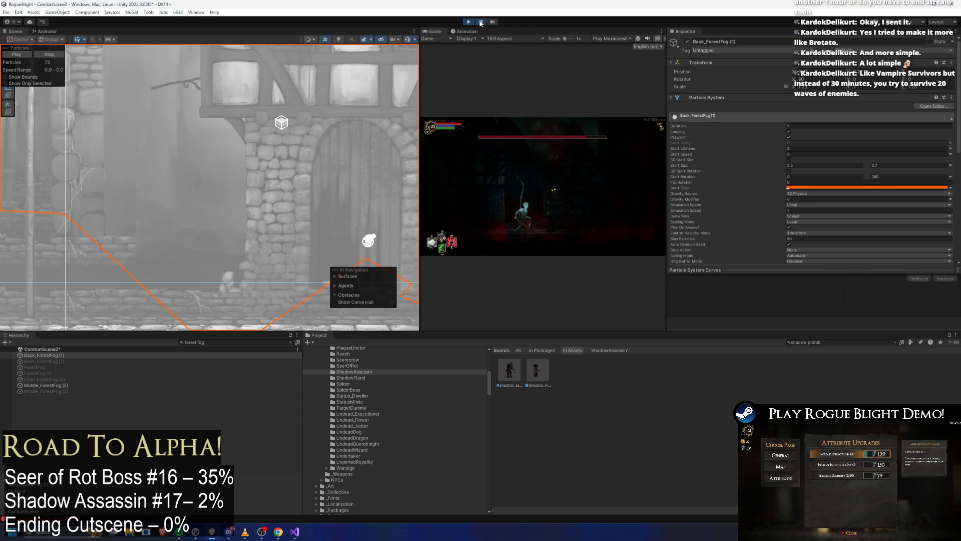
{"action": "key", "text": "shift+space"}
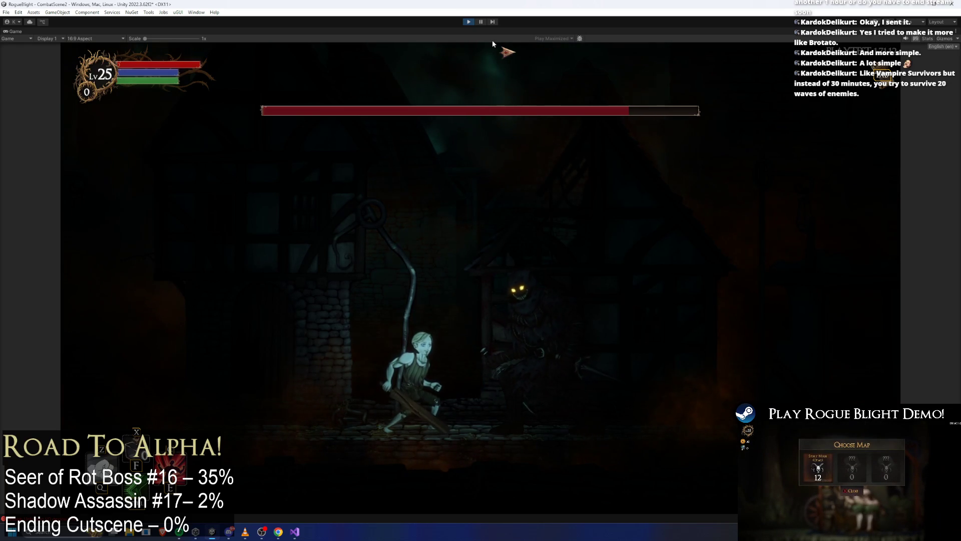
Step: Run the character left and right through the orange fog, then pause the play-test
{"action": "key", "text": "a"}
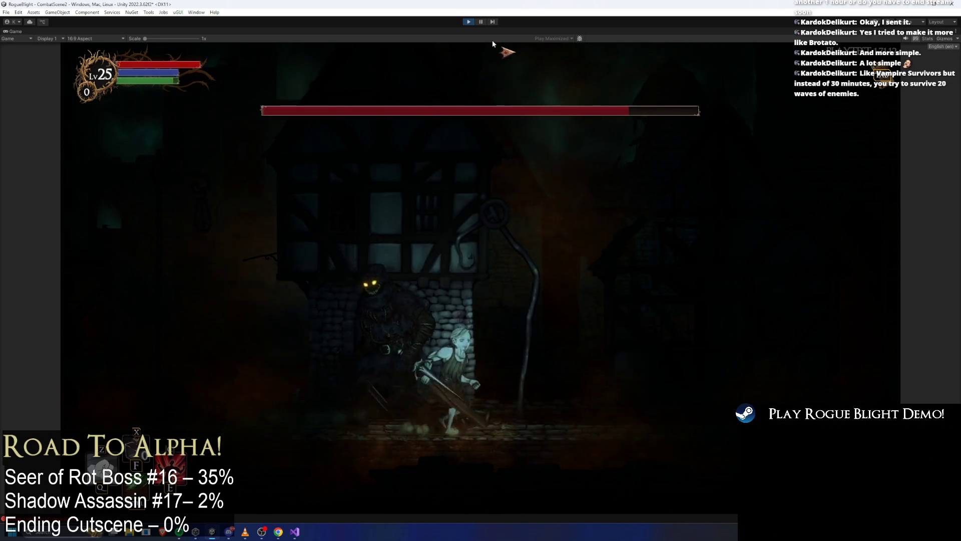
{"action": "key", "text": "d"}
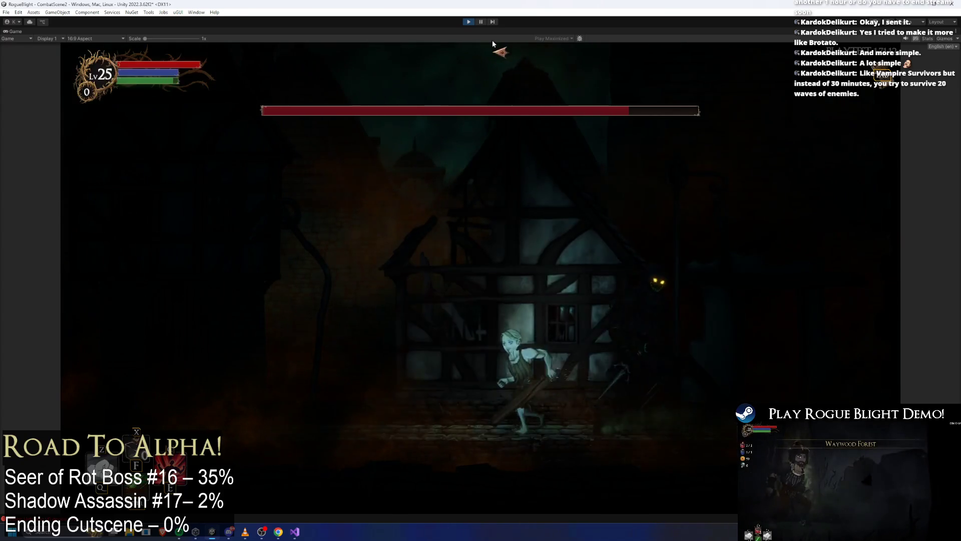
{"action": "key", "text": "a"}
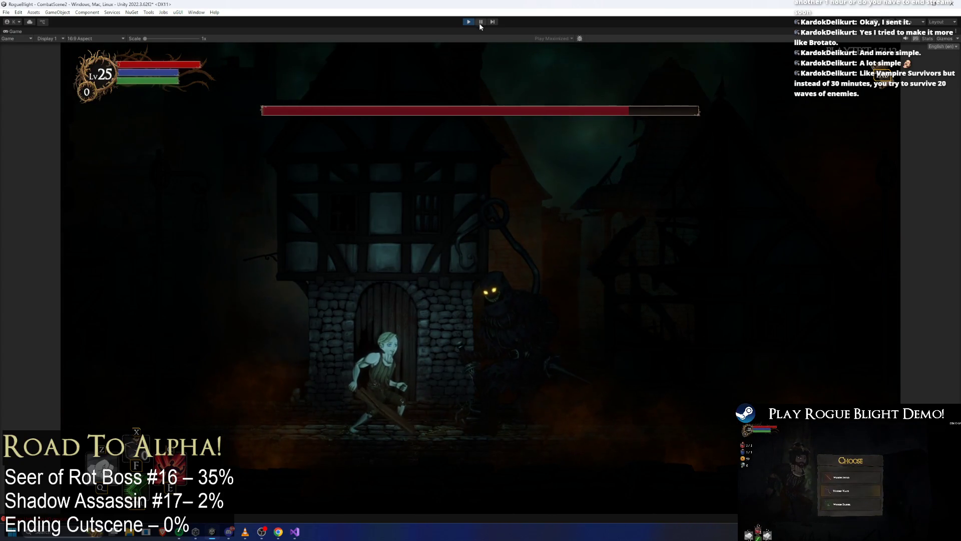
{"action": "left_click", "coordinate": [481, 22]}
{"action": "type", "text": "general l"}
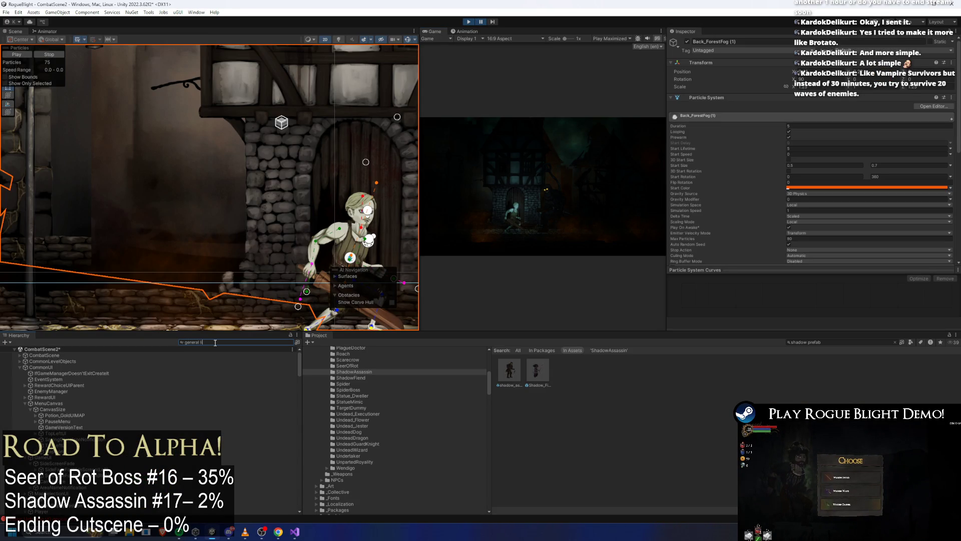
{"action": "type", "text": "ght"}
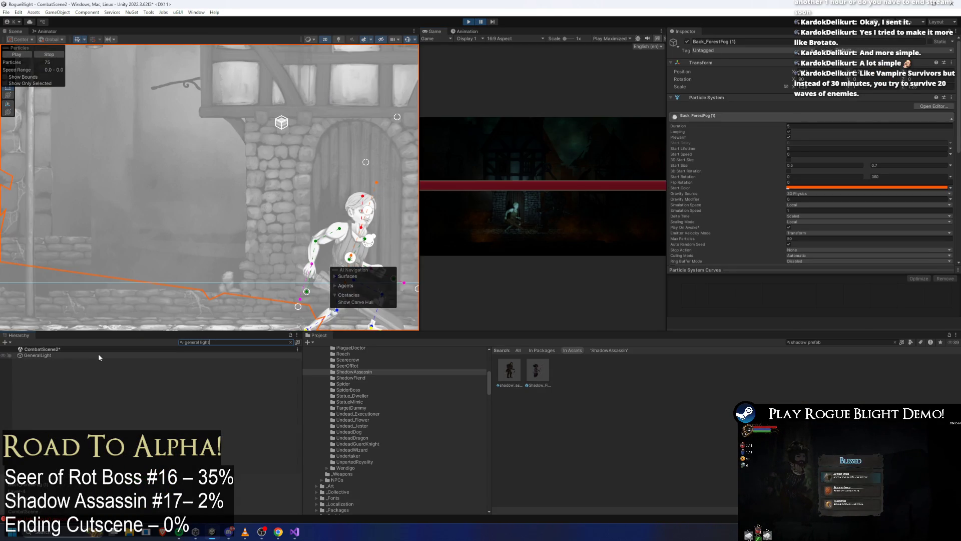
Step: Select GeneralLight, nudge its Light 2D colour hue in the picker and close it, leaving it white
{"action": "left_click", "coordinate": [98, 354]}
{"action": "left_click", "coordinate": [829, 114]}
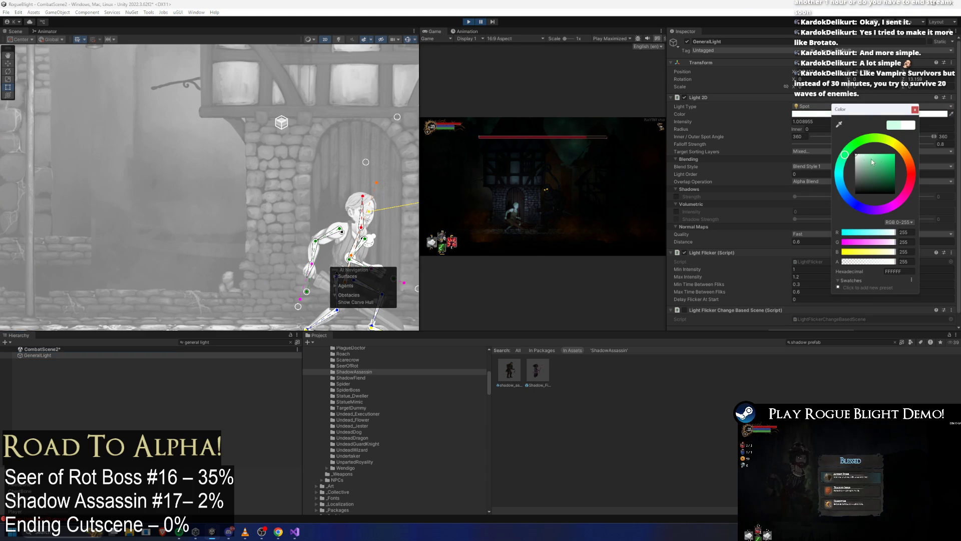
{"action": "left_click_drag", "start_coordinate": [856, 157], "coordinate": [845, 154]}
{"action": "left_click", "coordinate": [915, 111]}
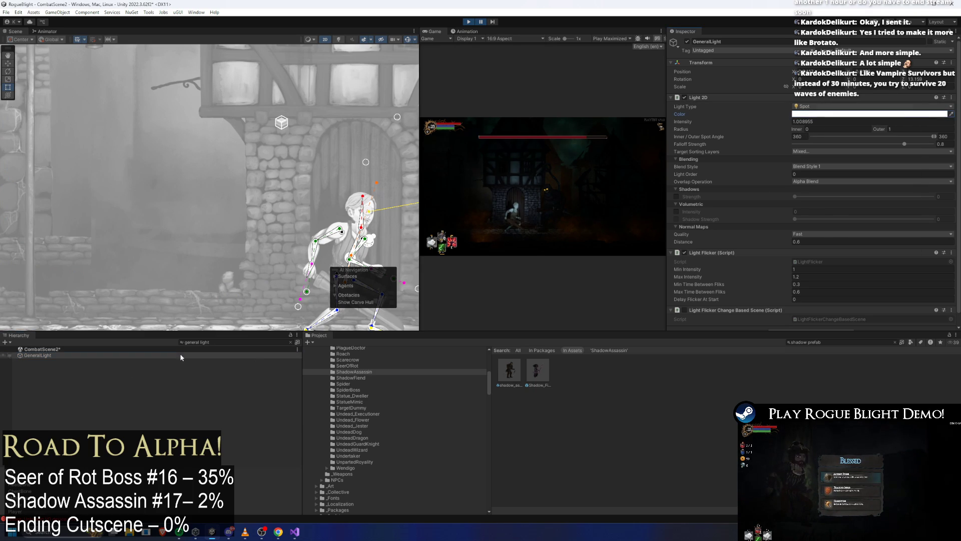
{"action": "type", "text": "forest fog"}
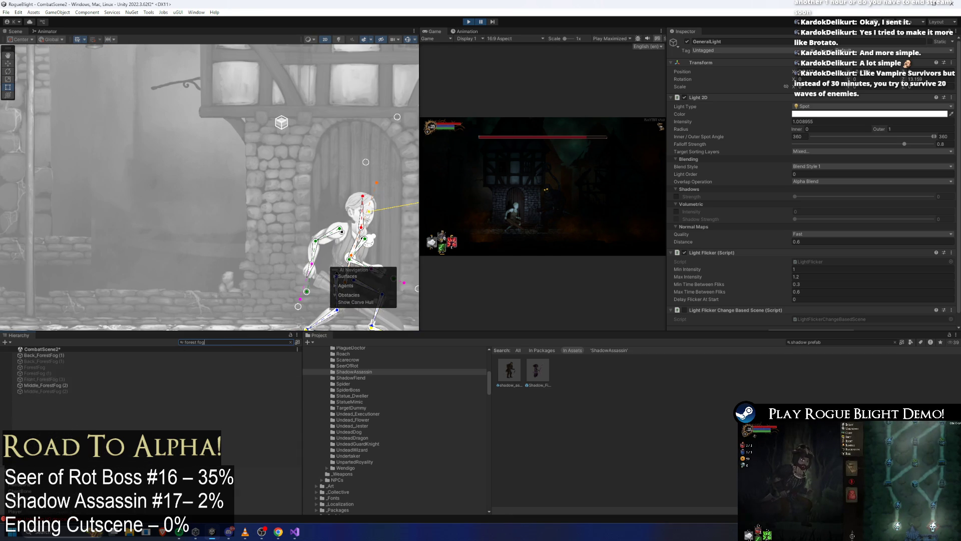
Step: Set Back_ForestFog (1)'s Start Color to black
{"action": "left_click", "coordinate": [58, 355]}
{"action": "left_click", "coordinate": [57, 385], "text": "ctrl"}
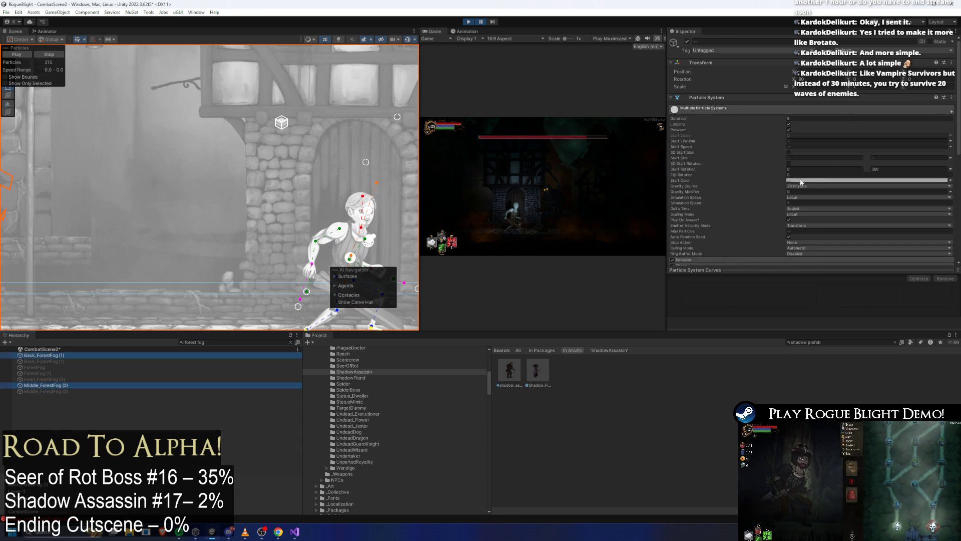
{"action": "left_click", "coordinate": [53, 356]}
{"action": "left_click", "coordinate": [812, 187]}
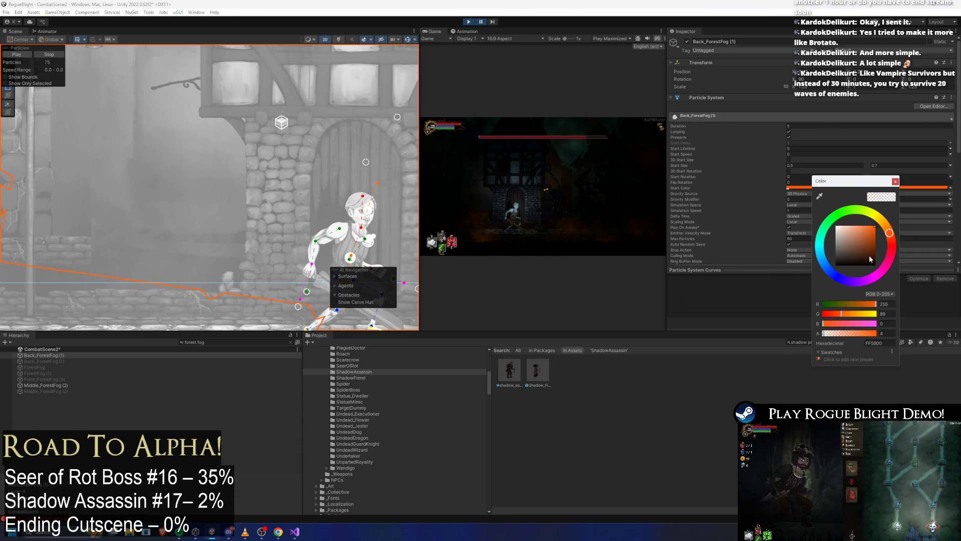
{"action": "mouse_move", "coordinate": [870, 259]}
{"action": "left_mouse_down"}
{"action": "mouse_move", "coordinate": [874, 287]}
{"action": "mouse_move", "coordinate": [904, 286]}
{"action": "left_mouse_up"}
Step: Set Middle_ForestFog (2)'s Start Color to black, briefly play-test, then pause
{"action": "left_click", "coordinate": [45, 385]}
{"action": "left_click", "coordinate": [843, 191]}
{"action": "left_click", "coordinate": [483, 22]}
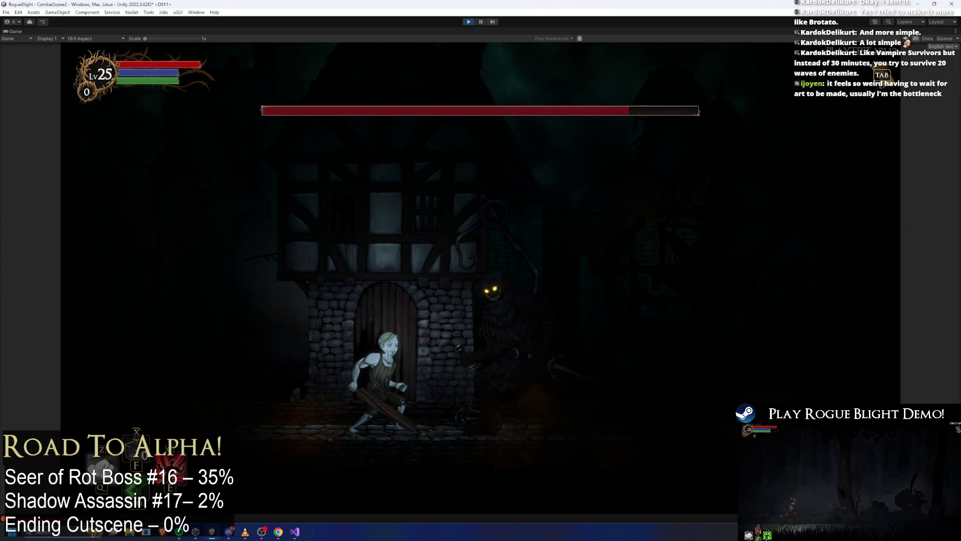
{"action": "left_click", "coordinate": [481, 22]}
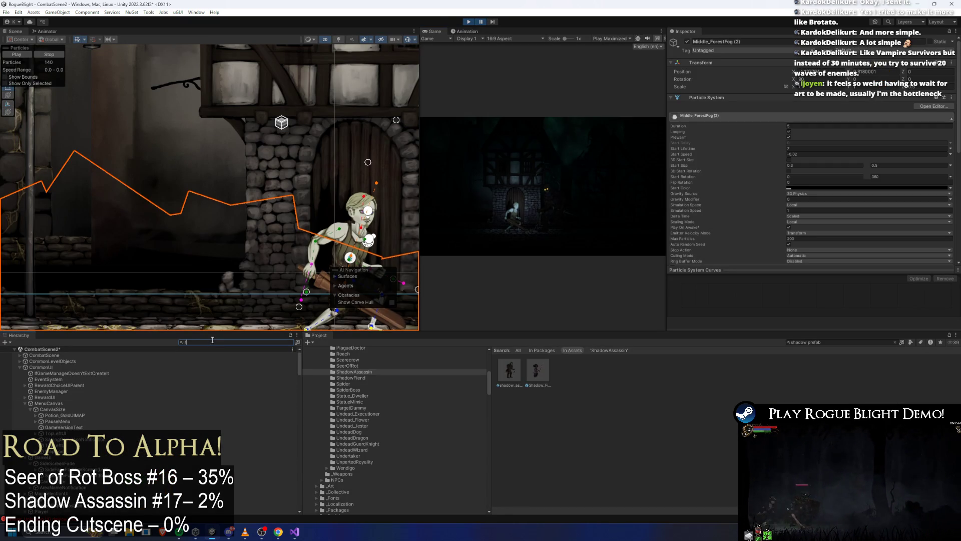
{"action": "type", "text": "forest"}
Step: Select Middle_ForestFog (2), expand its Renderer and bring up the material picker for EtherealSmoke12cg 1
{"action": "key", "text": "BackSpace"}
{"action": "key", "text": "BackSpace"}
{"action": "key", "text": "BackSpace"}
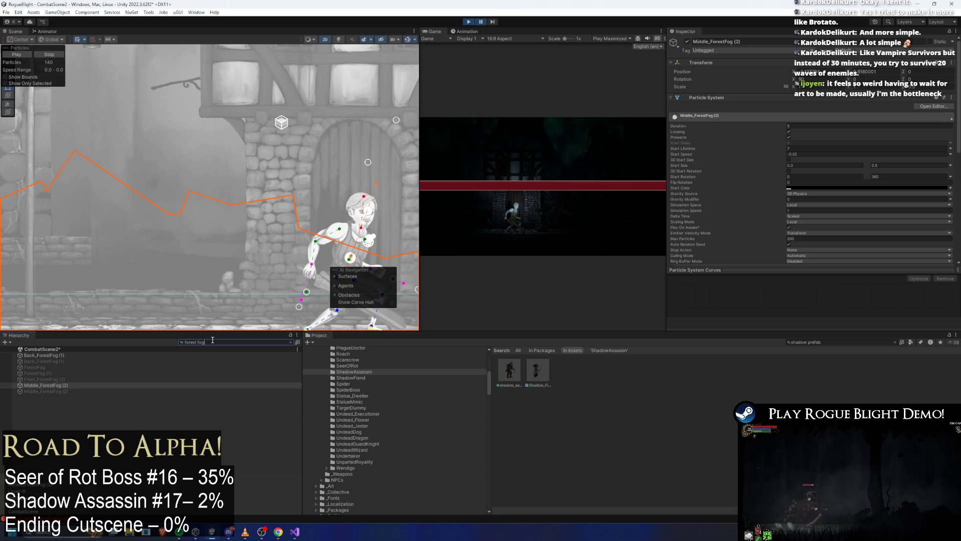
{"action": "left_click", "coordinate": [57, 356], "text": "ctrl"}
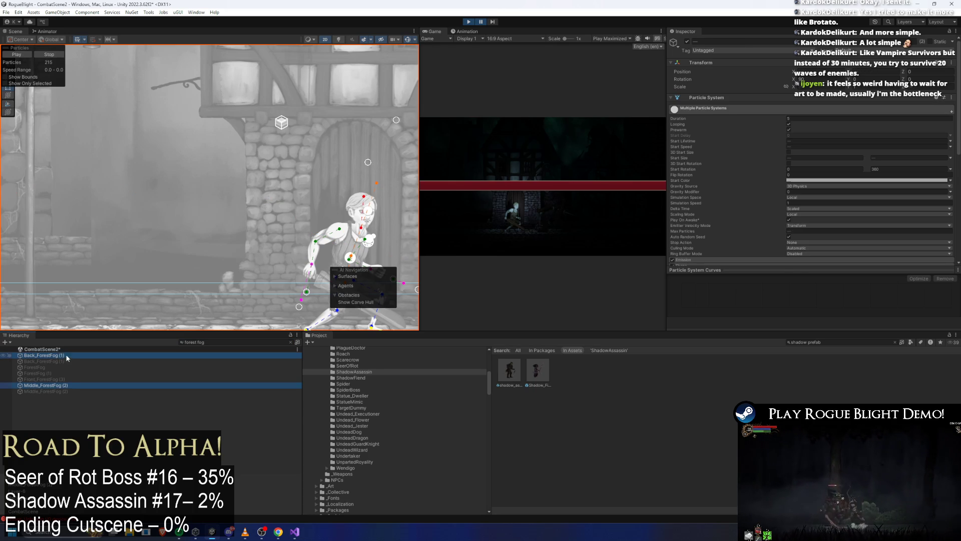
{"action": "left_click", "coordinate": [84, 386]}
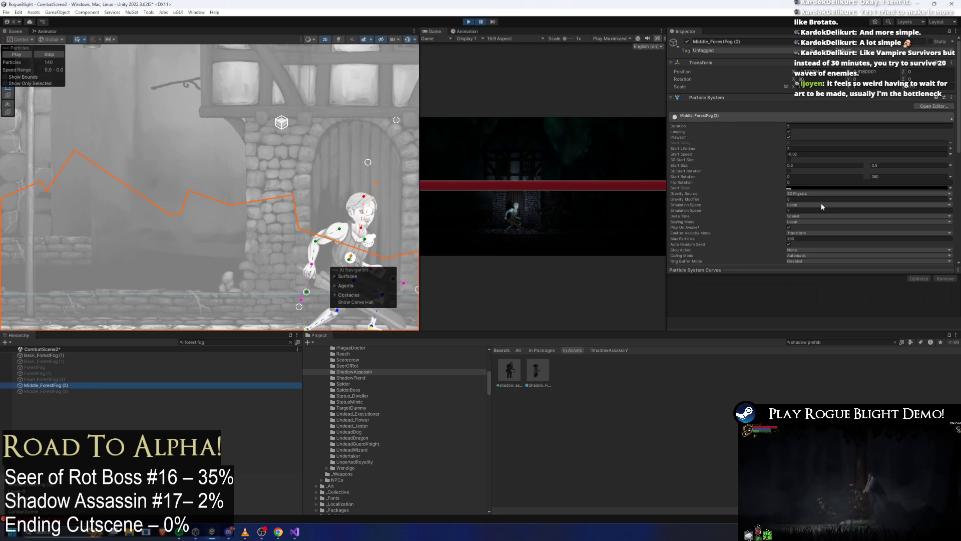
{"action": "scroll", "coordinate": [821, 203], "scroll_direction": "down", "scroll_amount": 5}
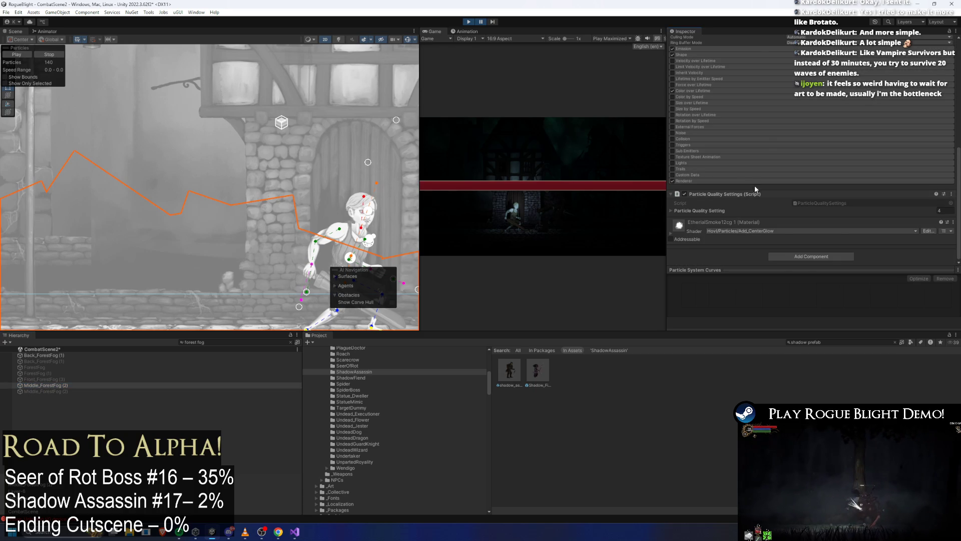
{"action": "left_click", "coordinate": [753, 183]}
{"action": "left_click", "coordinate": [827, 200]}
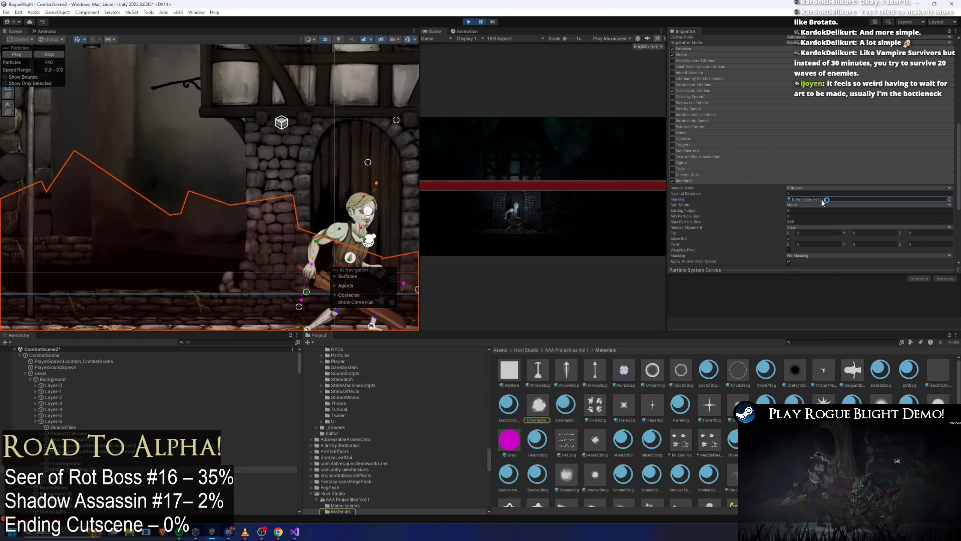
{"action": "scroll", "coordinate": [617, 428], "scroll_direction": "down", "scroll_amount": 2}
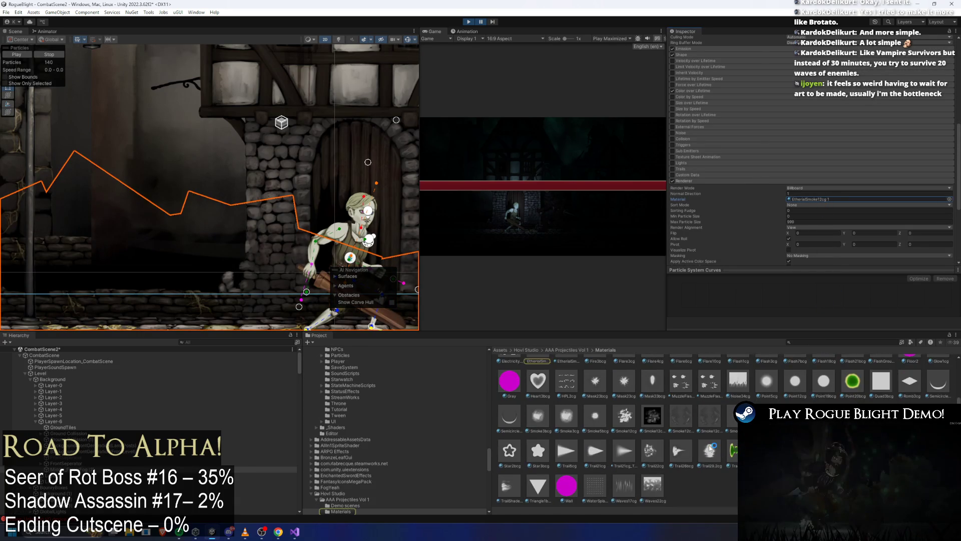
{"action": "scroll", "coordinate": [616, 428], "scroll_direction": "up", "scroll_amount": 2}
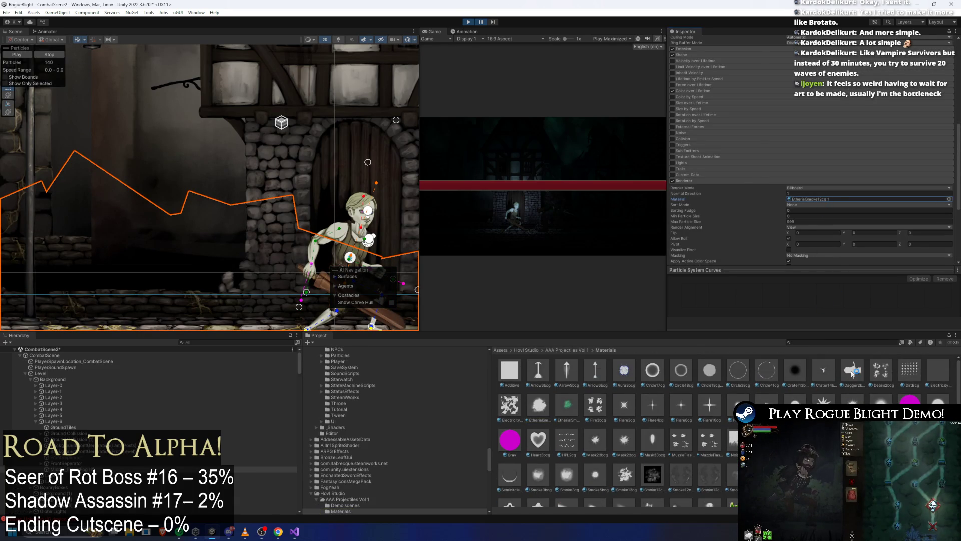
{"action": "left_click", "coordinate": [949, 199]}
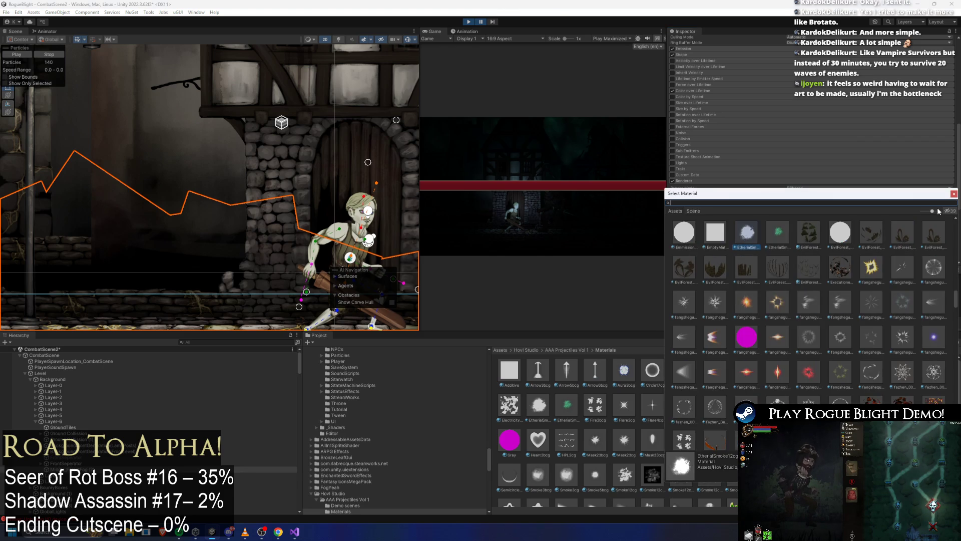
{"action": "scroll", "coordinate": [931, 252], "scroll_direction": "down", "scroll_amount": 3}
{"action": "scroll", "coordinate": [924, 248], "scroll_direction": "down", "scroll_amount": 3}
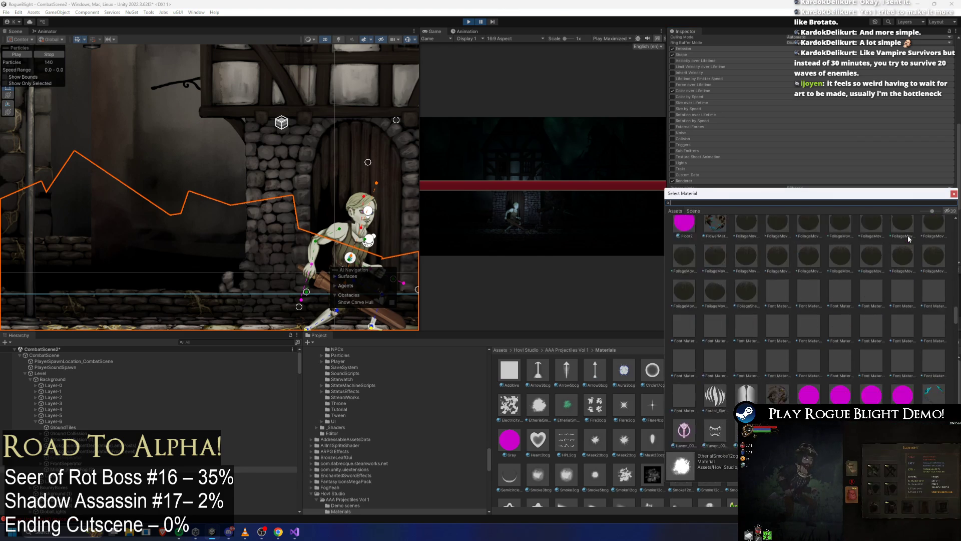
{"action": "scroll", "coordinate": [904, 235], "scroll_direction": "down", "scroll_amount": 2}
{"action": "scroll", "coordinate": [901, 241], "scroll_direction": "down", "scroll_amount": 2}
{"action": "scroll", "coordinate": [896, 263], "scroll_direction": "down", "scroll_amount": 2}
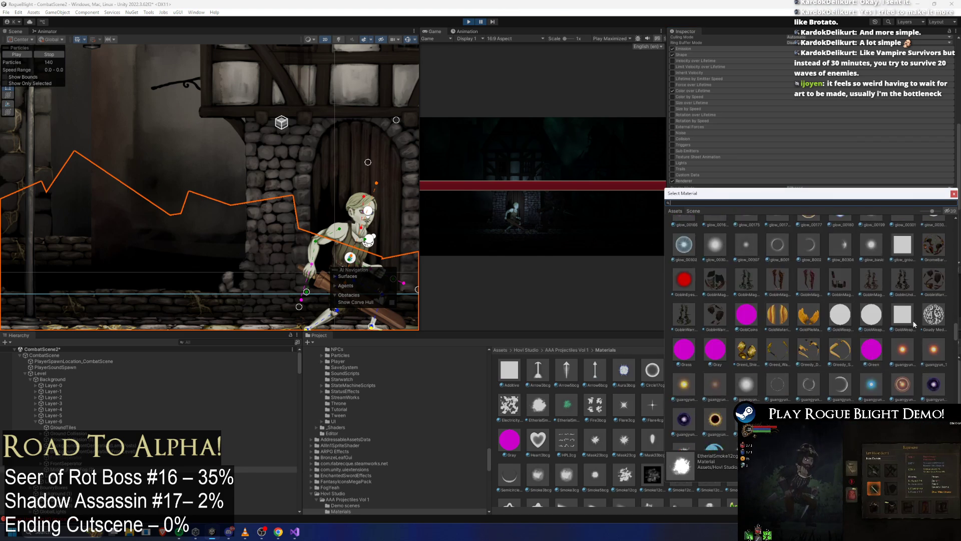
{"action": "scroll", "coordinate": [888, 293], "scroll_direction": "down", "scroll_amount": 2}
{"action": "scroll", "coordinate": [881, 324], "scroll_direction": "down", "scroll_amount": 3}
{"action": "scroll", "coordinate": [890, 330], "scroll_direction": "down", "scroll_amount": 2}
{"action": "scroll", "coordinate": [902, 338], "scroll_direction": "down", "scroll_amount": 2}
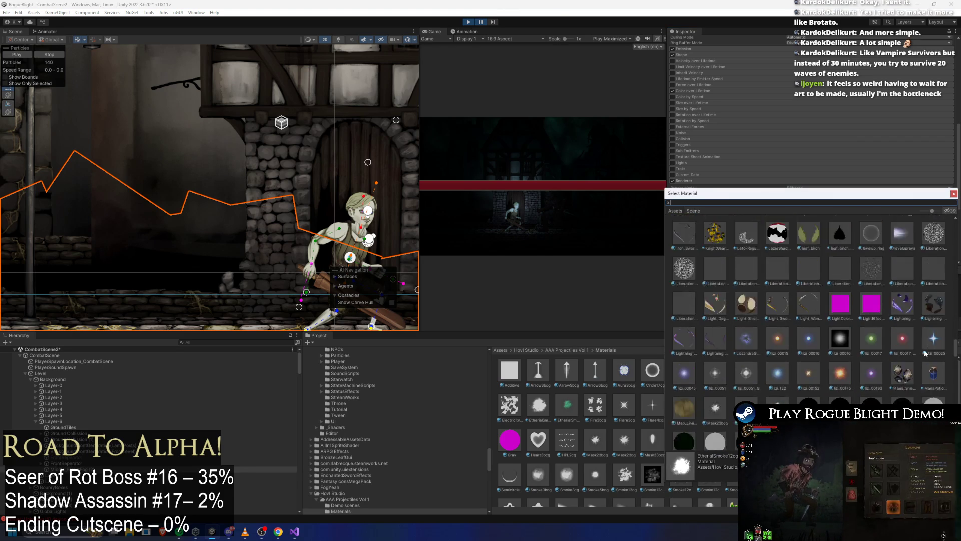
{"action": "scroll", "coordinate": [913, 347], "scroll_direction": "down", "scroll_amount": 2}
{"action": "scroll", "coordinate": [922, 356], "scroll_direction": "down", "scroll_amount": 2}
{"action": "scroll", "coordinate": [912, 335], "scroll_direction": "down", "scroll_amount": 3}
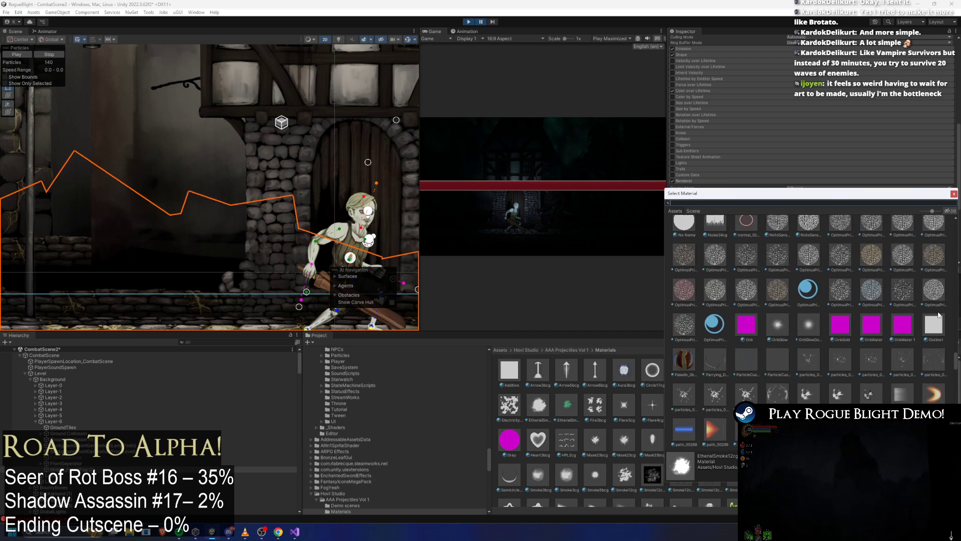
{"action": "scroll", "coordinate": [901, 304], "scroll_direction": "down", "scroll_amount": 3}
{"action": "scroll", "coordinate": [898, 295], "scroll_direction": "down", "scroll_amount": 3}
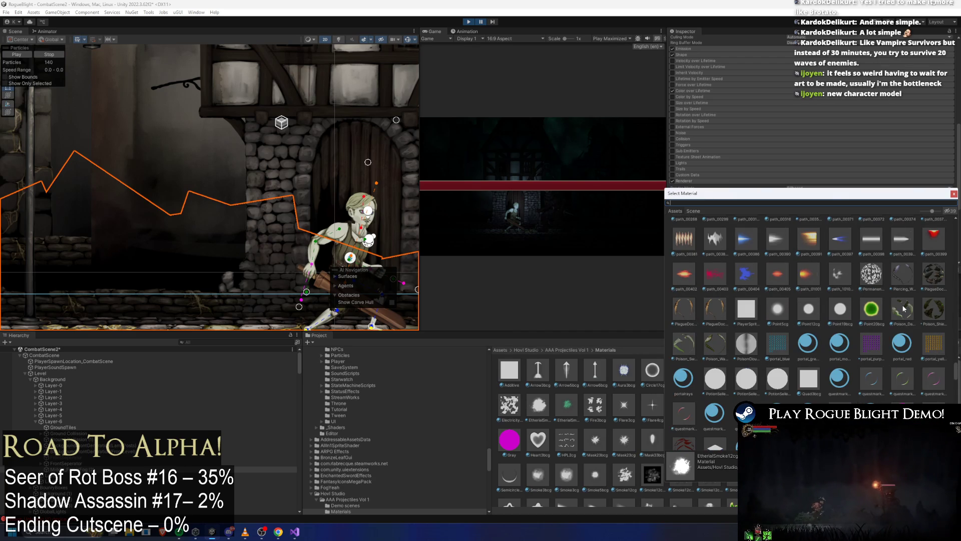
{"action": "scroll", "coordinate": [845, 297], "scroll_direction": "down", "scroll_amount": 2}
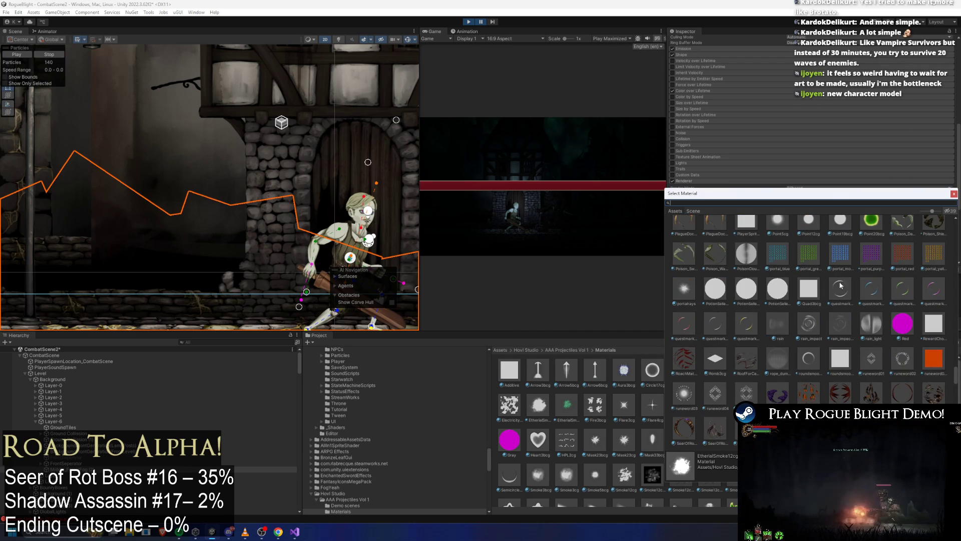
{"action": "scroll", "coordinate": [838, 283], "scroll_direction": "down", "scroll_amount": 3}
{"action": "scroll", "coordinate": [841, 323], "scroll_direction": "down", "scroll_amount": 3}
{"action": "scroll", "coordinate": [844, 366], "scroll_direction": "down", "scroll_amount": 2}
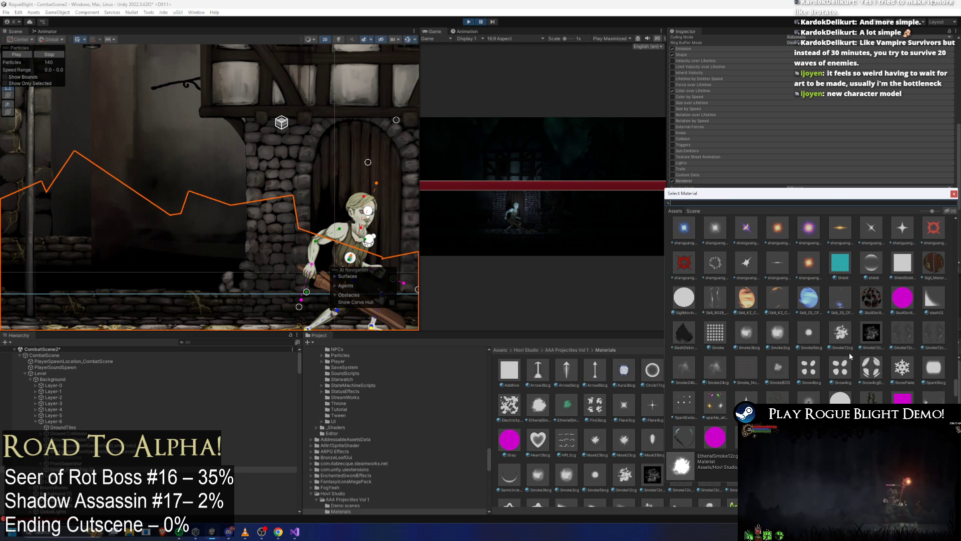
{"action": "scroll", "coordinate": [850, 358], "scroll_direction": "down", "scroll_amount": 3}
{"action": "scroll", "coordinate": [855, 348], "scroll_direction": "down", "scroll_amount": 3}
{"action": "scroll", "coordinate": [856, 347], "scroll_direction": "down", "scroll_amount": 3}
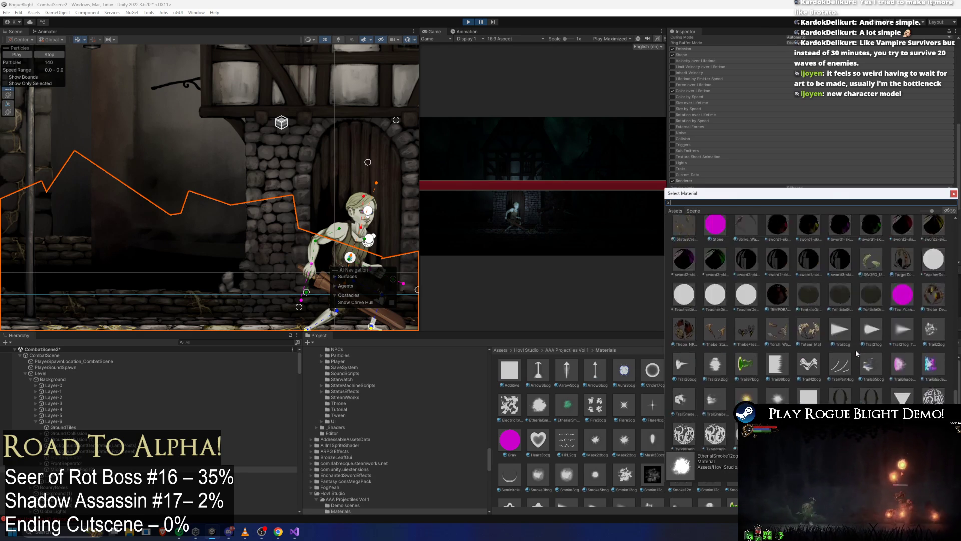
{"action": "scroll", "coordinate": [857, 347], "scroll_direction": "down", "scroll_amount": 2}
{"action": "scroll", "coordinate": [857, 345], "scroll_direction": "down", "scroll_amount": 3}
{"action": "scroll", "coordinate": [857, 344], "scroll_direction": "down", "scroll_amount": 2}
{"action": "scroll", "coordinate": [860, 344], "scroll_direction": "down", "scroll_amount": 2}
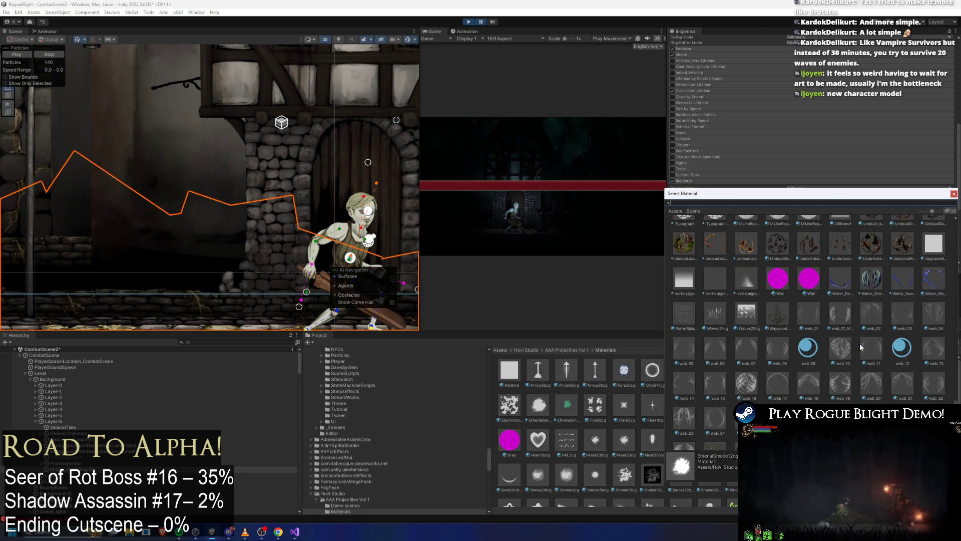
{"action": "scroll", "coordinate": [863, 343], "scroll_direction": "down", "scroll_amount": 2}
{"action": "scroll", "coordinate": [866, 343], "scroll_direction": "down", "scroll_amount": 2}
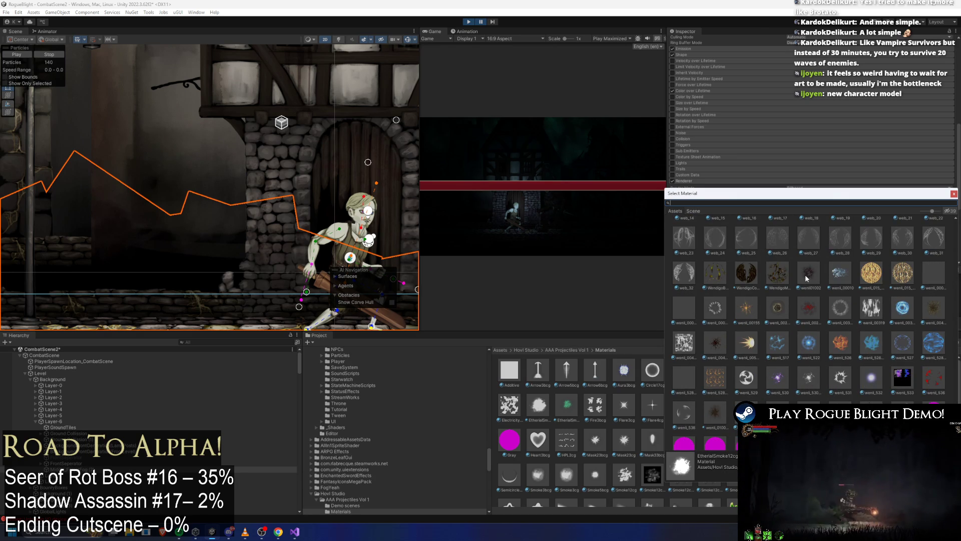
{"action": "scroll", "coordinate": [820, 307], "scroll_direction": "down", "scroll_amount": 2}
{"action": "scroll", "coordinate": [826, 314], "scroll_direction": "down", "scroll_amount": 2}
{"action": "scroll", "coordinate": [833, 322], "scroll_direction": "down", "scroll_amount": 2}
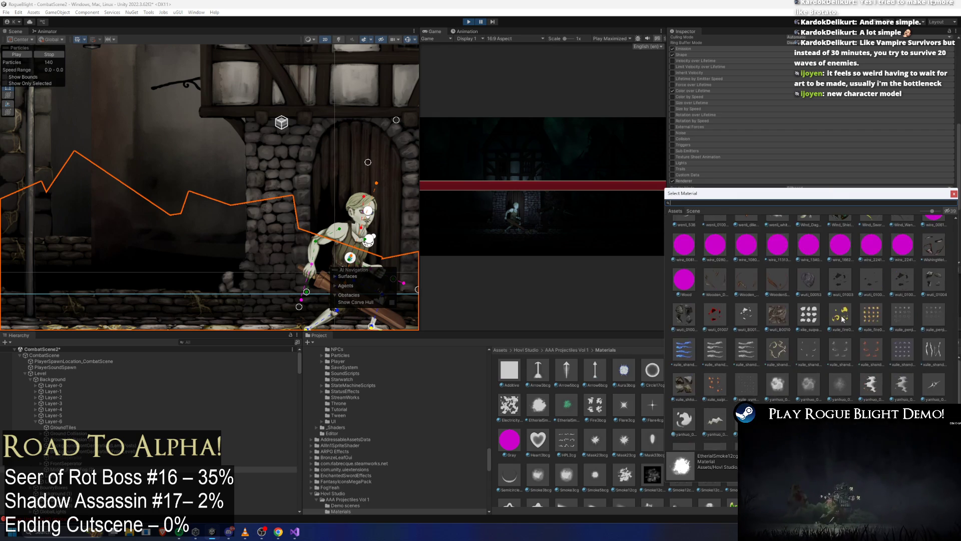
{"action": "scroll", "coordinate": [841, 328], "scroll_direction": "down", "scroll_amount": 2}
{"action": "scroll", "coordinate": [844, 332], "scroll_direction": "down", "scroll_amount": 1}
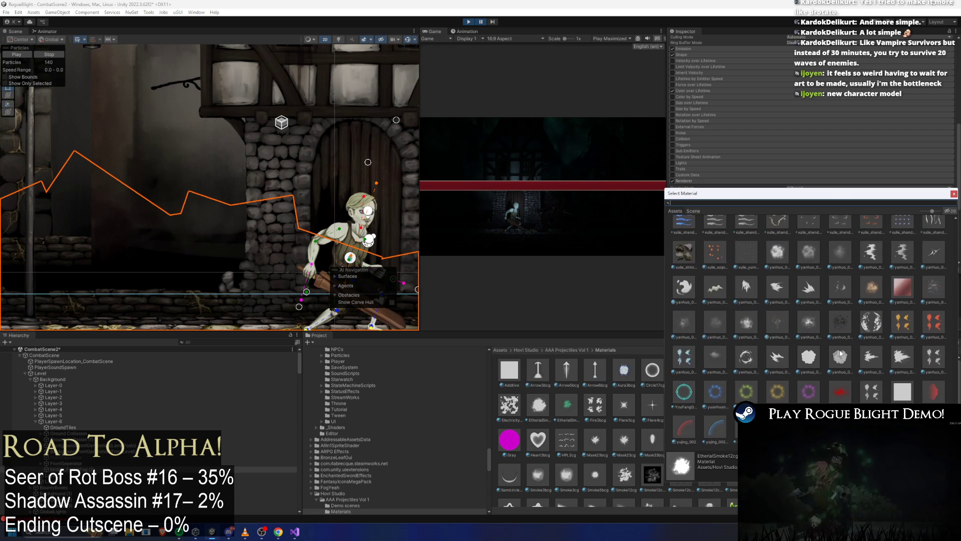
Step: Assign the yanhuo_00305 material to Middle_ForestFog (2)'s renderer
{"action": "left_click", "coordinate": [840, 326]}
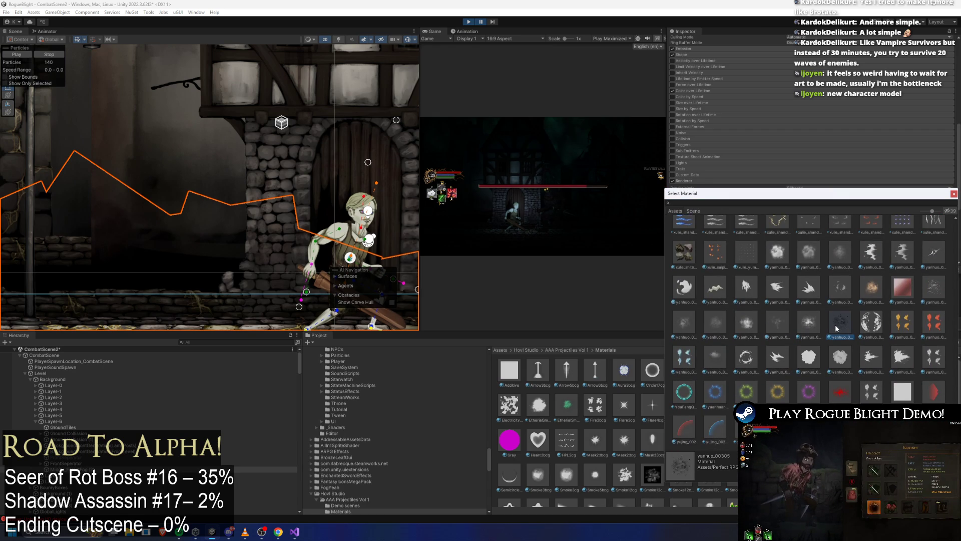
{"action": "double_click", "coordinate": [835, 325]}
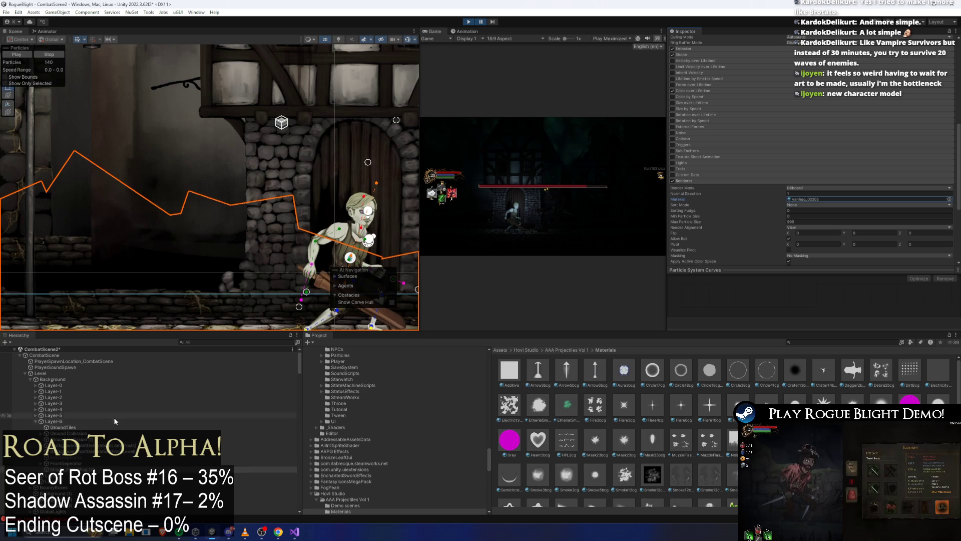
Step: Select Back_ForestFog (1) and assign a new material to its renderer from the picker
{"action": "left_click", "coordinate": [224, 343]}
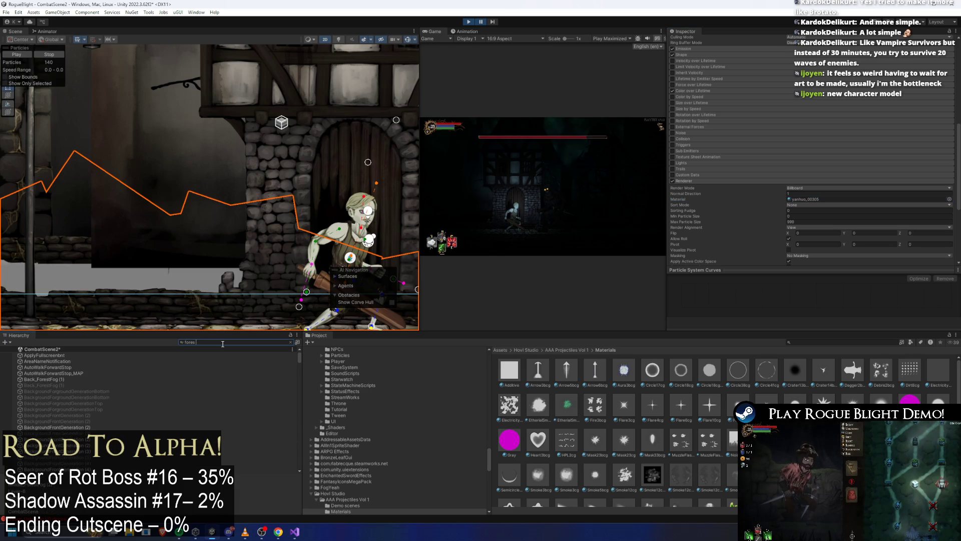
{"action": "type", "text": "forest fog"}
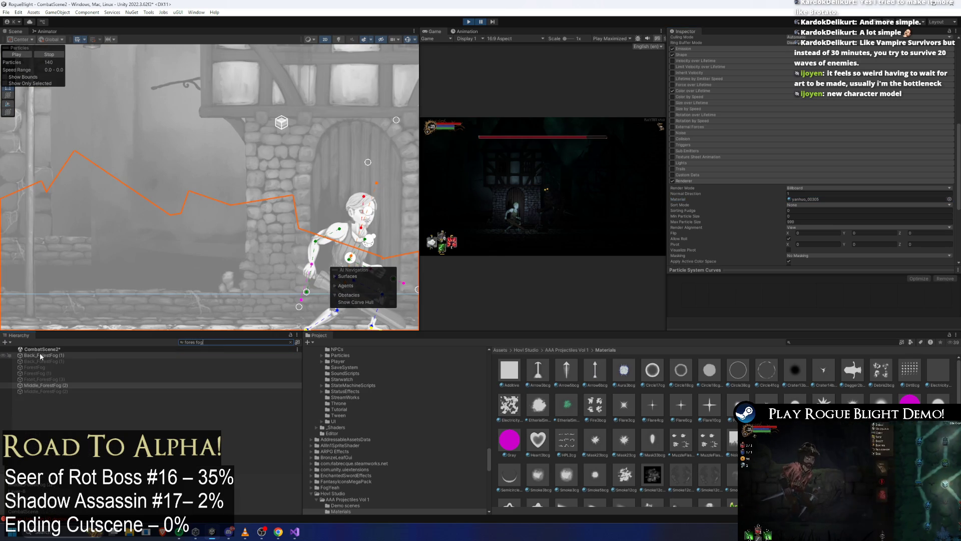
{"action": "left_click", "coordinate": [43, 355]}
{"action": "left_click", "coordinate": [854, 182]}
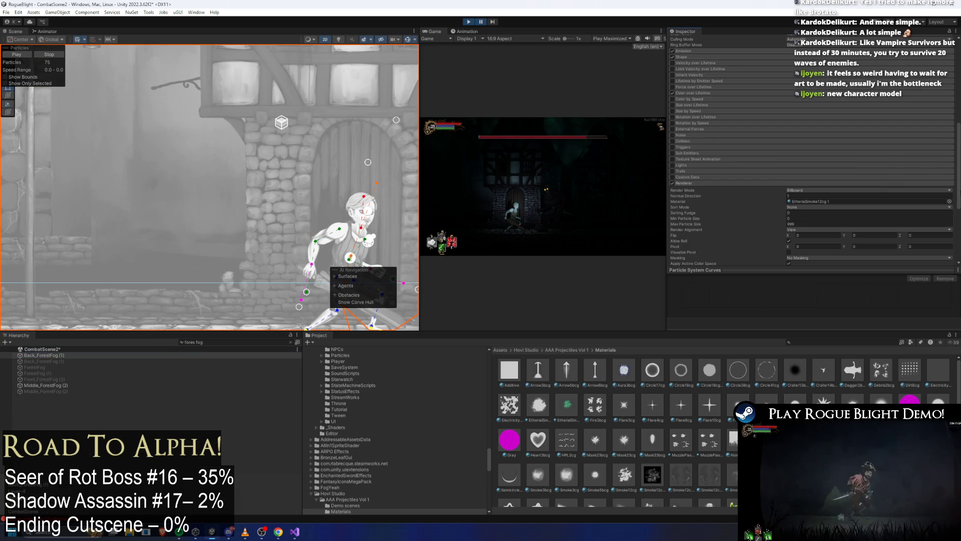
{"action": "left_click", "coordinate": [949, 199]}
{"action": "type", "text": "an"}
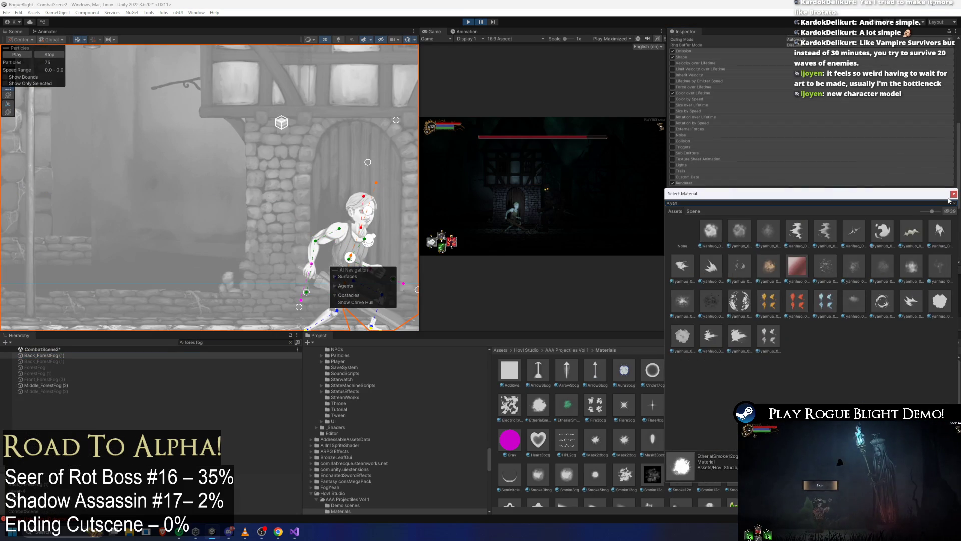
{"action": "type", "text": "gu"}
{"action": "double_click", "coordinate": [740, 299]}
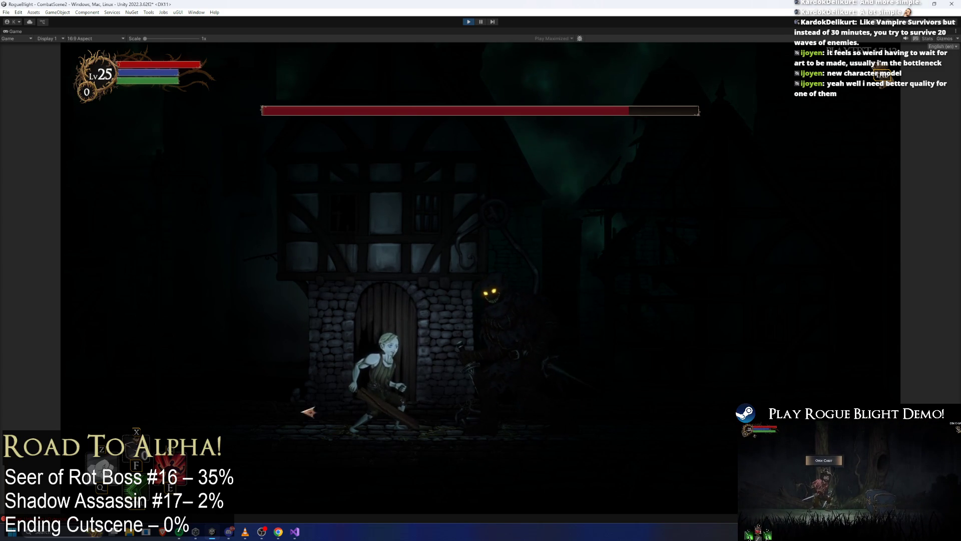
Step: Run the character right to test the new fog material, then leave the full-size Game view
{"action": "key", "text": "d"}
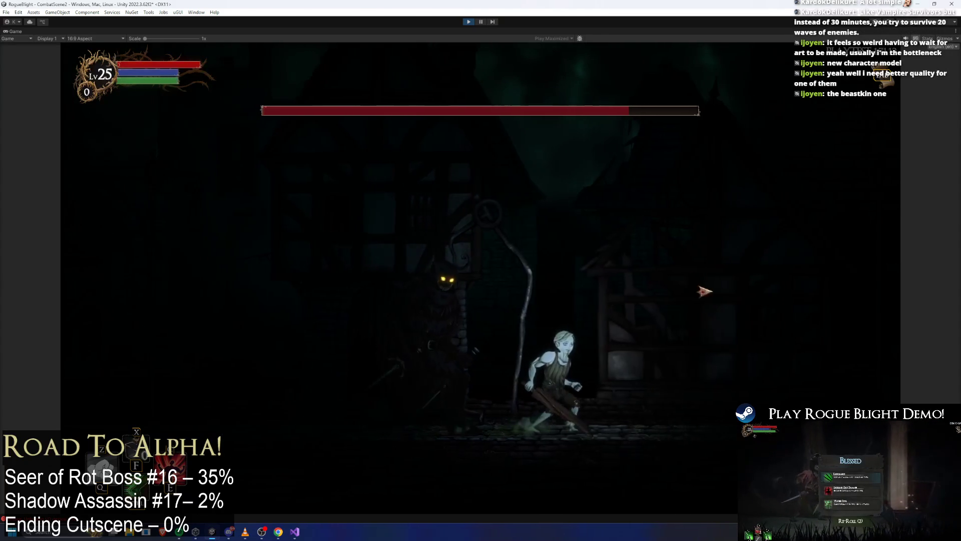
{"action": "key", "text": "ctrl+shift+p"}
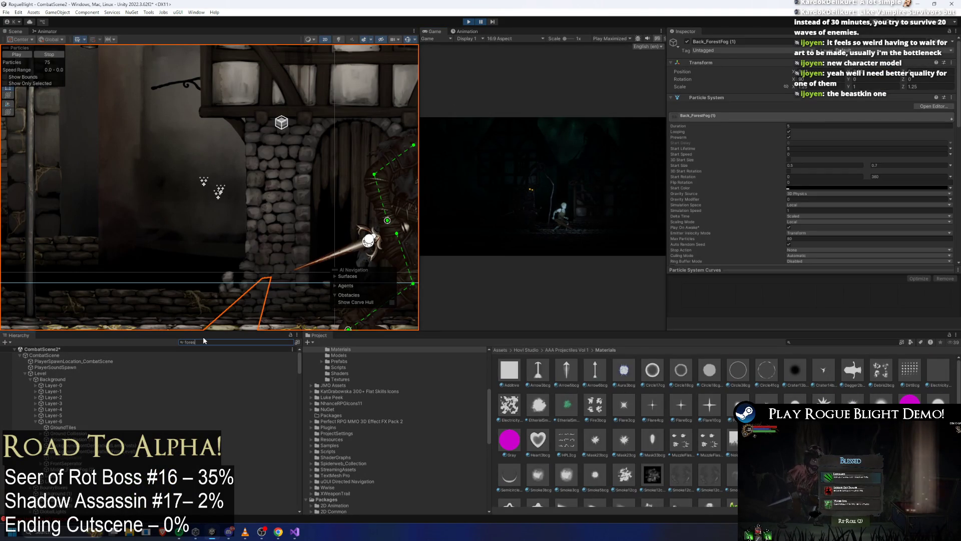
{"action": "type", "text": "t fog"}
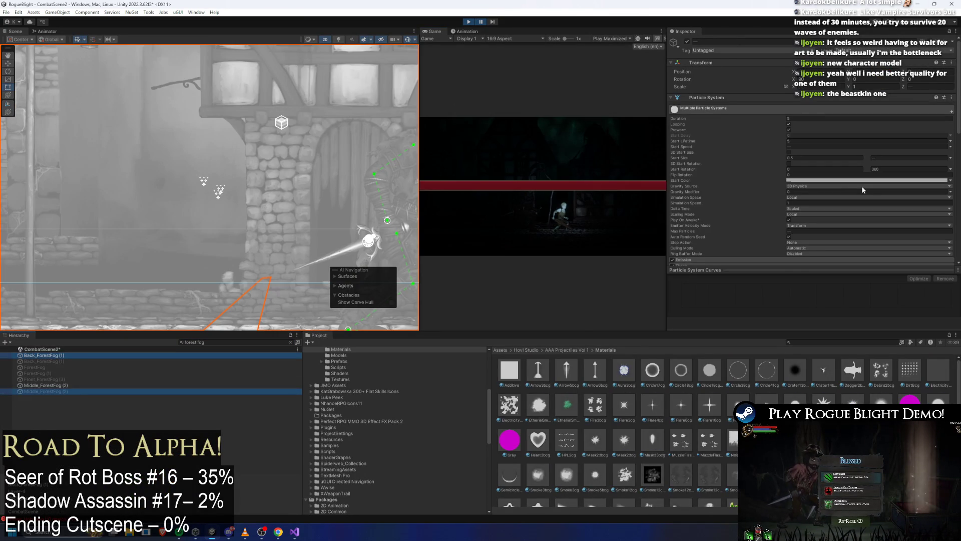
Step: Check the Start Color of Middle_ForestFog (2) and Back_ForestFog (1) in turn
{"action": "left_click", "coordinate": [46, 385]}
{"action": "left_click", "coordinate": [871, 188]}
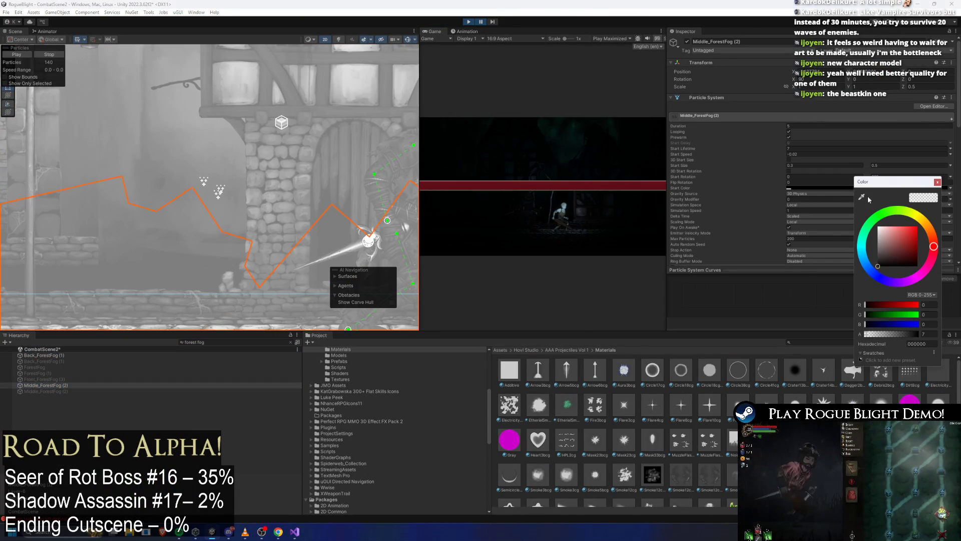
{"action": "left_click", "coordinate": [34, 355]}
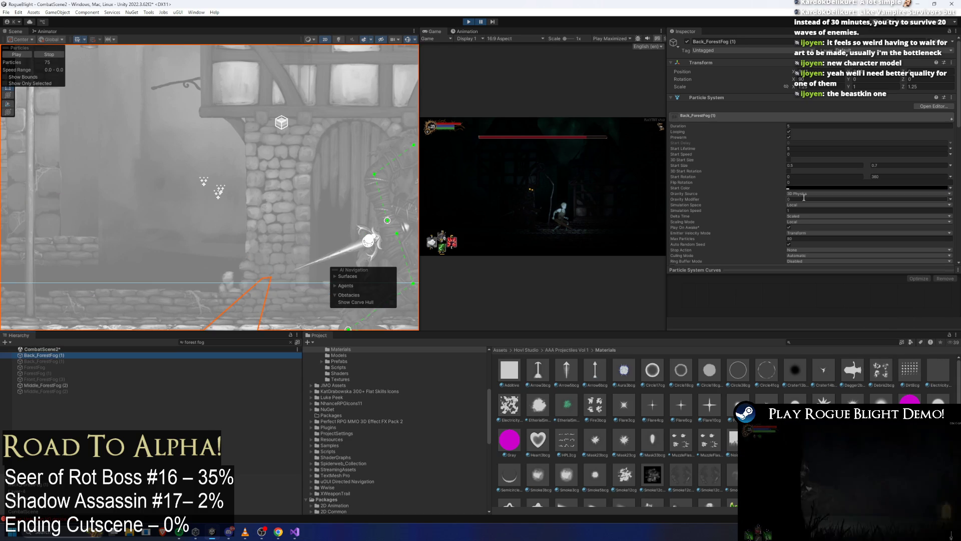
{"action": "left_click", "coordinate": [826, 188]}
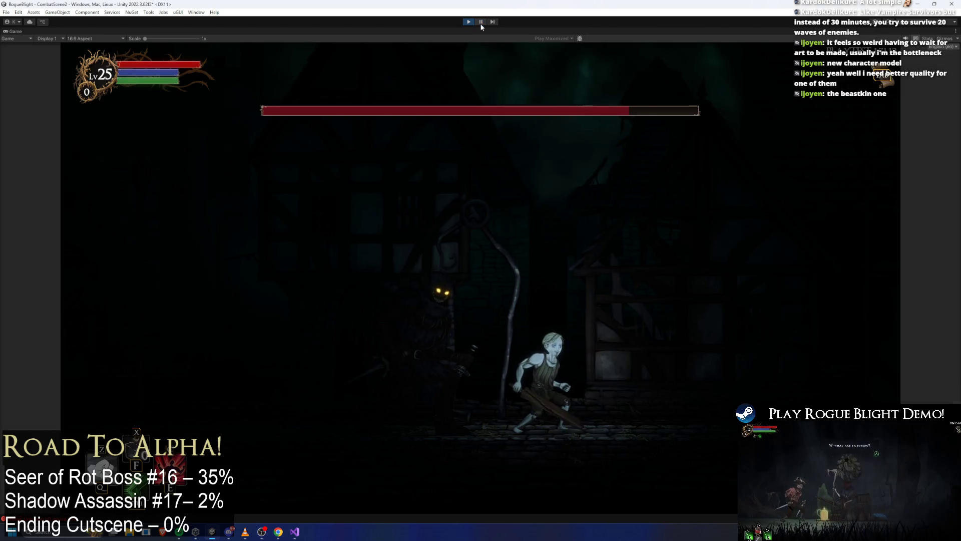
Step: Play-test full size, then multi-select both forest fog systems and view their shared Start Color
{"action": "key", "text": "shift+space"}
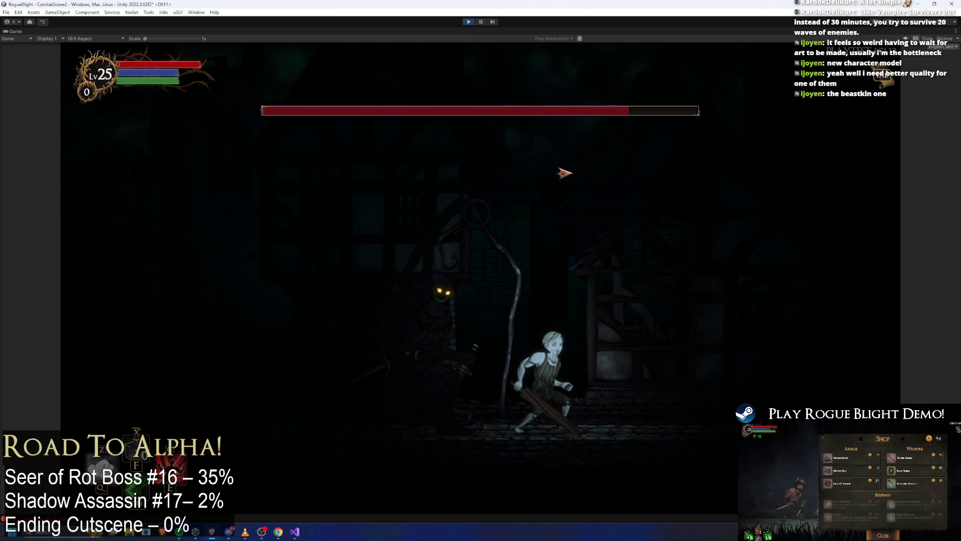
{"action": "key", "text": "d"}
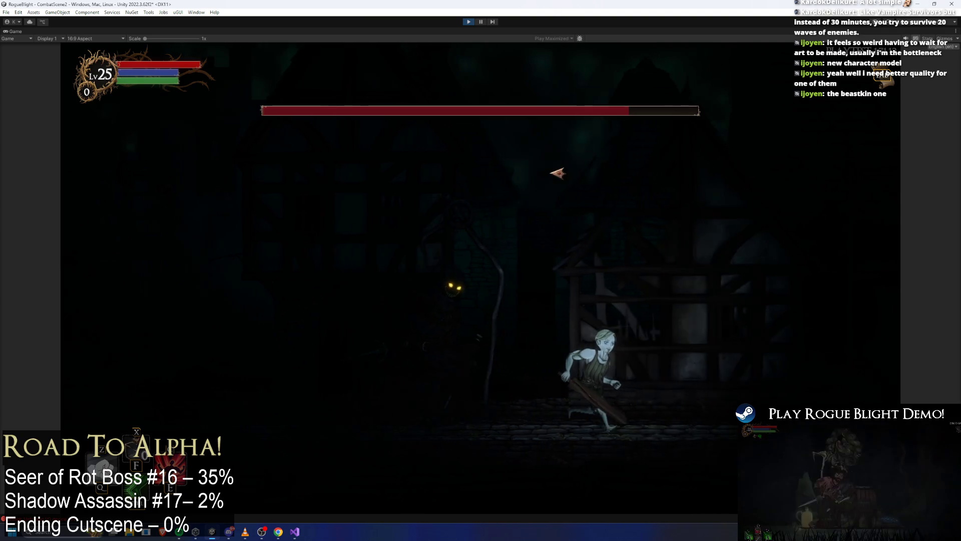
{"action": "key", "text": "a"}
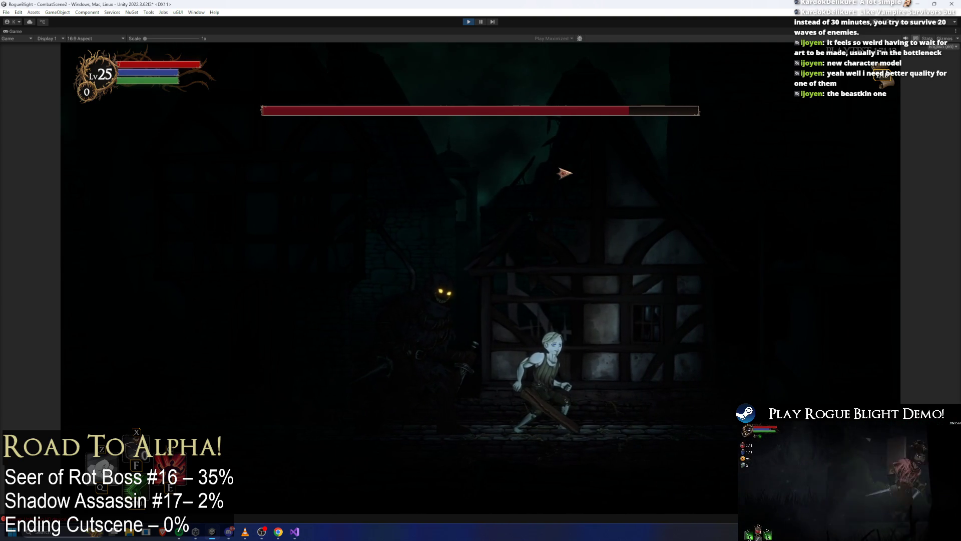
{"action": "key", "text": "shift+space"}
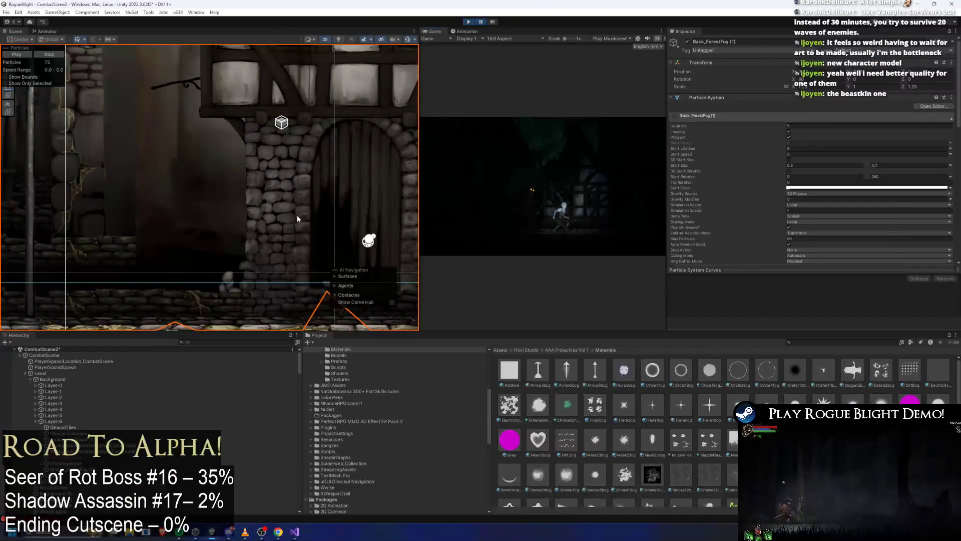
{"action": "left_click", "coordinate": [215, 341]}
{"action": "type", "text": "forest fog"}
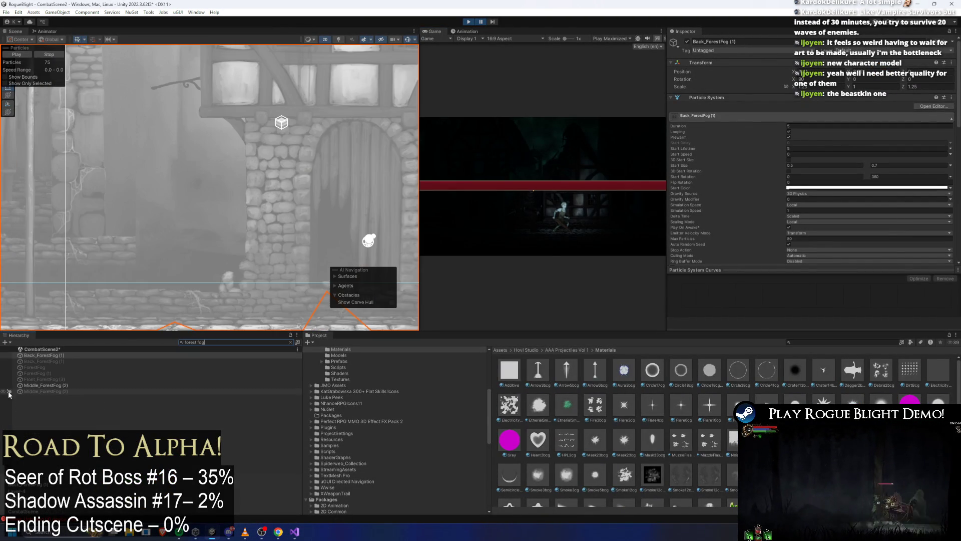
{"action": "left_click", "coordinate": [52, 384]}
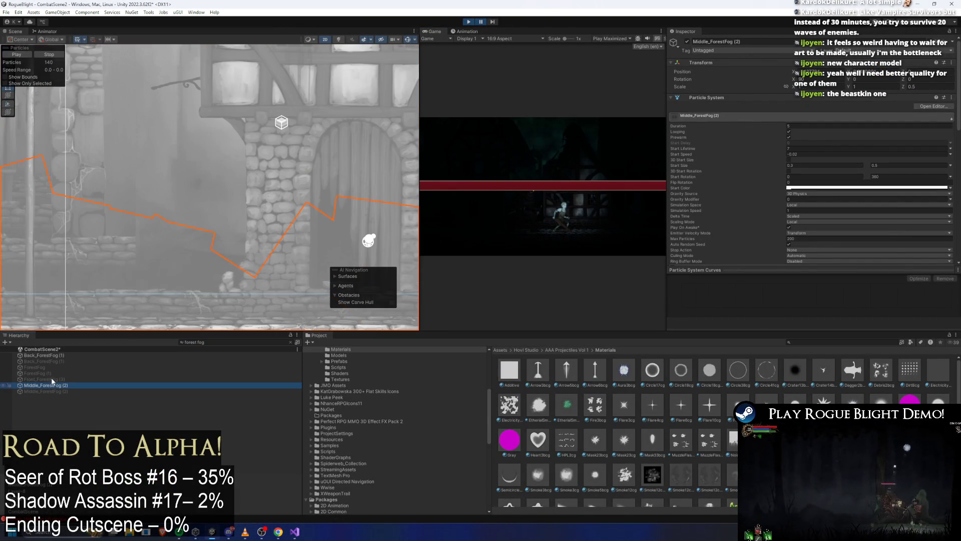
{"action": "left_click", "coordinate": [68, 356], "text": "ctrl"}
{"action": "left_click", "coordinate": [809, 180]}
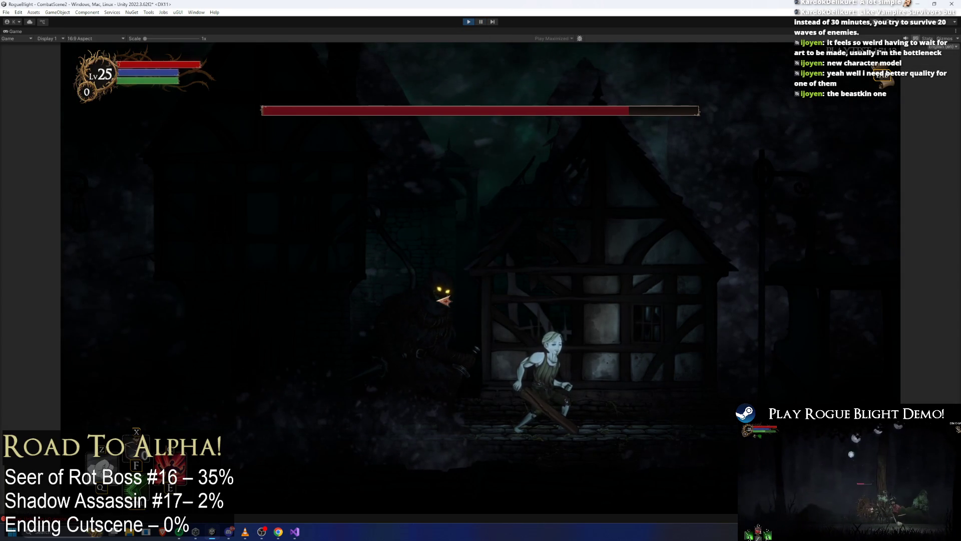
Step: Set both fogs' Start Color to dark red 5C0404 and run the character through it full size
{"action": "key", "text": "a"}
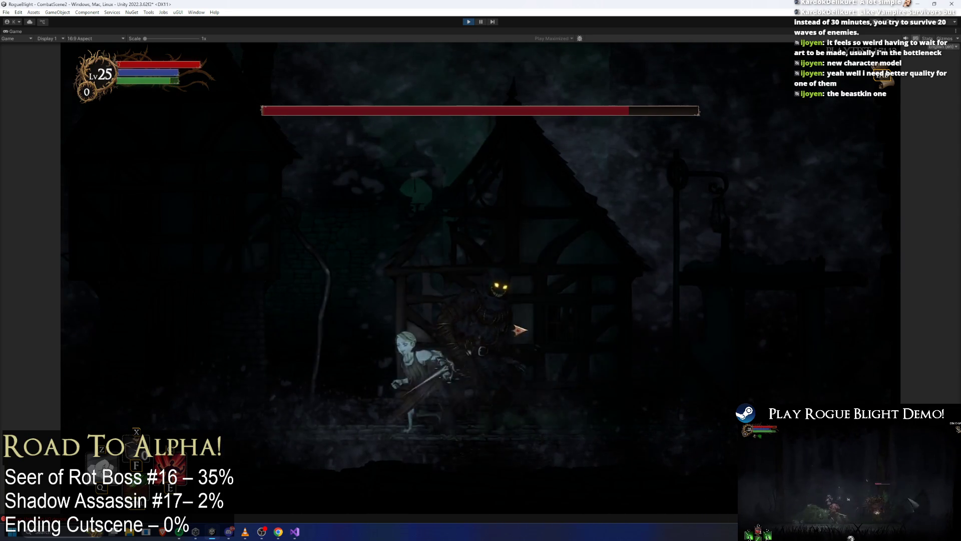
{"action": "key", "text": "shift+space"}
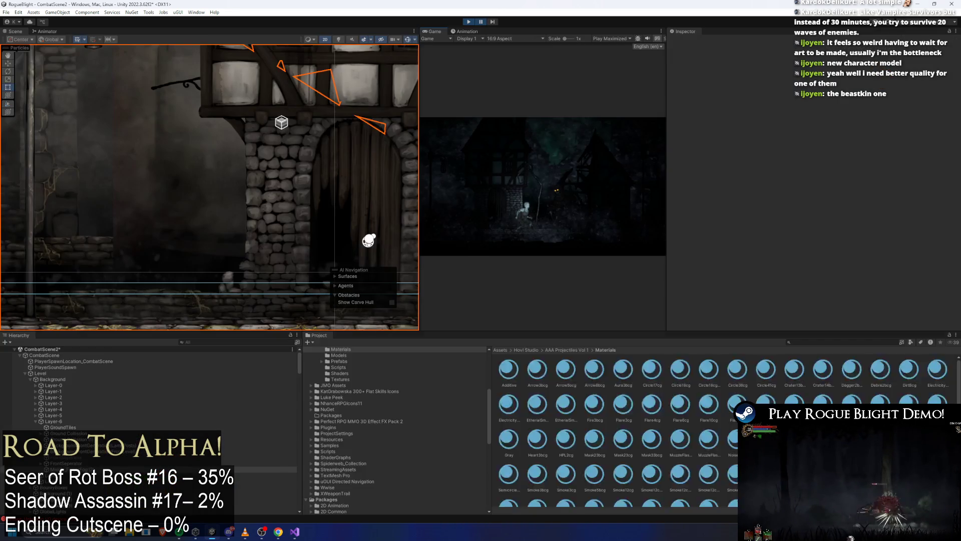
{"action": "left_click", "coordinate": [830, 181]}
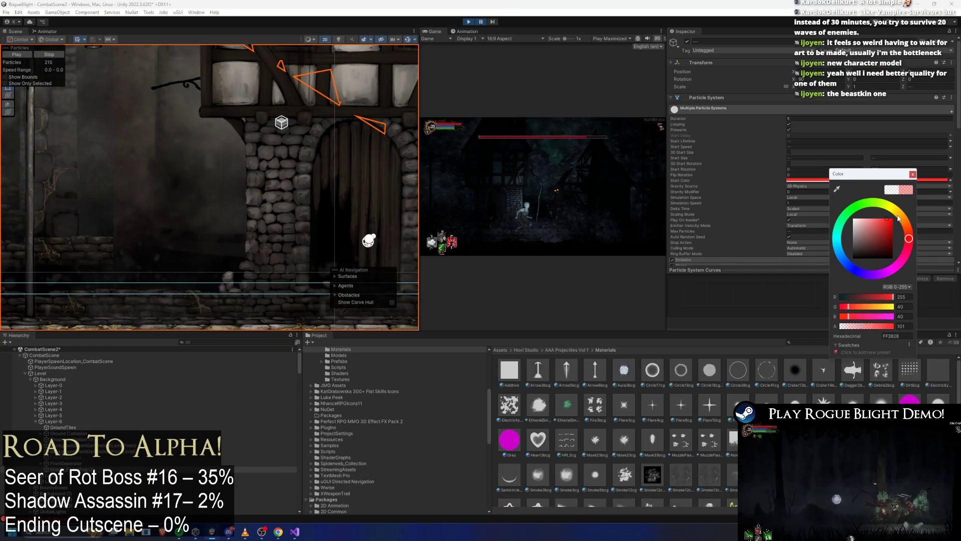
{"action": "left_click_drag", "start_coordinate": [873, 224], "coordinate": [892, 244]}
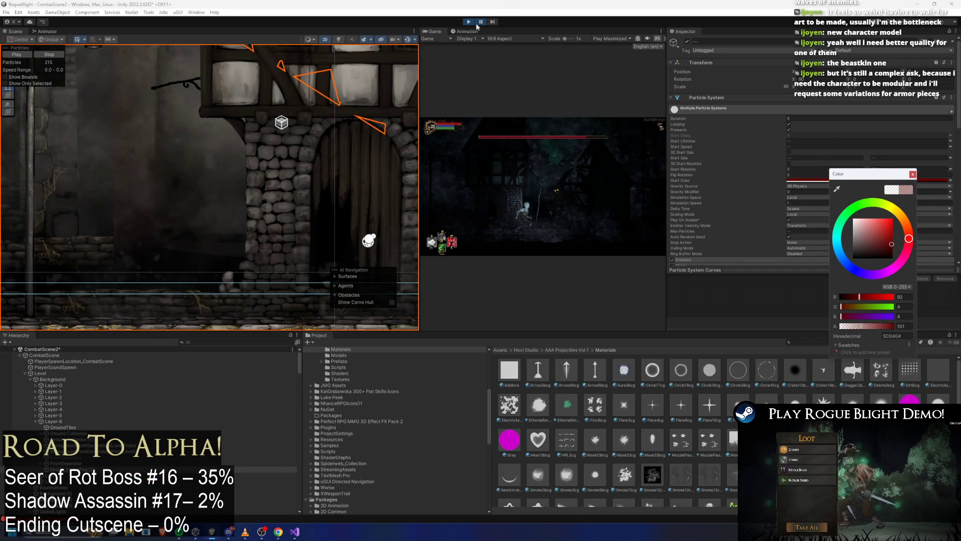
{"action": "key", "text": "shift+space"}
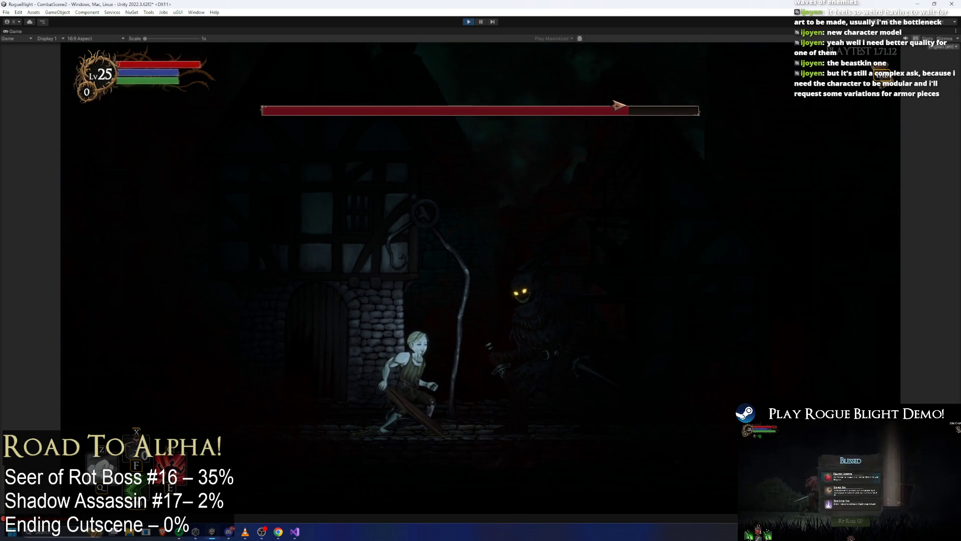
{"action": "key", "text": "d"}
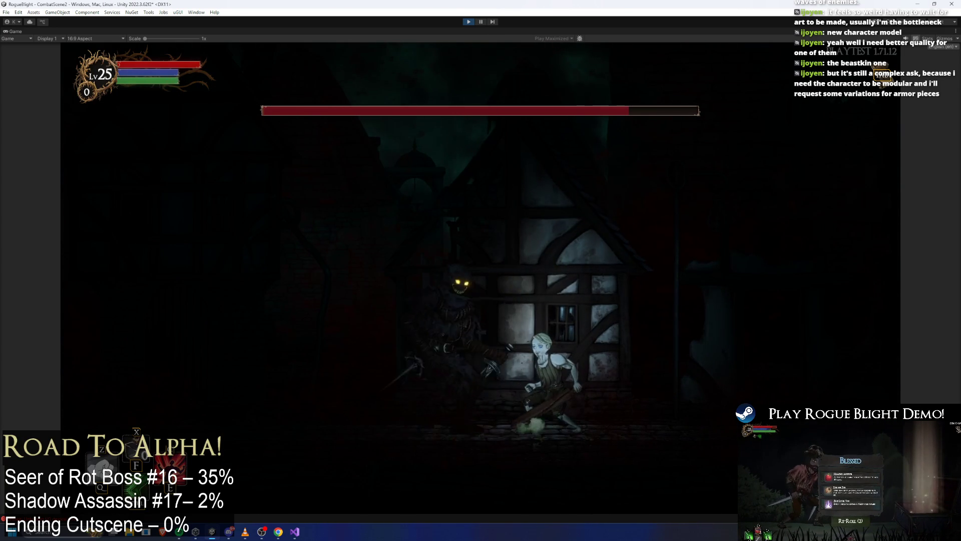
Step: Pause, change both fogs' Start Color to opaque black 000000, and resume the play-test
{"action": "left_click", "coordinate": [480, 21]}
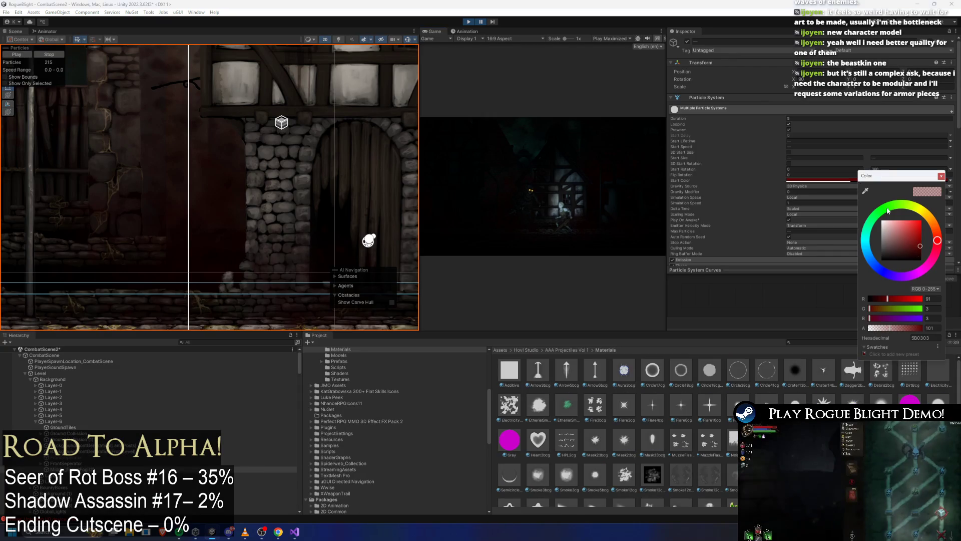
{"action": "left_click_drag", "start_coordinate": [915, 329], "coordinate": [923, 328]}
{"action": "left_click_drag", "start_coordinate": [916, 247], "coordinate": [921, 260]}
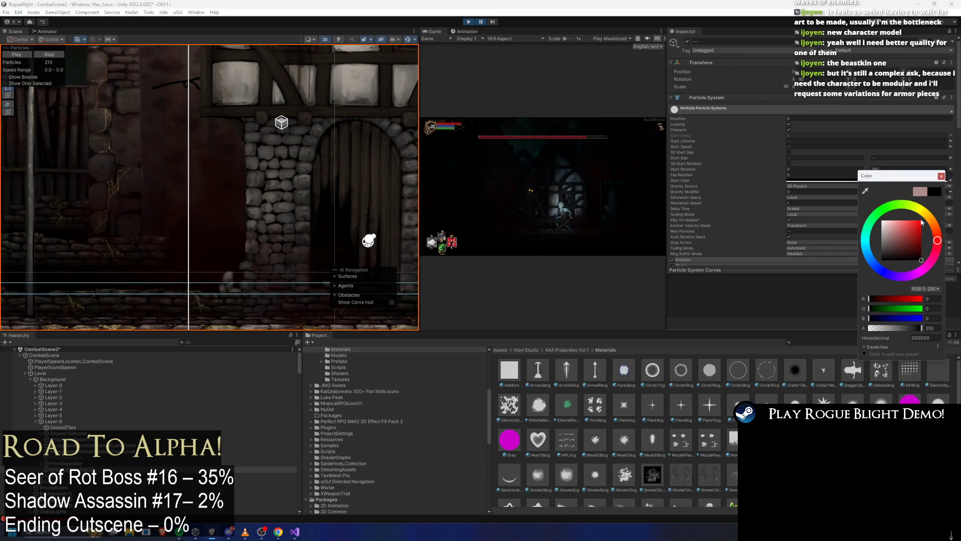
{"action": "left_click", "coordinate": [823, 133]}
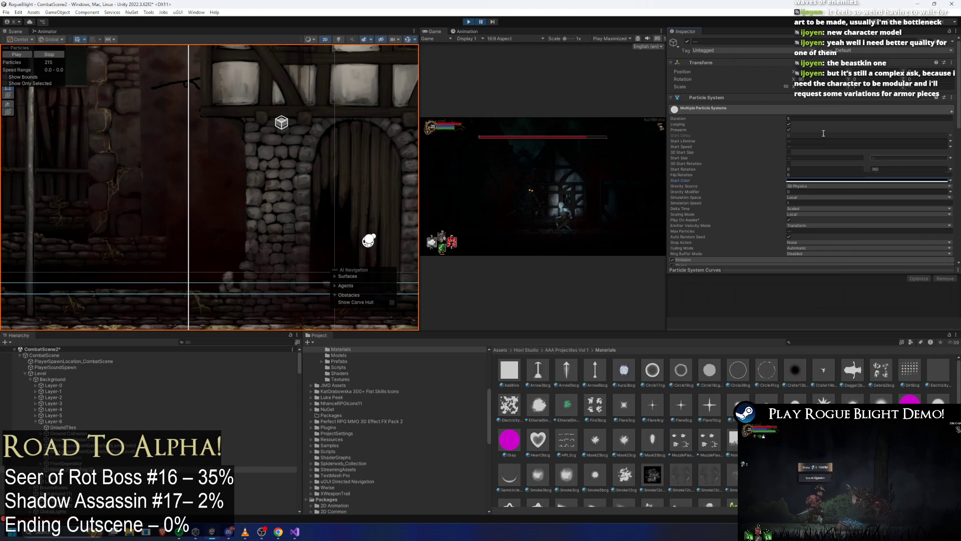
{"action": "left_click", "coordinate": [480, 21]}
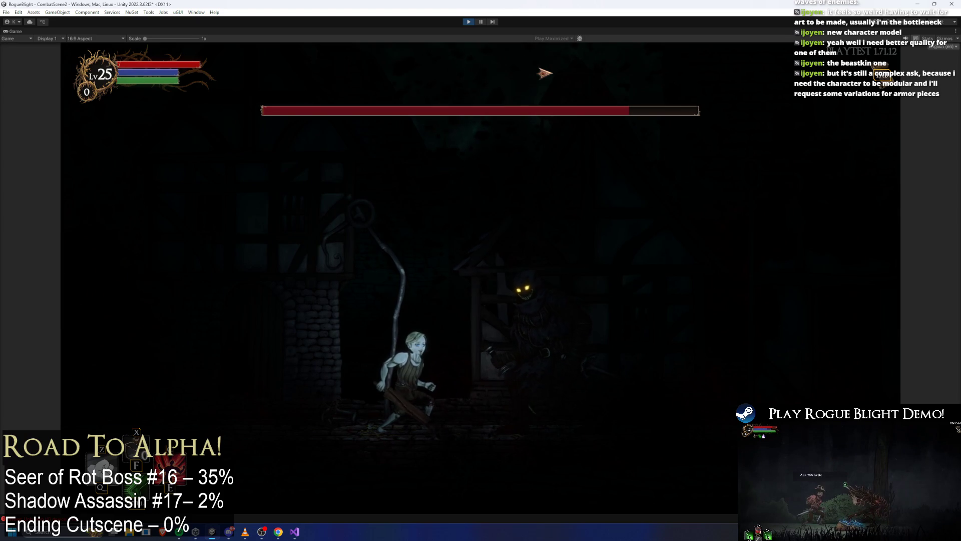
Step: Run the hero back and forth past the glowing-eyed enemy, then pause back to the editor
{"action": "key", "text": "d"}
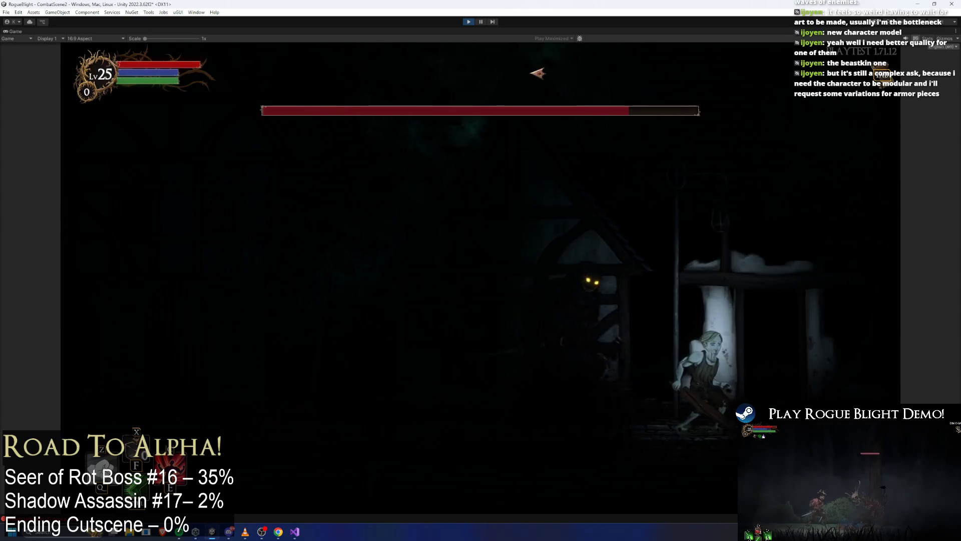
{"action": "key", "text": "a"}
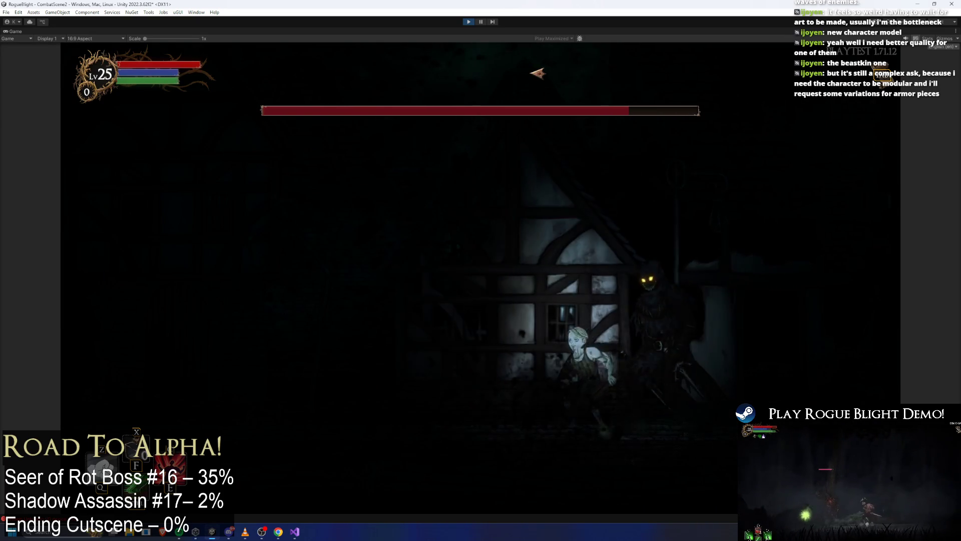
{"action": "key", "text": "d"}
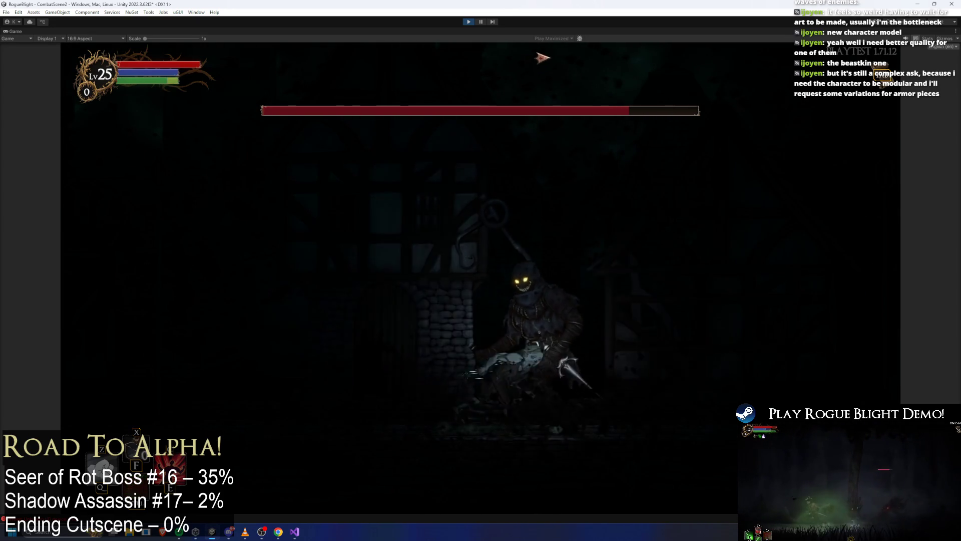
{"action": "key", "text": "a"}
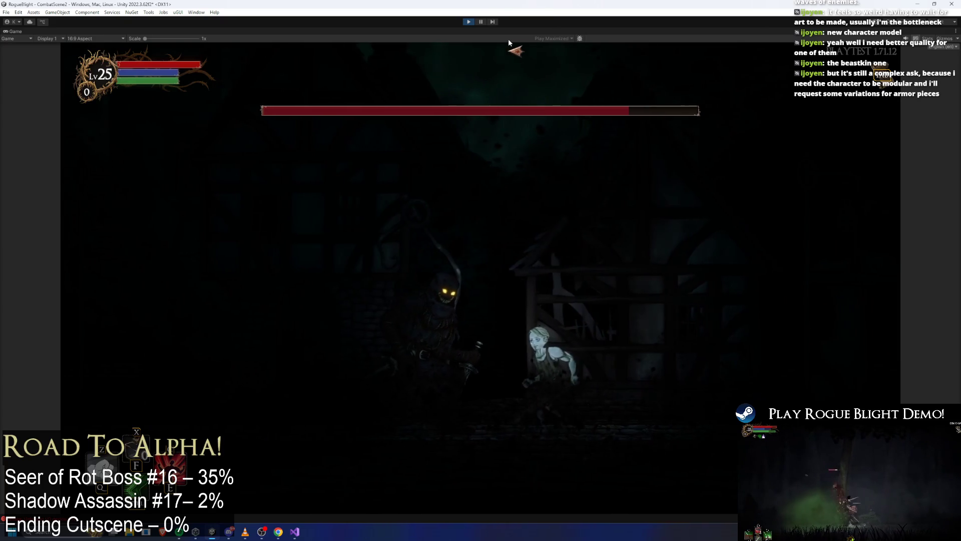
{"action": "key", "text": "a"}
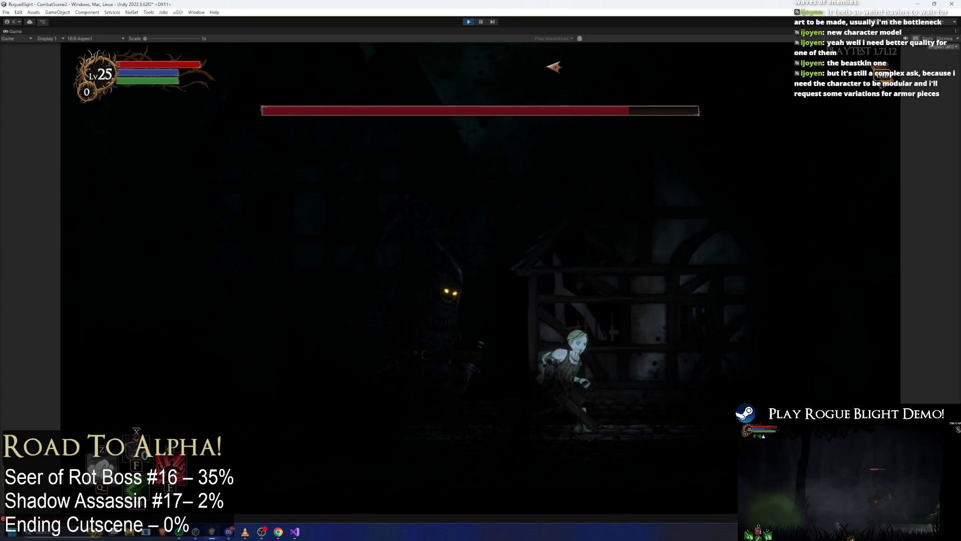
{"action": "key", "text": "a"}
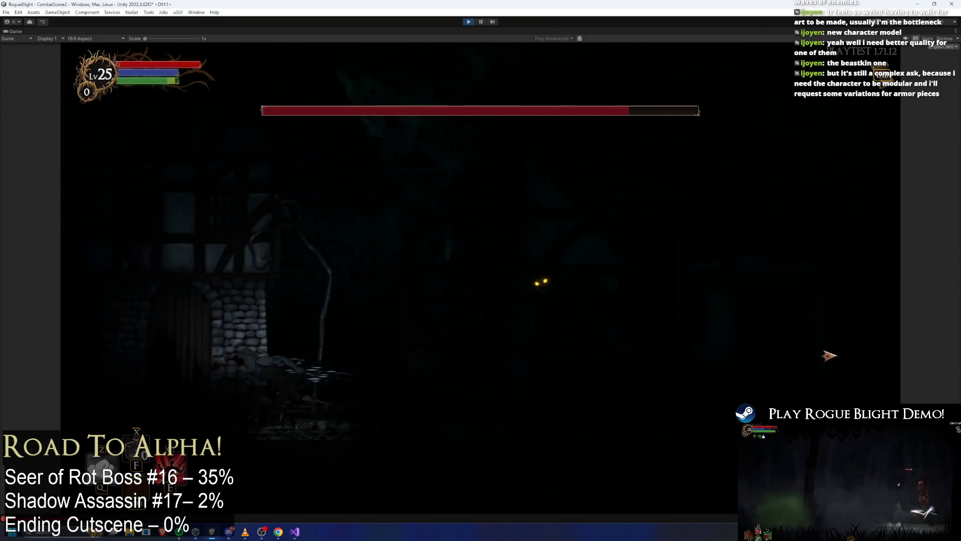
{"action": "key", "text": "d"}
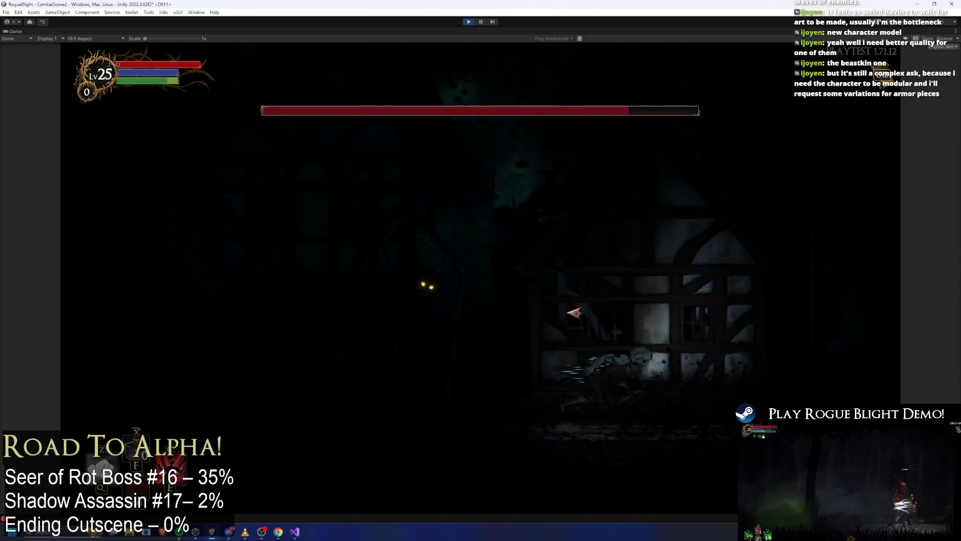
{"action": "key", "text": "a"}
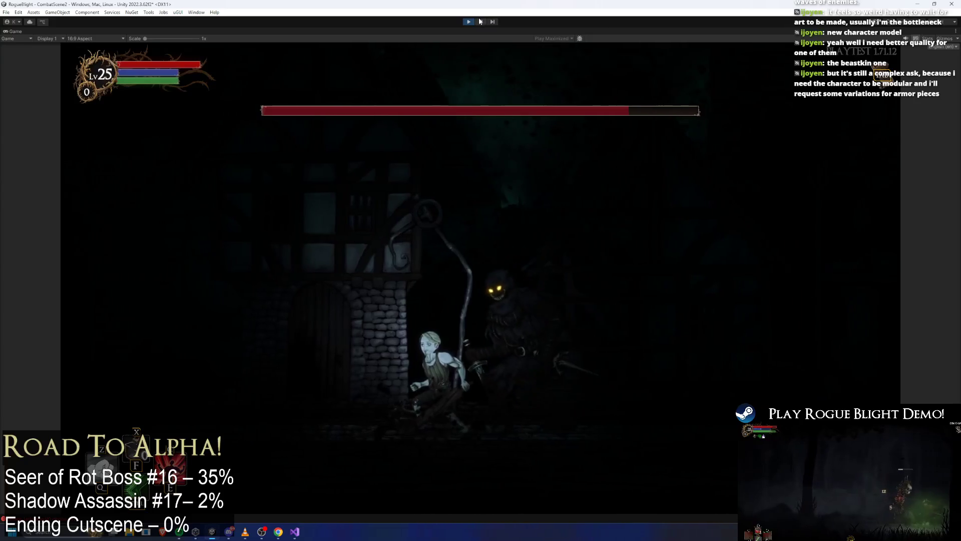
{"action": "key", "text": "ctrl+shift+p"}
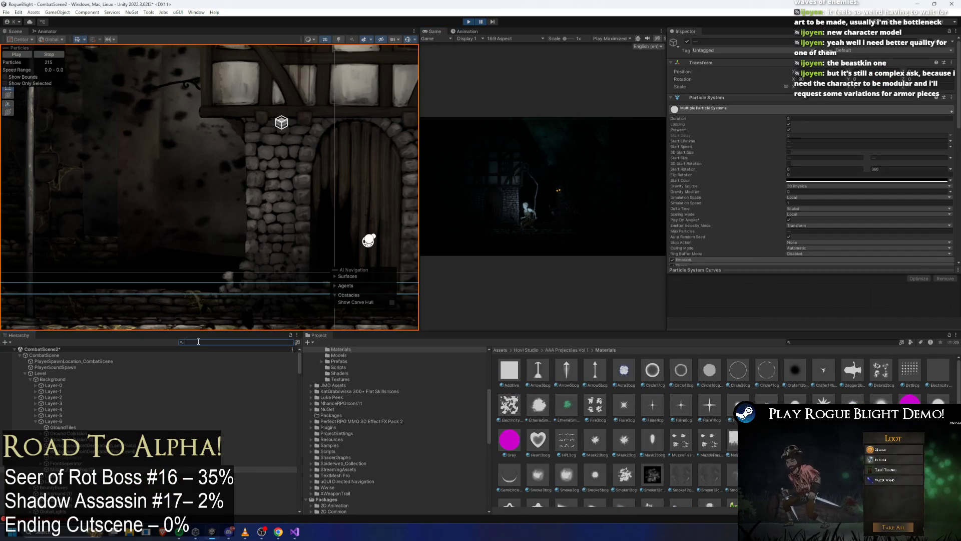
{"action": "type", "text": "general light"}
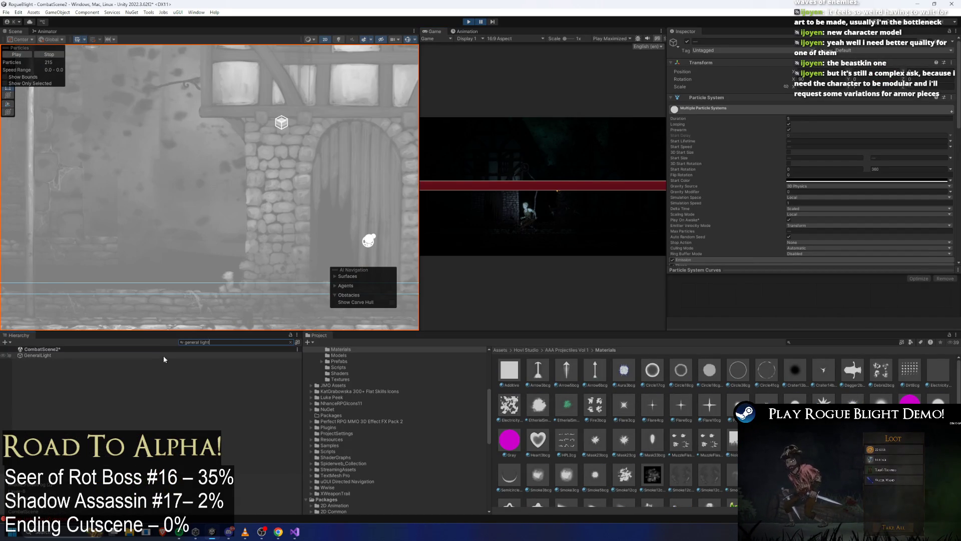
Step: Select GeneralLight, widen its Light 2D outer radius to 5, and play-test it along the street
{"action": "left_click", "coordinate": [162, 355]}
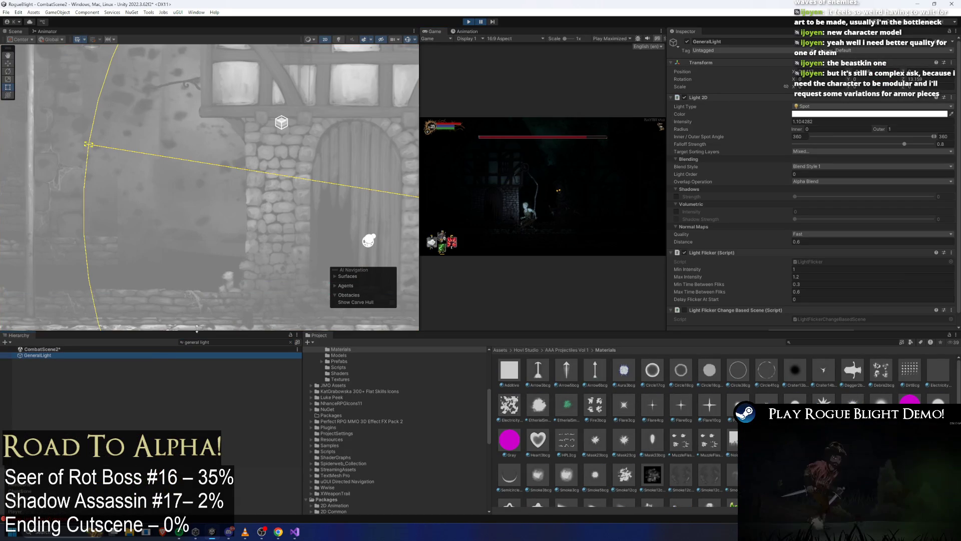
{"action": "scroll", "coordinate": [226, 150], "scroll_direction": "down", "scroll_amount": 3}
{"action": "scroll", "coordinate": [226, 151], "scroll_direction": "down", "scroll_amount": 2}
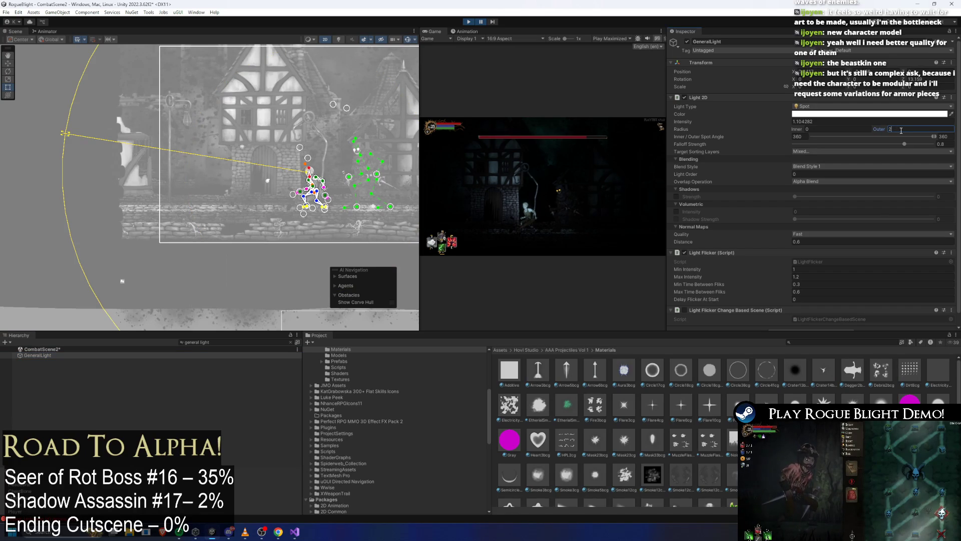
{"action": "type", "text": "2"}
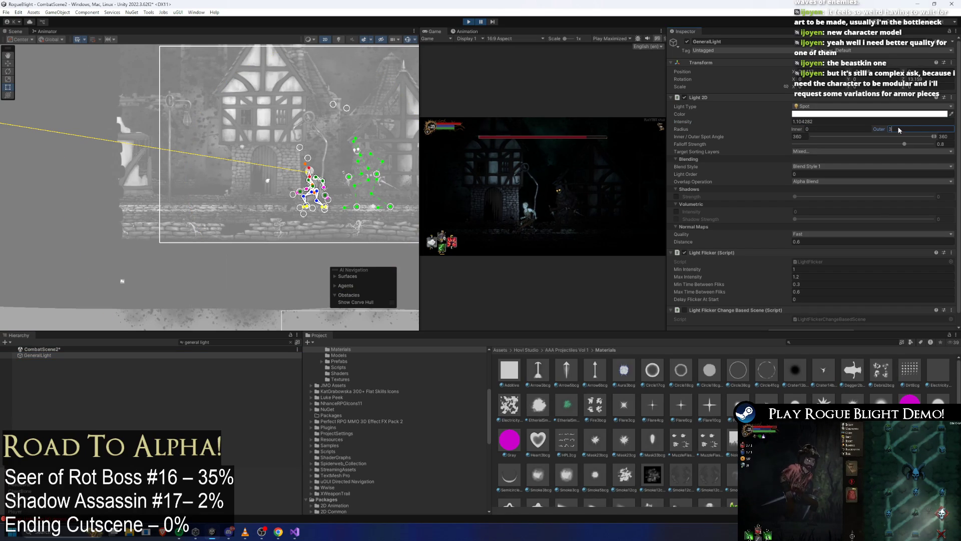
{"action": "key", "text": "shift+space"}
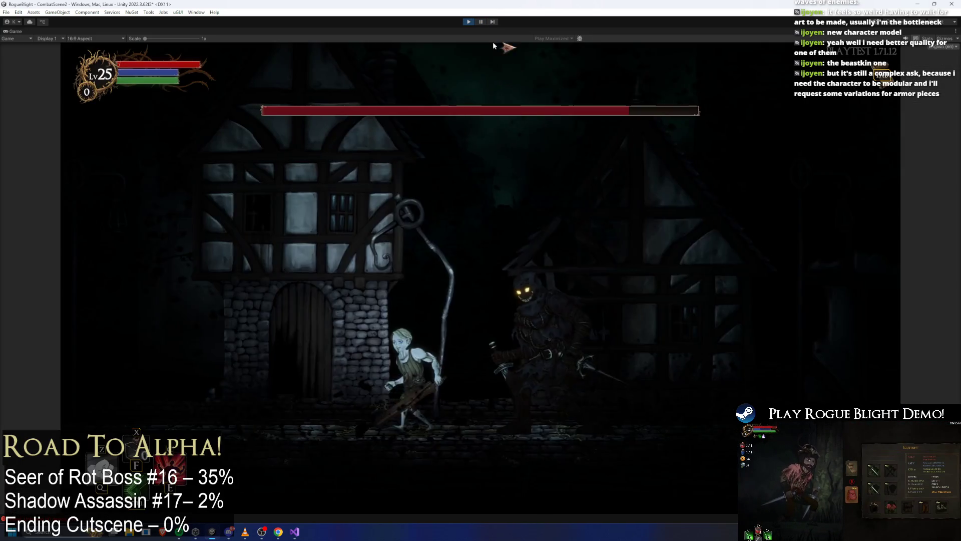
{"action": "key", "text": "d"}
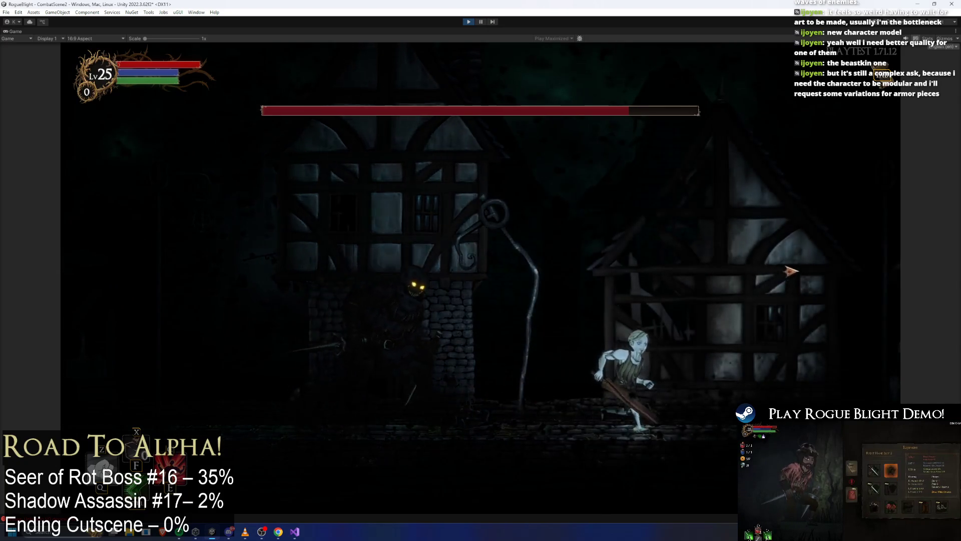
{"action": "key", "text": "a"}
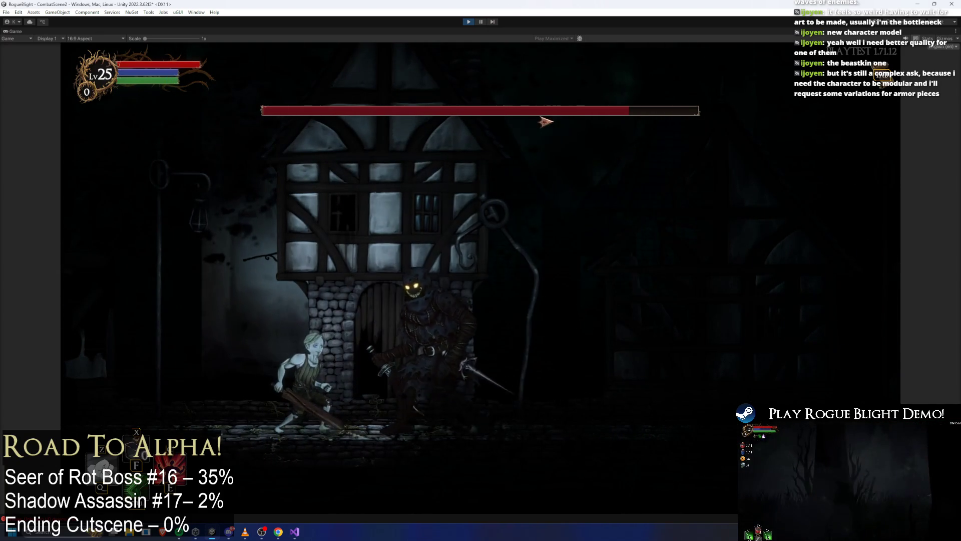
{"action": "left_click", "coordinate": [482, 23]}
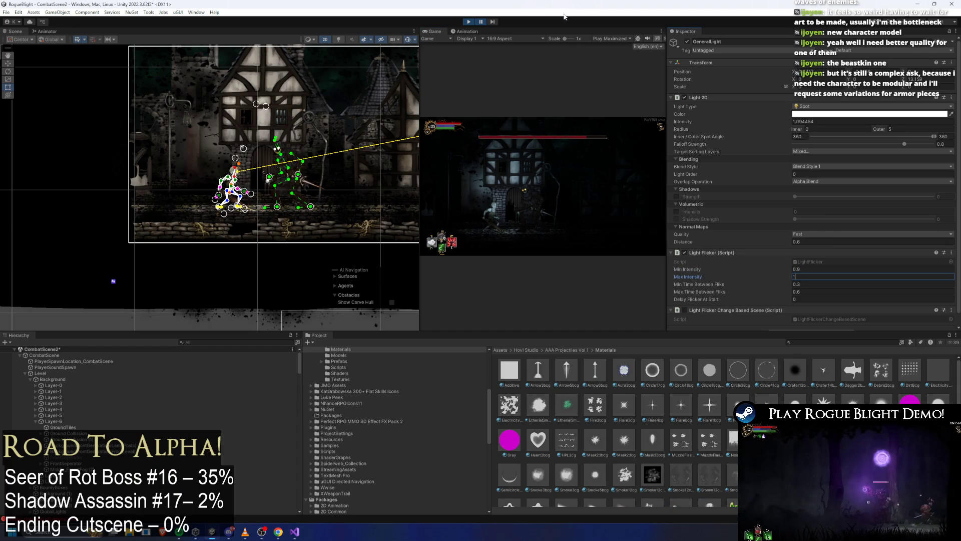
Step: Resume the fight with the 0.9–1 flicker, run the hero both ways, and return to the editor
{"action": "left_click", "coordinate": [481, 22]}
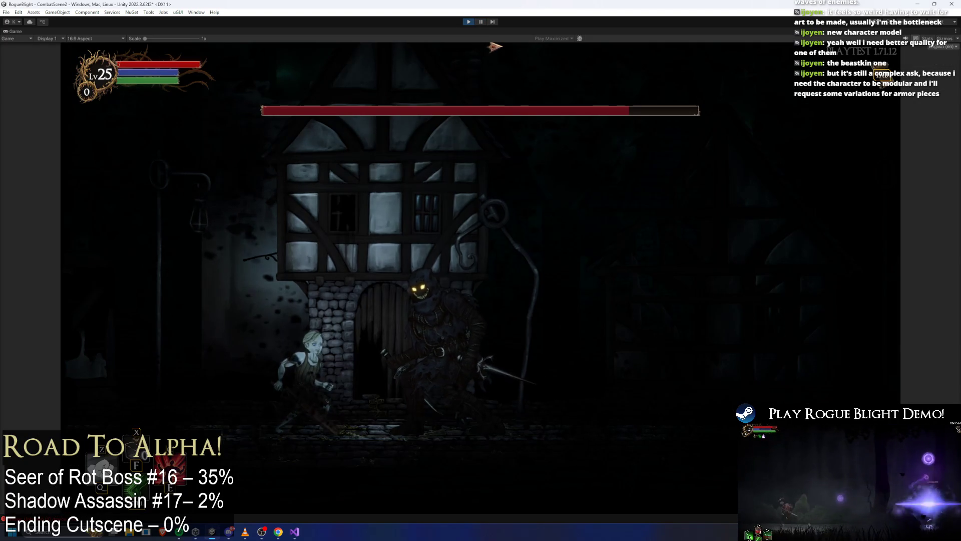
{"action": "key", "text": "d"}
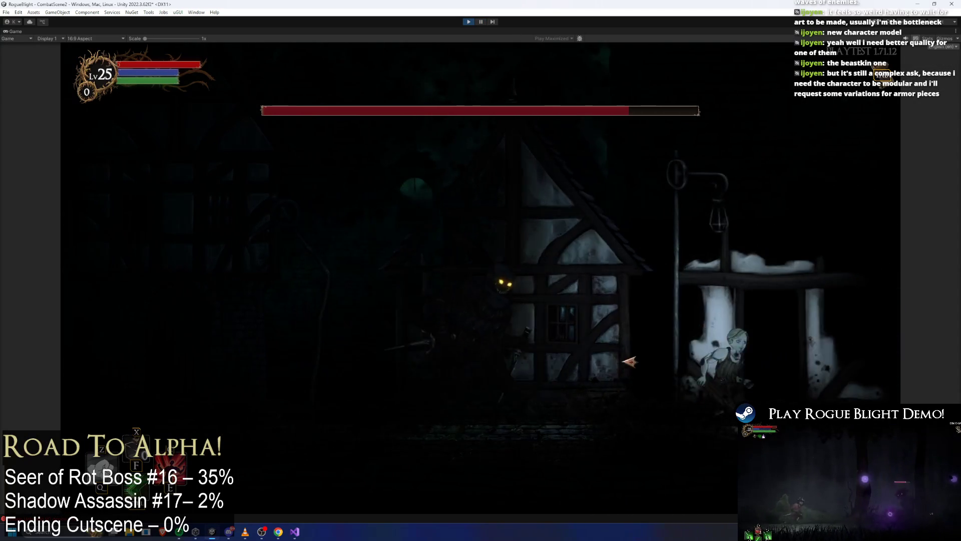
{"action": "key", "text": "a"}
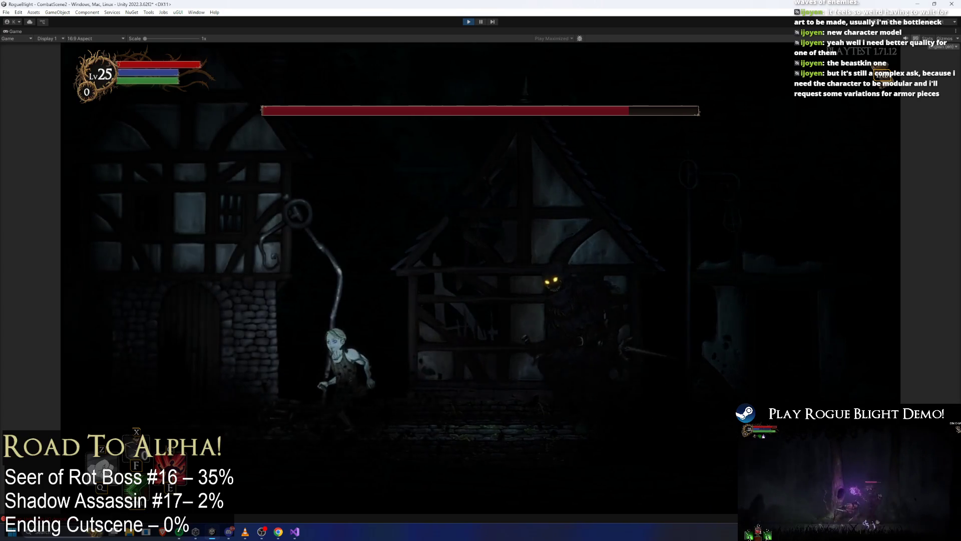
{"action": "key", "text": "ctrl+shift+p"}
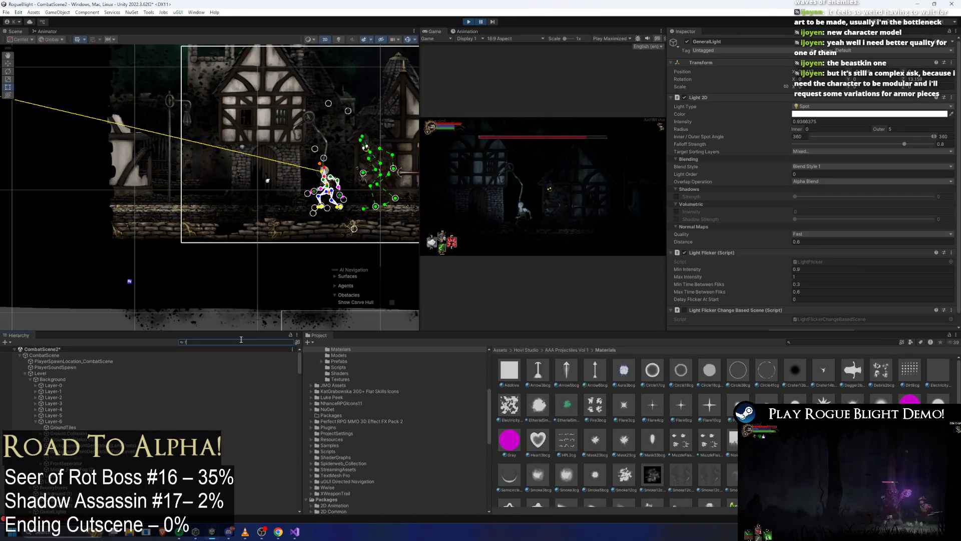
{"action": "type", "text": "a"}
{"action": "type", "text": "og"}
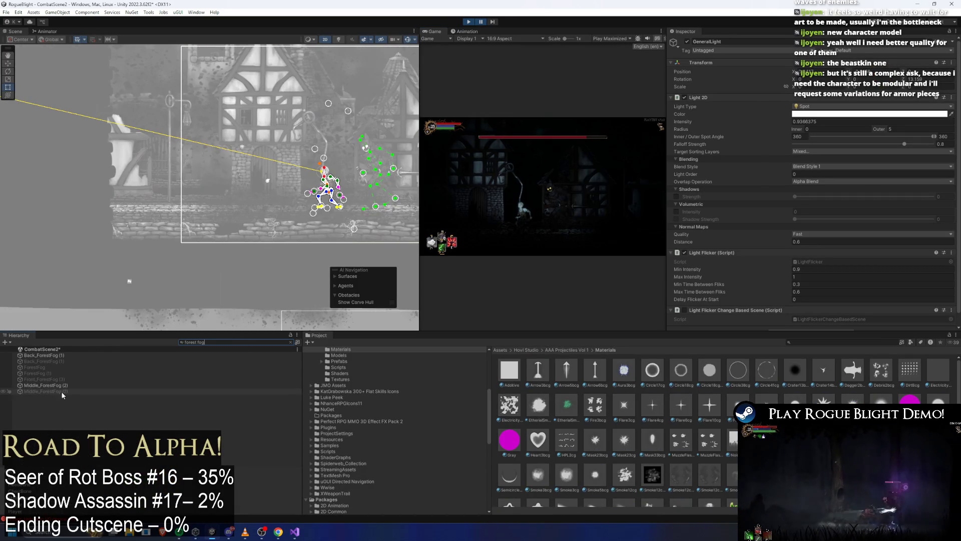
Step: Set Middle_ForestFog (2)'s Particle System start colour to black (000000)
{"action": "left_click", "coordinate": [65, 386]}
{"action": "left_click", "coordinate": [802, 189]}
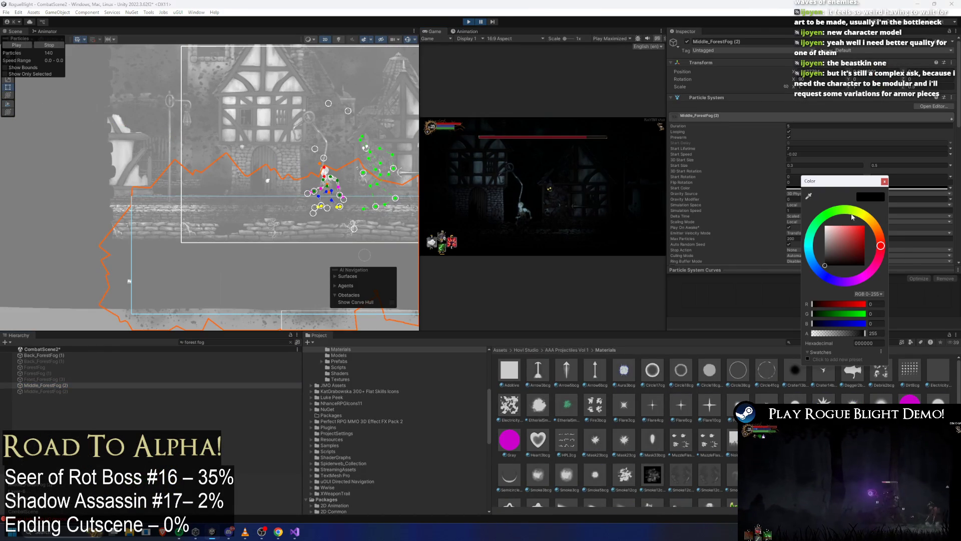
{"action": "left_click", "coordinate": [885, 182]}
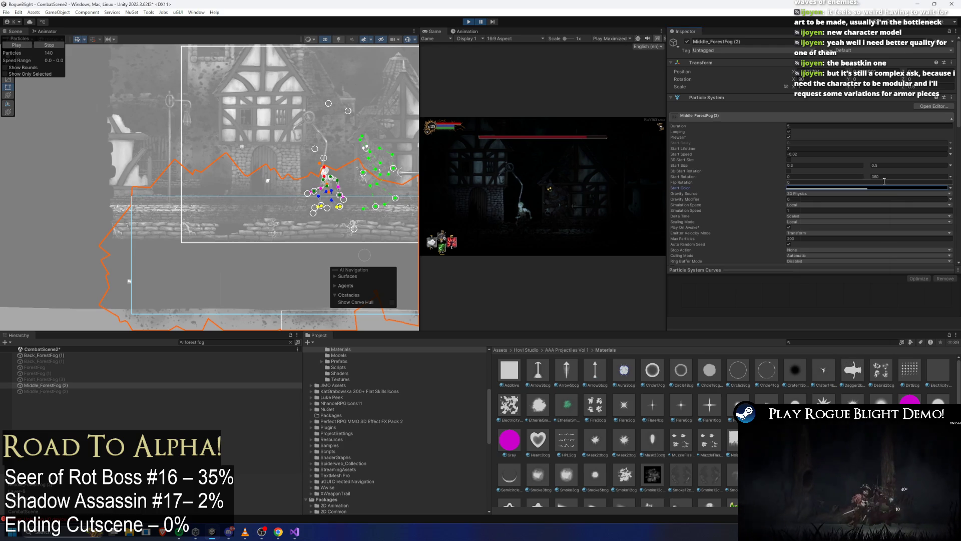
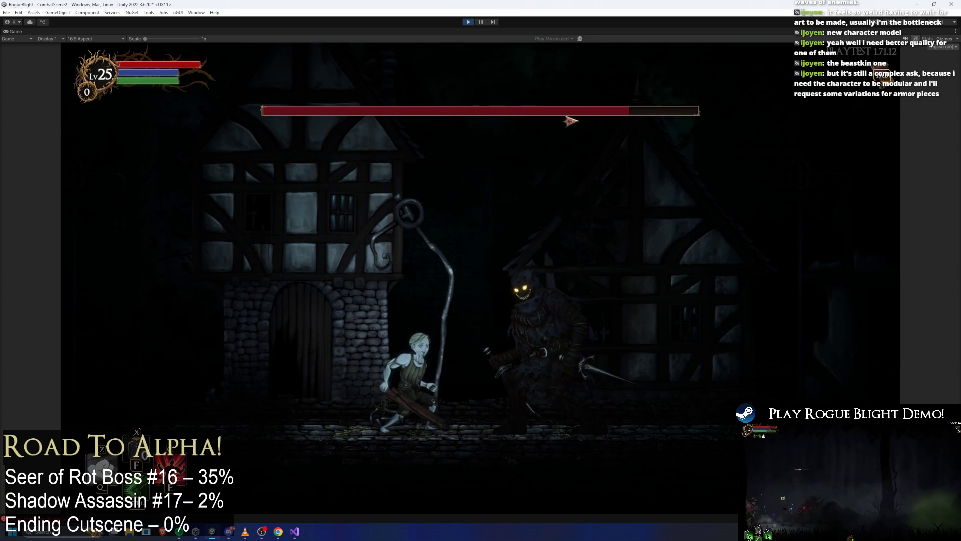
Step: Pause, select VeryBack_CityRuinsClouds under Layer-0 and dim its Start Color to grey, then resume play
{"action": "left_click", "coordinate": [479, 22]}
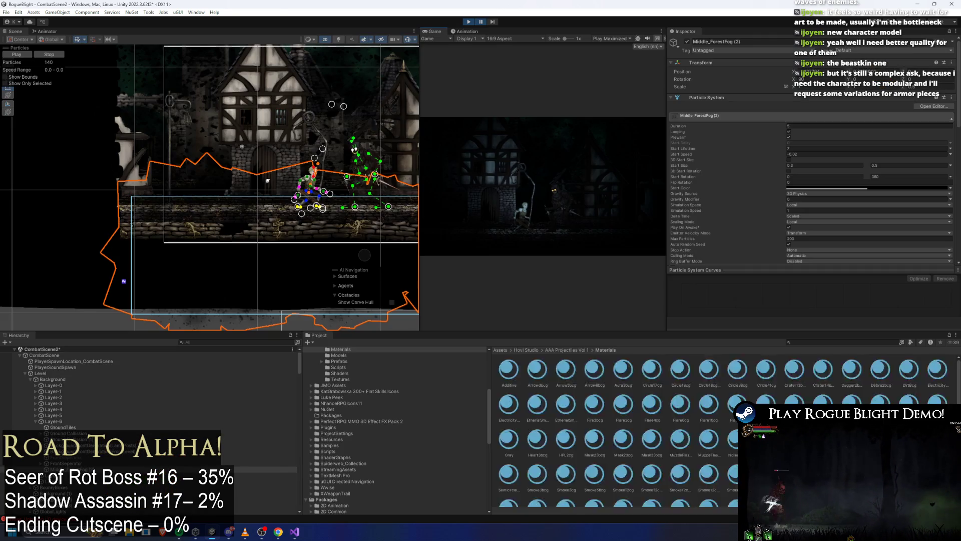
{"action": "left_click", "coordinate": [78, 386]}
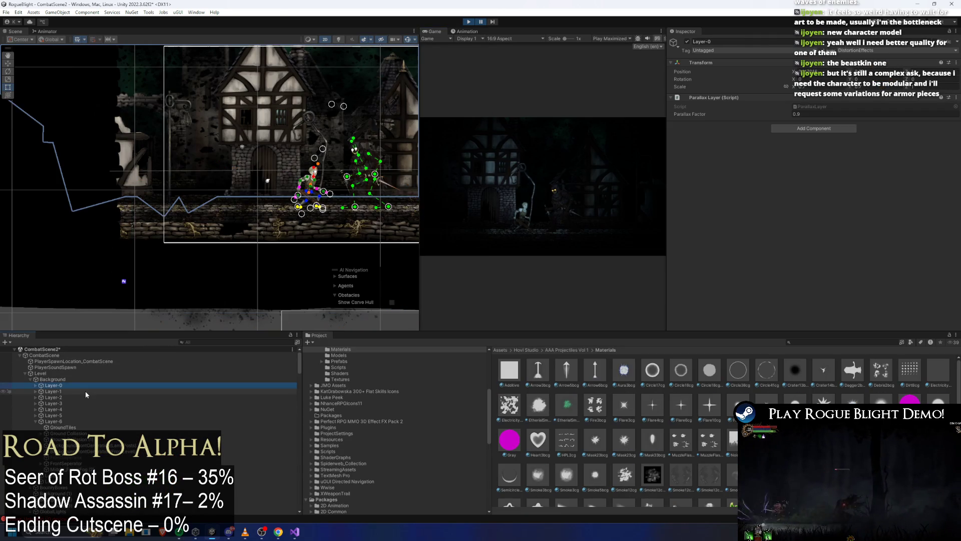
{"action": "key", "text": "Right"}
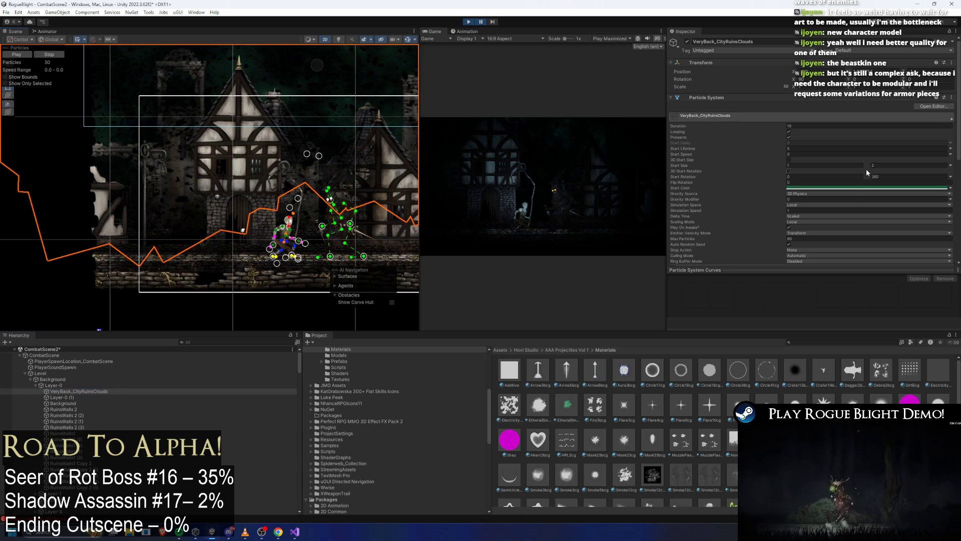
{"action": "left_click", "coordinate": [848, 190]}
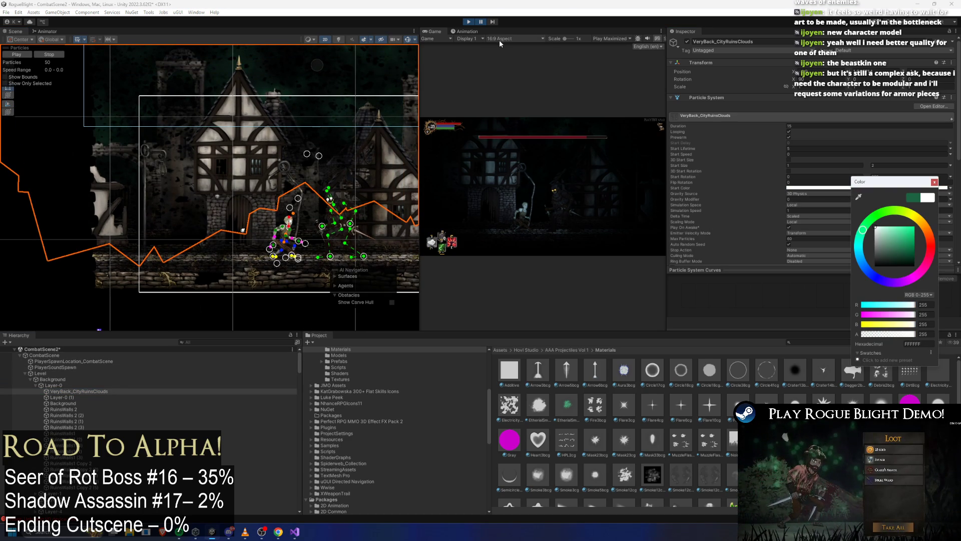
{"action": "left_click", "coordinate": [481, 22]}
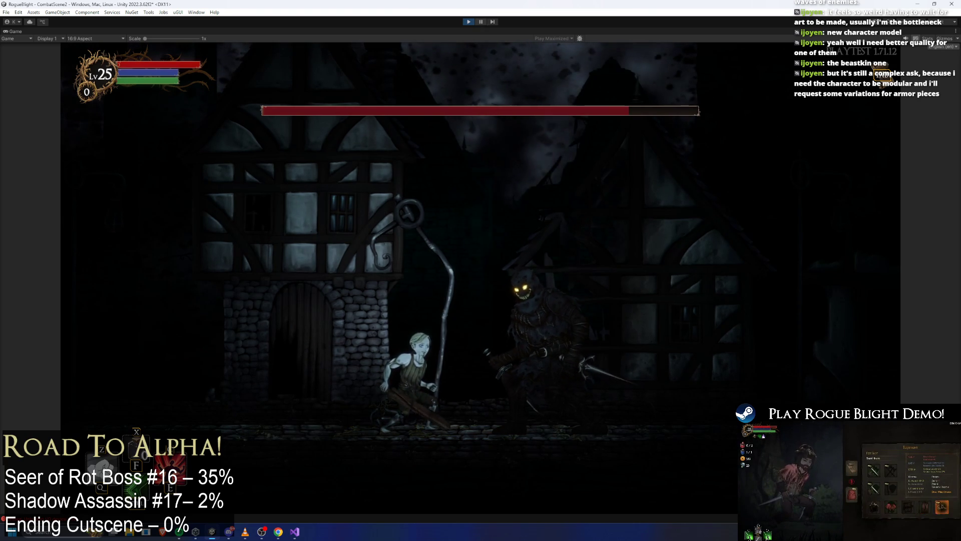
Step: Recheck the cloud start colour, then play-test attacking and running past the boss before pausing
{"action": "key", "text": "shift+space"}
{"action": "left_click", "coordinate": [808, 188]}
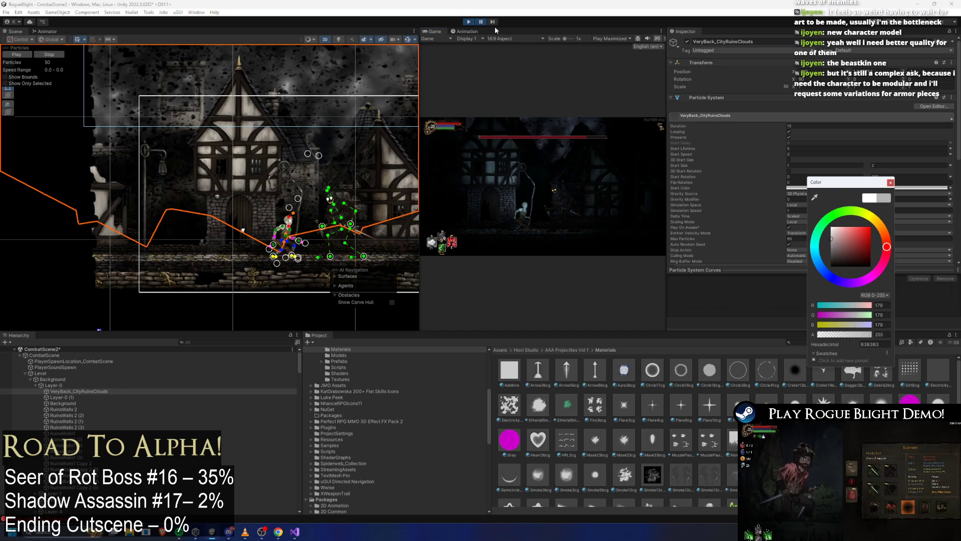
{"action": "key", "text": "Escape"}
{"action": "key", "text": "shift+space"}
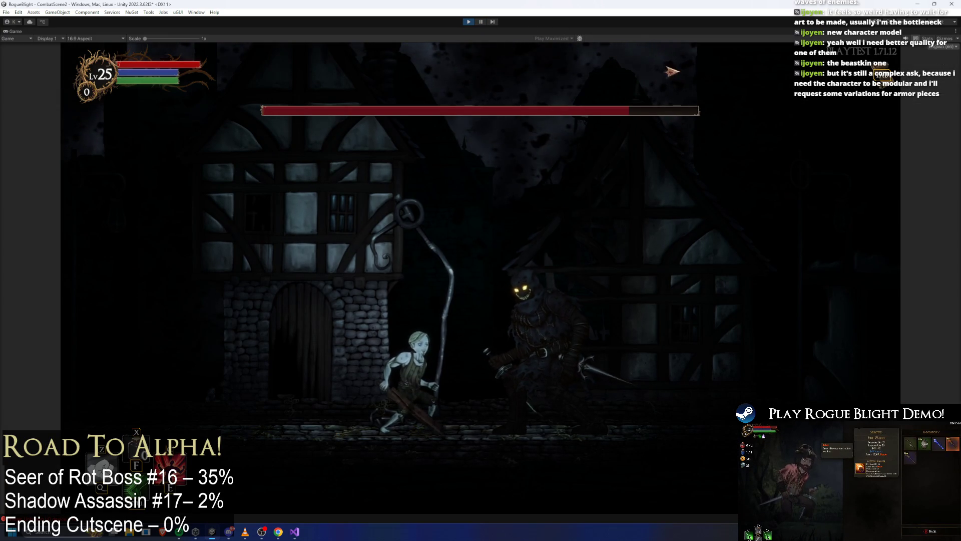
{"action": "left_click", "coordinate": [695, 249]}
{"action": "key", "text": "space"}
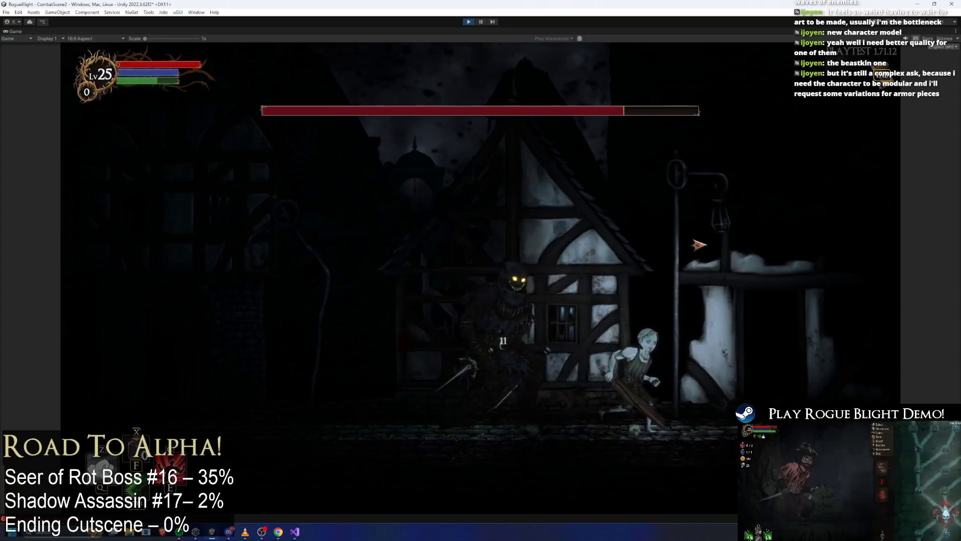
{"action": "key", "text": "a"}
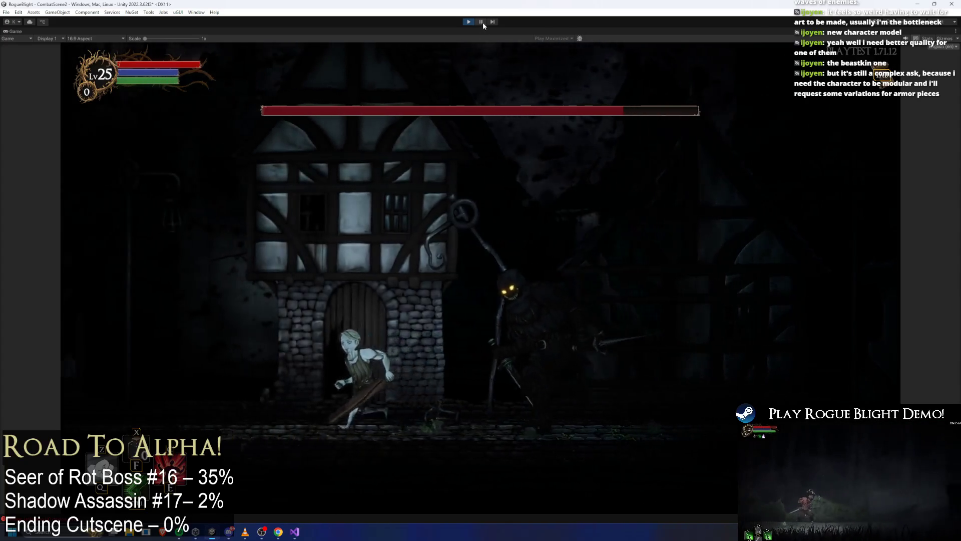
{"action": "left_click", "coordinate": [482, 21]}
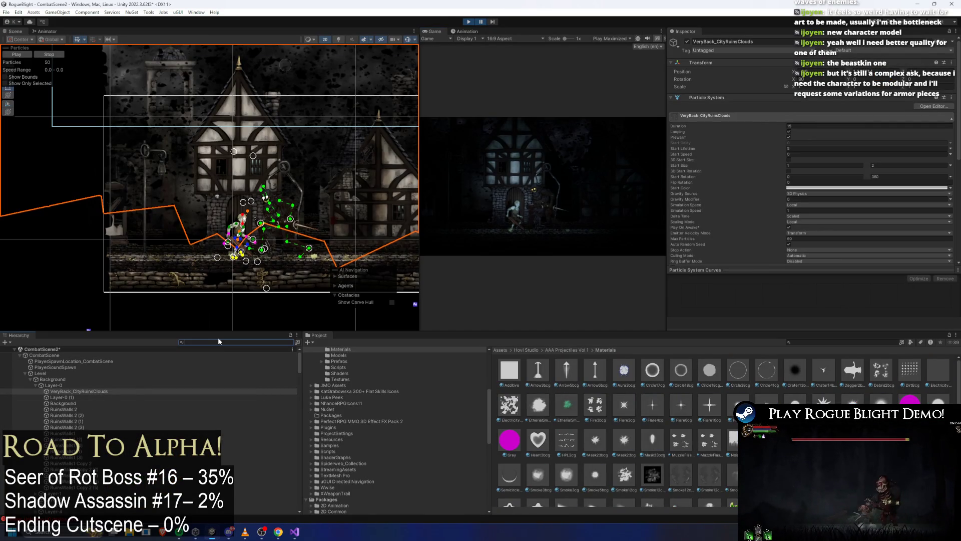
{"action": "type", "text": "middle"}
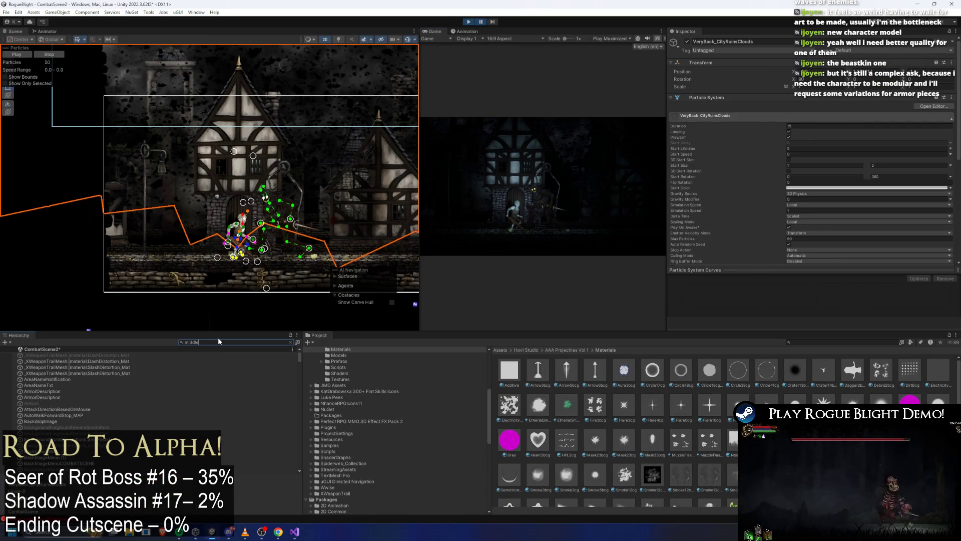
Step: Select Middle_ForestFog (2) and raise its Start Color alpha slightly
{"action": "left_click", "coordinate": [109, 355]}
{"action": "left_click", "coordinate": [858, 187]}
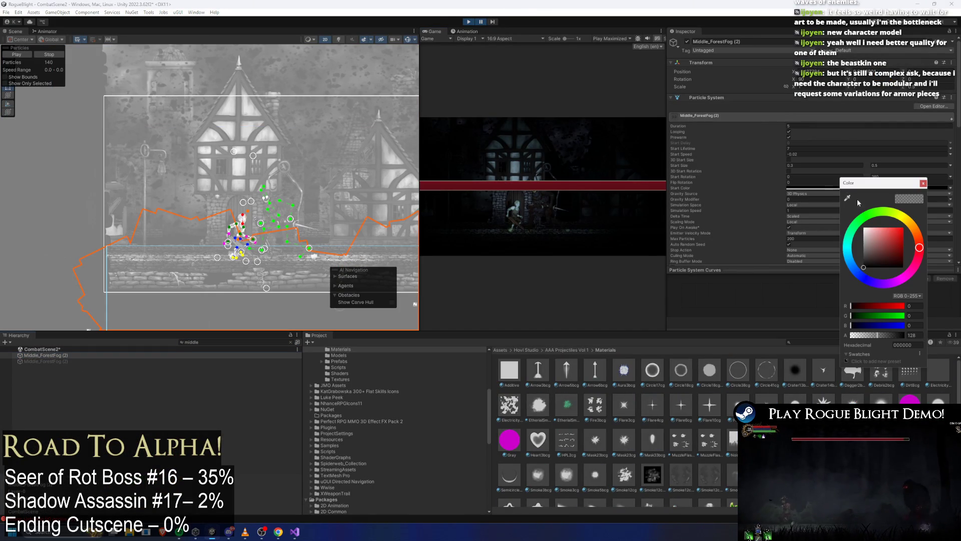
{"action": "left_click_drag", "start_coordinate": [884, 333], "coordinate": [886, 333]}
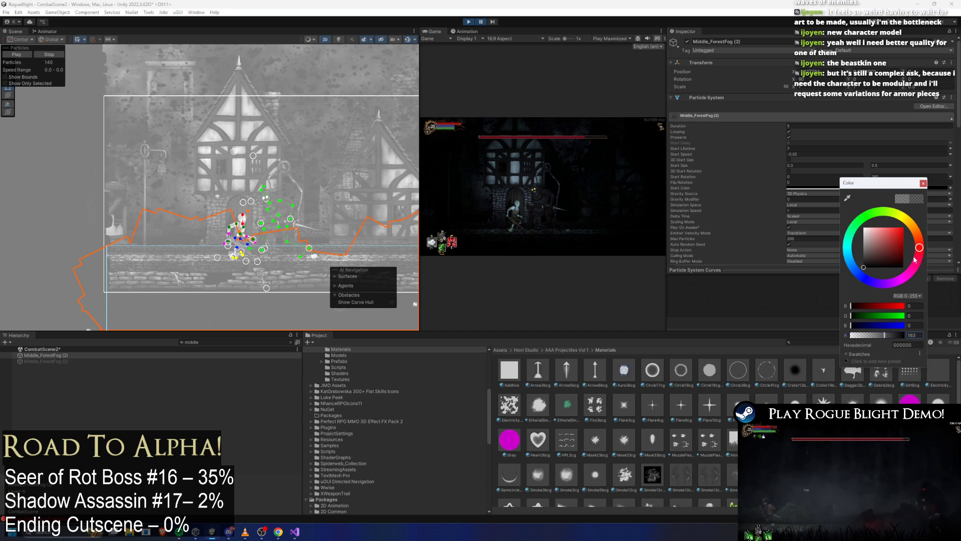
{"action": "left_click", "coordinate": [932, 182]}
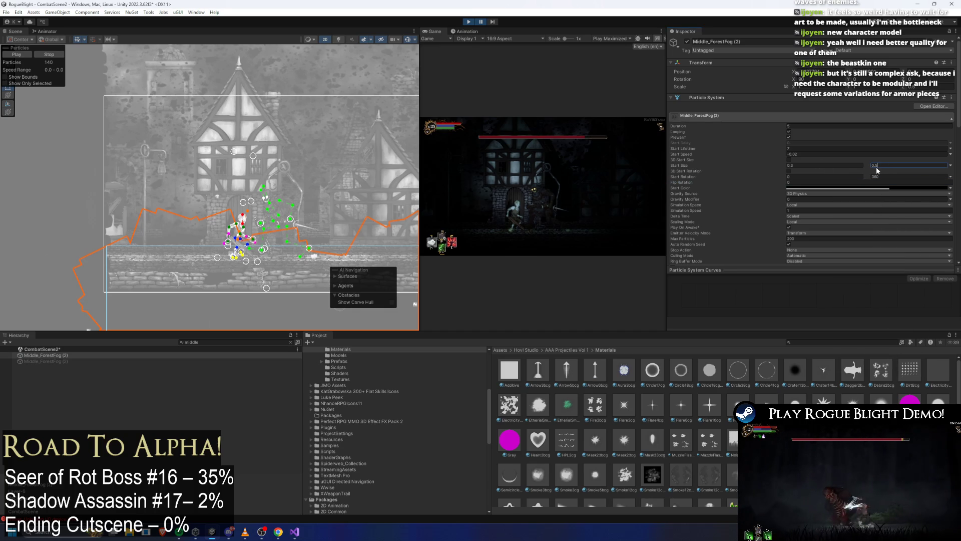
Step: Lower the fog's maximum Start Size to 0.35 and play-test the fight
{"action": "key", "text": "BackSpace"}
{"action": "type", "text": "4"}
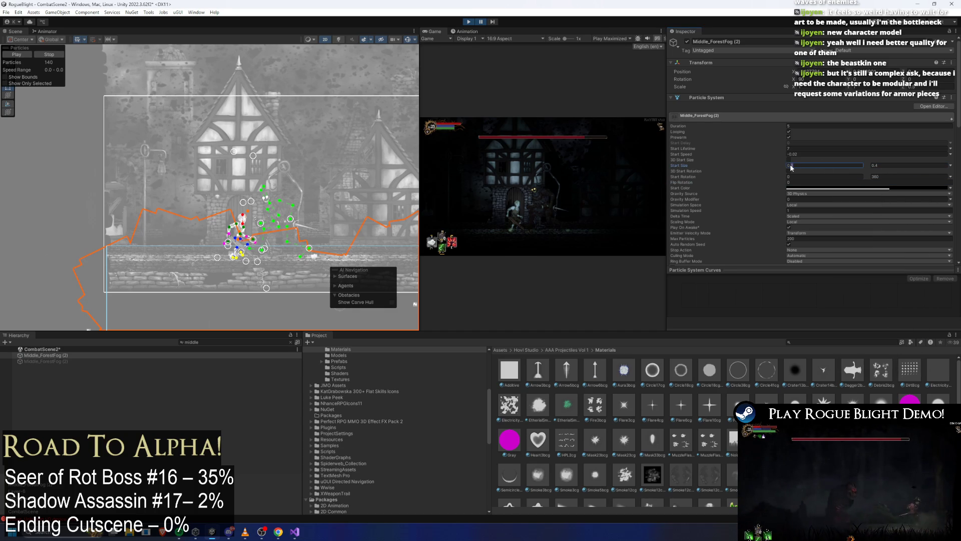
{"action": "key", "text": "BackSpace"}
{"action": "type", "text": "35"}
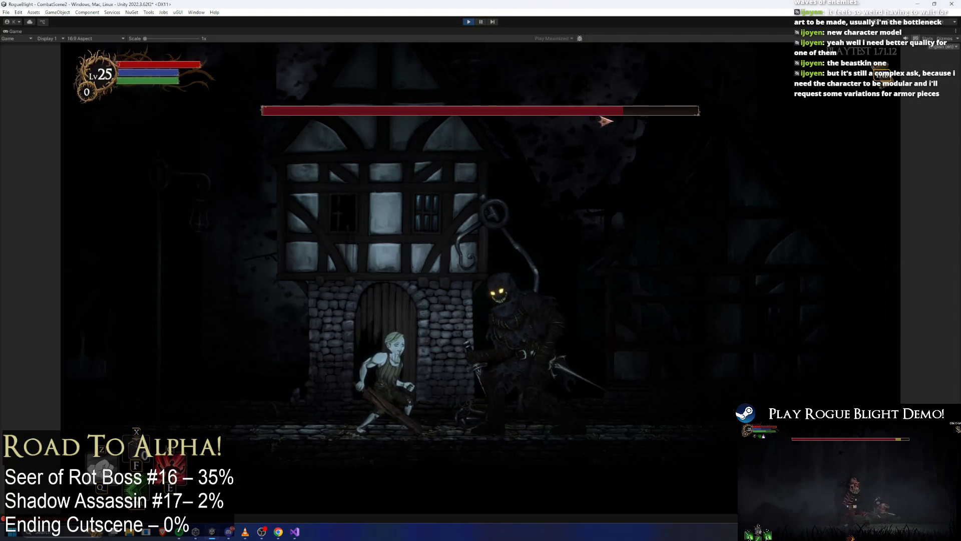
{"action": "type", "text": "d"}
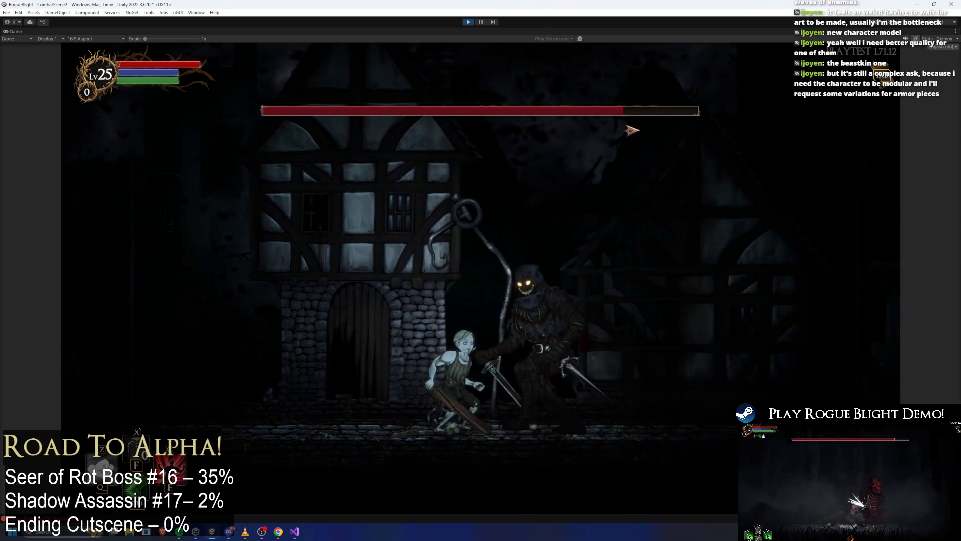
{"action": "type", "text": "d"}
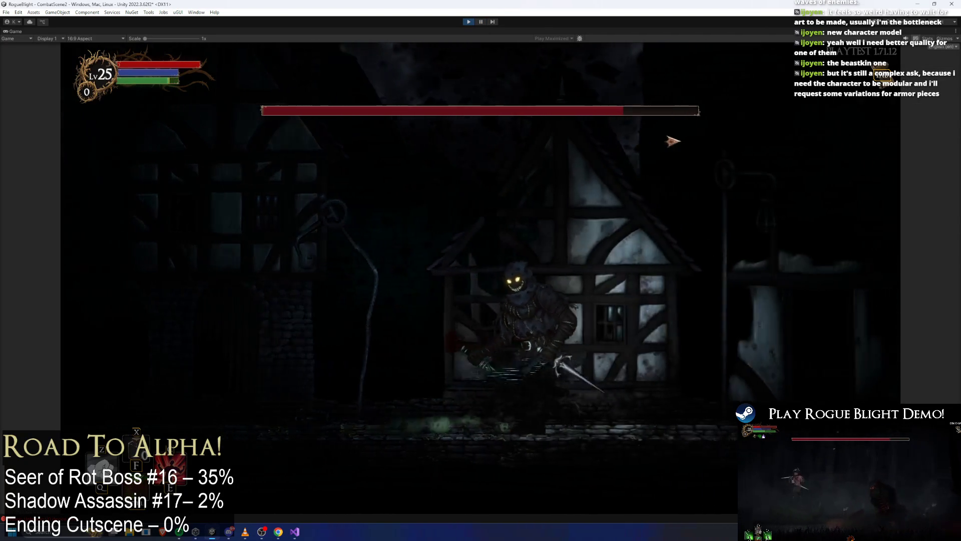
{"action": "type", "text": "a"}
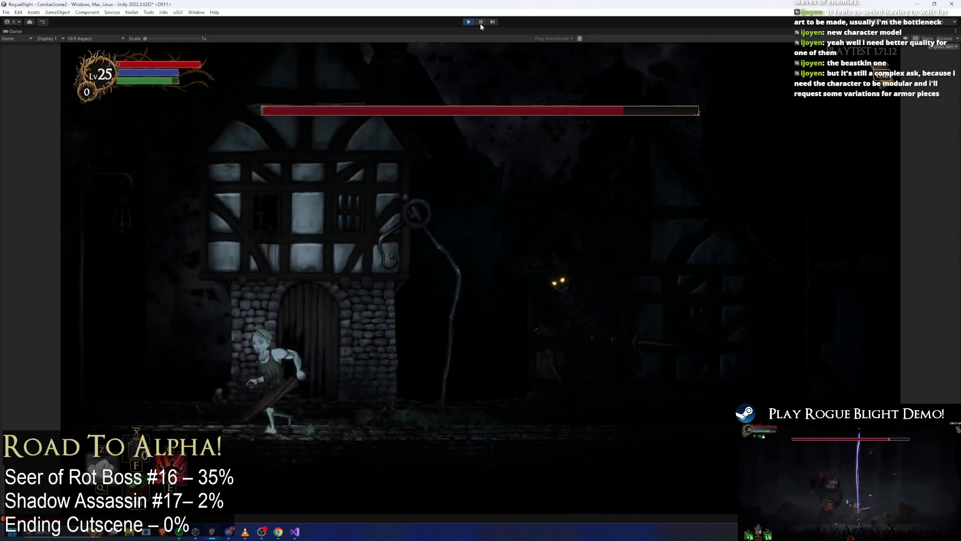
{"action": "left_click", "coordinate": [482, 21]}
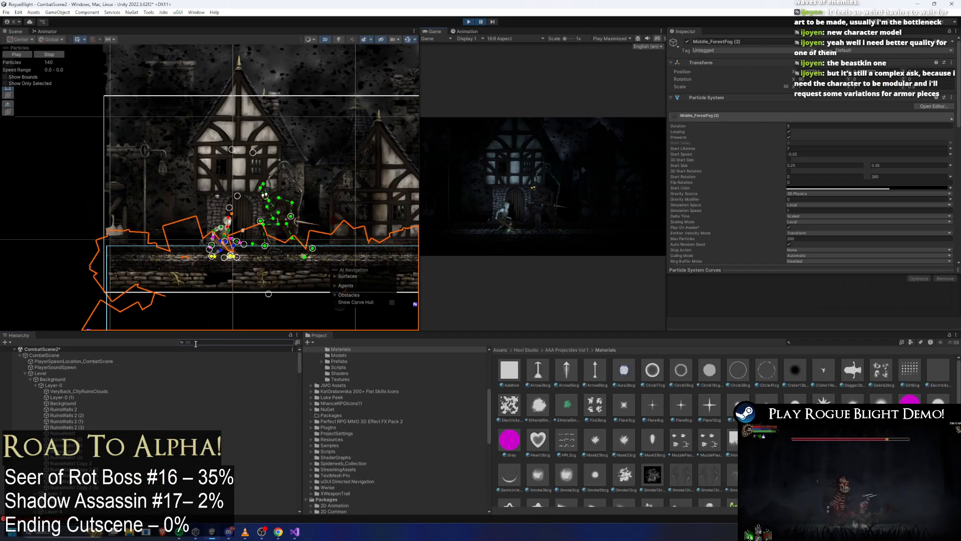
{"action": "type", "text": "global li"}
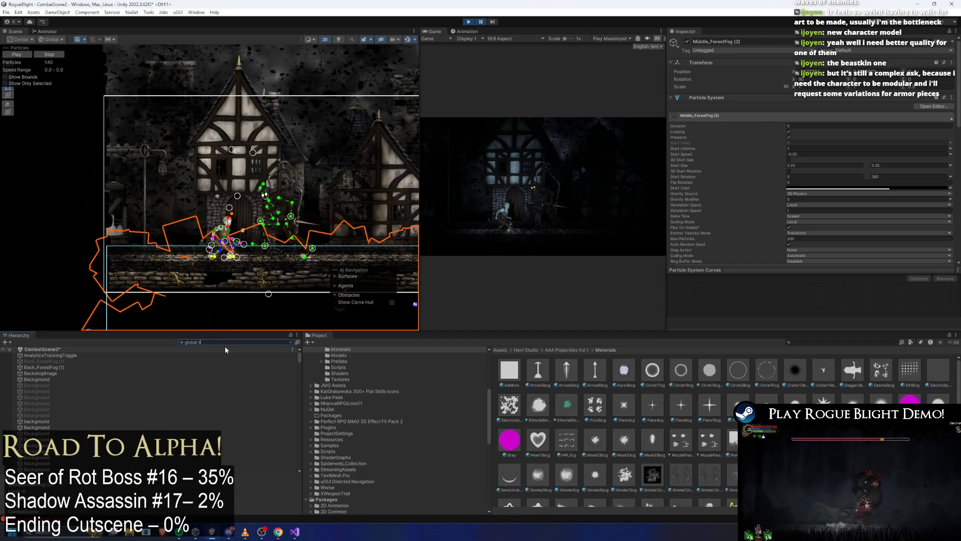
{"action": "type", "text": "ght"}
Step: Set Global Light 2D_Back's colour from cyan to white (FFFFFF) and resume play
{"action": "left_click", "coordinate": [75, 355]}
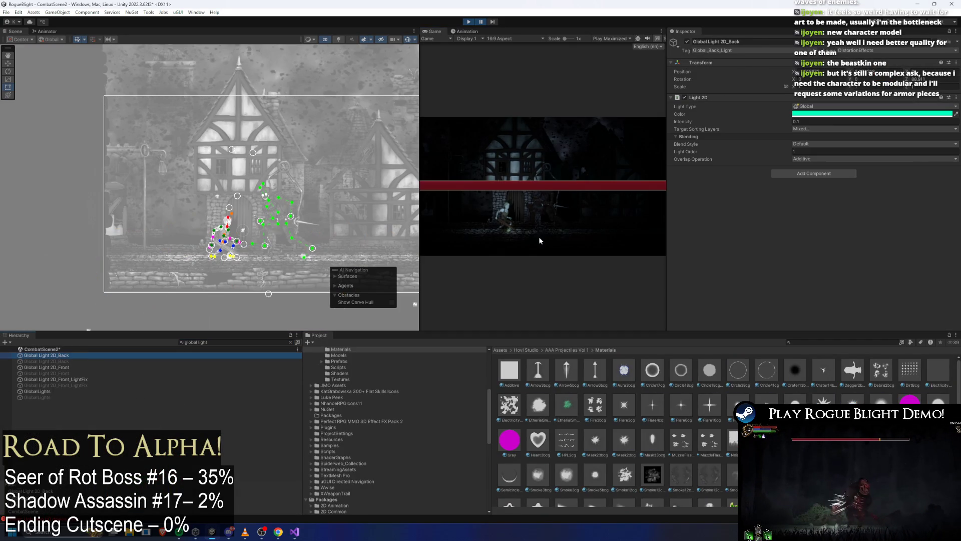
{"action": "left_click", "coordinate": [827, 120]}
{"action": "left_click_drag", "start_coordinate": [872, 159], "coordinate": [770, 142]}
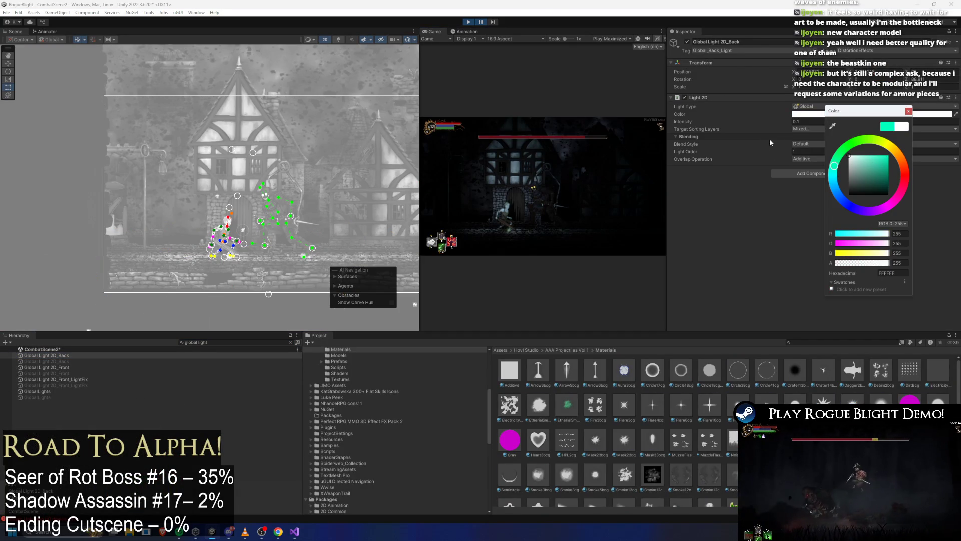
{"action": "key", "text": "shift+space"}
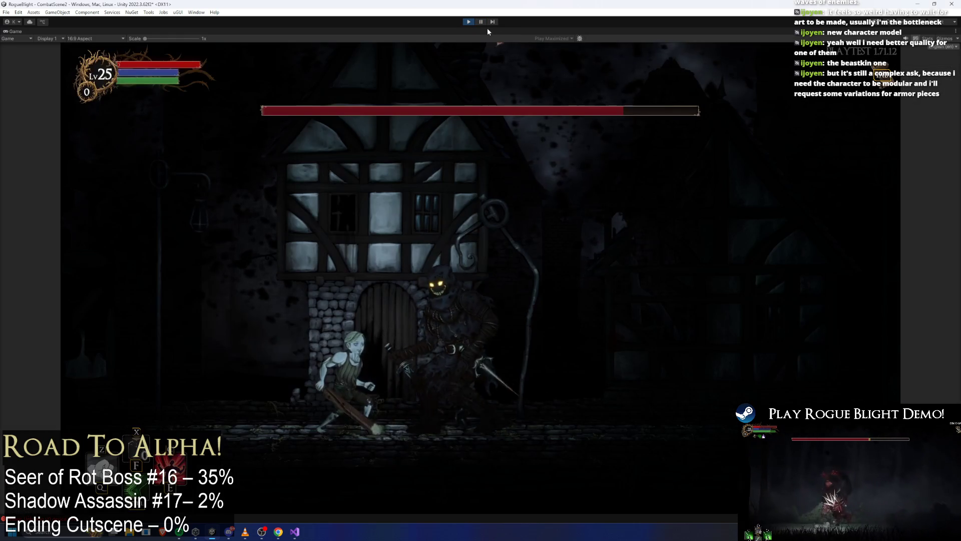
Step: Run the player back and forth with the boss pursuing, pause, and search the Hierarchy for 'forest fog'
{"action": "key", "text": "d"}
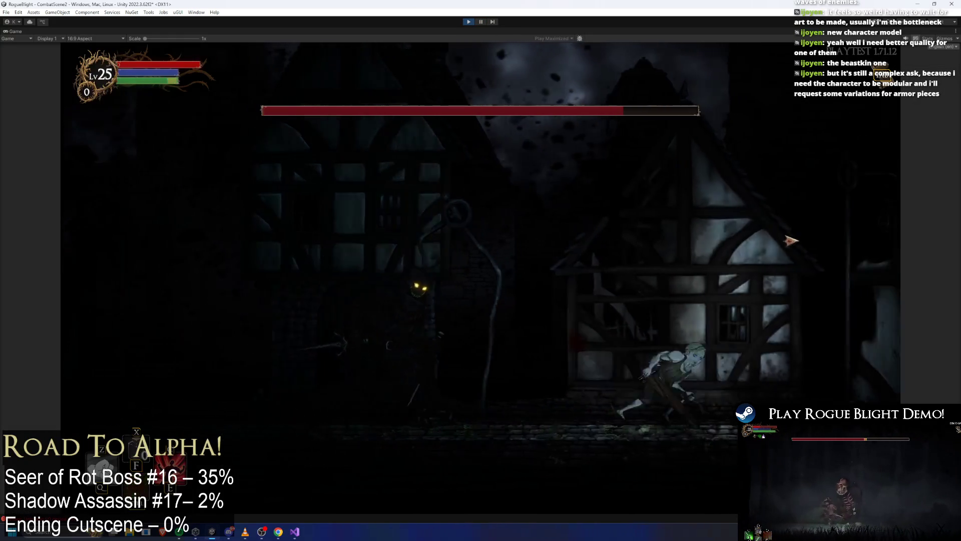
{"action": "key", "text": "a"}
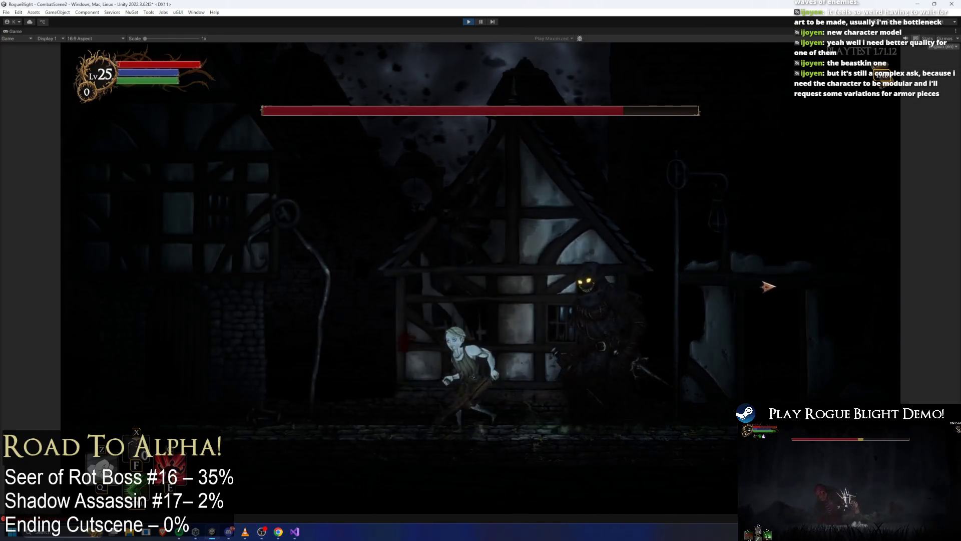
{"action": "key", "text": "d"}
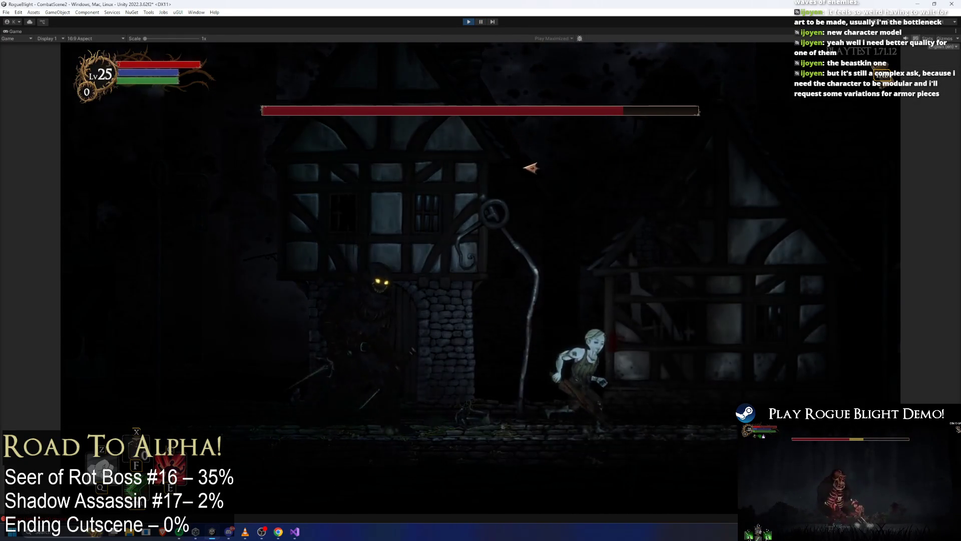
{"action": "left_click", "coordinate": [482, 22]}
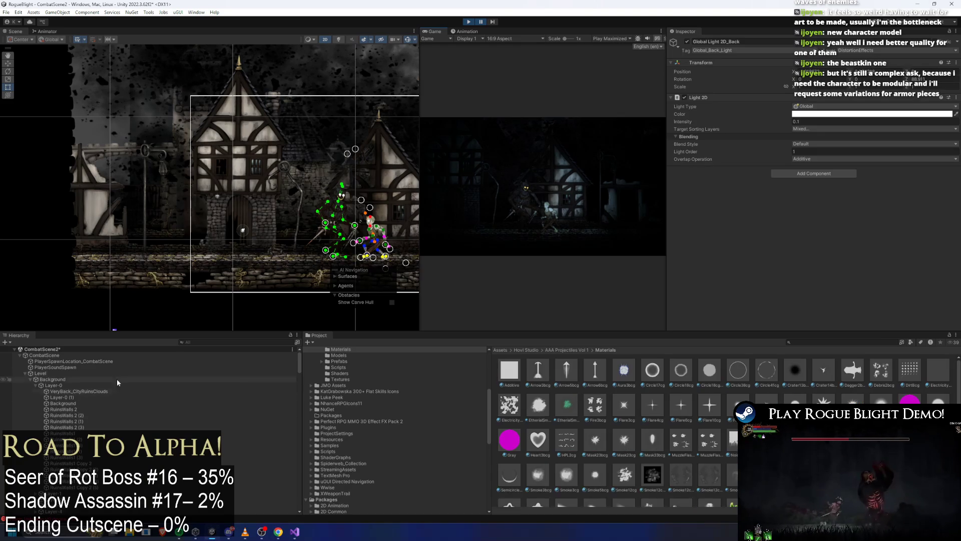
{"action": "left_click", "coordinate": [208, 342]}
{"action": "type", "text": "forest fog"}
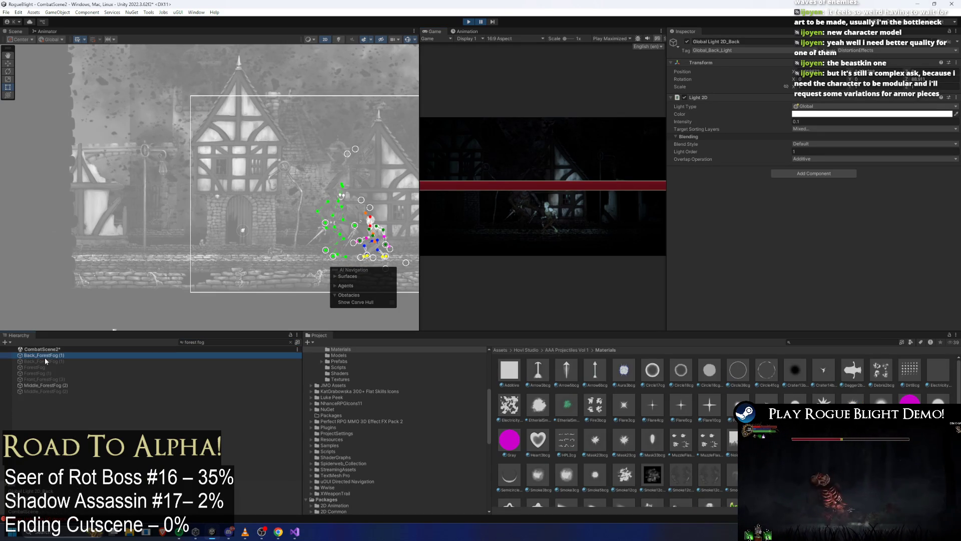
{"action": "scroll", "coordinate": [817, 128], "scroll_direction": "down", "scroll_amount": 5}
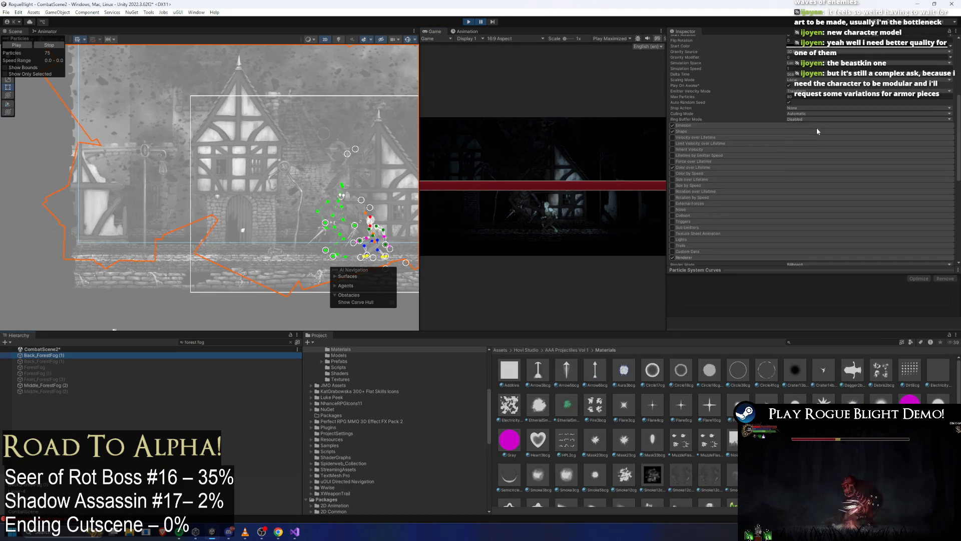
{"action": "scroll", "coordinate": [816, 128], "scroll_direction": "down", "scroll_amount": 2}
{"action": "scroll", "coordinate": [816, 129], "scroll_direction": "down", "scroll_amount": 2}
{"action": "scroll", "coordinate": [815, 132], "scroll_direction": "down", "scroll_amount": 2}
Step: Swap the forest fog's Renderer material for another project material and check it in play
{"action": "left_click", "coordinate": [814, 134]}
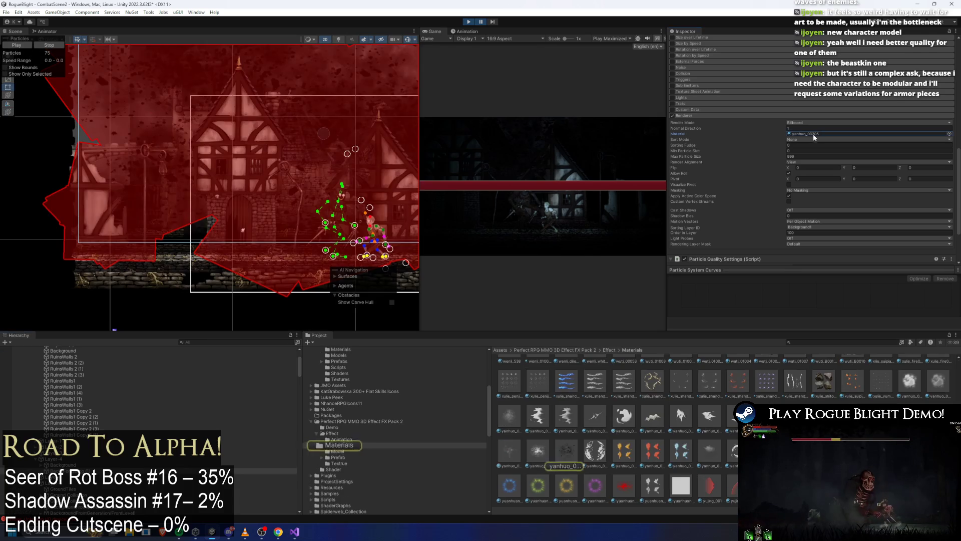
{"action": "left_click_drag", "start_coordinate": [536, 511], "coordinate": [790, 239]}
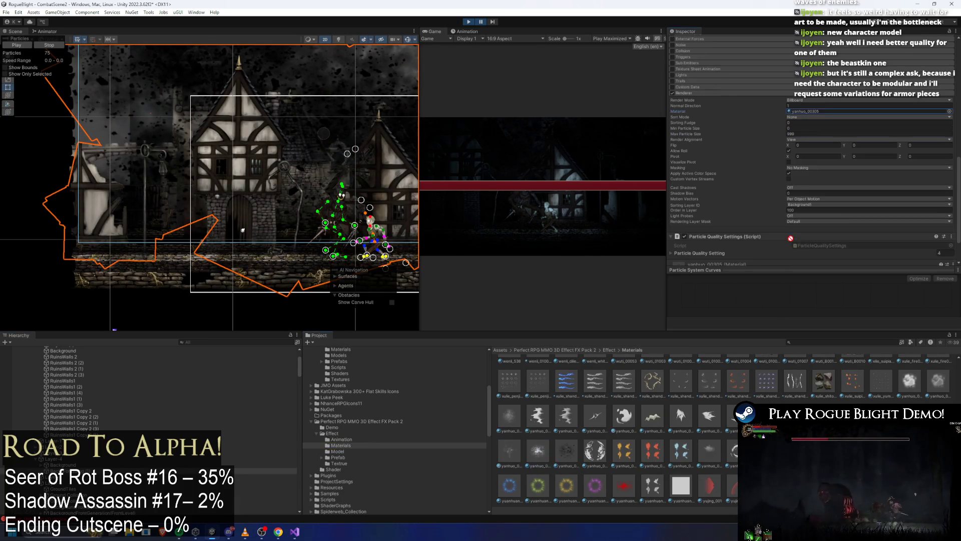
{"action": "left_click_drag", "start_coordinate": [826, 113], "coordinate": [826, 113]}
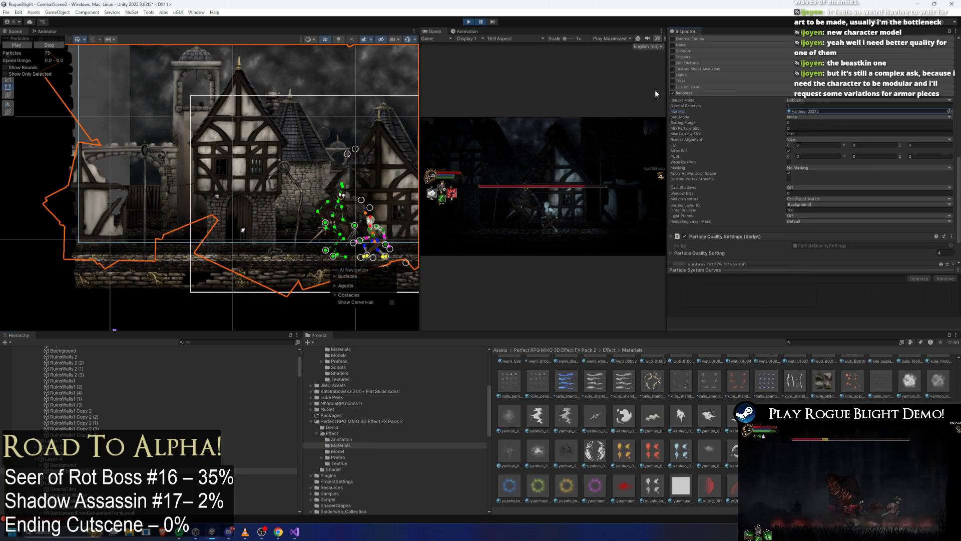
{"action": "scroll", "coordinate": [809, 131], "scroll_direction": "up", "scroll_amount": 10}
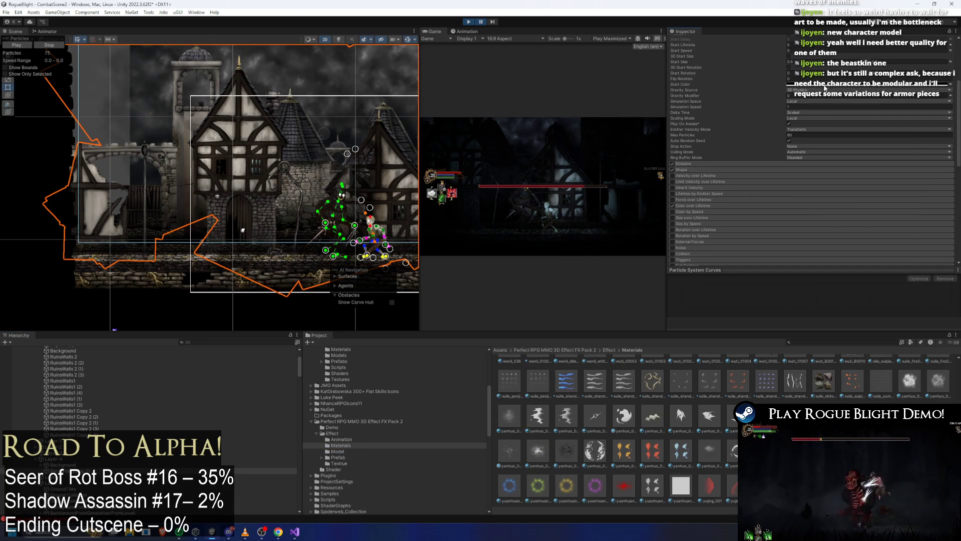
{"action": "left_click", "coordinate": [848, 85]}
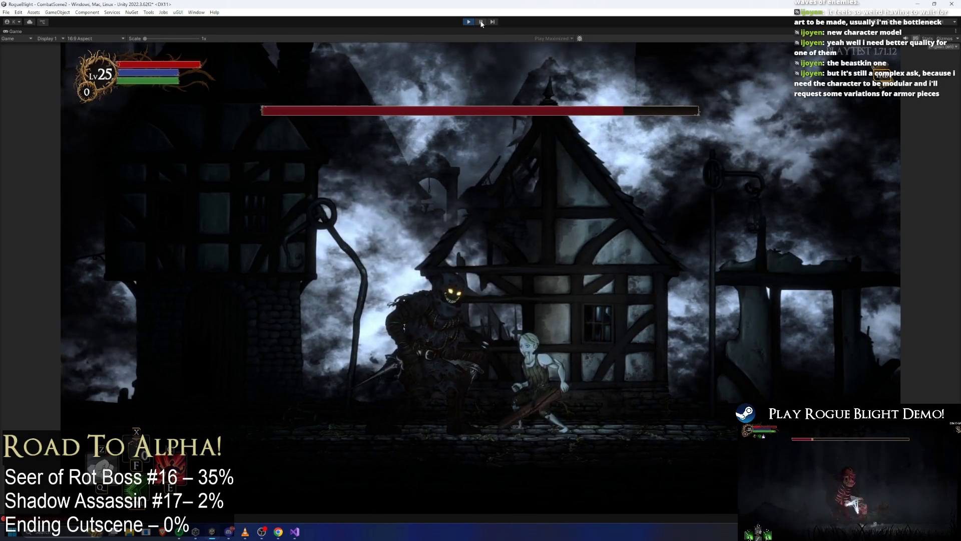
{"action": "key", "text": "shift+space"}
{"action": "scroll", "coordinate": [864, 162], "scroll_direction": "down", "scroll_amount": 5}
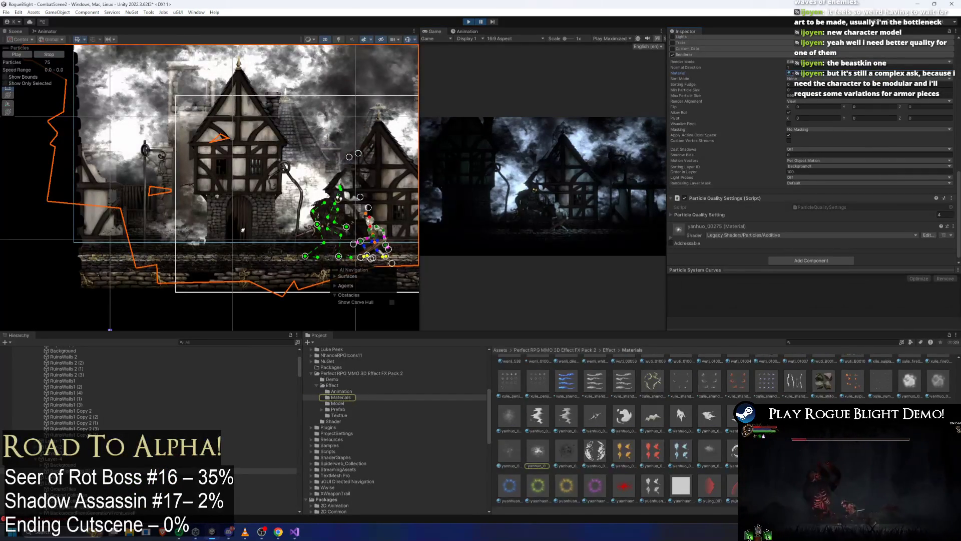
{"action": "scroll", "coordinate": [616, 428], "scroll_direction": "up", "scroll_amount": 3}
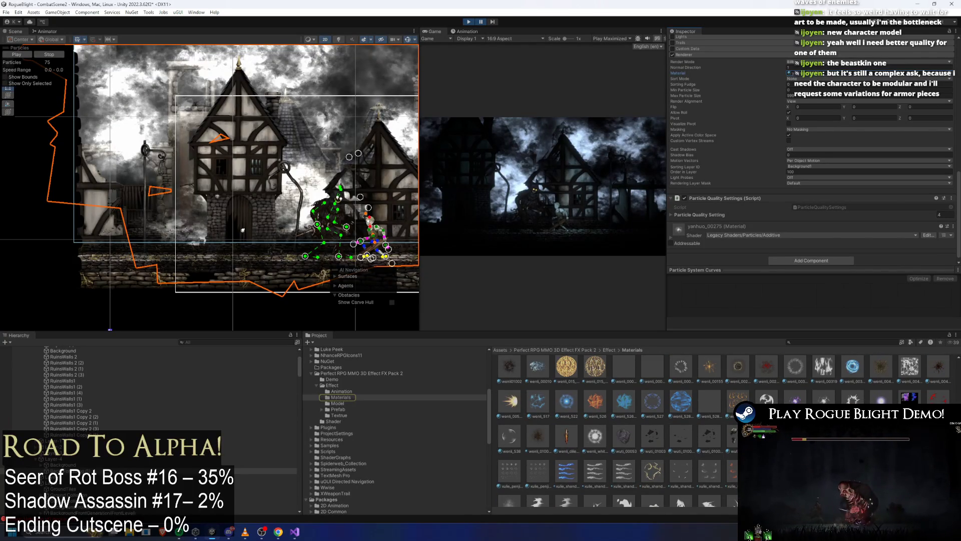
{"action": "scroll", "coordinate": [944, 371], "scroll_direction": "up", "scroll_amount": 1}
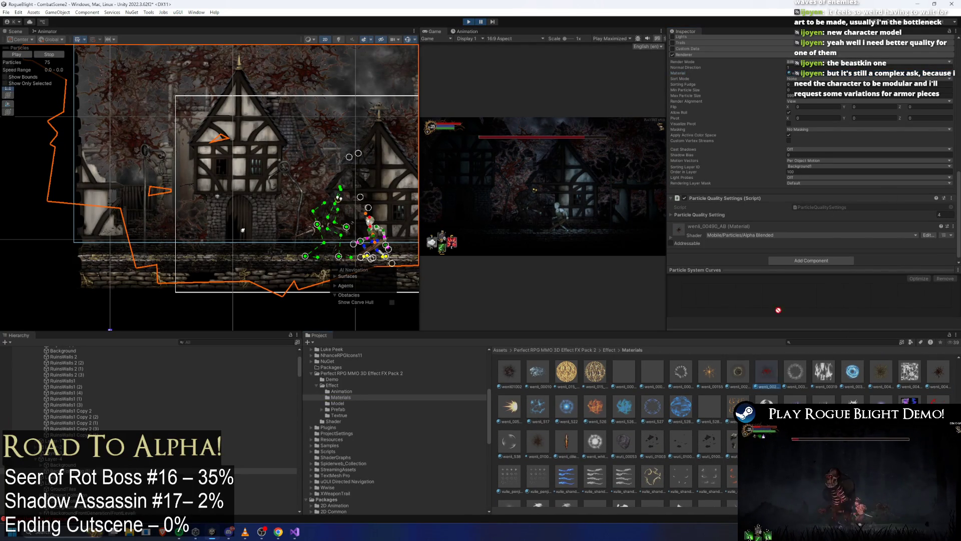
Step: Try the red wenli_00295_A8 material, then settle on the guangyun_040_AB cloud material for the fog
{"action": "left_click_drag", "start_coordinate": [767, 371], "coordinate": [773, 226]}
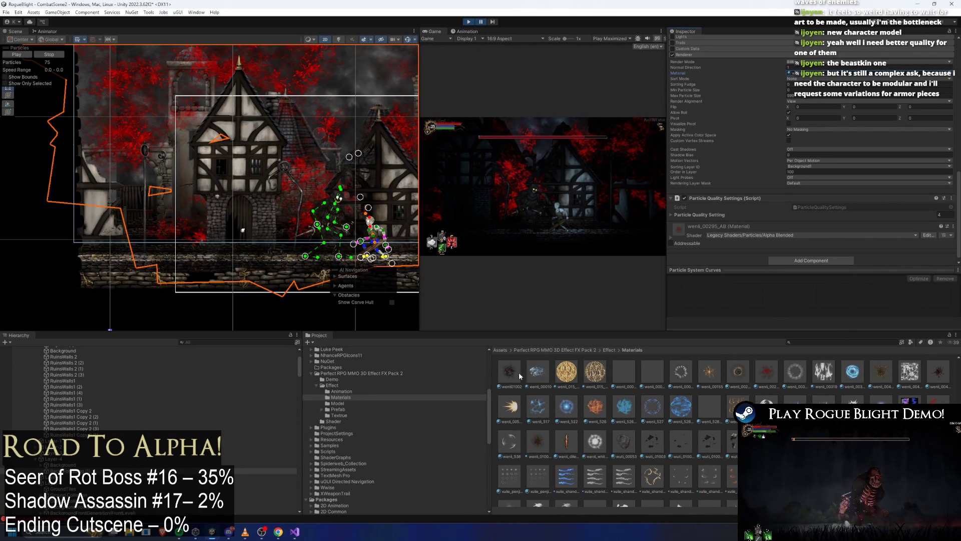
{"action": "left_click_drag", "start_coordinate": [509, 372], "coordinate": [827, 73]}
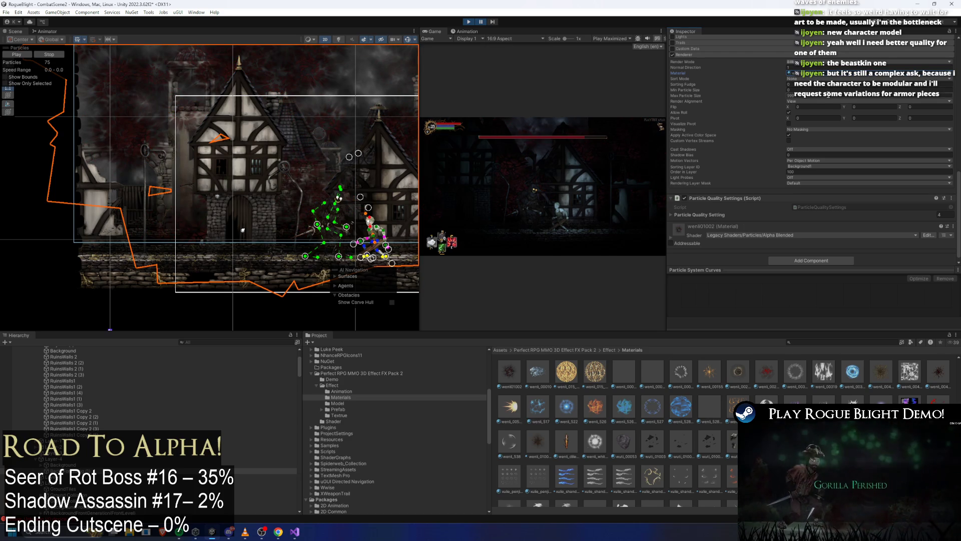
{"action": "scroll", "coordinate": [818, 105], "scroll_direction": "up", "scroll_amount": 2}
{"action": "scroll", "coordinate": [818, 104], "scroll_direction": "up", "scroll_amount": 5}
{"action": "scroll", "coordinate": [812, 145], "scroll_direction": "up", "scroll_amount": 3}
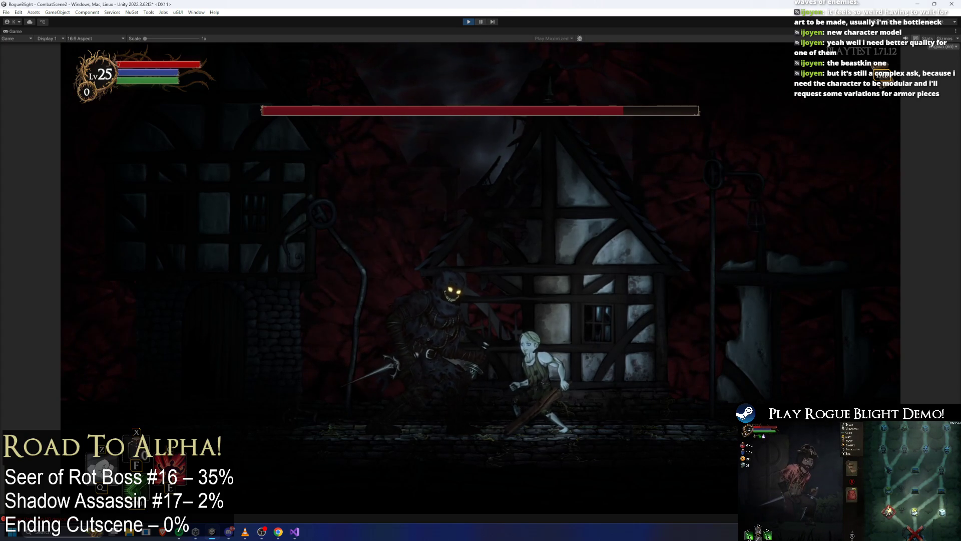
{"action": "key", "text": "shift+space"}
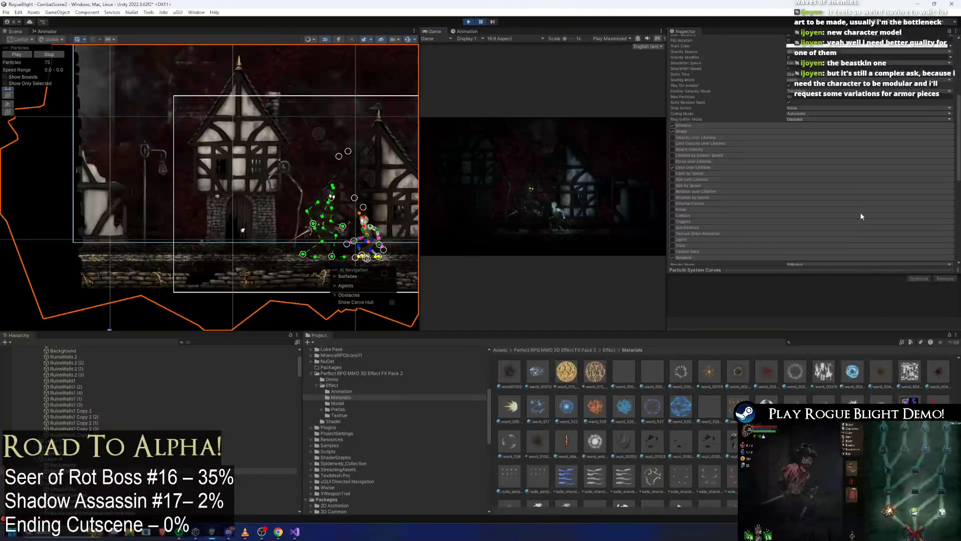
{"action": "scroll", "coordinate": [861, 216], "scroll_direction": "down", "scroll_amount": 5}
{"action": "scroll", "coordinate": [607, 447], "scroll_direction": "up", "scroll_amount": 2}
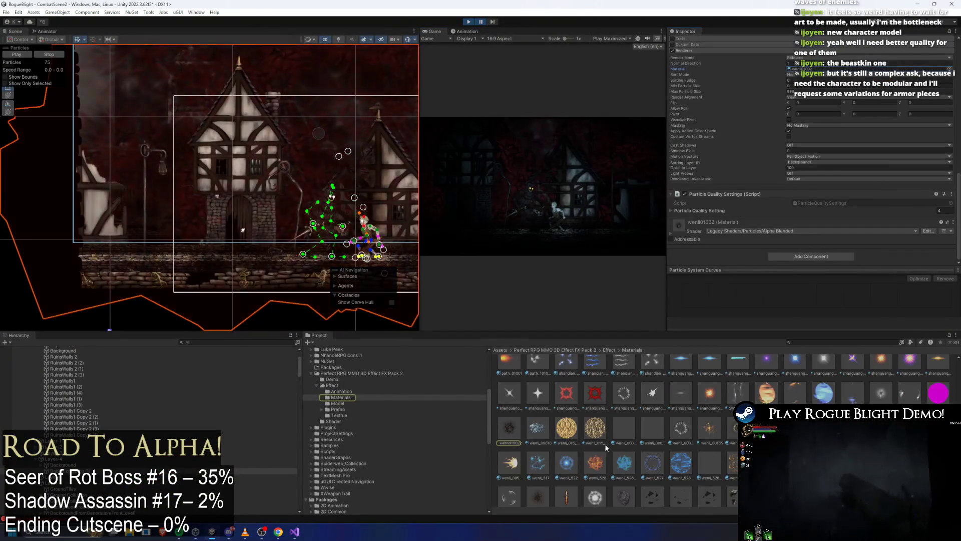
{"action": "scroll", "coordinate": [606, 446], "scroll_direction": "up", "scroll_amount": 3}
{"action": "scroll", "coordinate": [607, 448], "scroll_direction": "up", "scroll_amount": 3}
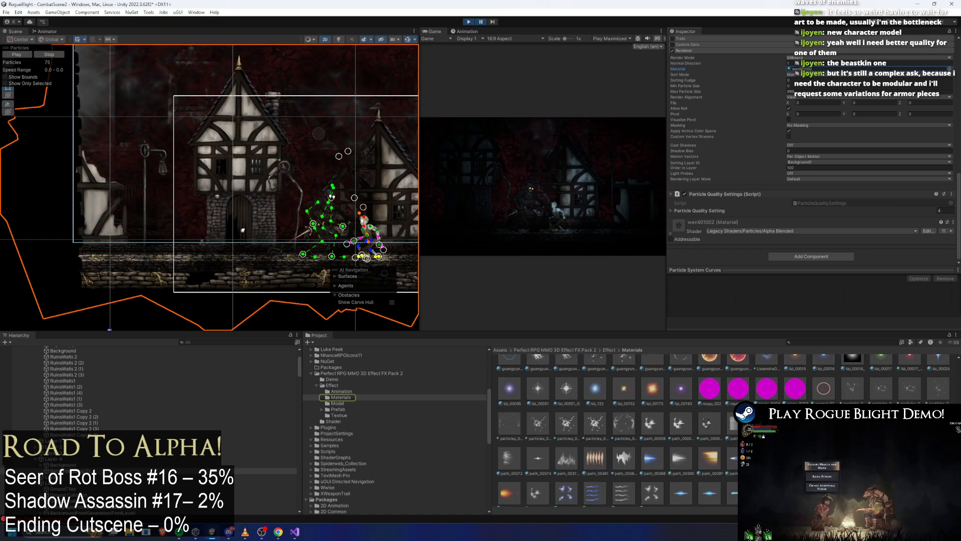
{"action": "scroll", "coordinate": [607, 447], "scroll_direction": "up", "scroll_amount": 2}
{"action": "scroll", "coordinate": [607, 432], "scroll_direction": "up", "scroll_amount": 1}
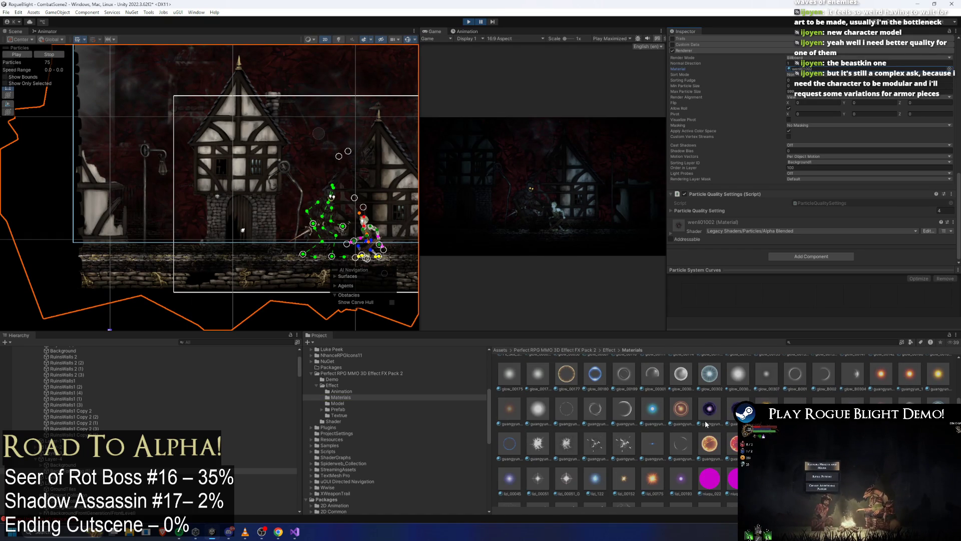
{"action": "mouse_move", "coordinate": [581, 449]}
{"action": "left_mouse_down"}
{"action": "mouse_move", "coordinate": [713, 290]}
{"action": "mouse_move", "coordinate": [717, 223]}
{"action": "left_mouse_up"}
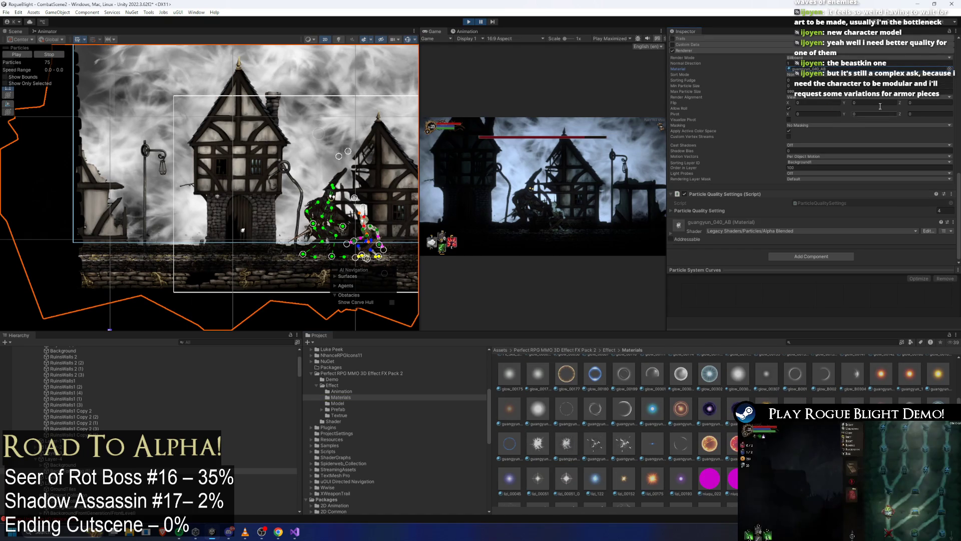
{"action": "scroll", "coordinate": [827, 97], "scroll_direction": "up", "scroll_amount": 10}
{"action": "left_click", "coordinate": [837, 124]}
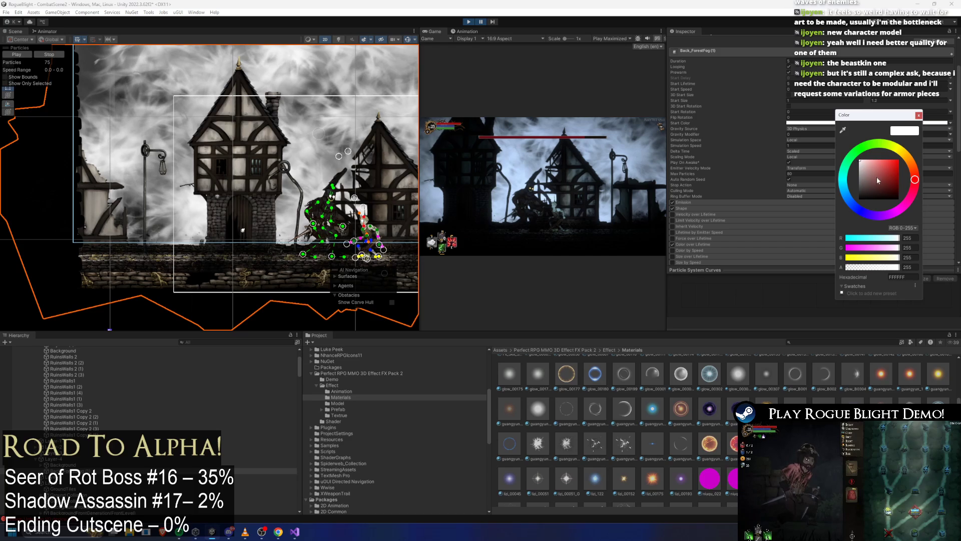
{"action": "left_click", "coordinate": [486, 21]}
{"action": "key", "text": "shift+space"}
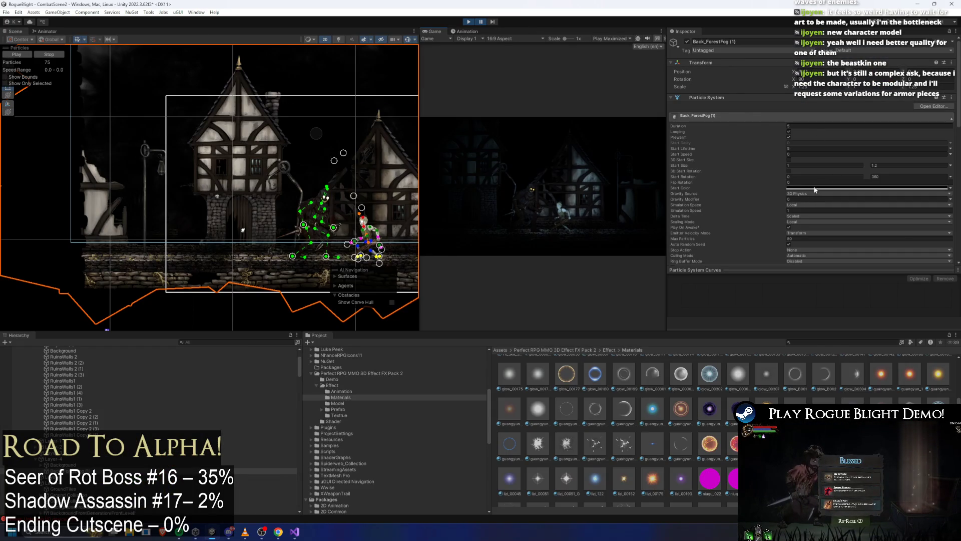
Step: Lower the fog's Start Color alpha to 63 for a far more transparent look
{"action": "left_click", "coordinate": [815, 189]}
{"action": "left_click", "coordinate": [839, 337]}
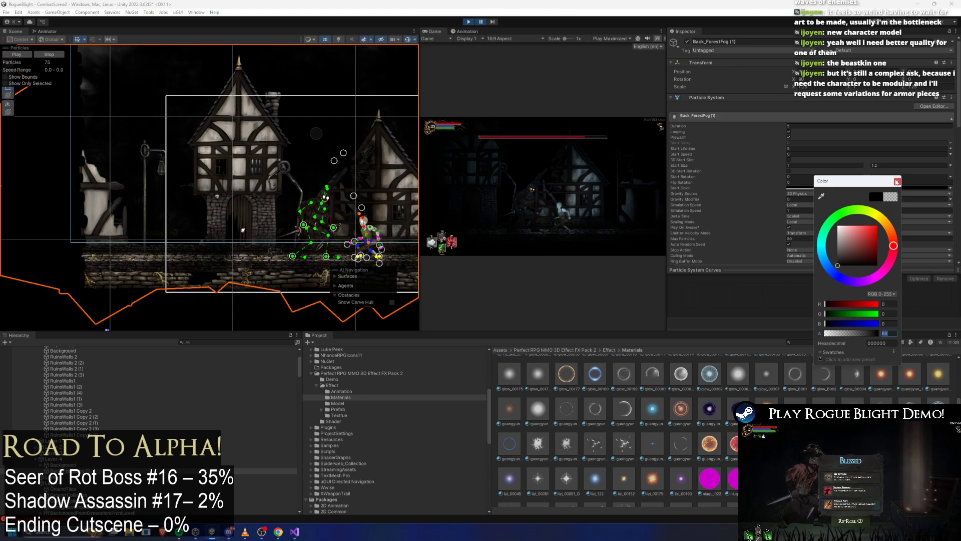
{"action": "left_click", "coordinate": [896, 181]}
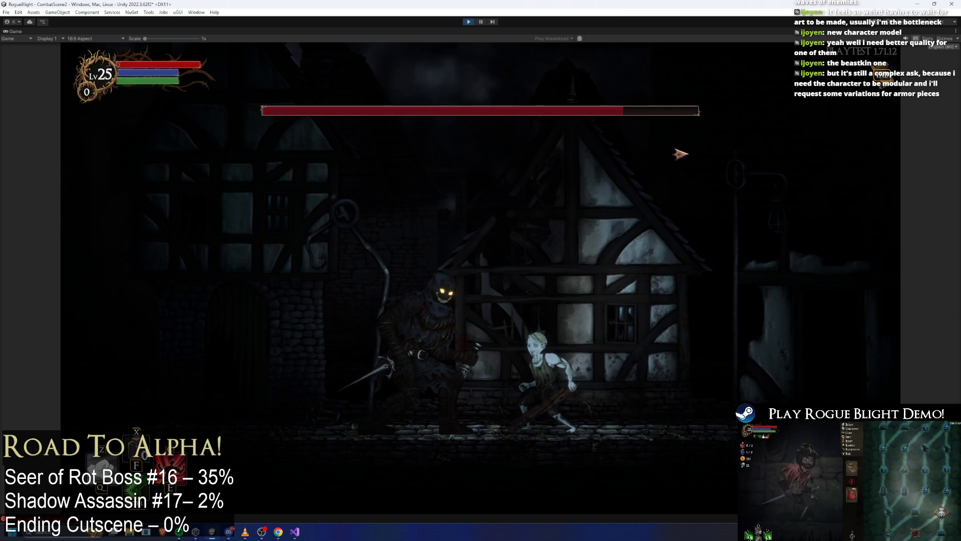
Step: Run the player left past the boss, then raise the fog Start Color alpha to 132 and re-enter the full Game view
{"action": "key", "text": "a"}
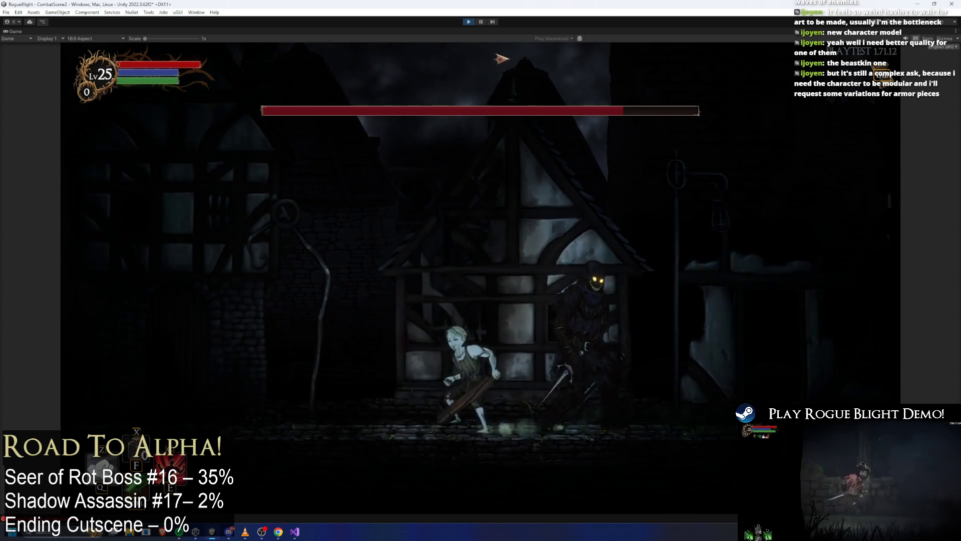
{"action": "key", "text": "a"}
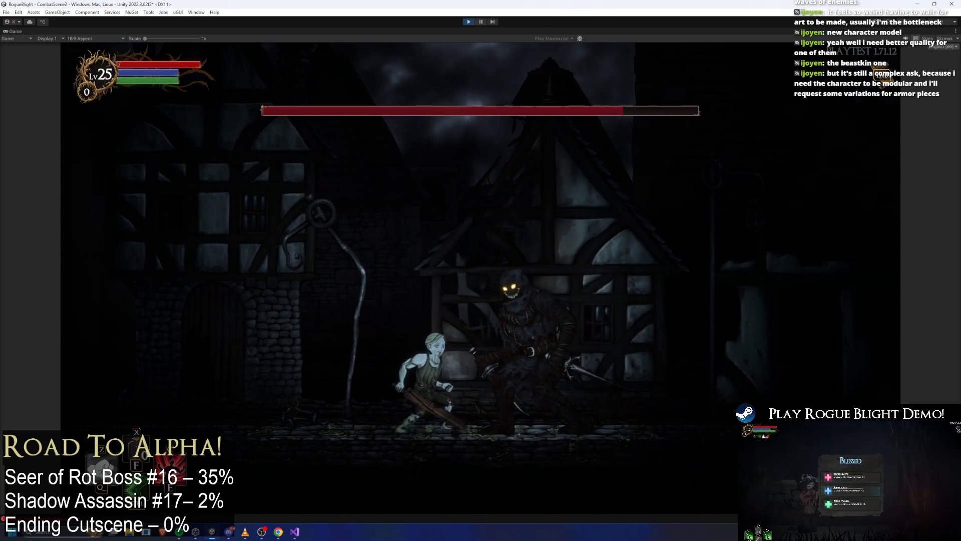
{"action": "key", "text": "ctrl+shift+p"}
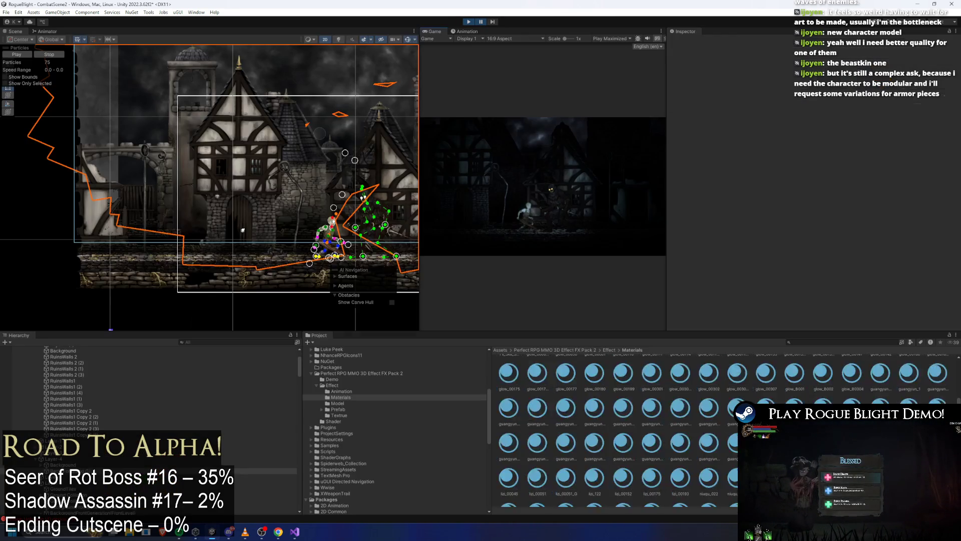
{"action": "left_click", "coordinate": [898, 340]}
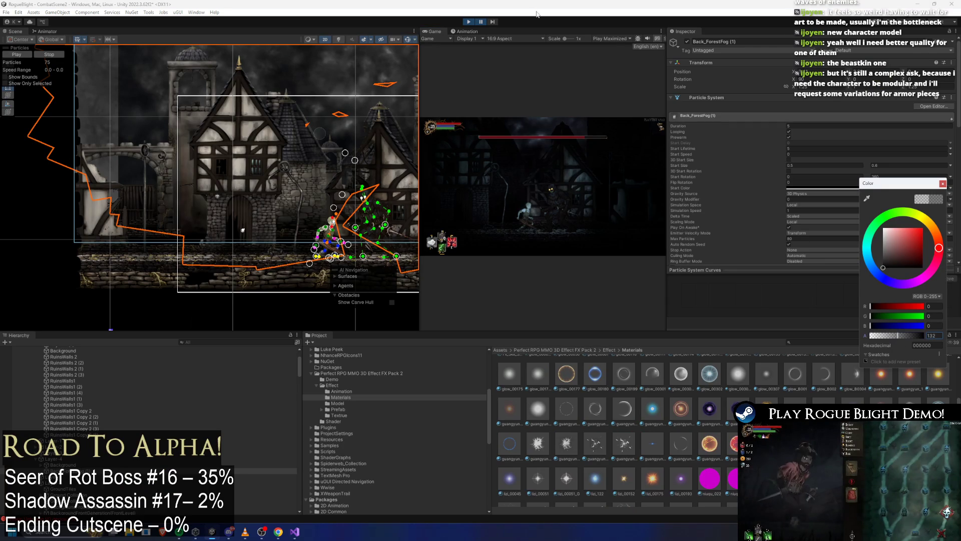
{"action": "left_click", "coordinate": [481, 22]}
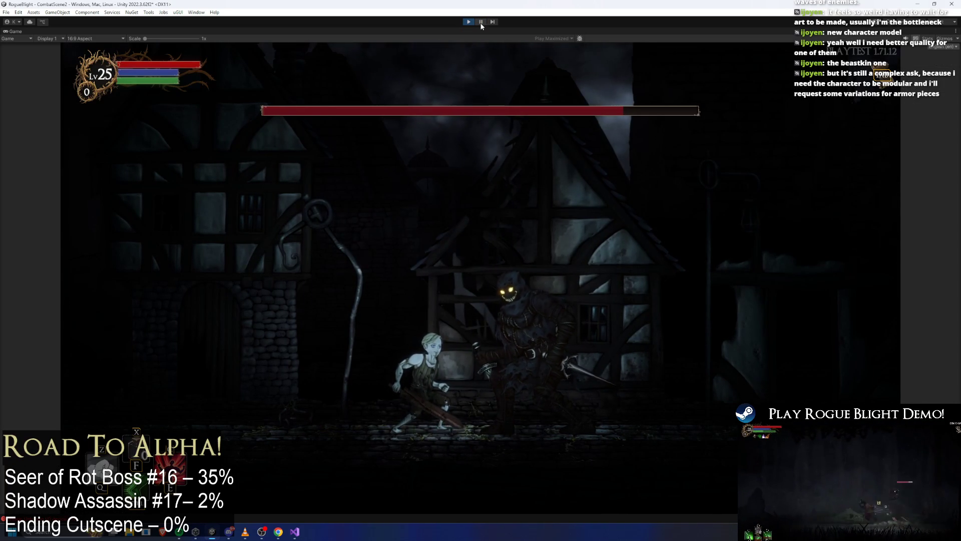
Step: Give the fog the yanhuo_00305 material and a 0.25 minimum Start Size, play-testing between changes
{"action": "left_click", "coordinate": [481, 23]}
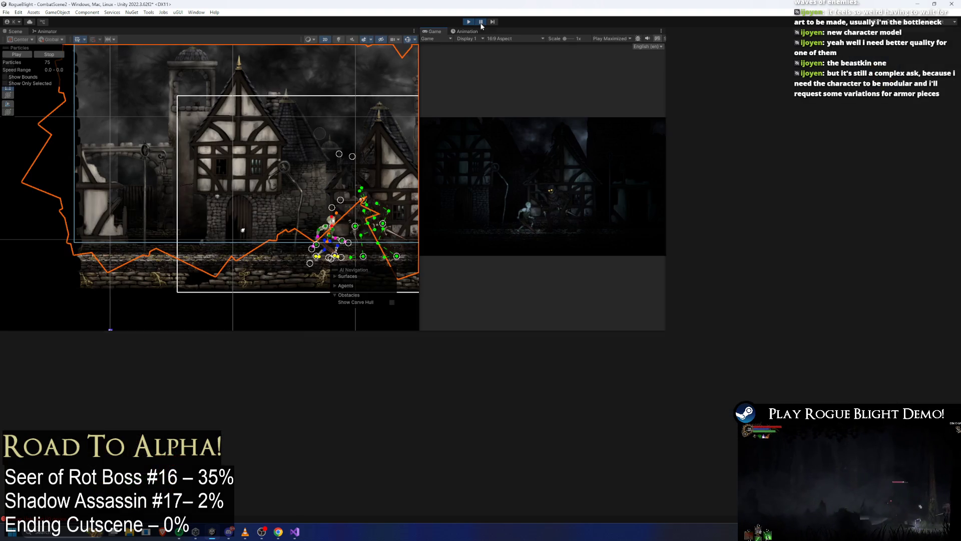
{"action": "scroll", "coordinate": [616, 428], "scroll_direction": "down", "scroll_amount": 10}
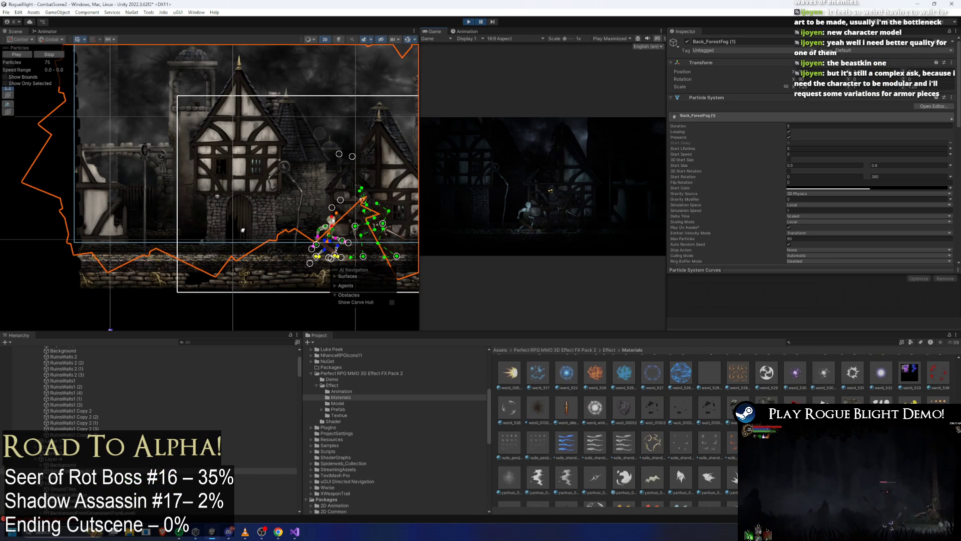
{"action": "scroll", "coordinate": [616, 428], "scroll_direction": "down", "scroll_amount": 3}
{"action": "left_click_drag", "start_coordinate": [578, 454], "coordinate": [839, 164]}
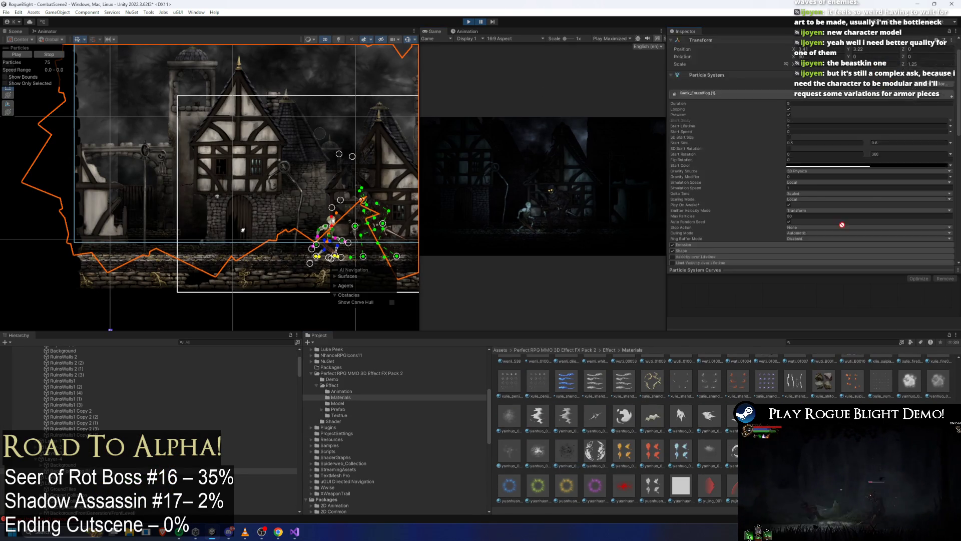
{"action": "scroll", "coordinate": [839, 164], "scroll_direction": "down", "scroll_amount": 5}
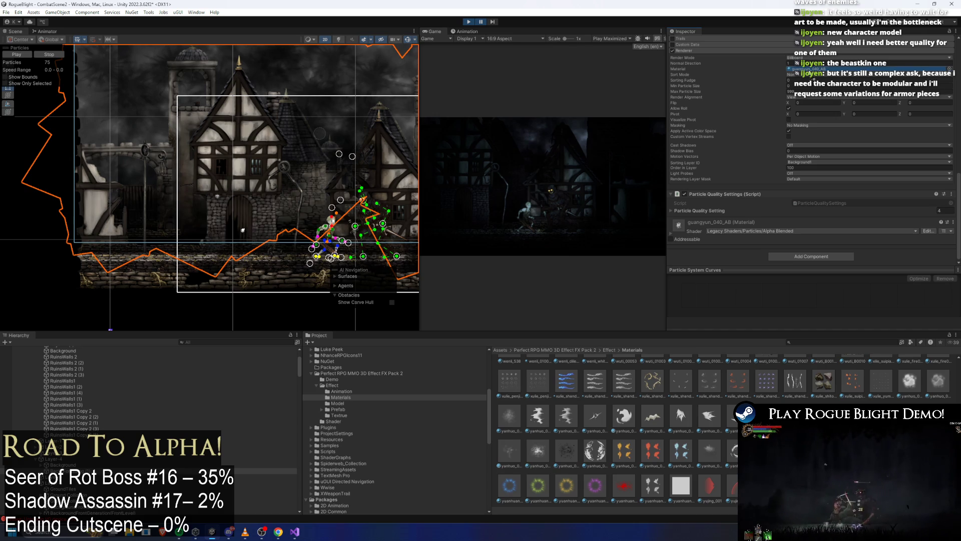
{"action": "left_click_drag", "start_coordinate": [812, 79], "coordinate": [812, 74]}
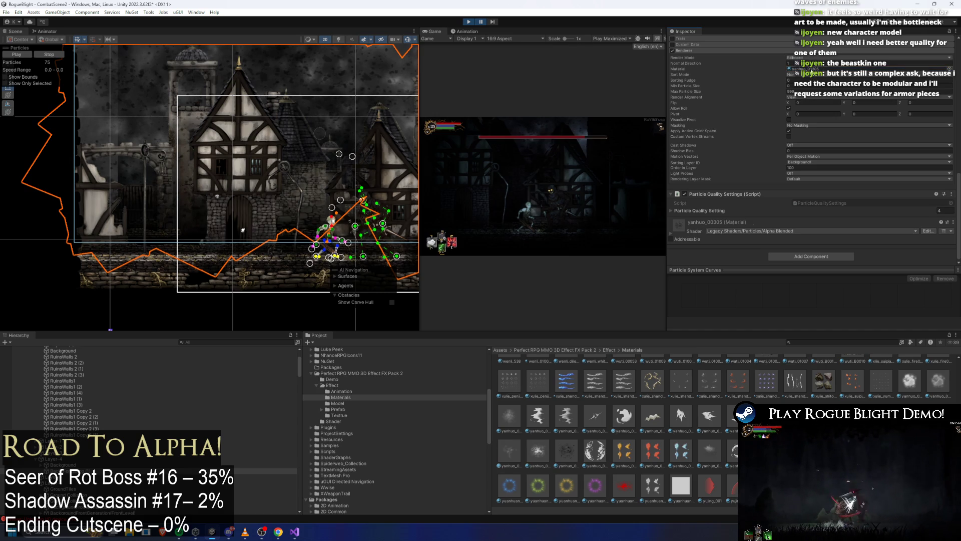
{"action": "left_click", "coordinate": [482, 22]}
{"action": "left_click", "coordinate": [481, 22]}
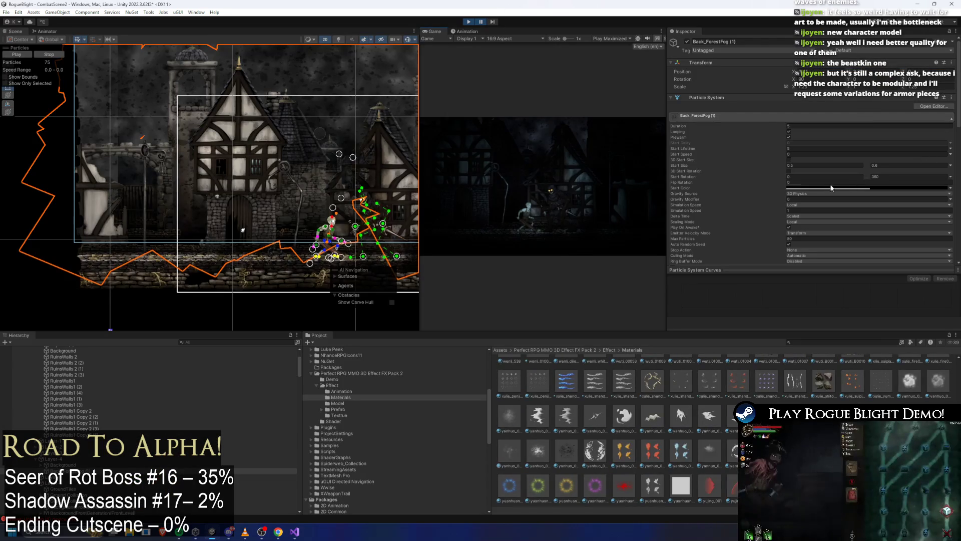
{"action": "type", "text": "0.25"}
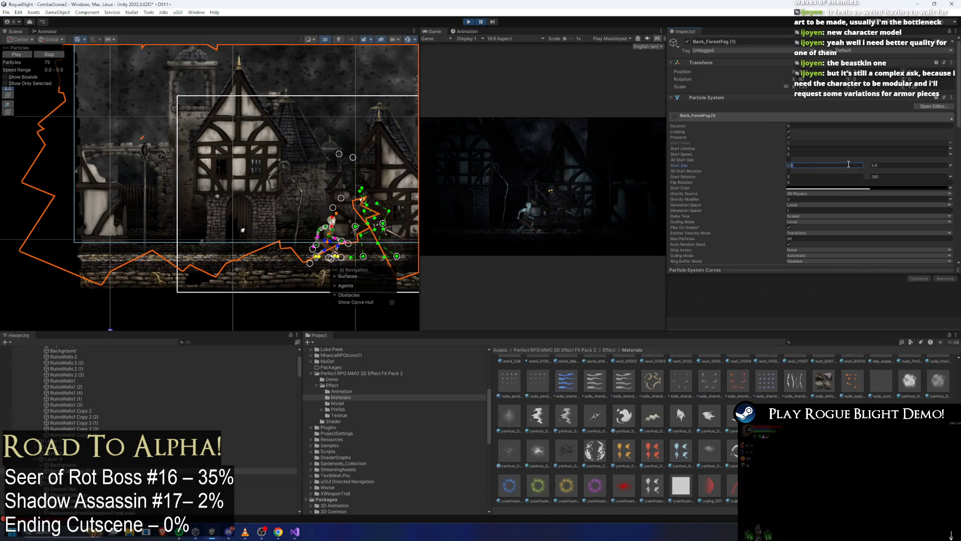
{"action": "left_click", "coordinate": [876, 168]}
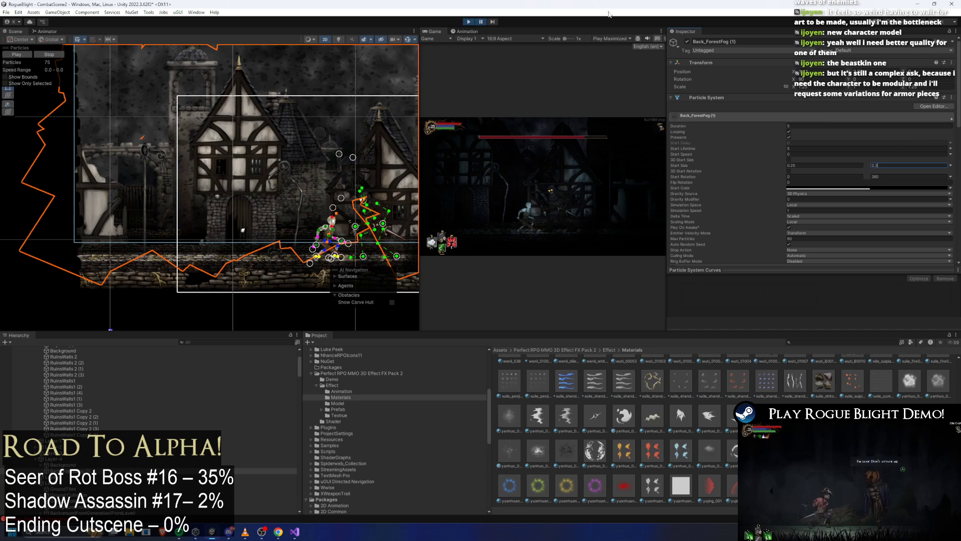
{"action": "left_click", "coordinate": [479, 21]}
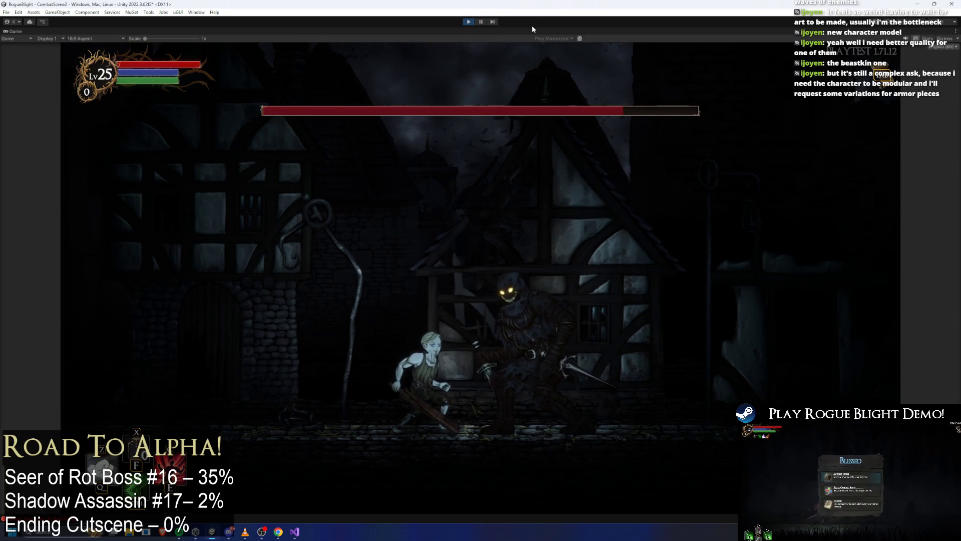
Step: Set the fog Start Size to 1–1.5, then settle the minimum at 0.5, play-testing each change
{"action": "left_click", "coordinate": [482, 20]}
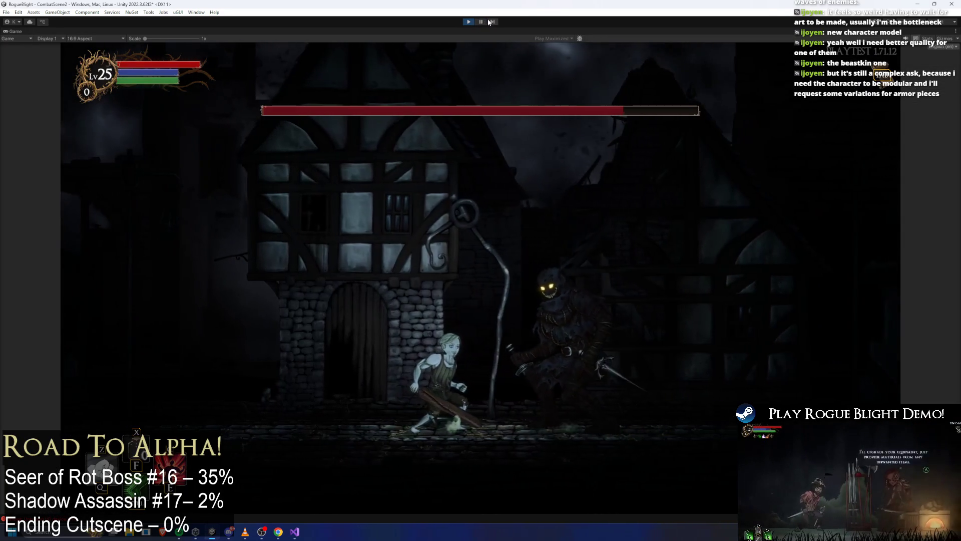
{"action": "left_click", "coordinate": [481, 21]}
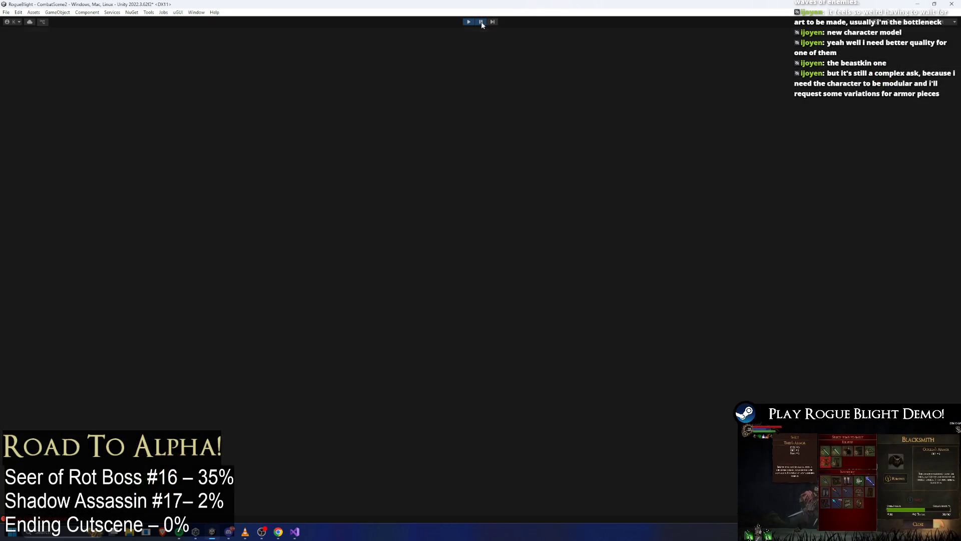
{"action": "scroll", "coordinate": [871, 176], "scroll_direction": "up", "scroll_amount": 5}
{"action": "scroll", "coordinate": [834, 123], "scroll_direction": "up", "scroll_amount": 5}
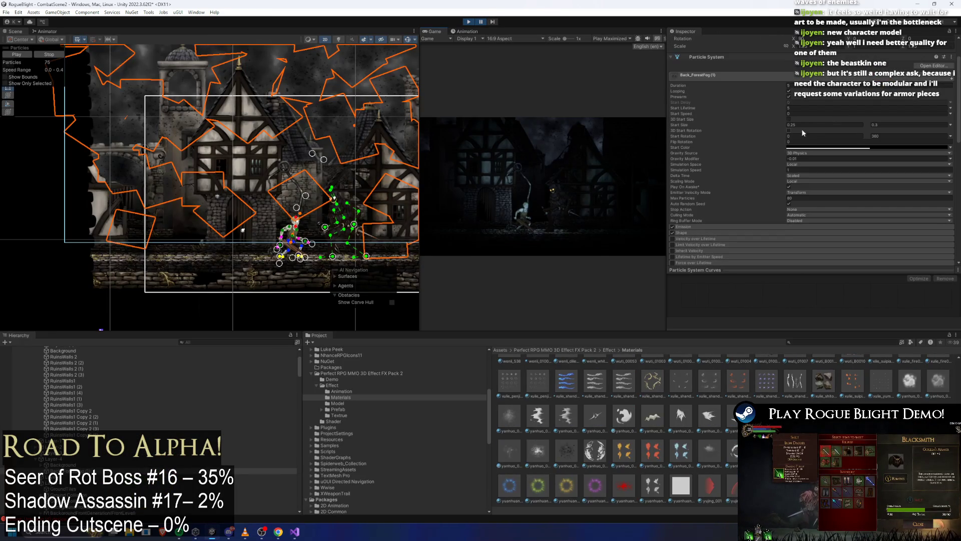
{"action": "type", "text": "1"}
{"action": "key", "text": "Tab"}
{"action": "type", "text": "1.5"}
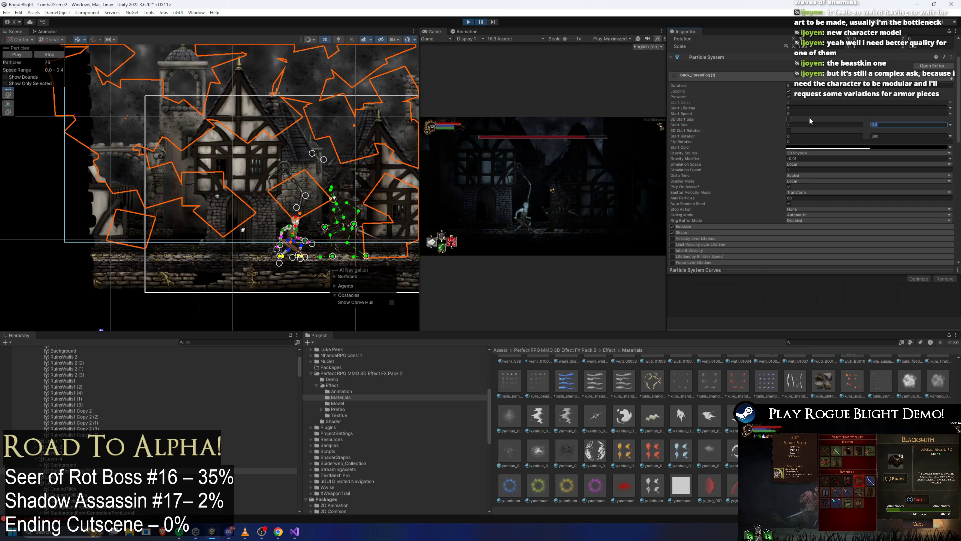
{"action": "left_click", "coordinate": [481, 22]}
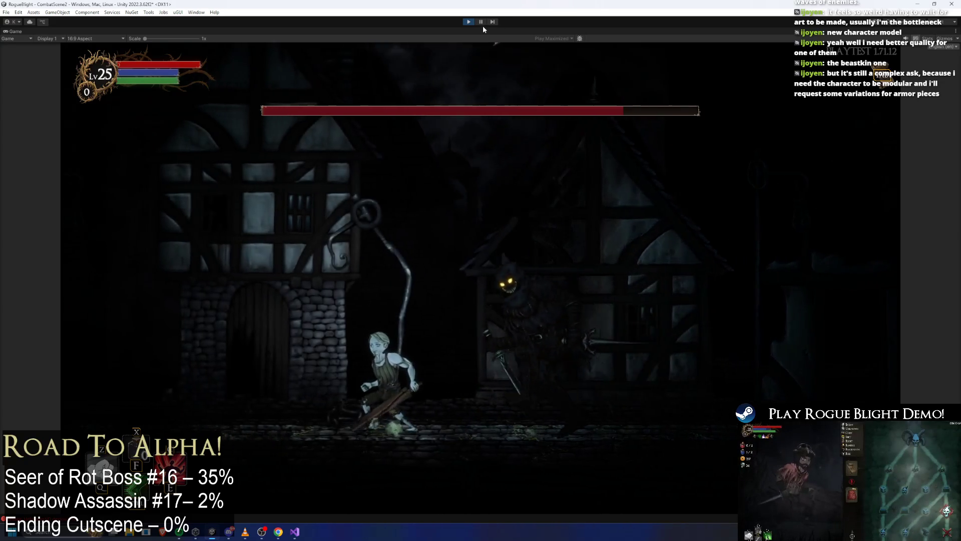
{"action": "left_click", "coordinate": [481, 22]}
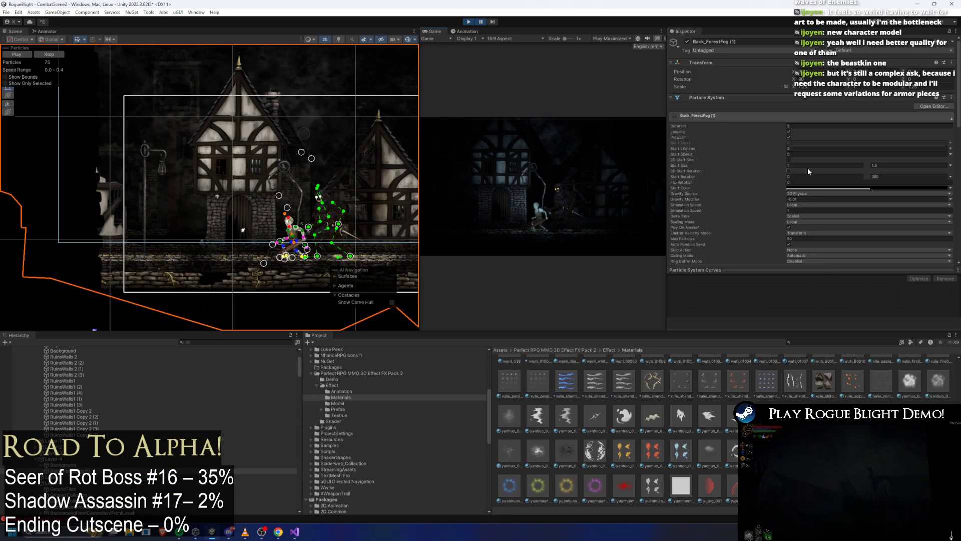
{"action": "type", "text": "0.5"}
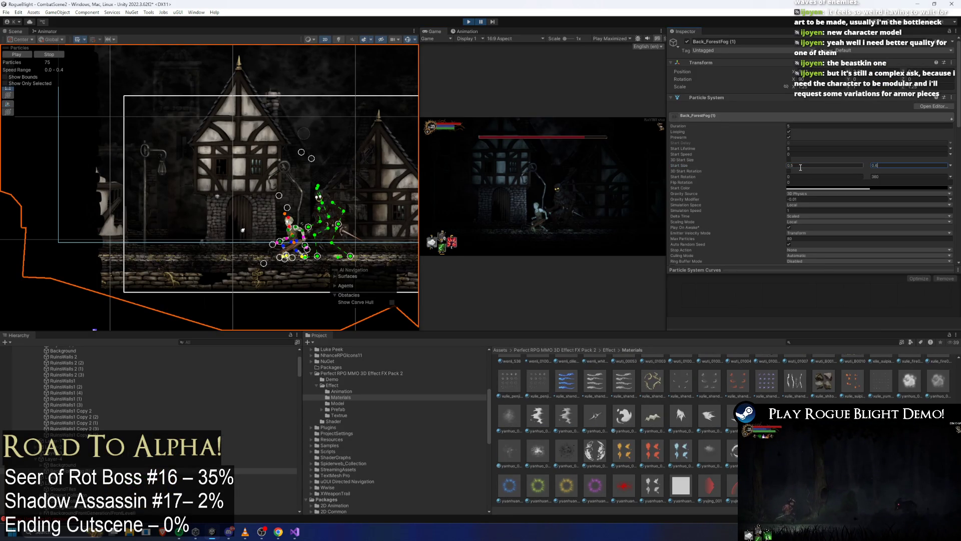
{"action": "left_click", "coordinate": [481, 22]}
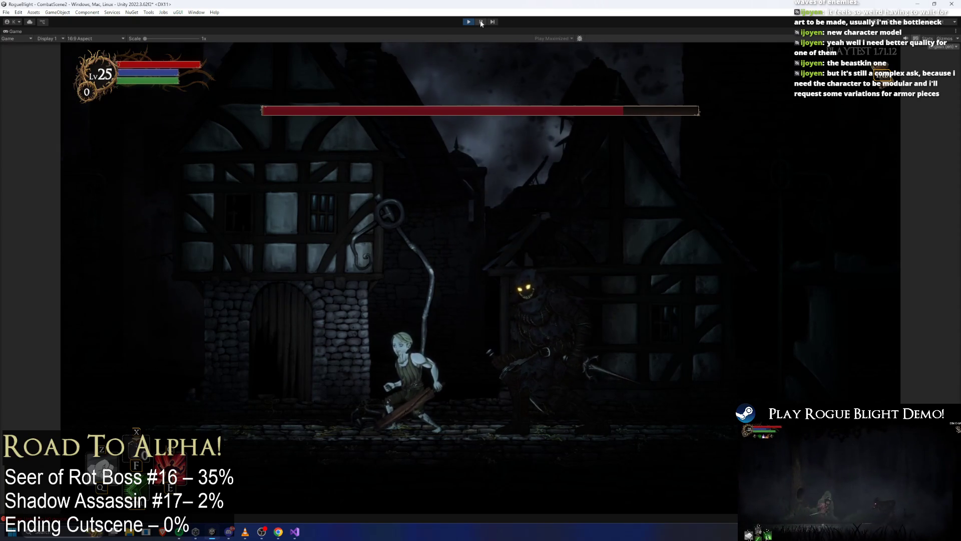
Step: Dodge around the boss, set the fog Gravity Modifier to -0.005, play on, and pause back in the editor
{"action": "key", "text": "a"}
{"action": "key", "text": "d"}
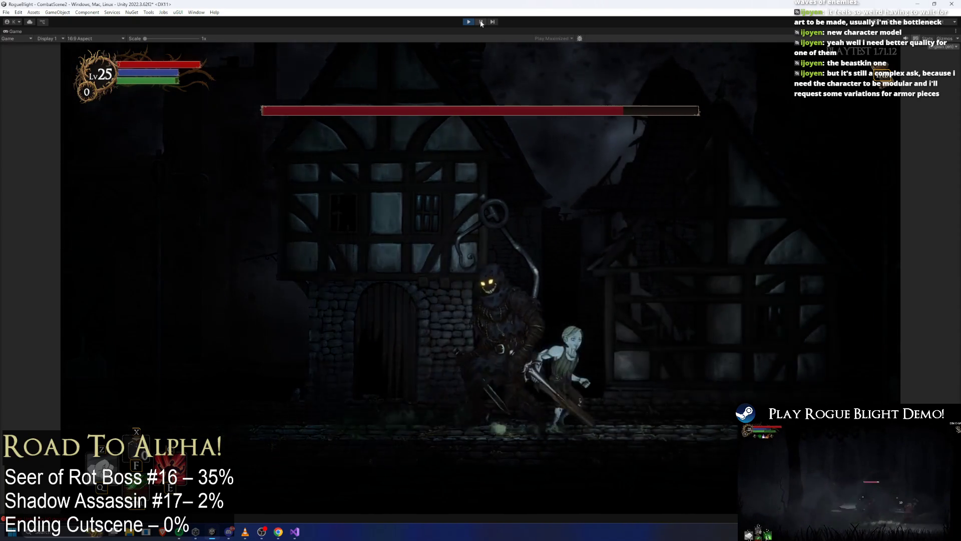
{"action": "key", "text": "a"}
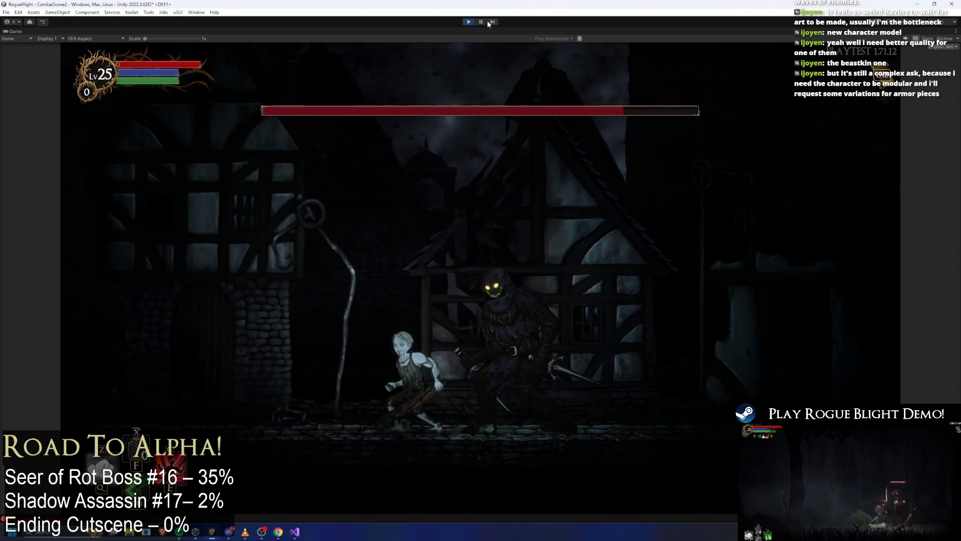
{"action": "key", "text": "shift+space"}
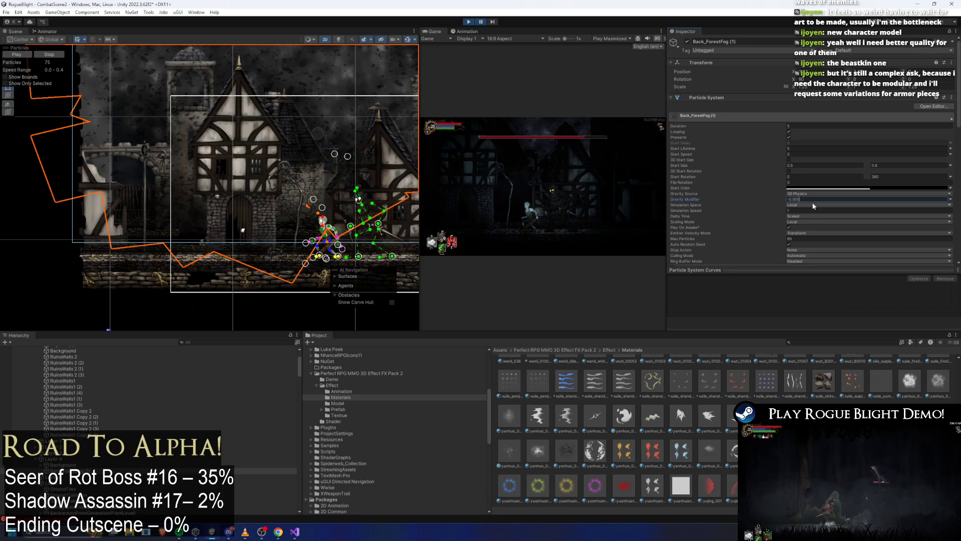
{"action": "left_click", "coordinate": [482, 21]}
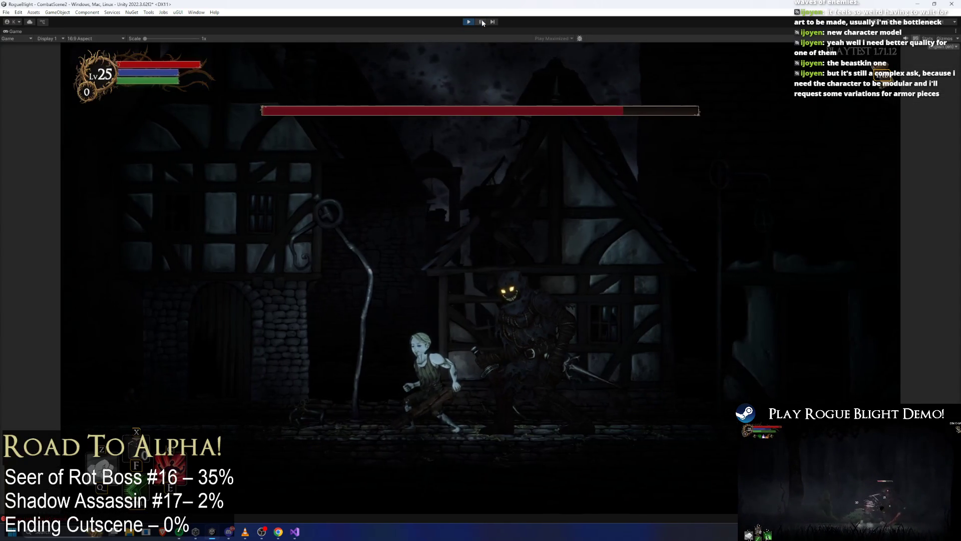
{"action": "key", "text": "a"}
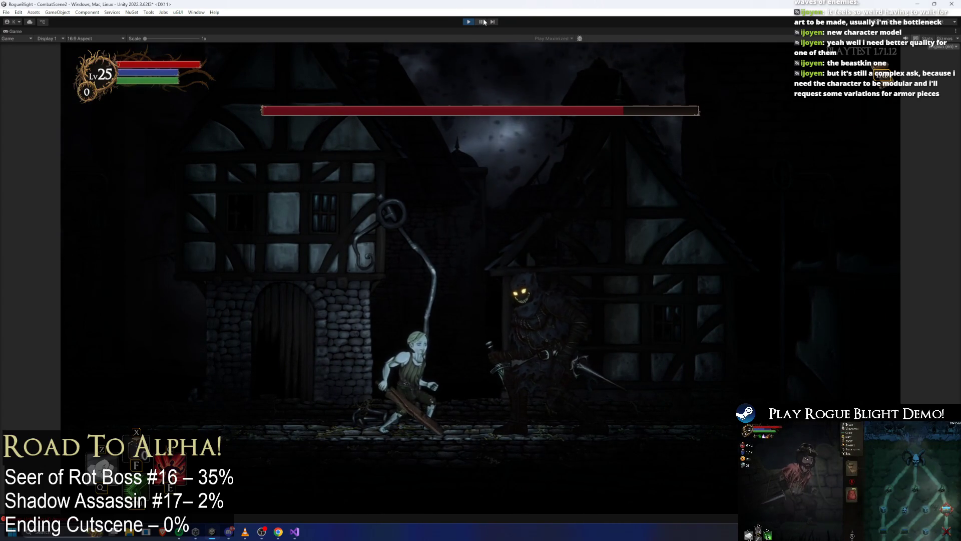
{"action": "left_click", "coordinate": [483, 21]}
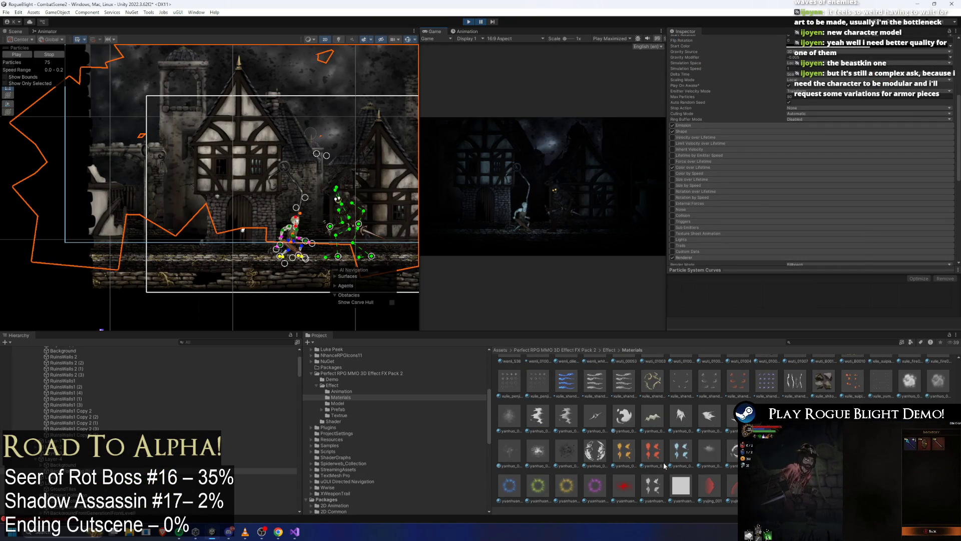
{"action": "scroll", "coordinate": [655, 445], "scroll_direction": "up", "scroll_amount": 2}
{"action": "scroll", "coordinate": [672, 445], "scroll_direction": "up", "scroll_amount": 1}
{"action": "scroll", "coordinate": [691, 447], "scroll_direction": "up", "scroll_amount": 2}
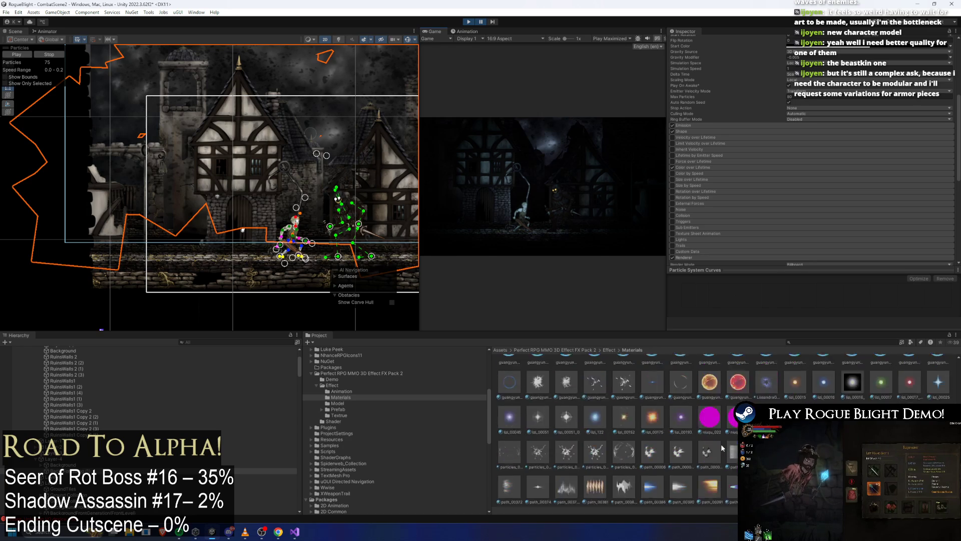
{"action": "scroll", "coordinate": [722, 449], "scroll_direction": "up", "scroll_amount": 1}
{"action": "scroll", "coordinate": [719, 446], "scroll_direction": "up", "scroll_amount": 1}
{"action": "scroll", "coordinate": [714, 445], "scroll_direction": "up", "scroll_amount": 2}
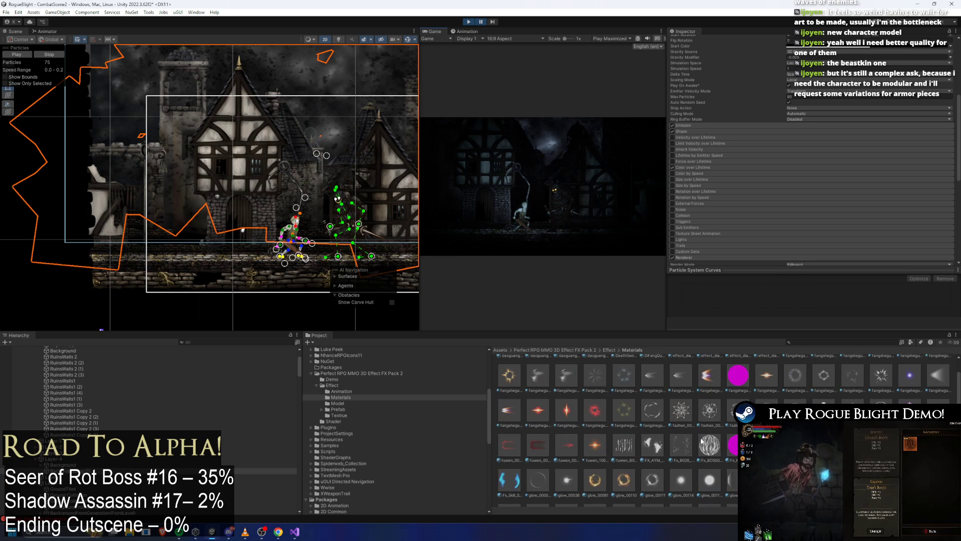
{"action": "scroll", "coordinate": [704, 442], "scroll_direction": "up", "scroll_amount": 1}
{"action": "scroll", "coordinate": [704, 442], "scroll_direction": "up", "scroll_amount": 1}
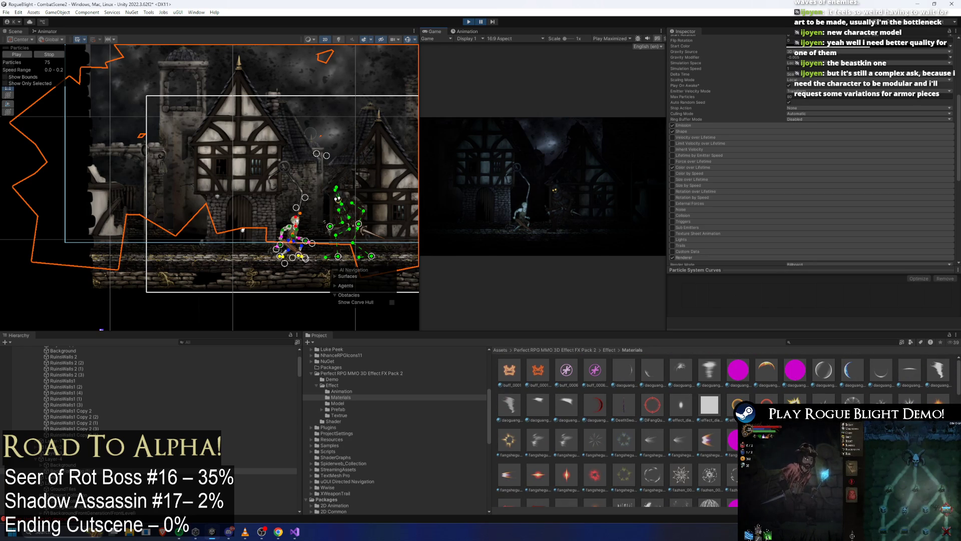
{"action": "scroll", "coordinate": [820, 195], "scroll_direction": "down", "scroll_amount": 5}
{"action": "scroll", "coordinate": [820, 195], "scroll_direction": "down", "scroll_amount": 5}
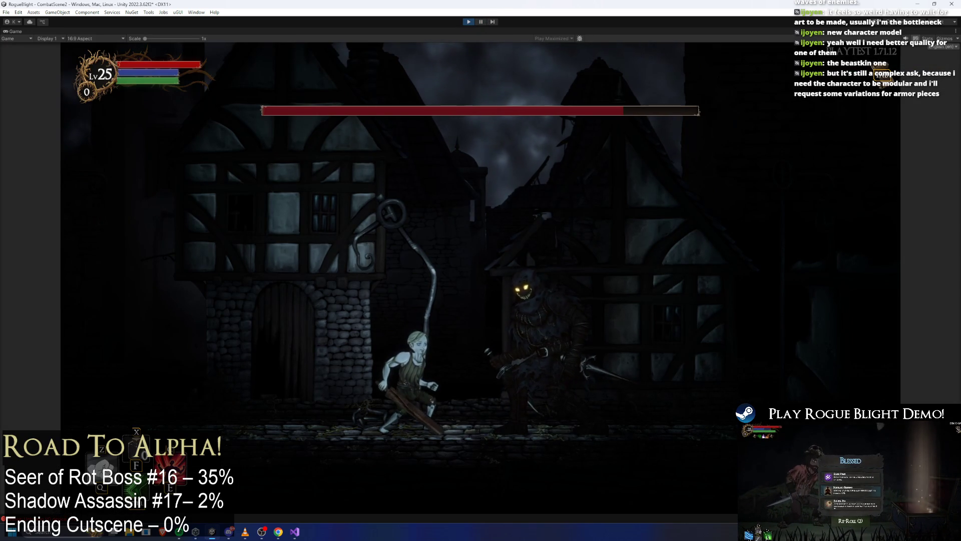
Step: Pause play and bring up the UndeadDragon prefab's components from the project search
{"action": "left_click", "coordinate": [481, 21]}
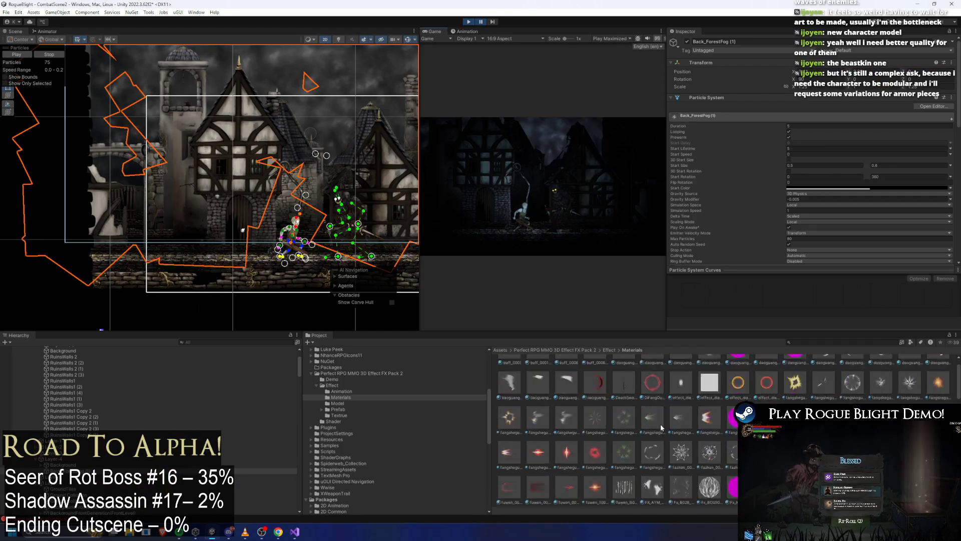
{"action": "scroll", "coordinate": [594, 395], "scroll_direction": "down", "scroll_amount": 3}
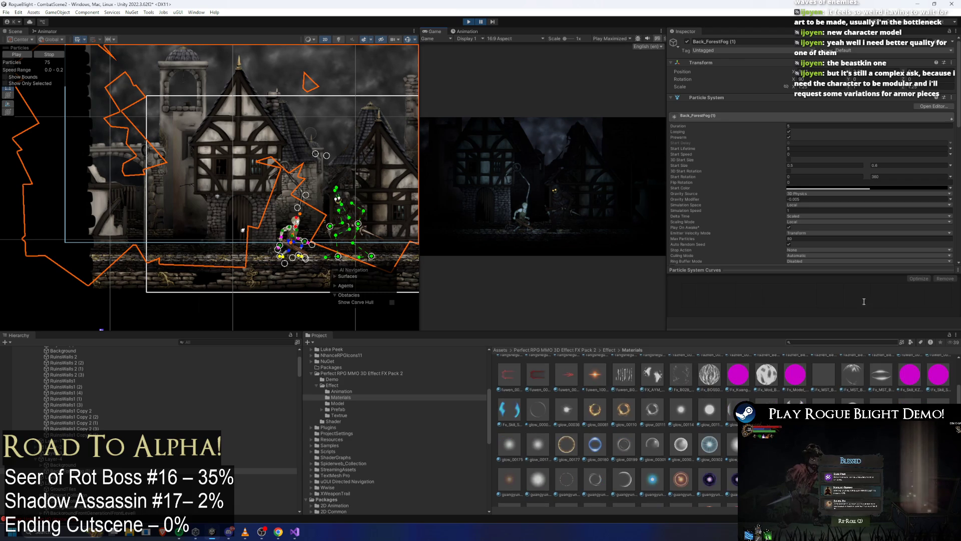
{"action": "scroll", "coordinate": [938, 189], "scroll_direction": "down", "scroll_amount": 3}
{"action": "scroll", "coordinate": [616, 428], "scroll_direction": "down", "scroll_amount": 2}
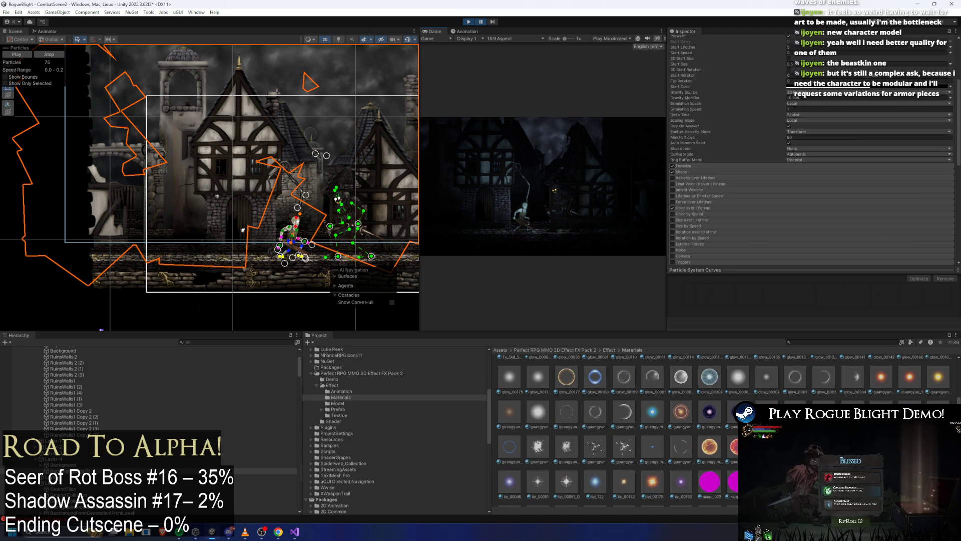
{"action": "scroll", "coordinate": [615, 428], "scroll_direction": "down", "scroll_amount": 2}
{"action": "scroll", "coordinate": [616, 429], "scroll_direction": "down", "scroll_amount": 2}
{"action": "scroll", "coordinate": [723, 444], "scroll_direction": "down", "scroll_amount": 1}
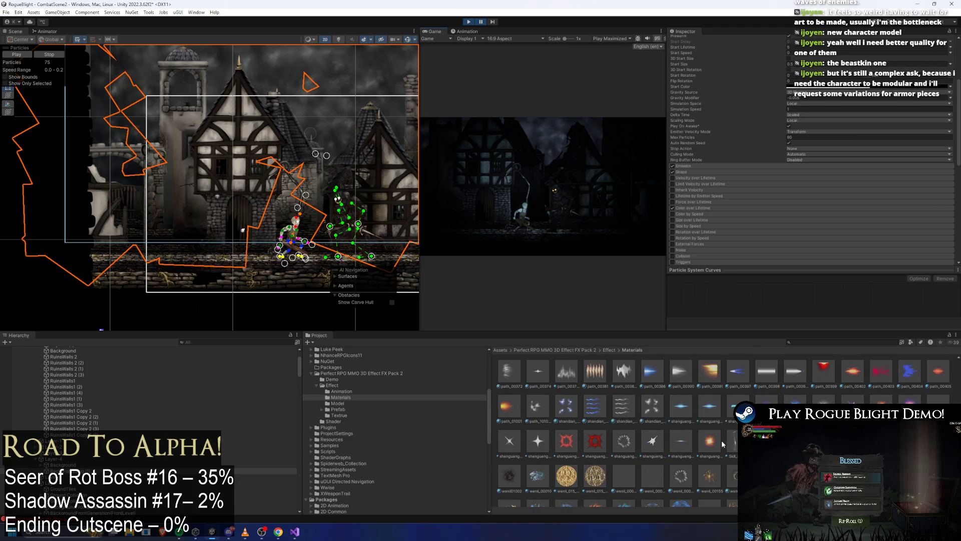
{"action": "scroll", "coordinate": [833, 368], "scroll_direction": "down", "scroll_amount": 3}
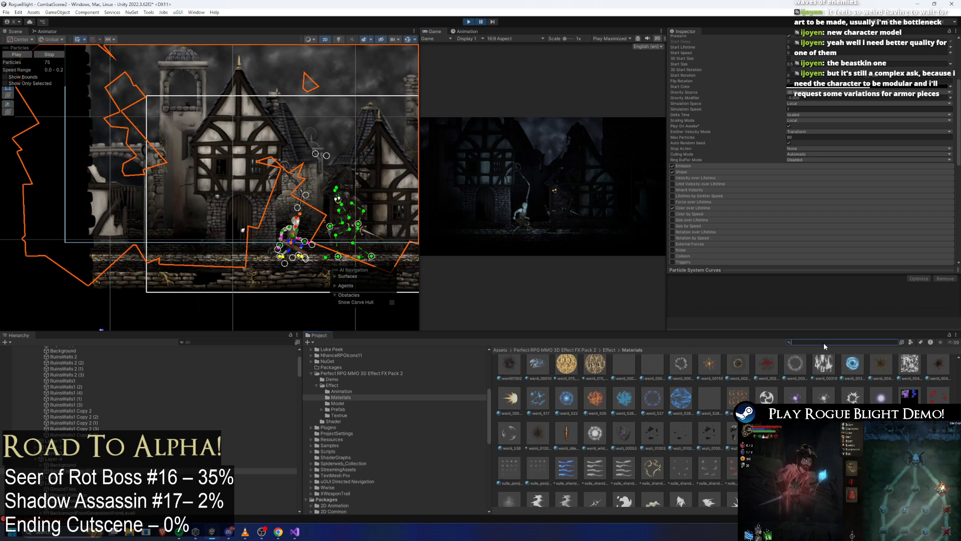
{"action": "type", "text": "undead dragon"}
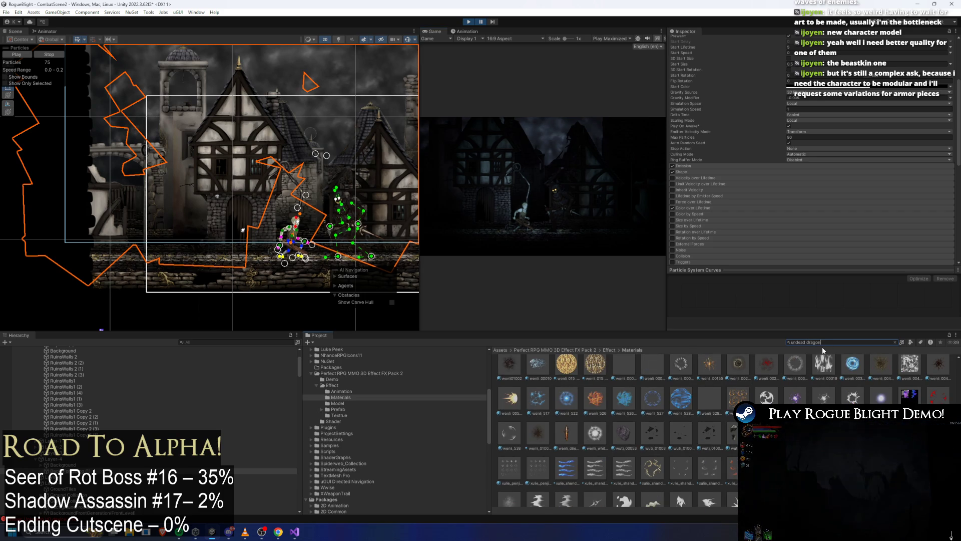
{"action": "type", "text": " prefa"}
{"action": "left_click", "coordinate": [537, 371]}
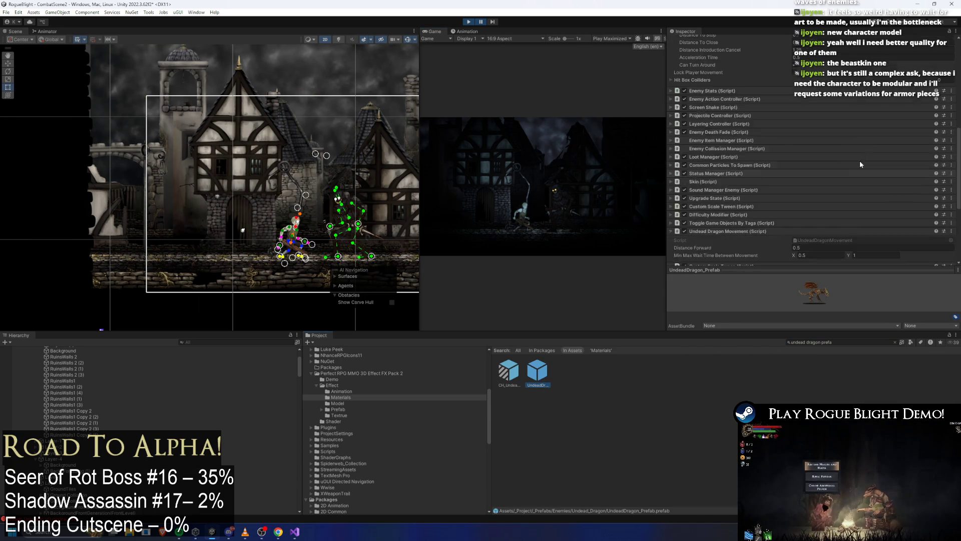
{"action": "scroll", "coordinate": [849, 165], "scroll_direction": "down", "scroll_amount": 5}
Step: From the dragon's light event settings, locate and open UndeadDragon_ParticleOverride(Combat)
{"action": "left_click", "coordinate": [731, 245]}
{"action": "scroll", "coordinate": [839, 175], "scroll_direction": "down", "scroll_amount": 3}
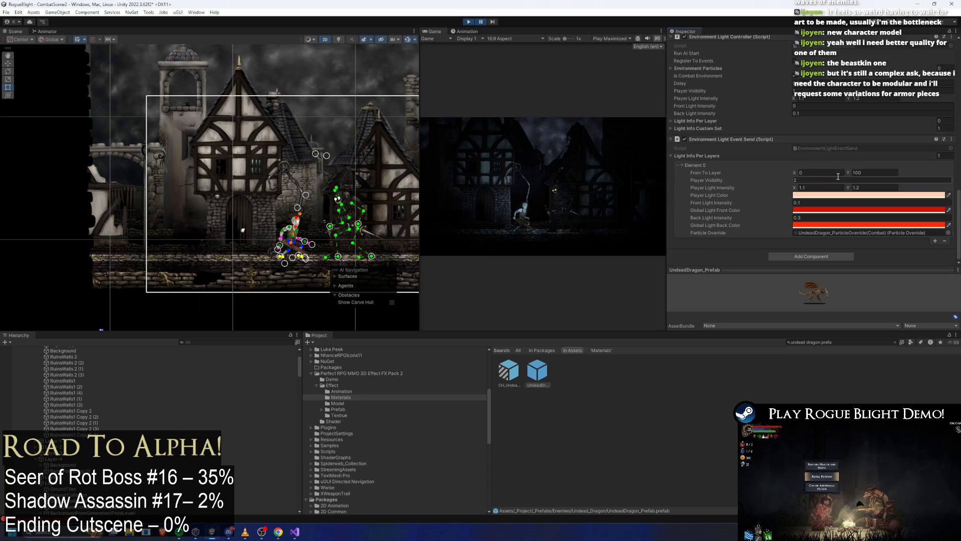
{"action": "left_click", "coordinate": [836, 234]}
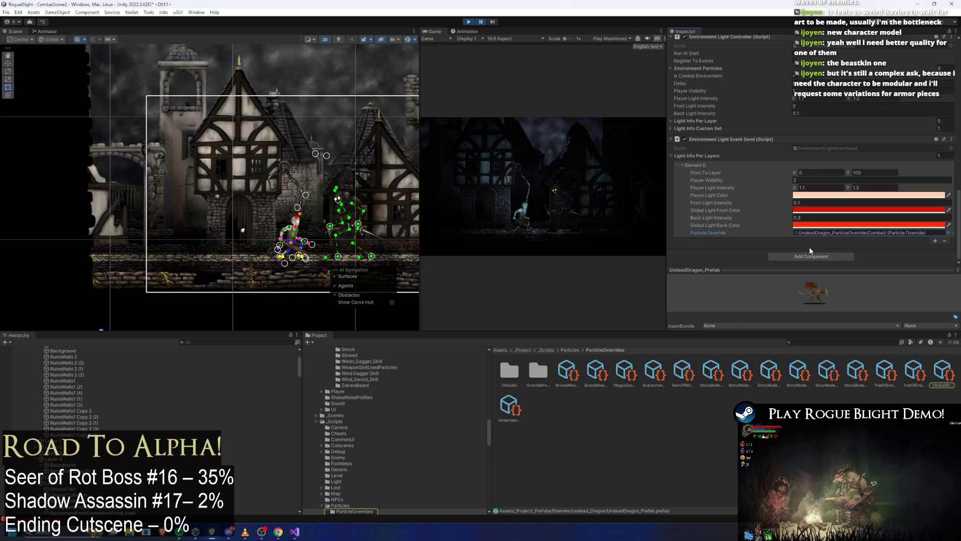
{"action": "left_click", "coordinate": [947, 376]}
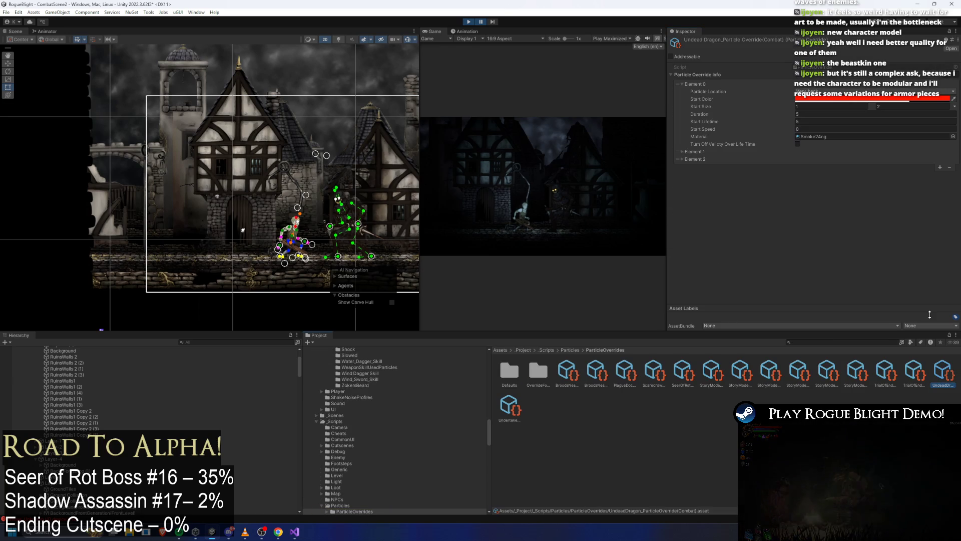
Step: Expand the override's particle elements and copy Element 0's Smoke24cg material reference
{"action": "left_click", "coordinate": [742, 158]}
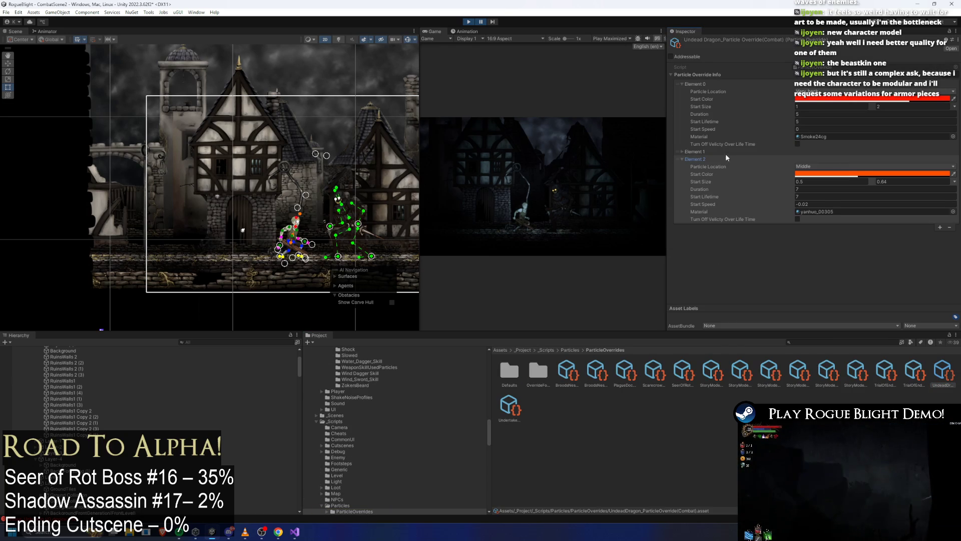
{"action": "left_click", "coordinate": [727, 152]}
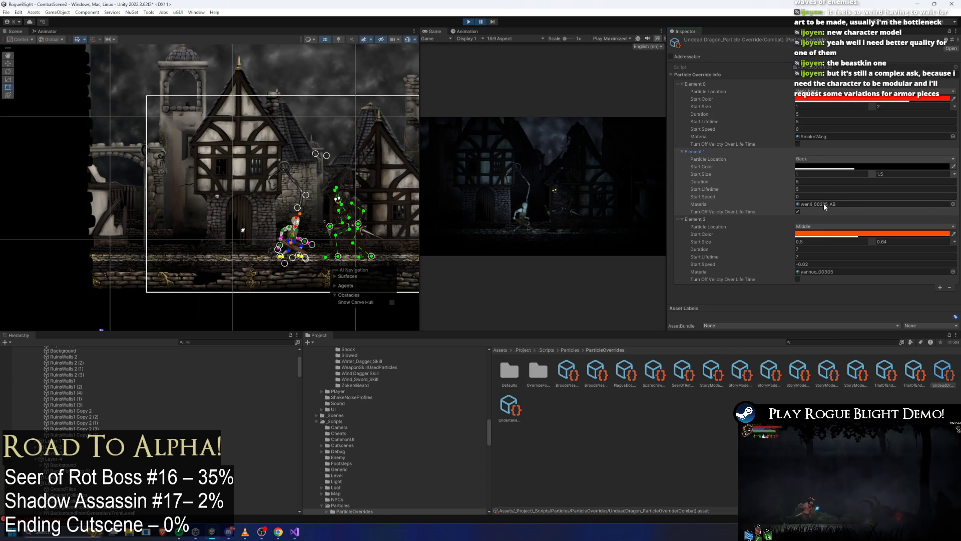
{"action": "right_click", "coordinate": [827, 203]}
{"action": "right_click", "coordinate": [819, 137]}
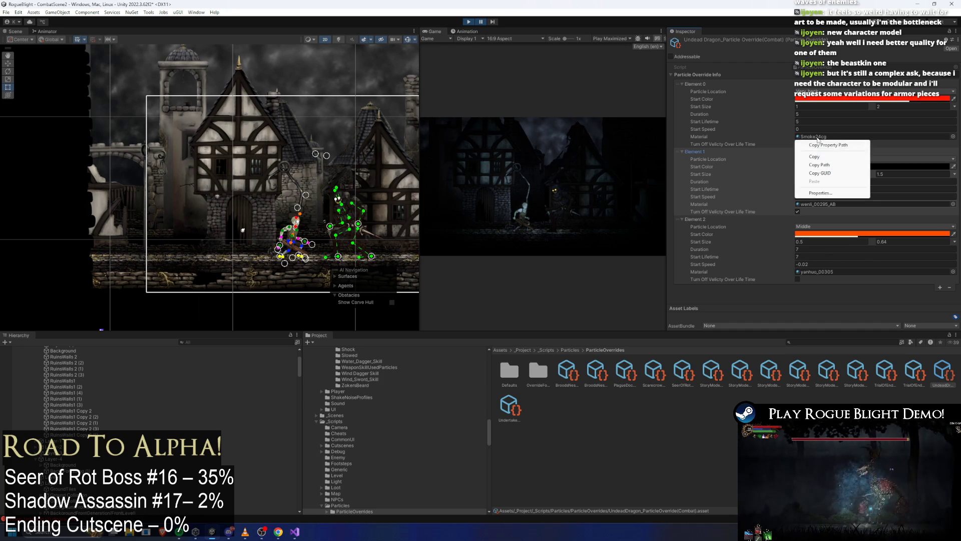
{"action": "left_click", "coordinate": [837, 158]}
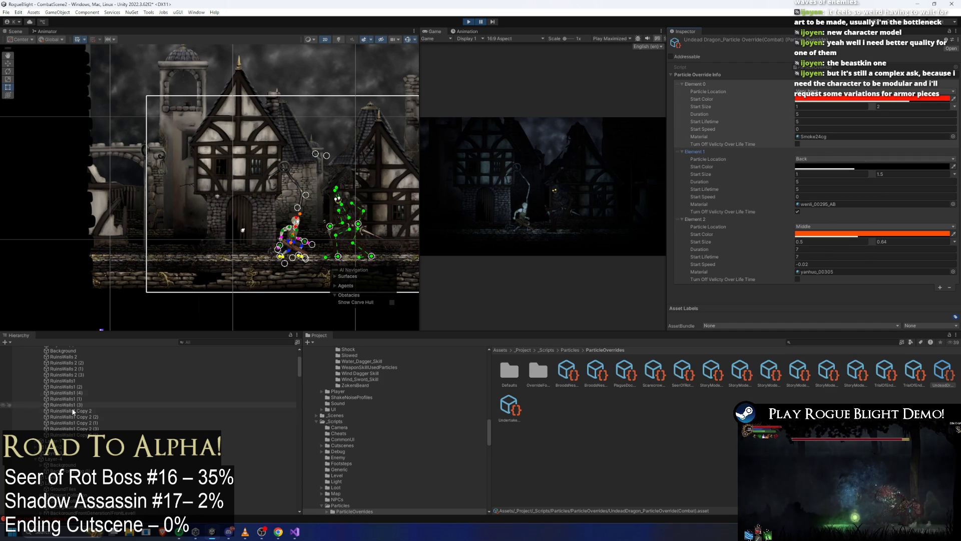
Step: Paste the Smoke24cg material onto the Back_ForestFog (1) renderer
{"action": "left_click", "coordinate": [113, 471]}
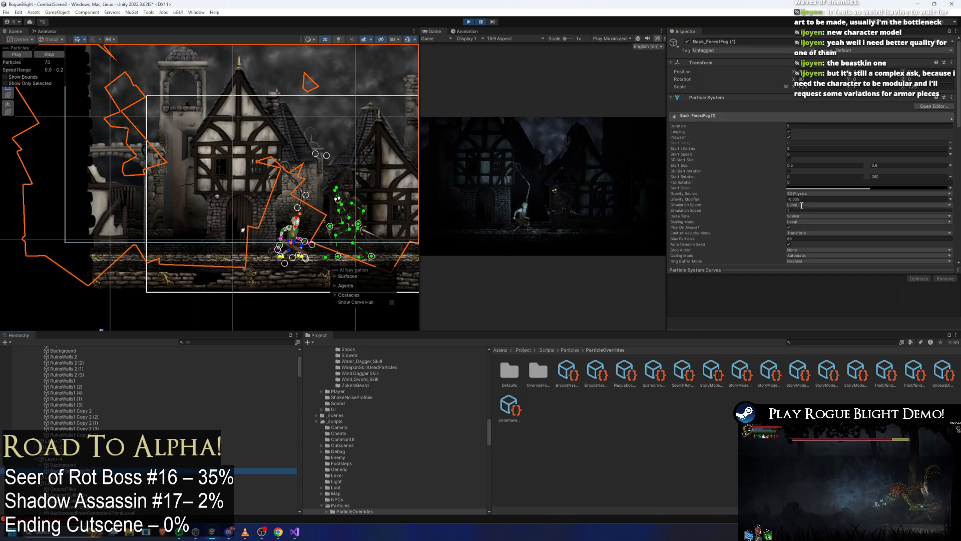
{"action": "scroll", "coordinate": [857, 154], "scroll_direction": "down", "scroll_amount": 10}
{"action": "right_click", "coordinate": [787, 68]}
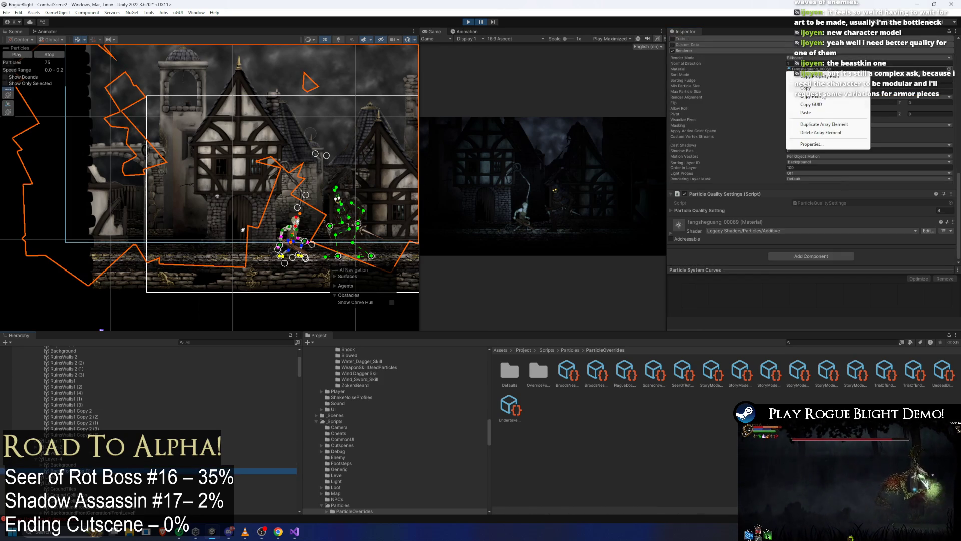
{"action": "left_click", "coordinate": [826, 100]}
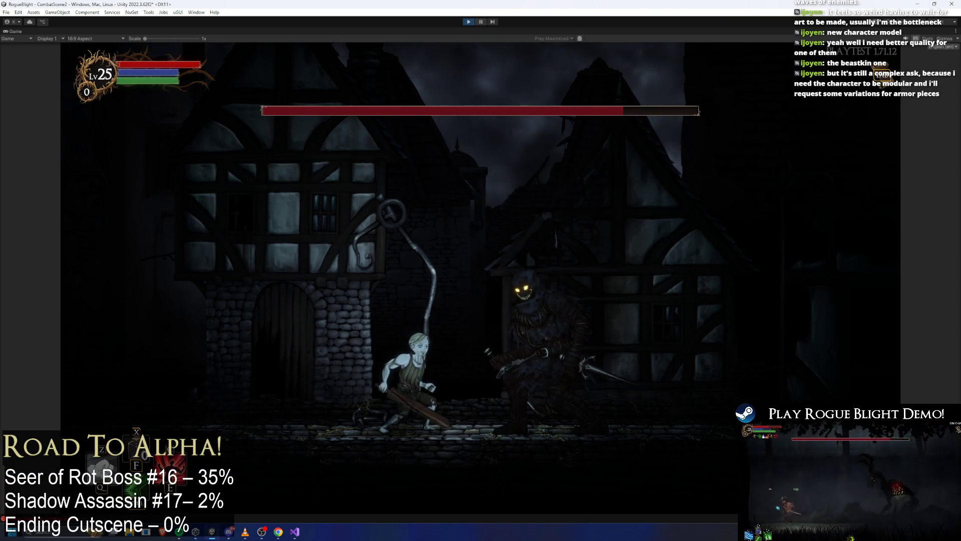
{"action": "key", "text": "ctrl+shift+p"}
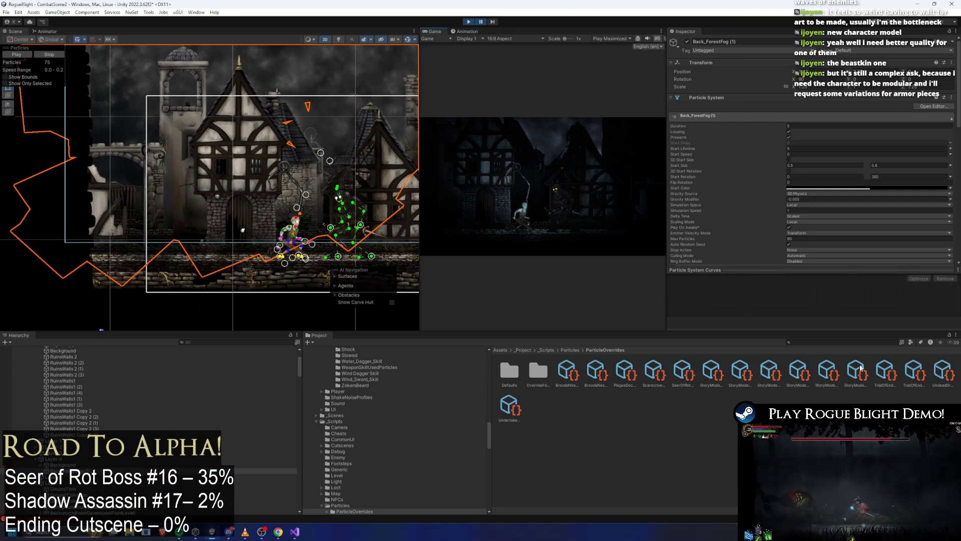
{"action": "left_click", "coordinate": [938, 369]}
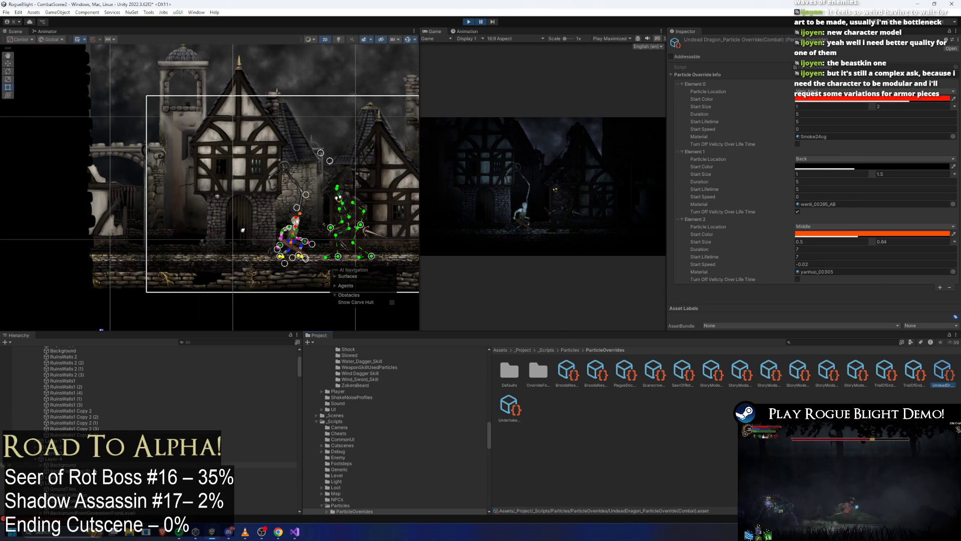
Step: Give Back_ForestFog (1) a red start colour and play-test the boss fight with it
{"action": "left_click", "coordinate": [91, 471]}
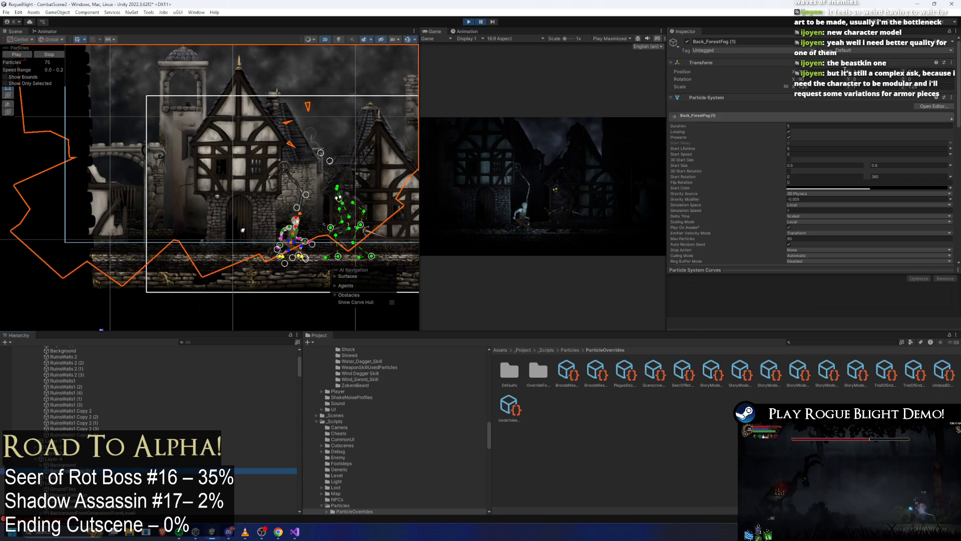
{"action": "type", "text": "1"}
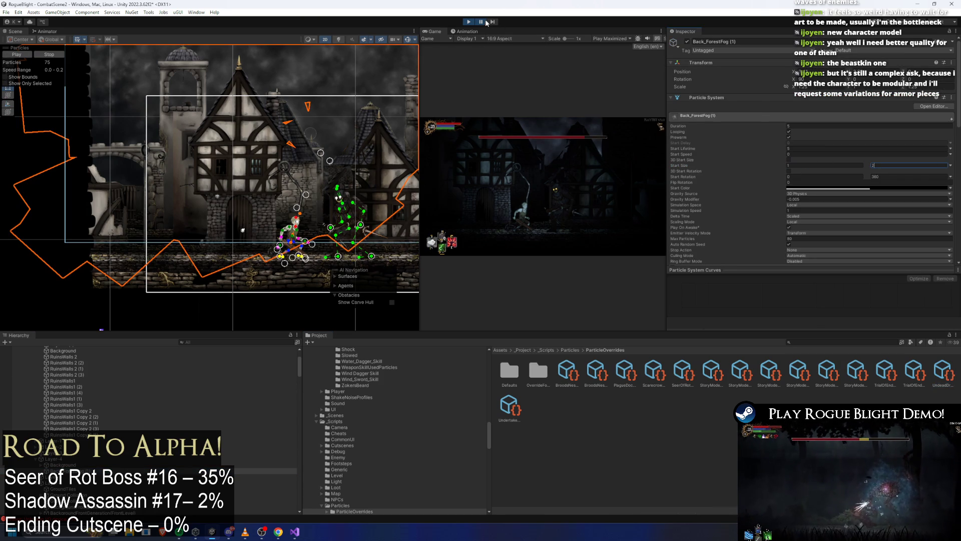
{"action": "left_click", "coordinate": [867, 184]}
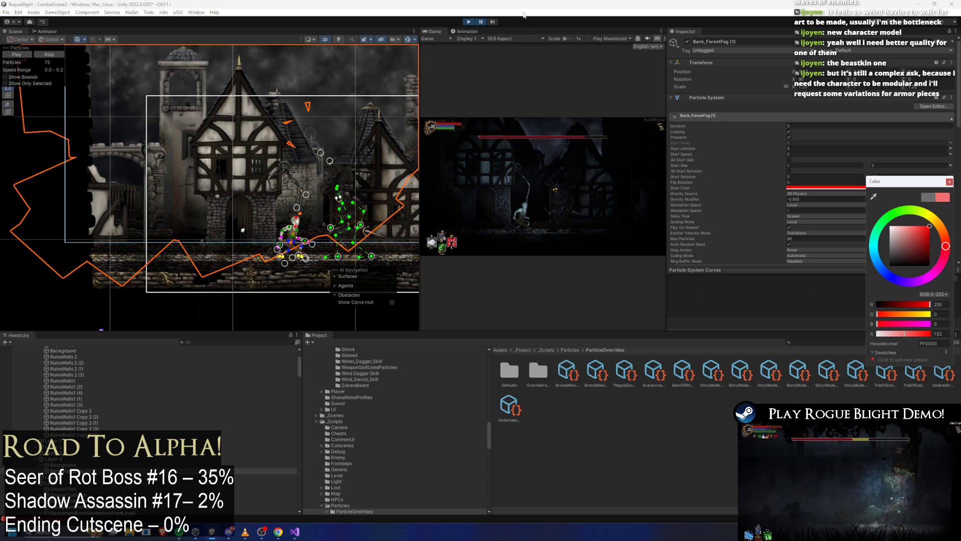
{"action": "key", "text": "Escape"}
{"action": "key", "text": "shift+space"}
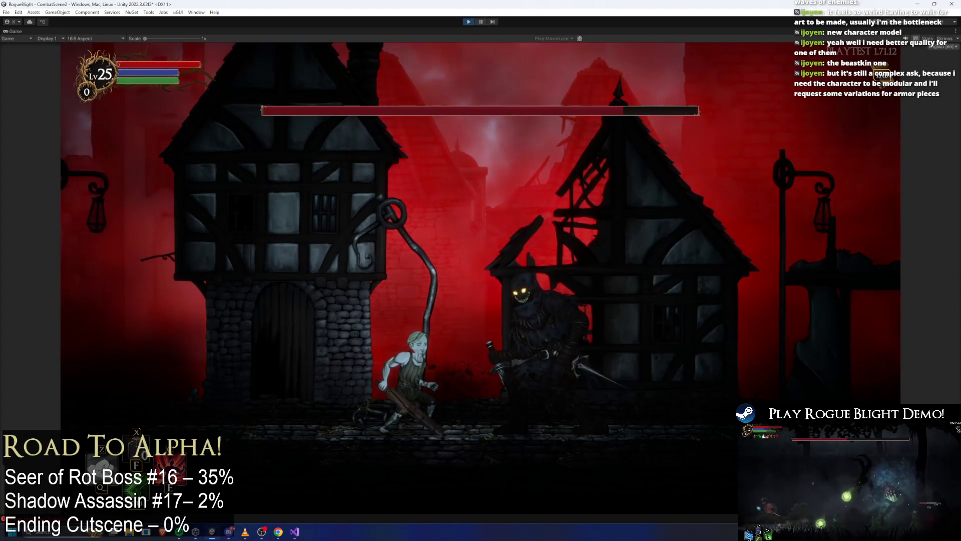
{"action": "key", "text": "shift+space"}
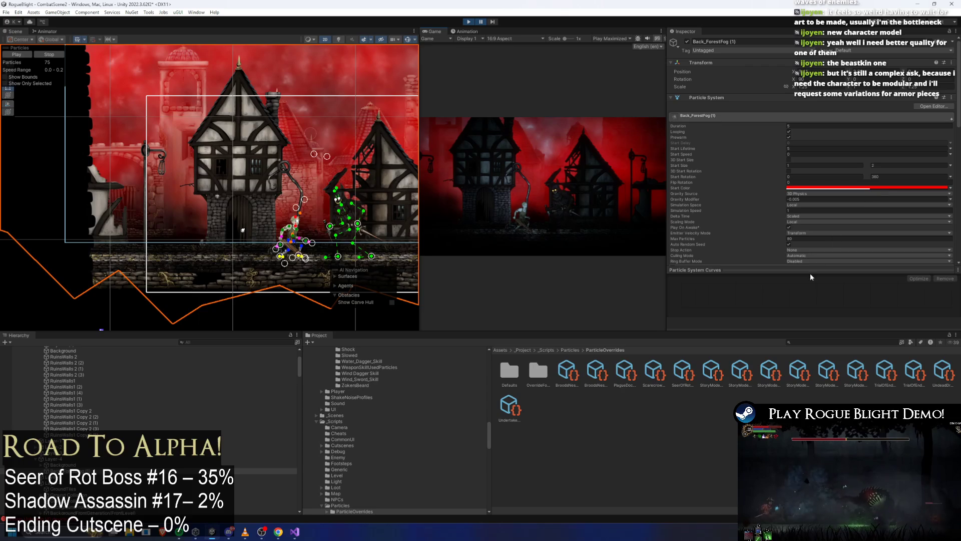
{"action": "left_click", "coordinate": [943, 371]}
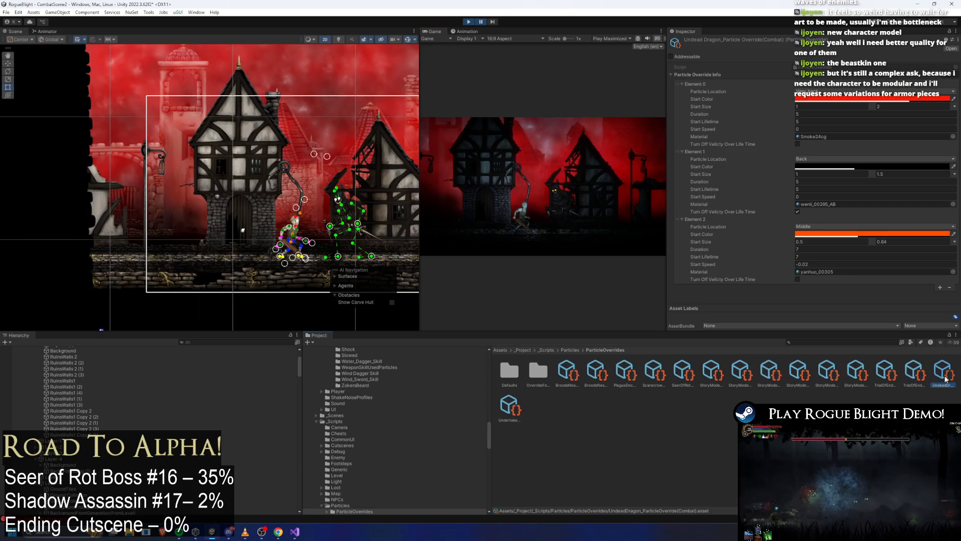
Step: Copy the wen4_00295_AB material reference from the dragon override's Element 1 and reselect Back_ForestFog (1)
{"action": "left_click", "coordinate": [823, 204]}
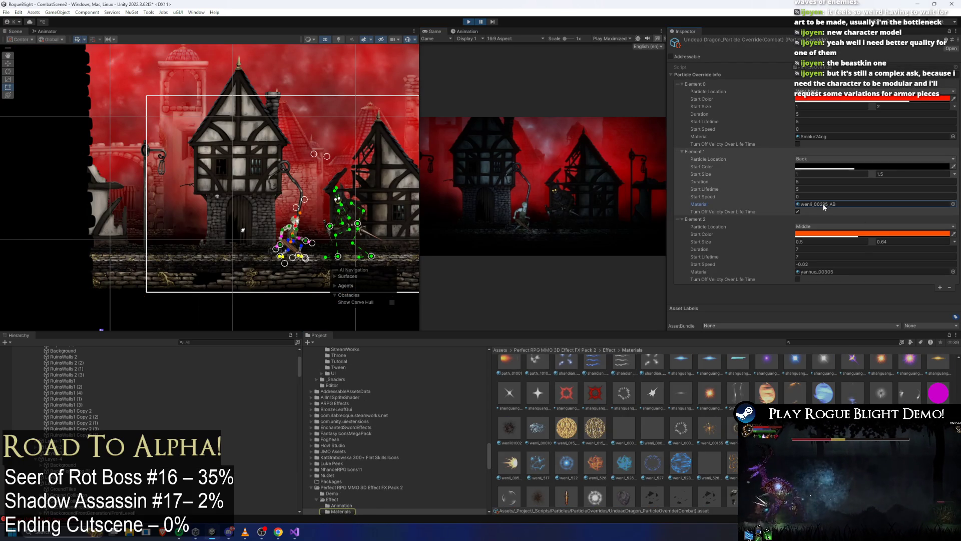
{"action": "left_click", "coordinate": [811, 136]}
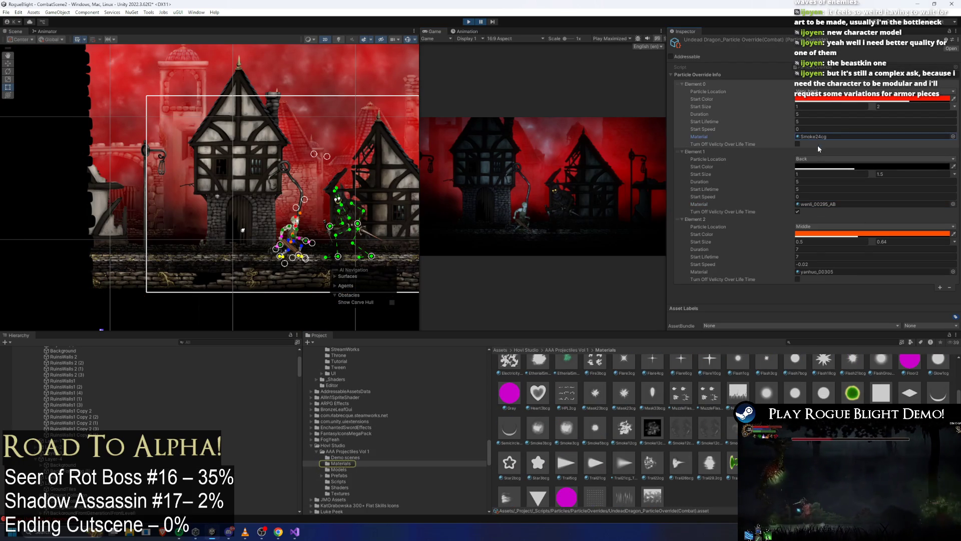
{"action": "left_click", "coordinate": [820, 271]}
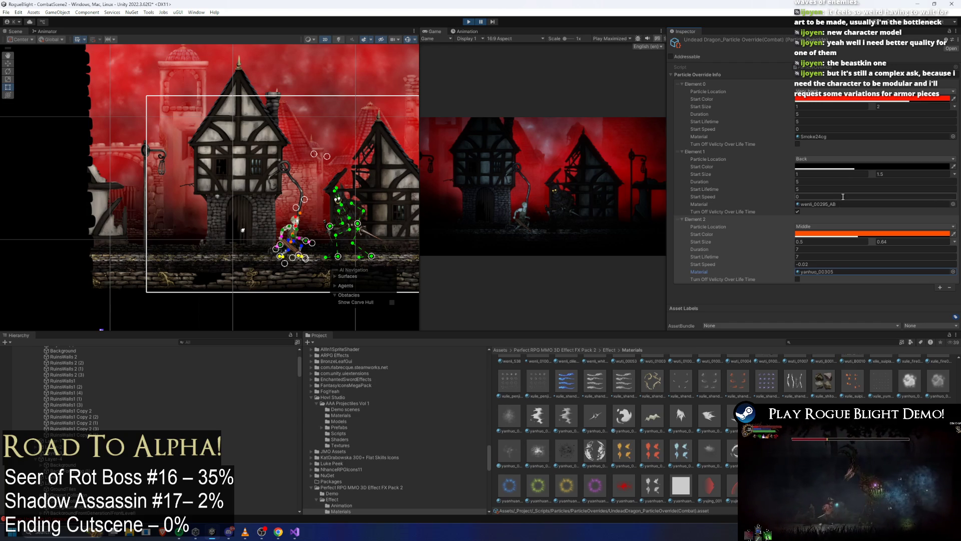
{"action": "right_click", "coordinate": [797, 204]}
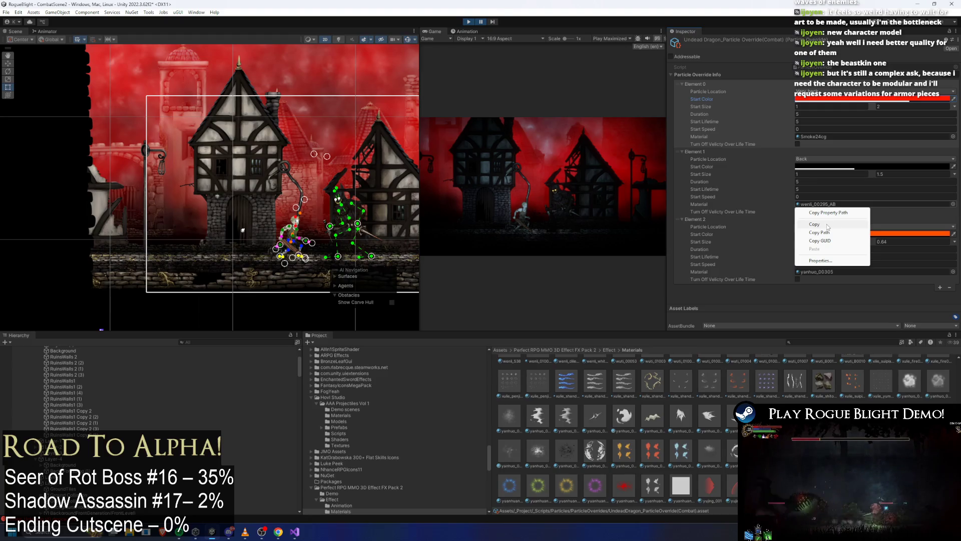
{"action": "left_click", "coordinate": [826, 225]}
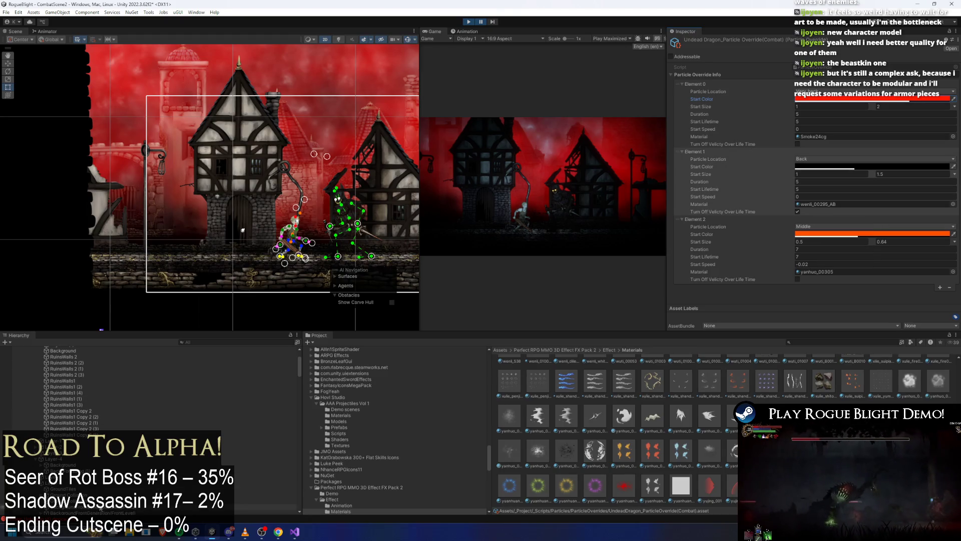
{"action": "left_click", "coordinate": [75, 471]}
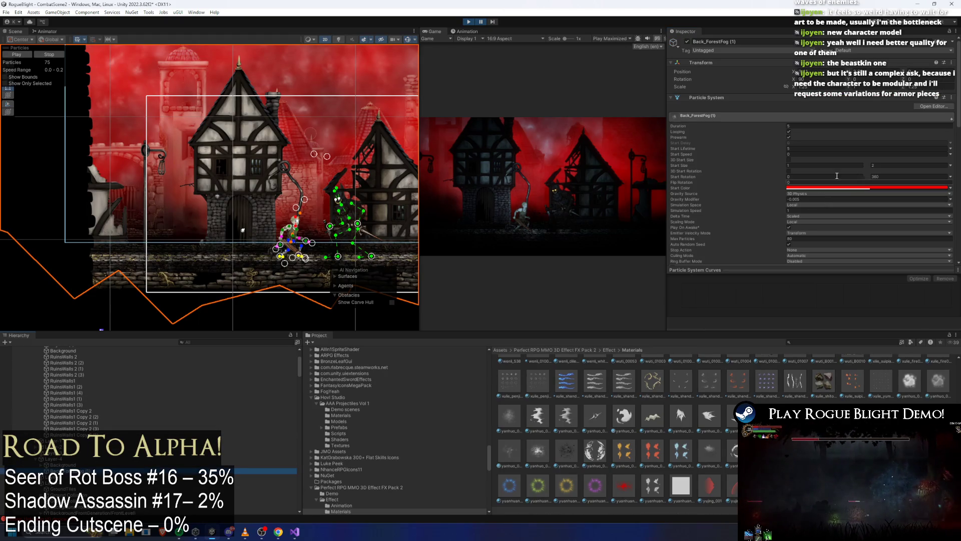
{"action": "scroll", "coordinate": [837, 175], "scroll_direction": "down", "scroll_amount": 3}
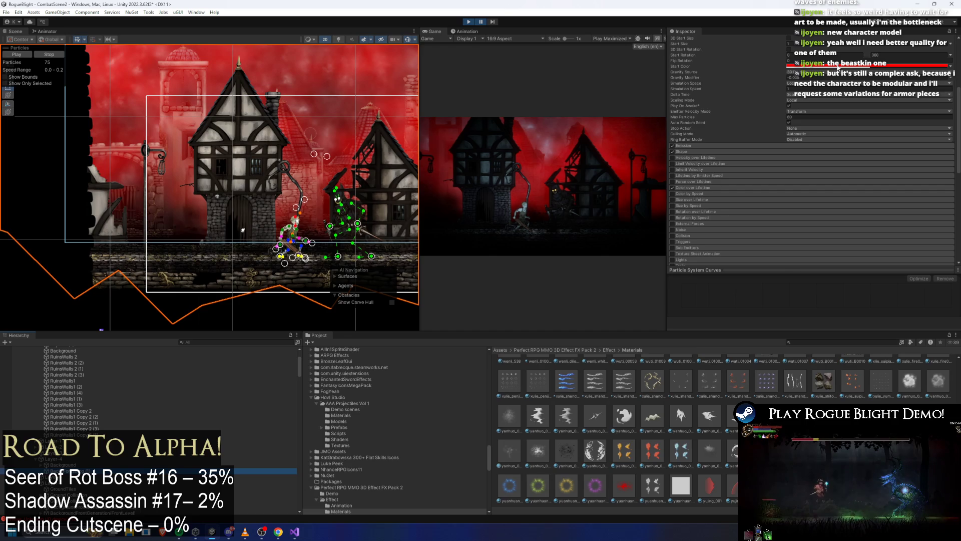
{"action": "scroll", "coordinate": [834, 135], "scroll_direction": "down", "scroll_amount": 5}
Step: Paste wen4_00295_AB as the fog's renderer material and run a quick play-test
{"action": "left_click", "coordinate": [826, 93]}
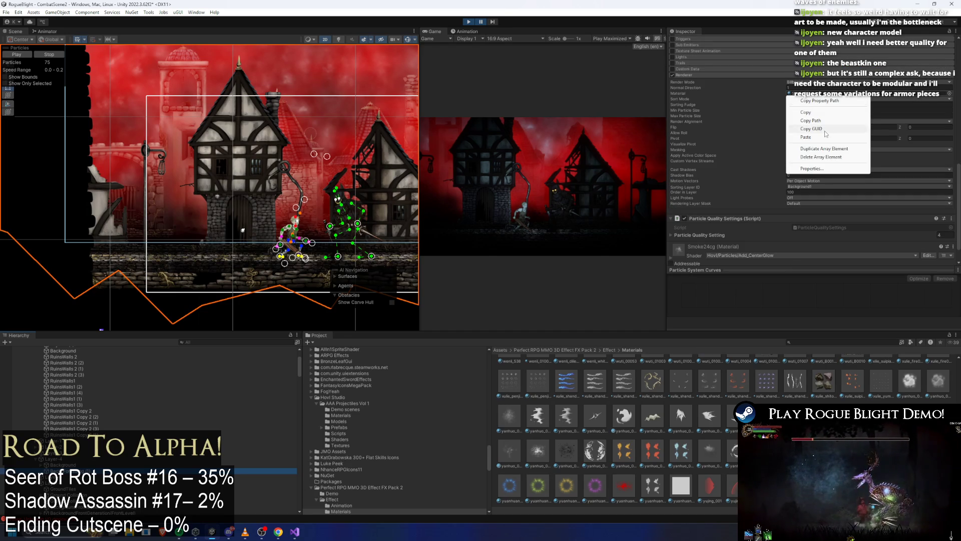
{"action": "left_click", "coordinate": [825, 131]}
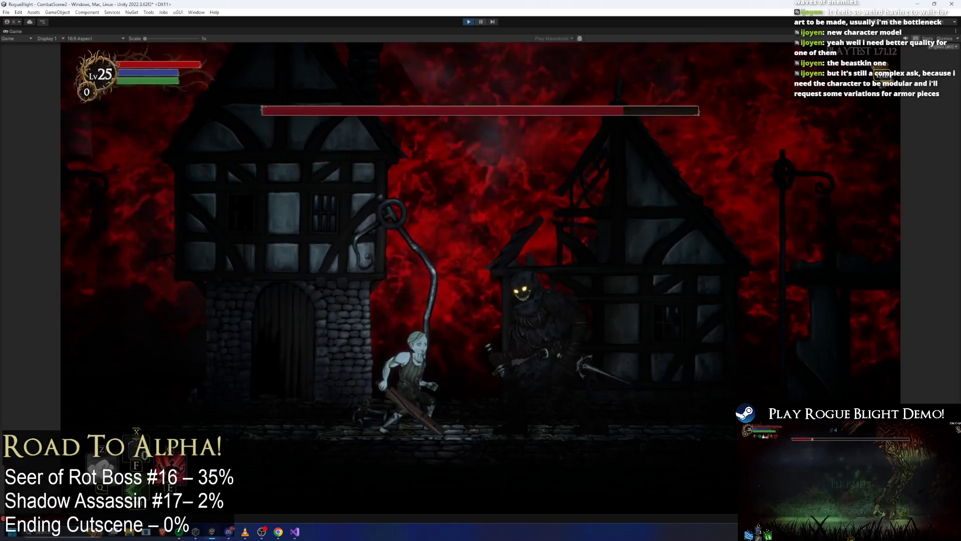
{"action": "key", "text": "shift+space"}
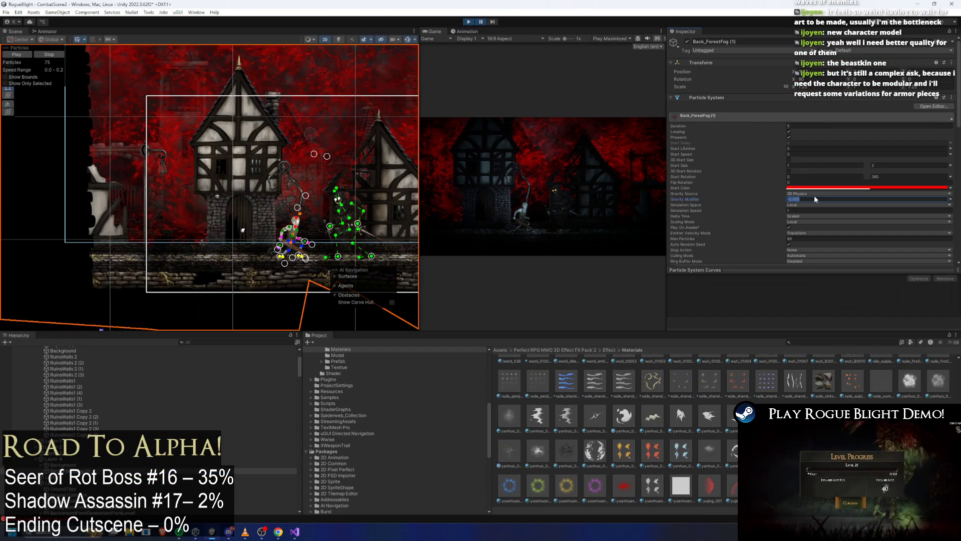
{"action": "type", "text": "0"}
{"action": "key", "text": "shift+space"}
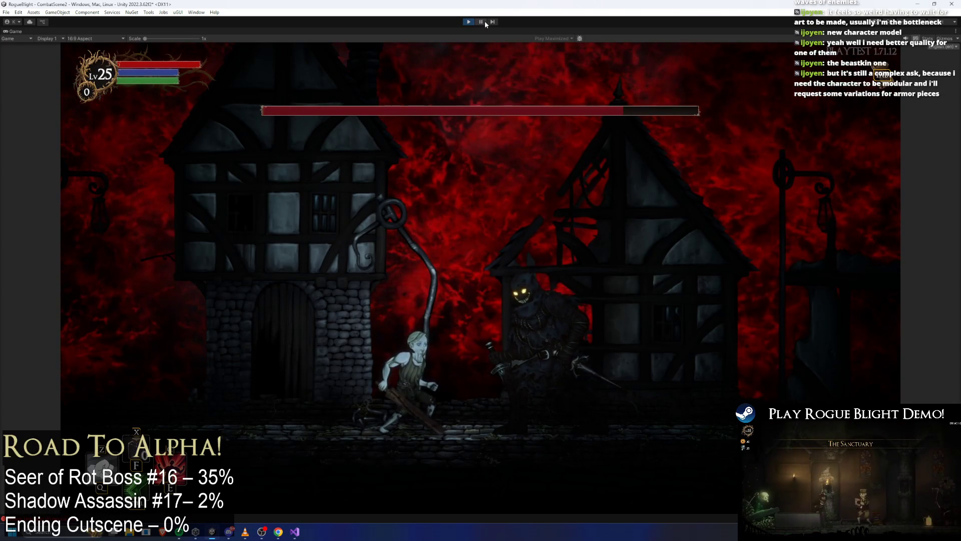
{"action": "left_click", "coordinate": [480, 22]}
{"action": "key", "text": "shift+space"}
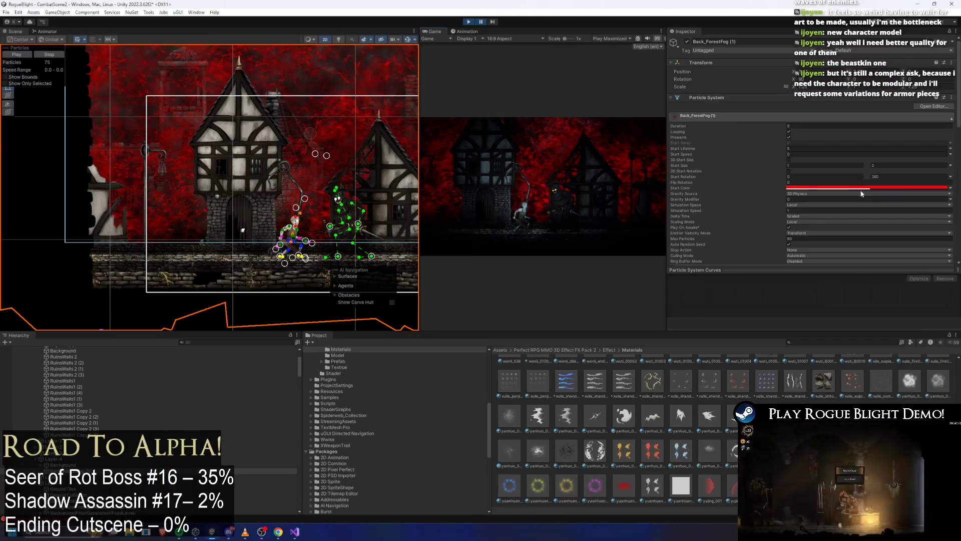
Step: Play-test the boss fight under the dark red fog, running past the hooded enemy, then pause
{"action": "left_click", "coordinate": [827, 187]}
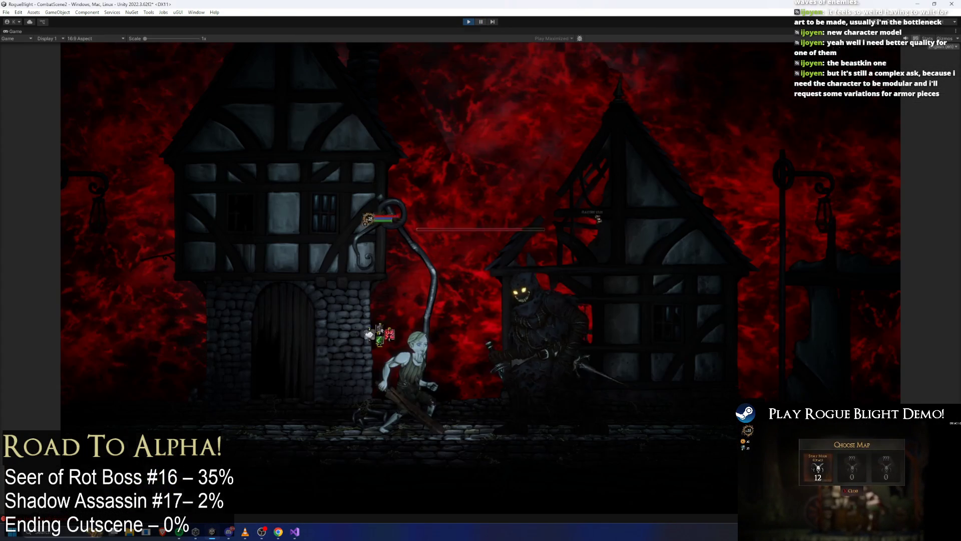
{"action": "left_click", "coordinate": [480, 21]}
{"action": "key", "text": "shift+space"}
{"action": "key", "text": "d"}
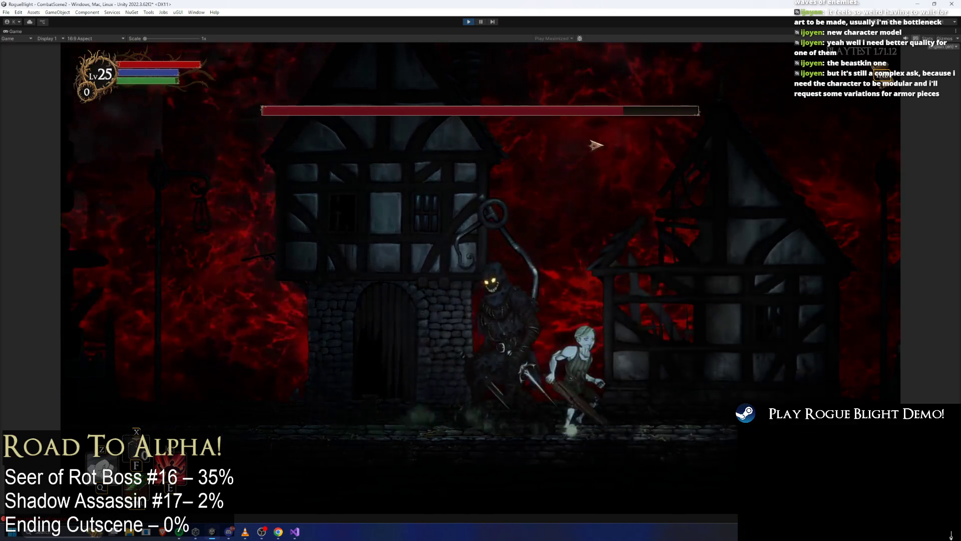
{"action": "key", "text": "d"}
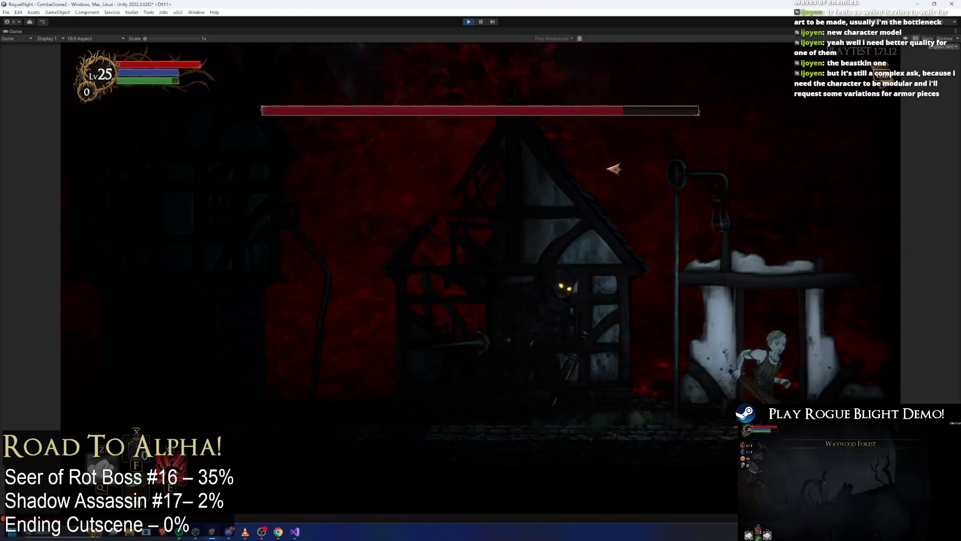
{"action": "key", "text": "a"}
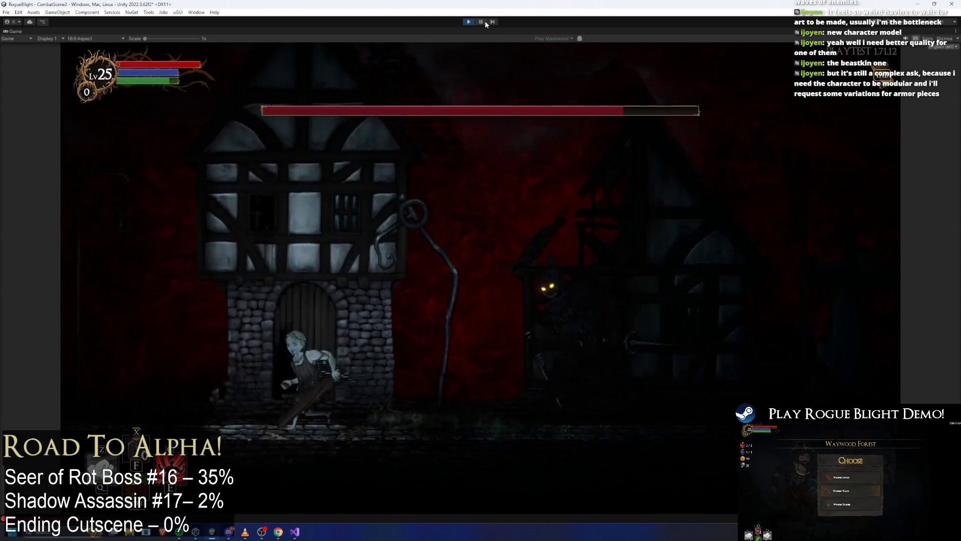
{"action": "left_click", "coordinate": [483, 22]}
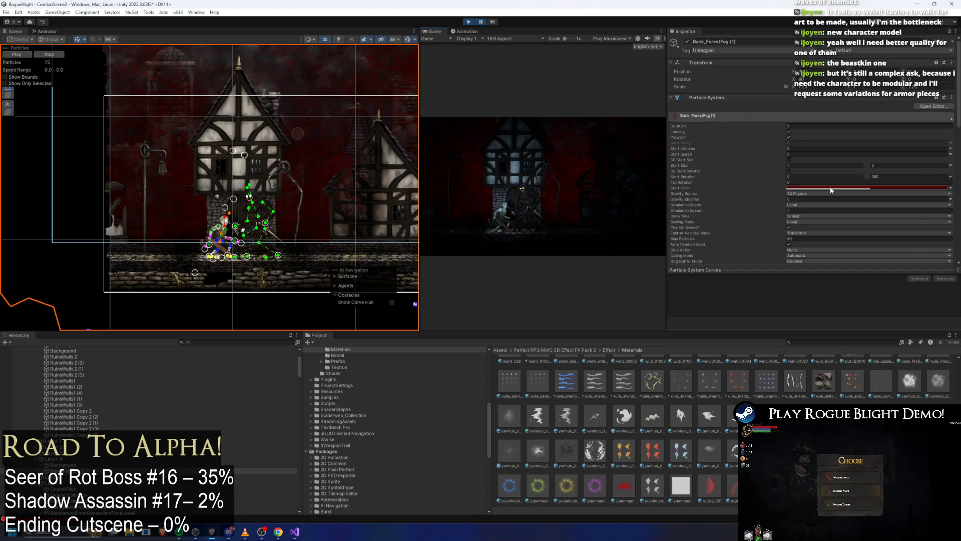
Step: Shift the fog start colour to dark green and play-test it
{"action": "left_click", "coordinate": [831, 189]}
{"action": "mouse_move", "coordinate": [909, 238]}
{"action": "left_mouse_down"}
{"action": "mouse_move", "coordinate": [856, 240]}
{"action": "mouse_move", "coordinate": [863, 273]}
{"action": "left_mouse_up"}
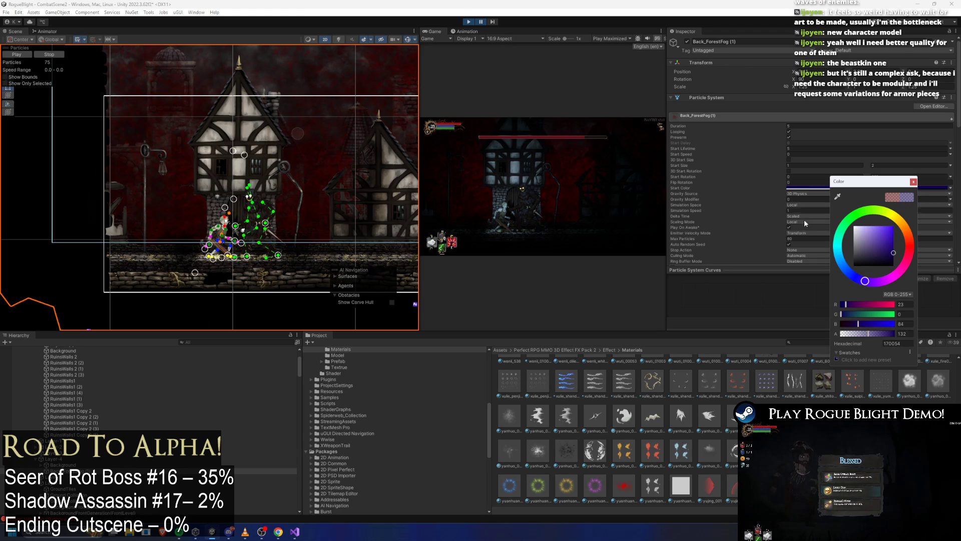
{"action": "left_click", "coordinate": [480, 22]}
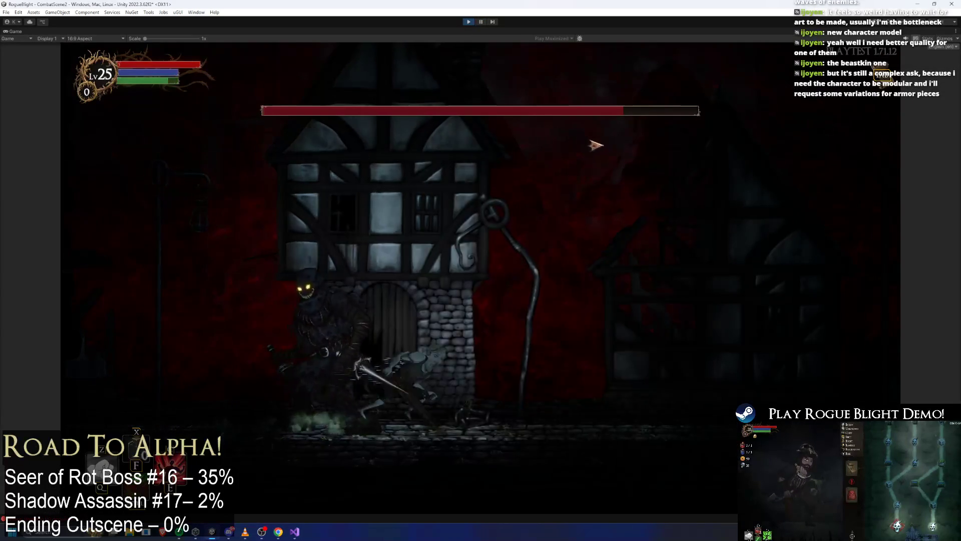
{"action": "key", "text": "d"}
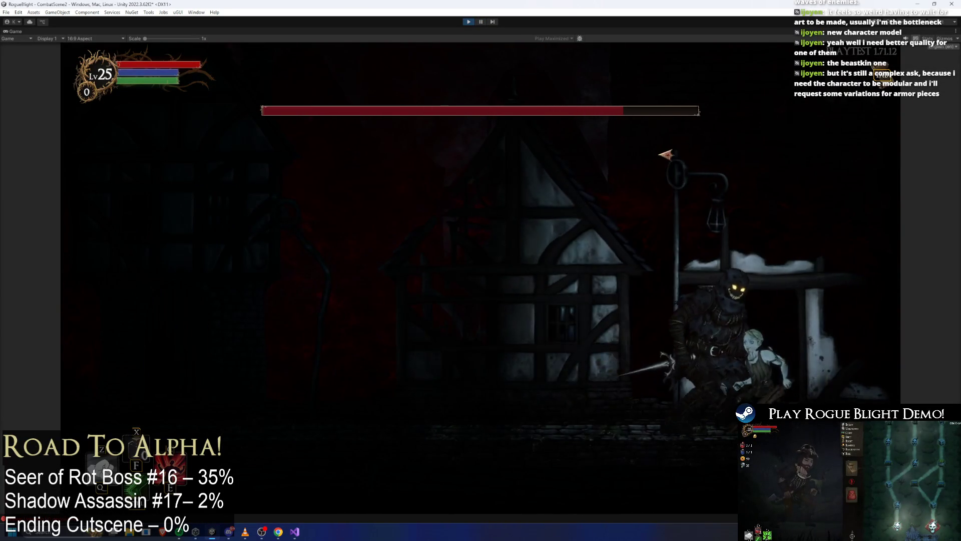
{"action": "key", "text": "a"}
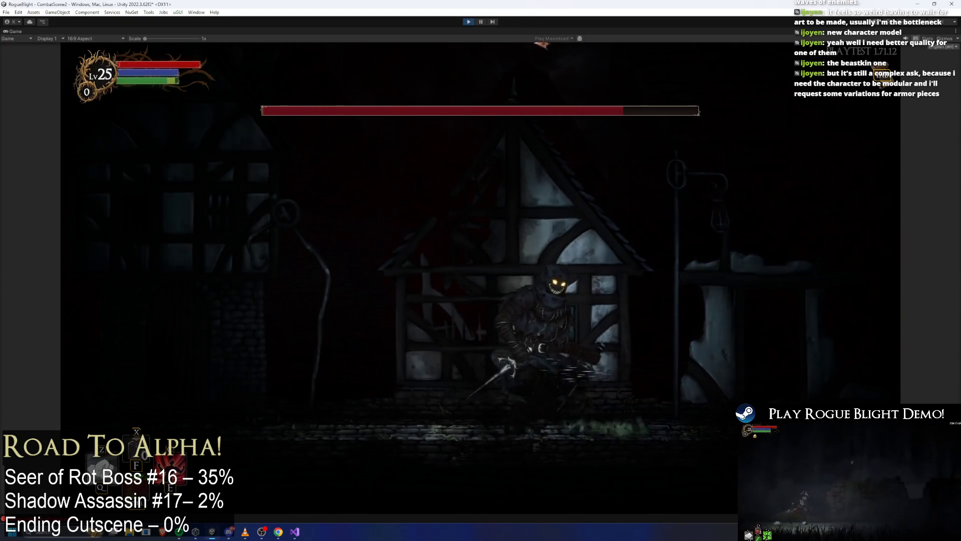
{"action": "left_click", "coordinate": [481, 21]}
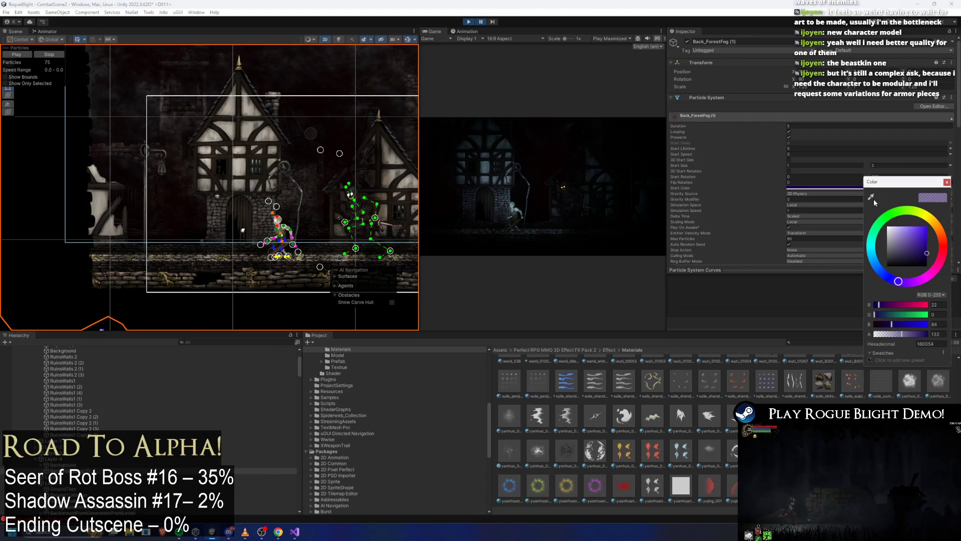
Step: Change the fog colour to dark blue-purple and play-test again
{"action": "left_click_drag", "start_coordinate": [926, 254], "coordinate": [923, 262]}
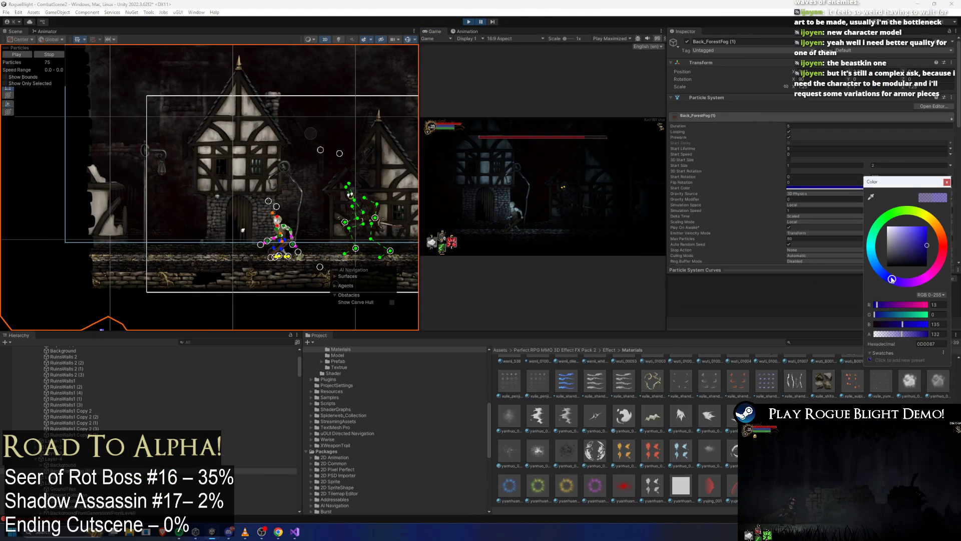
{"action": "left_click", "coordinate": [480, 23]}
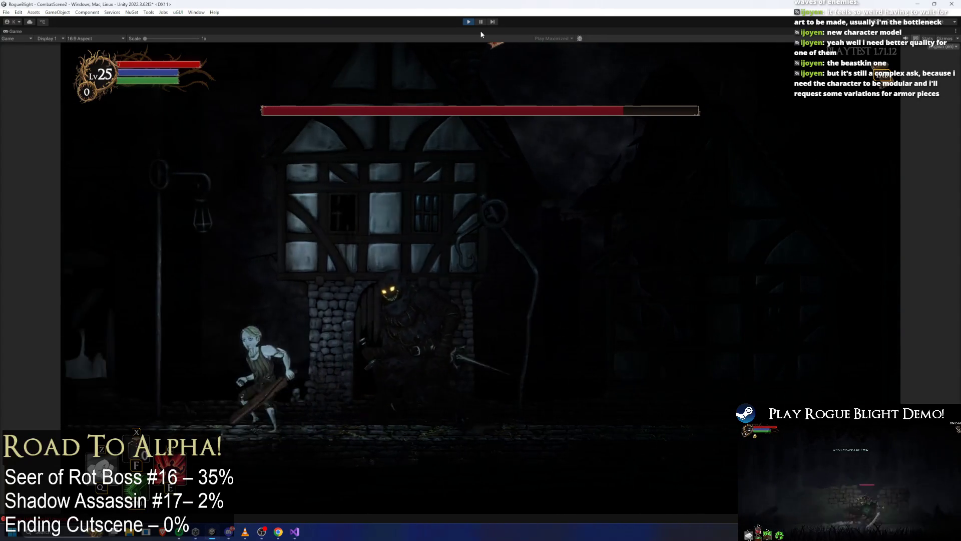
{"action": "key", "text": "d"}
{"action": "key", "text": "d"}
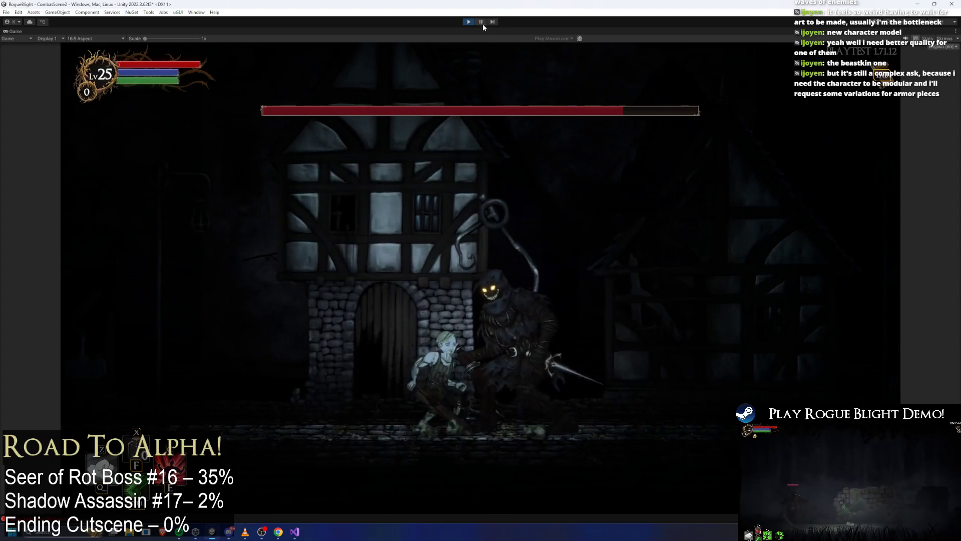
{"action": "left_click", "coordinate": [481, 22]}
Step: Make the fog fully bright blue (0000FF) and play-test, dashing past the boss
{"action": "left_click", "coordinate": [878, 188]}
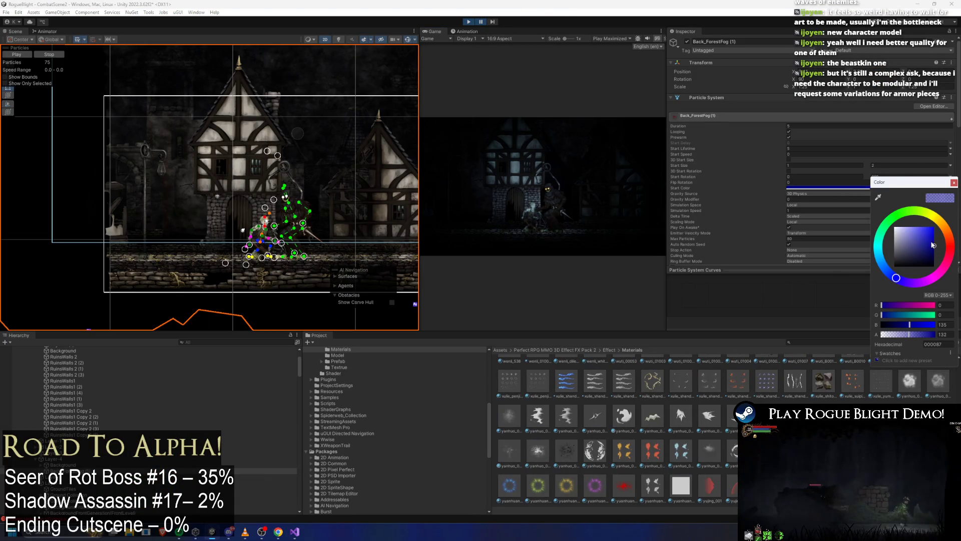
{"action": "left_click_drag", "start_coordinate": [933, 246], "coordinate": [943, 219]}
{"action": "left_click", "coordinate": [480, 22]}
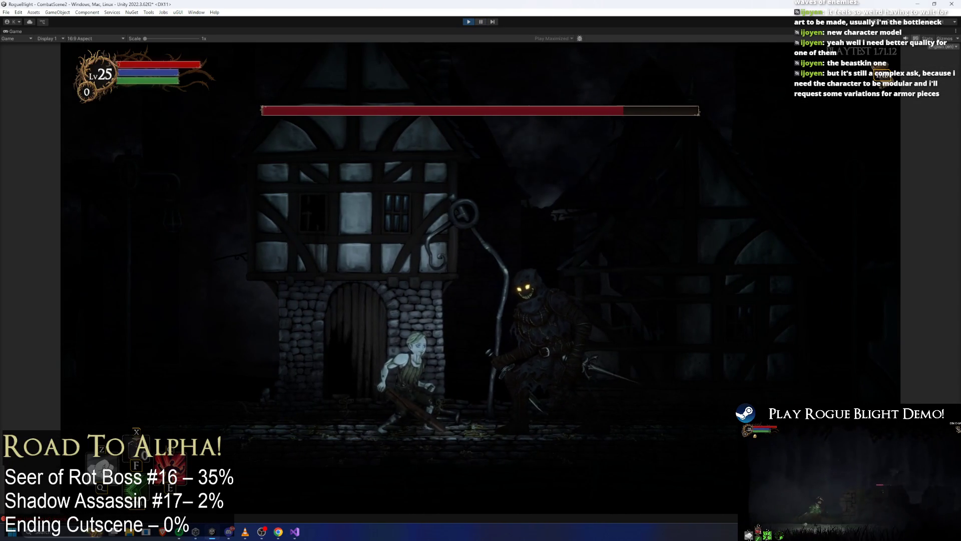
{"action": "key", "text": "Right"}
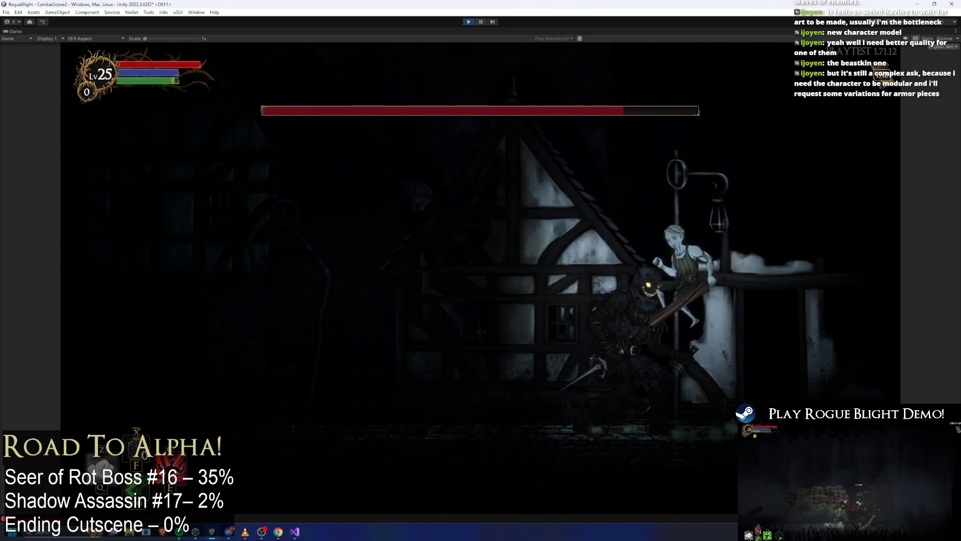
{"action": "key", "text": "Left"}
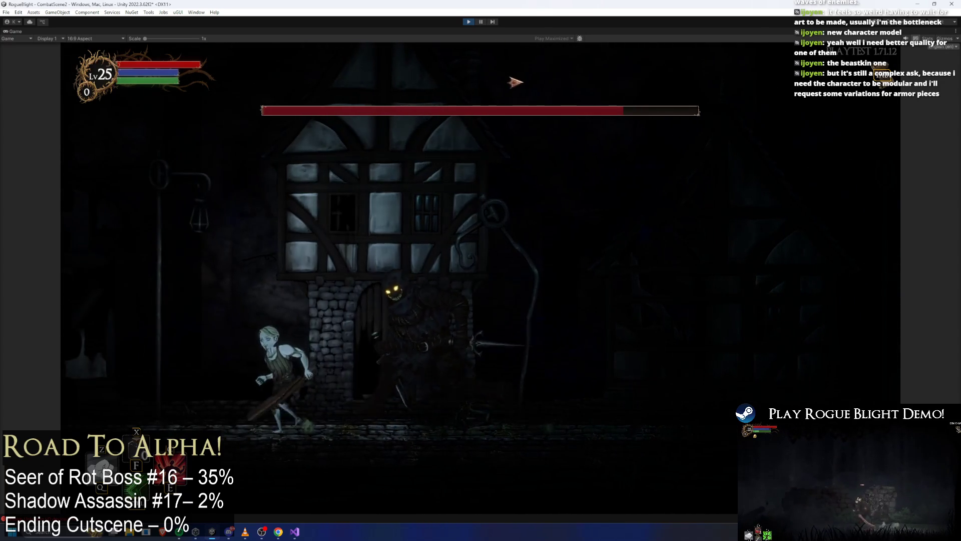
{"action": "key", "text": "Right"}
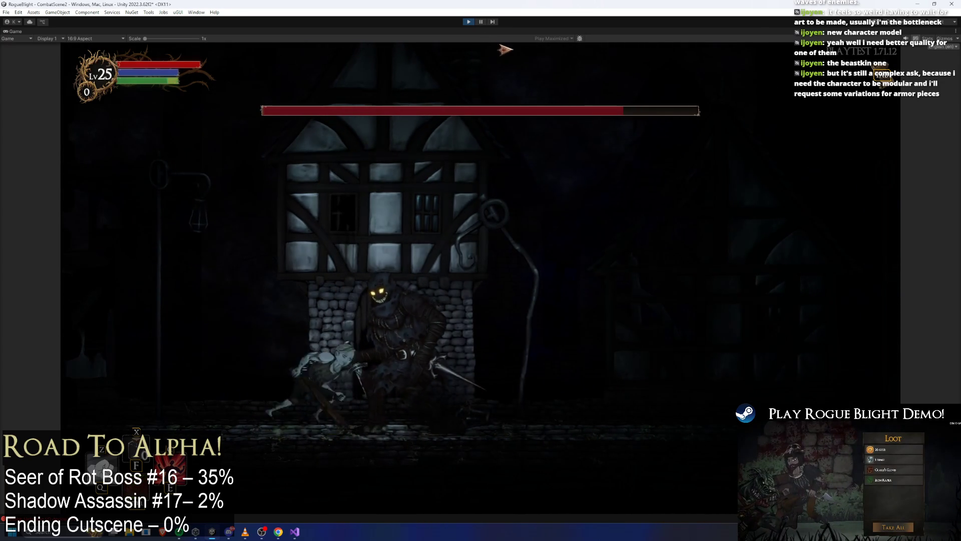
{"action": "key", "text": "Right"}
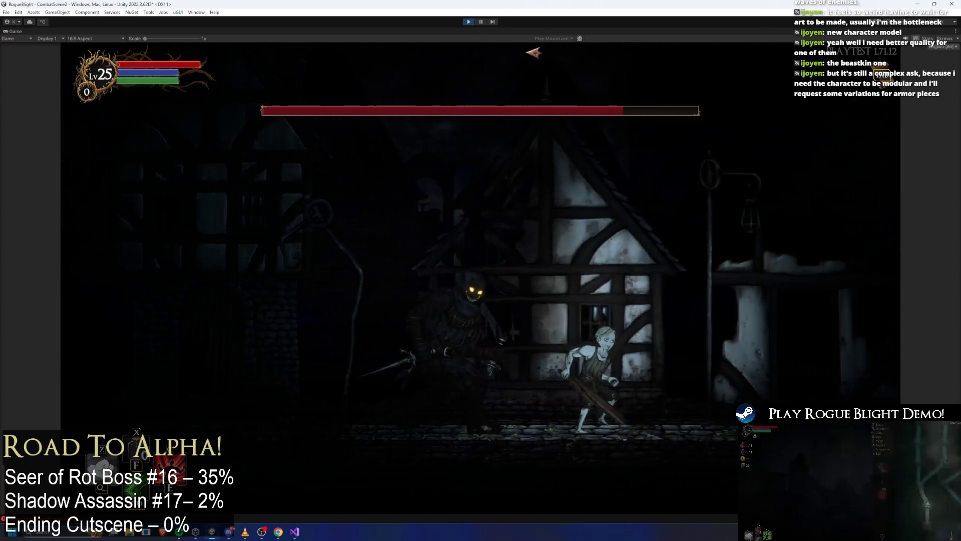
{"action": "key", "text": "Right"}
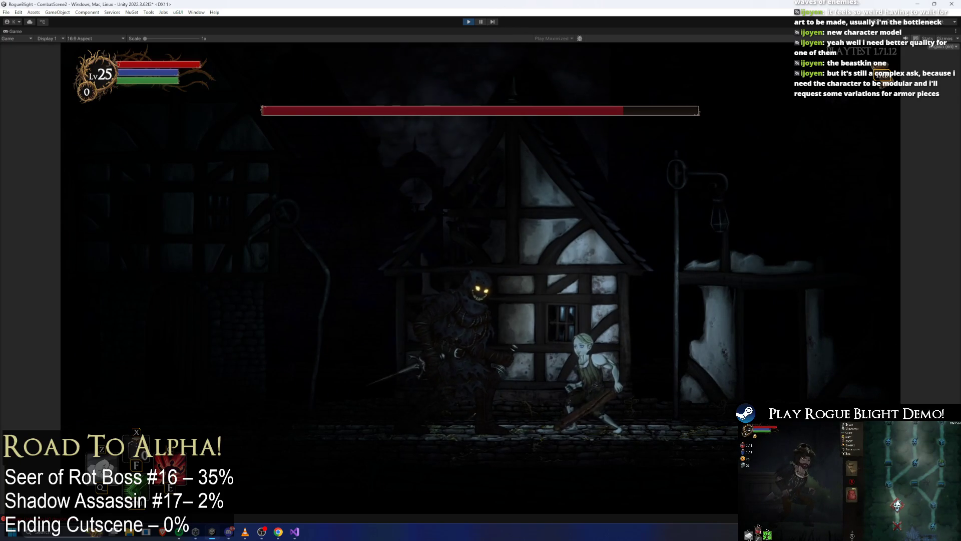
{"action": "key", "text": "ctrl+shift+p"}
Step: Assign a different particle material to the fog and play-test the boss fight once more
{"action": "left_click", "coordinate": [856, 188]}
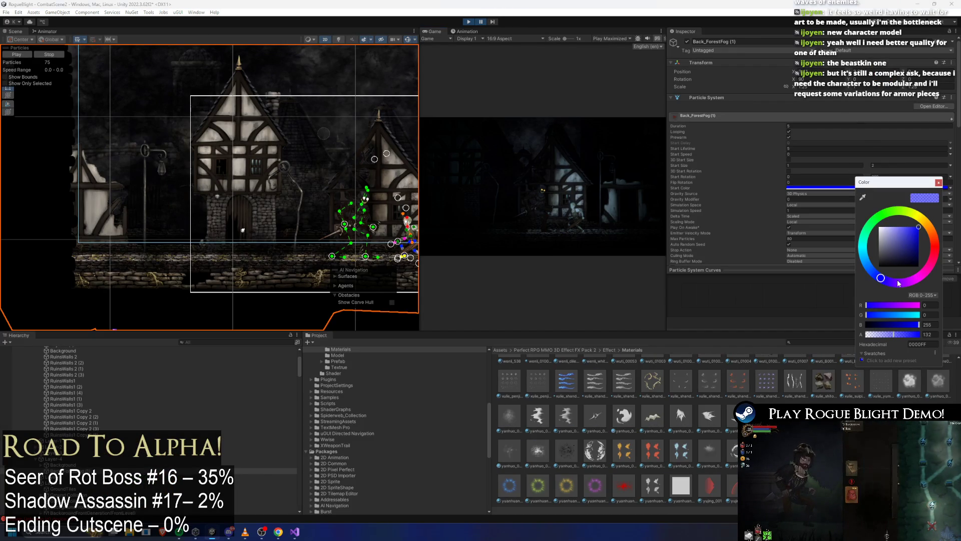
{"action": "key", "text": "Escape"}
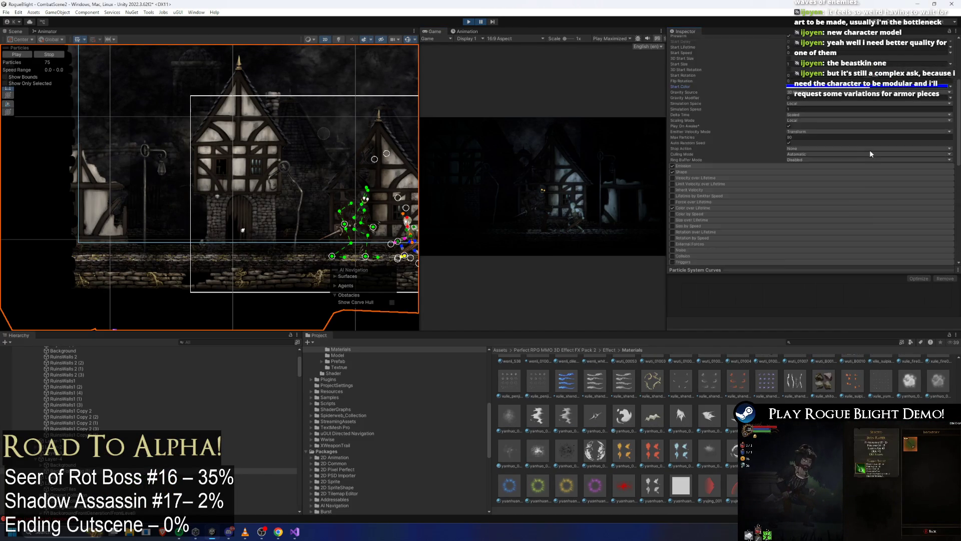
{"action": "scroll", "coordinate": [848, 188], "scroll_direction": "down", "scroll_amount": 5}
{"action": "scroll", "coordinate": [849, 188], "scroll_direction": "down", "scroll_amount": 5}
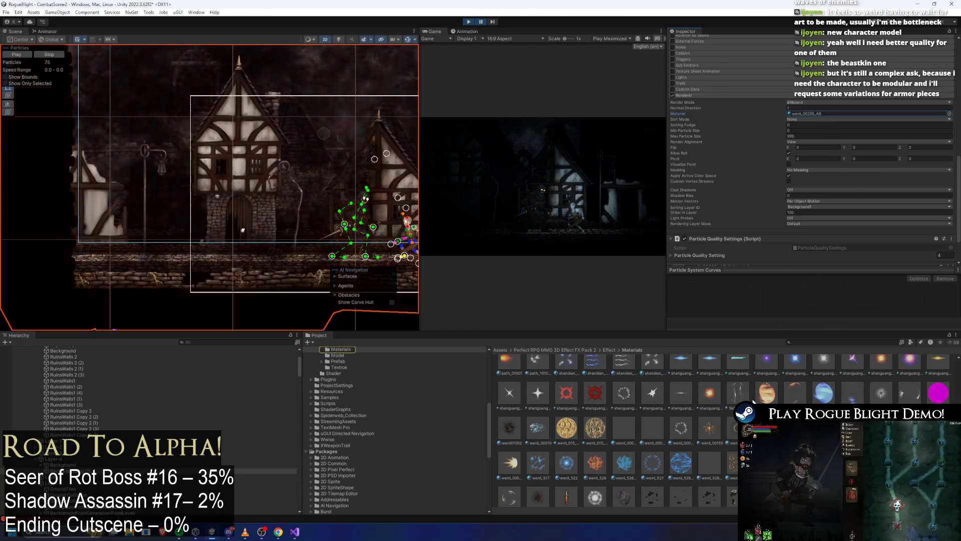
{"action": "left_click_drag", "start_coordinate": [512, 431], "coordinate": [816, 117]}
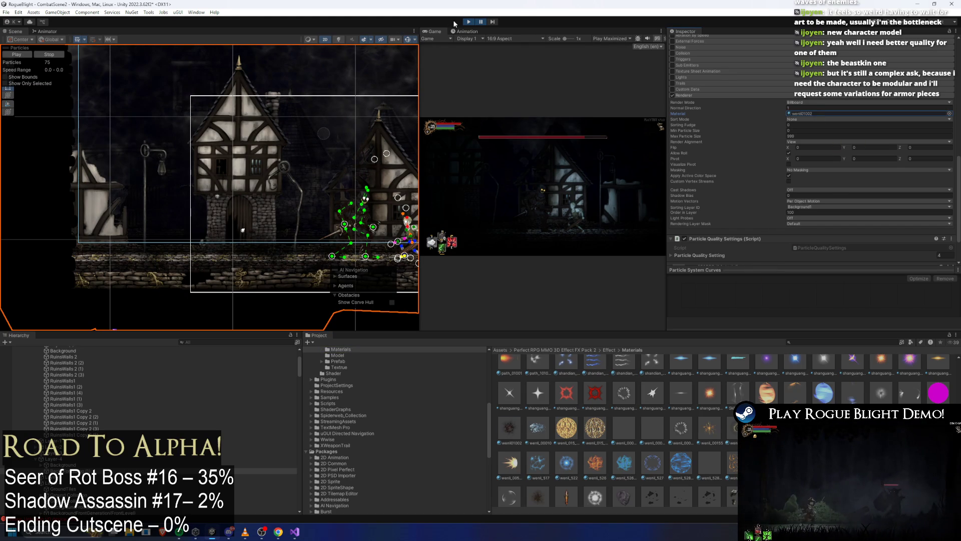
{"action": "left_click", "coordinate": [469, 22]}
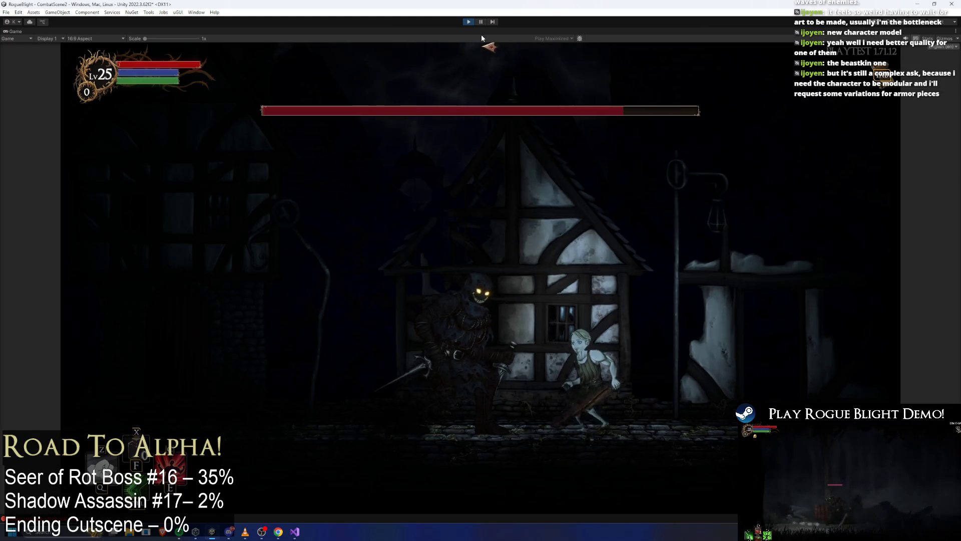
{"action": "key", "text": "a"}
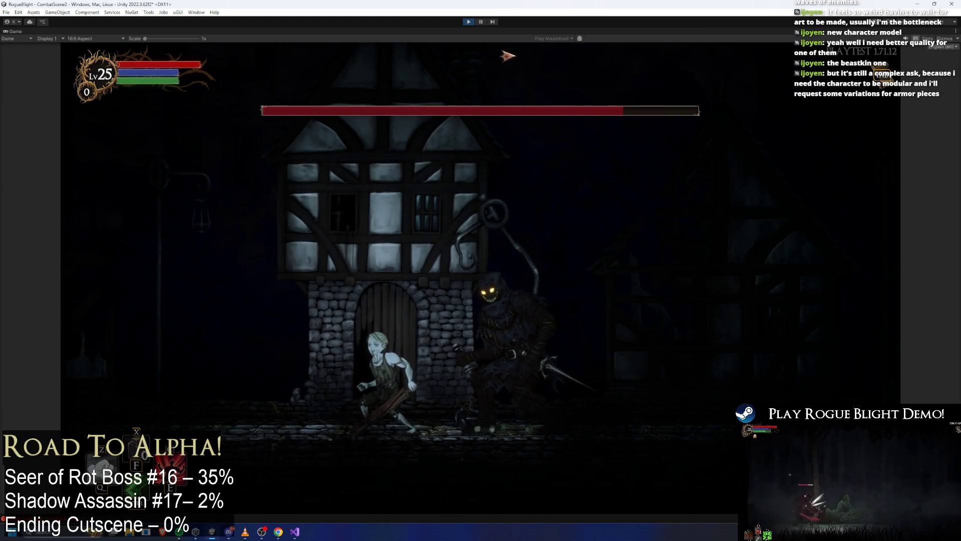
{"action": "key", "text": "d"}
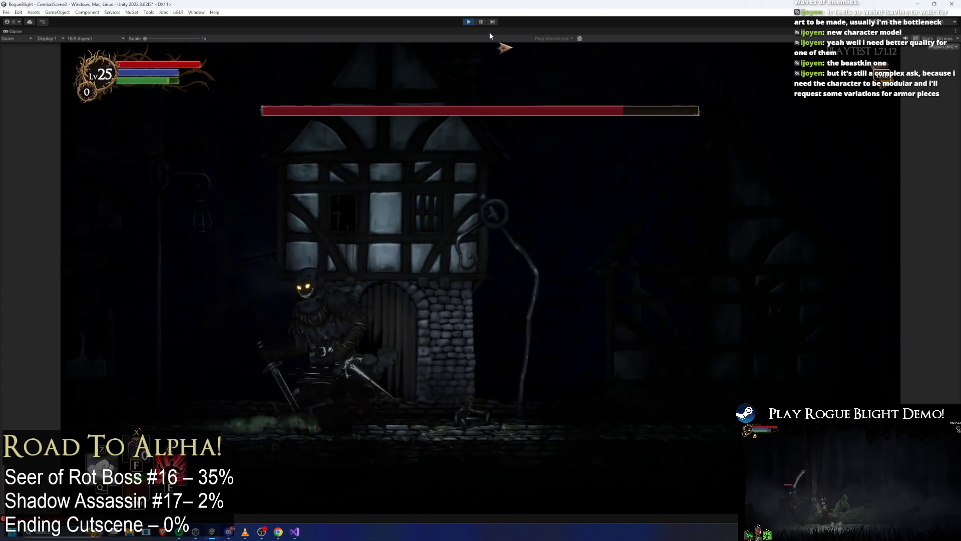
{"action": "left_click", "coordinate": [481, 21]}
{"action": "type", "text": "general light"}
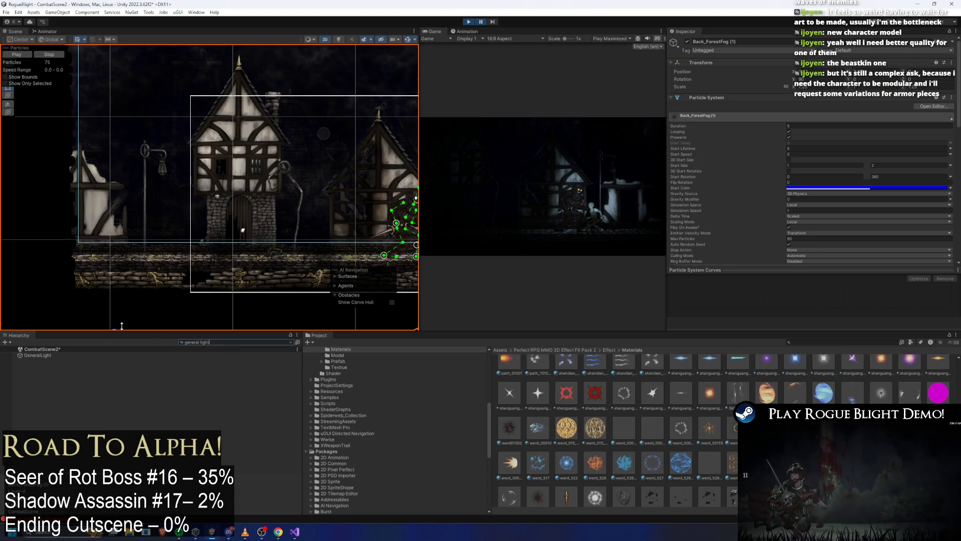
Step: Lighten the GeneralLight spotlight's colour to a near-white pale blue
{"action": "left_click", "coordinate": [38, 355]}
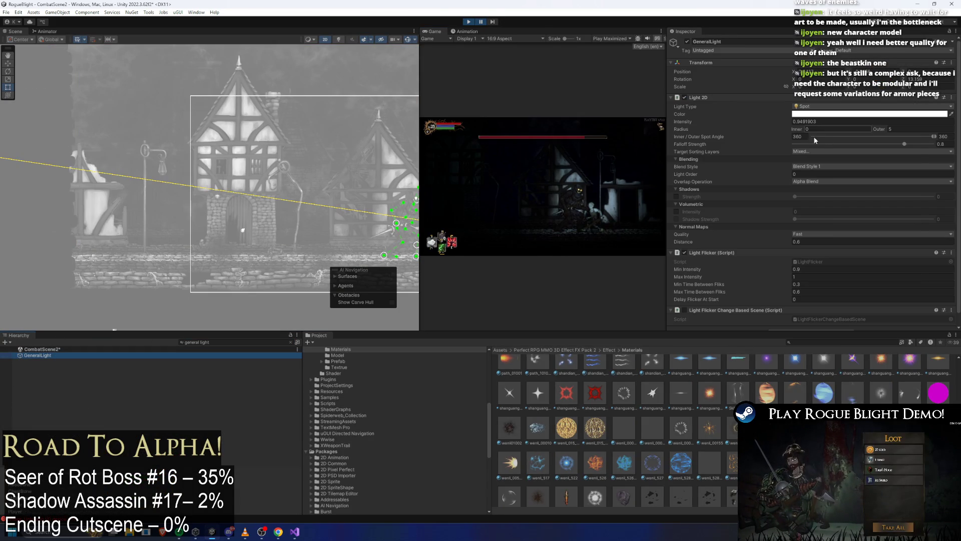
{"action": "left_click", "coordinate": [834, 114]}
{"action": "left_click", "coordinate": [843, 185]}
{"action": "left_click", "coordinate": [866, 157]}
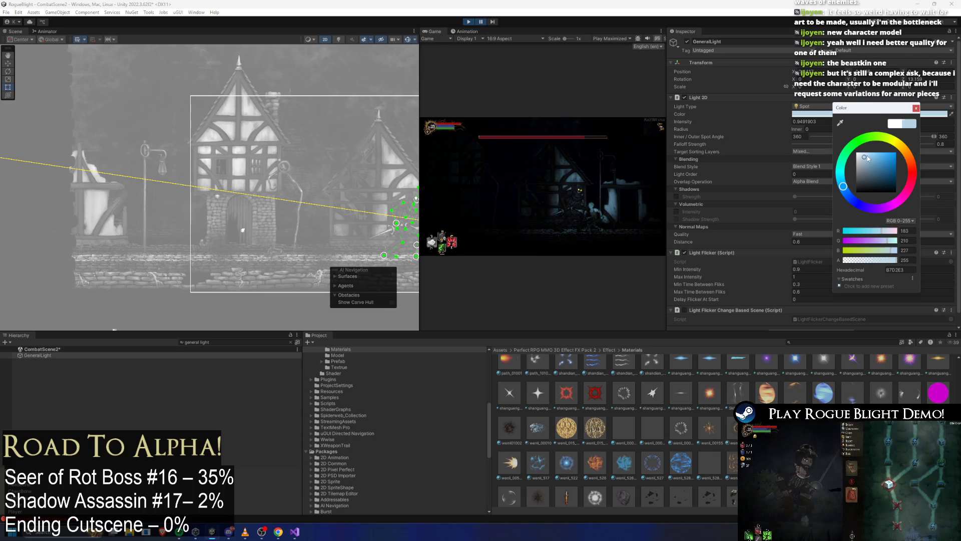
{"action": "left_click_drag", "start_coordinate": [871, 154], "coordinate": [859, 153]}
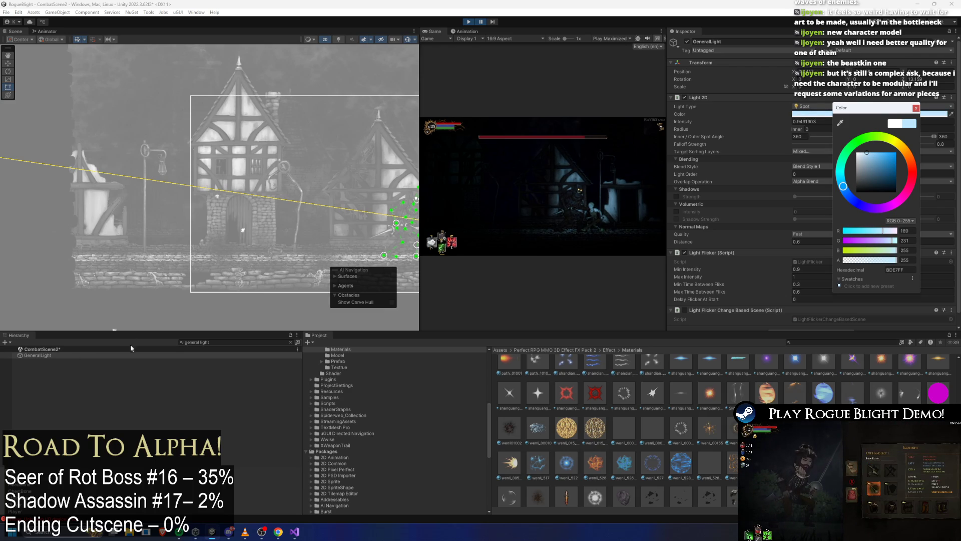
{"action": "left_click", "coordinate": [228, 342]}
Step: Clear the hierarchy search to look up the global 2D lights
{"action": "key", "text": "BackSpace"}
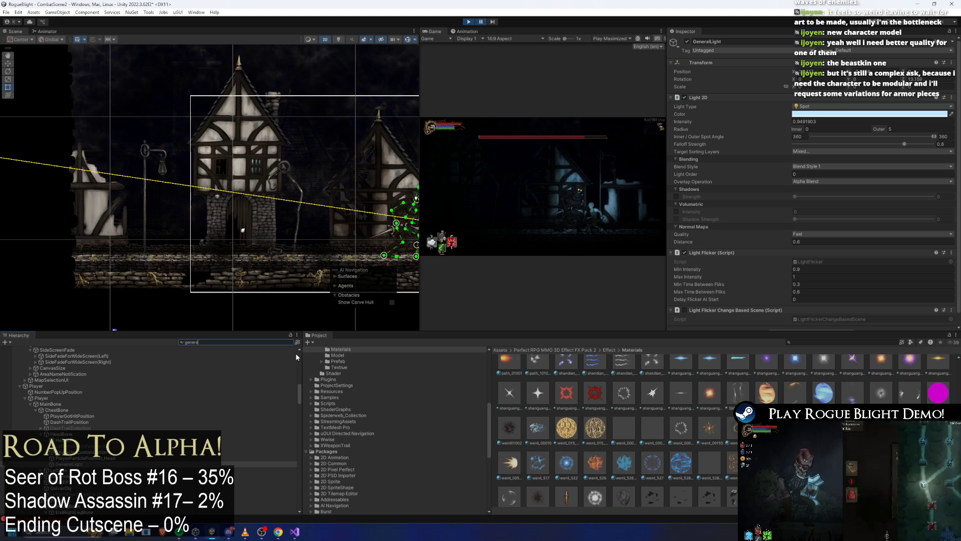
{"action": "type", "text": "general light"}
{"action": "left_click", "coordinate": [228, 342]}
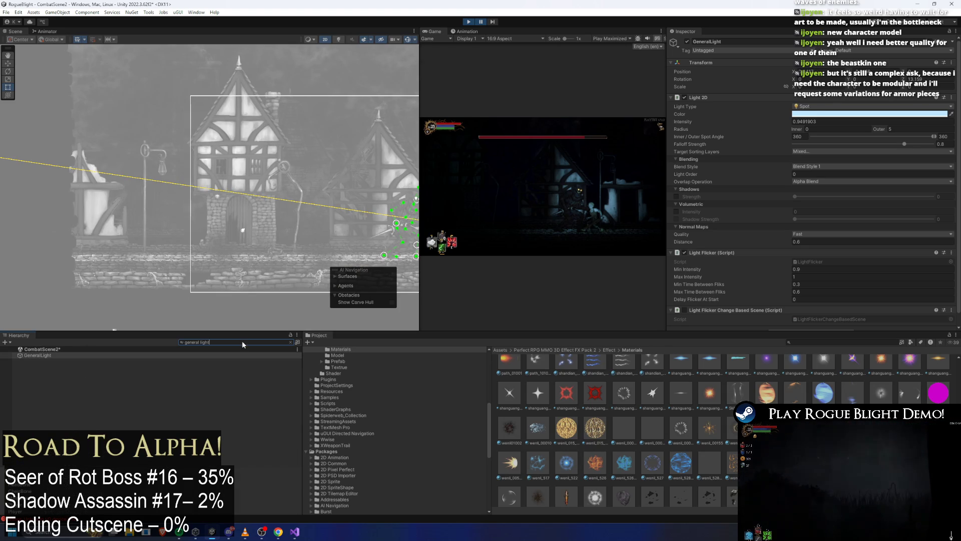
{"action": "type", "text": "global"}
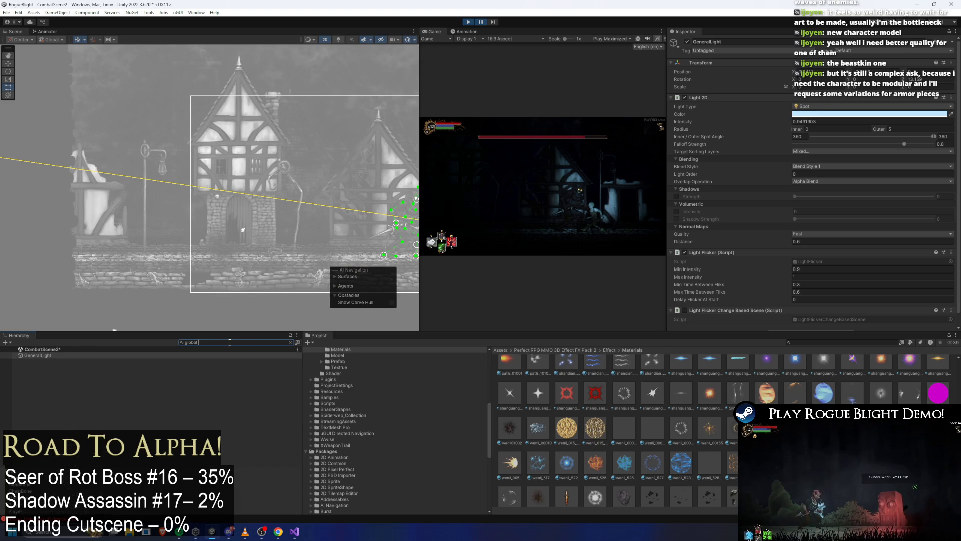
Step: Set Global Light 2D_Back's colour to a saturated blue
{"action": "left_click", "coordinate": [68, 355]}
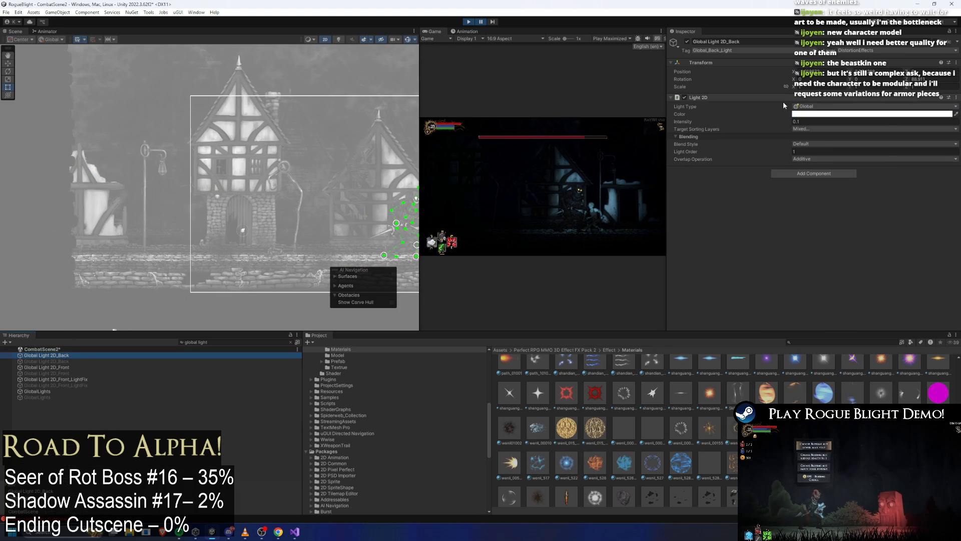
{"action": "left_click", "coordinate": [819, 114]}
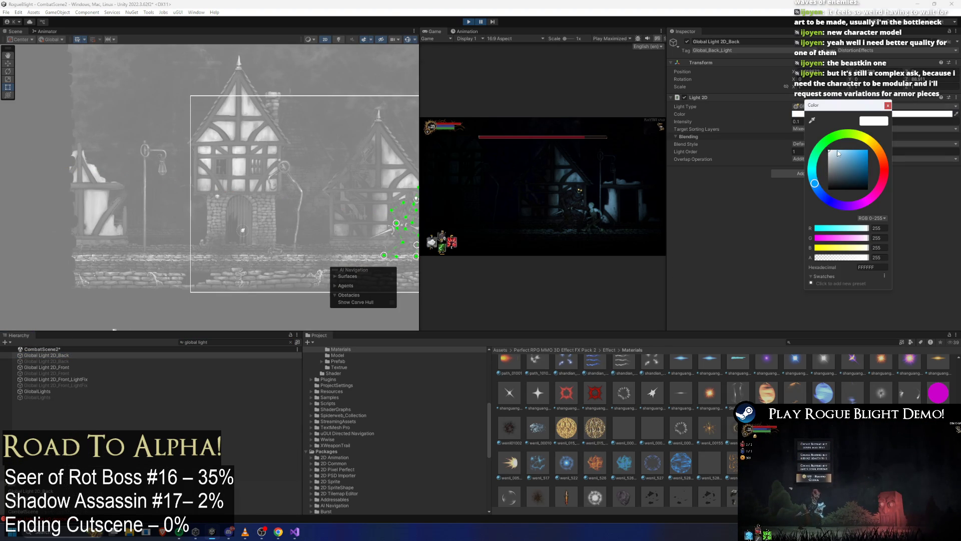
{"action": "left_click", "coordinate": [845, 152]}
{"action": "left_click_drag", "start_coordinate": [857, 150], "coordinate": [874, 146]}
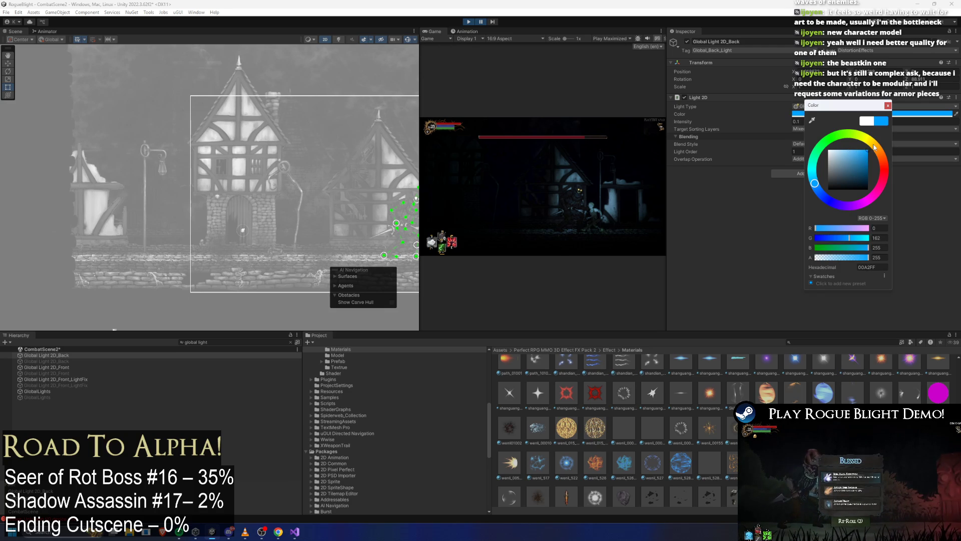
Step: Change Global Light 2D_Front from teal to blue and play-test the town under the blue lights
{"action": "left_click", "coordinate": [70, 367]}
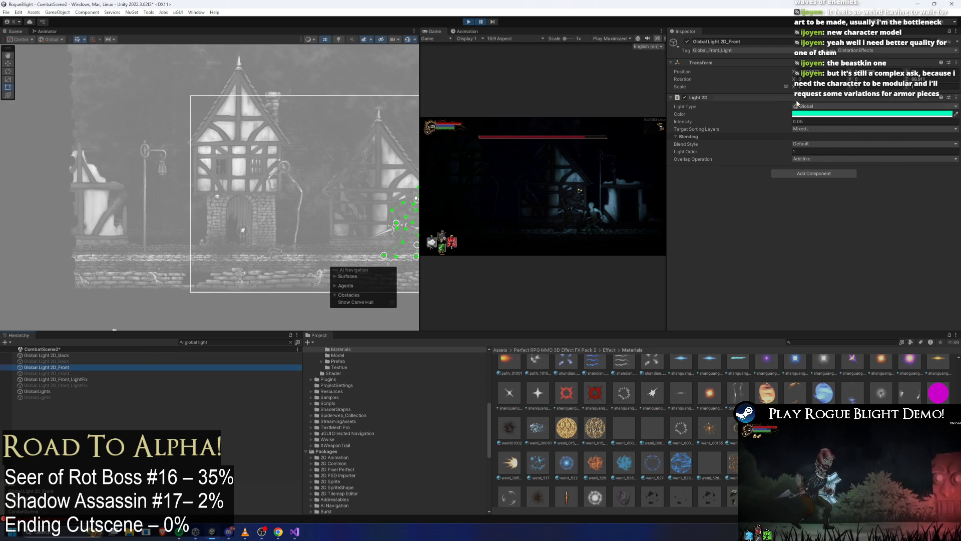
{"action": "left_click", "coordinate": [826, 113]}
{"action": "left_click_drag", "start_coordinate": [864, 142], "coordinate": [829, 188]}
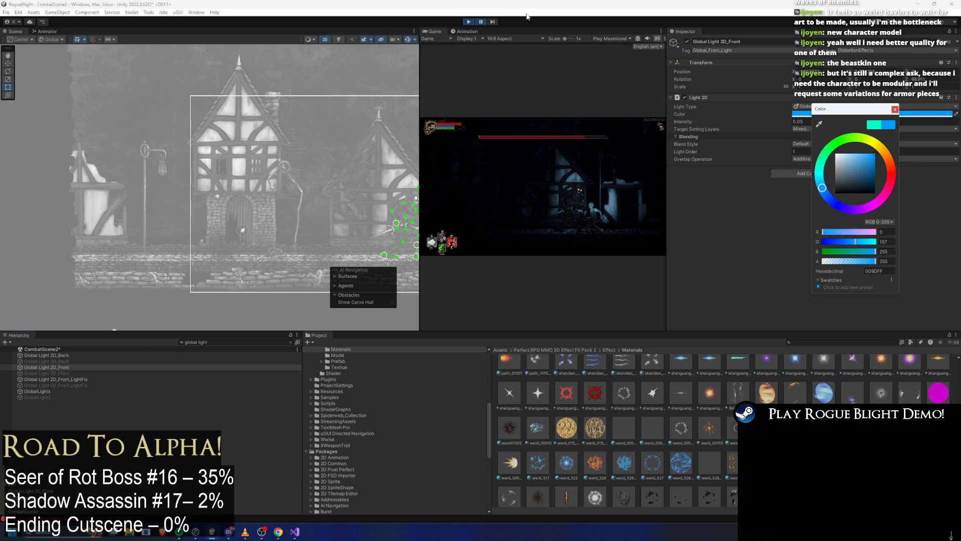
{"action": "key", "text": "Escape"}
{"action": "key", "text": "shift+space"}
{"action": "key", "text": "a"}
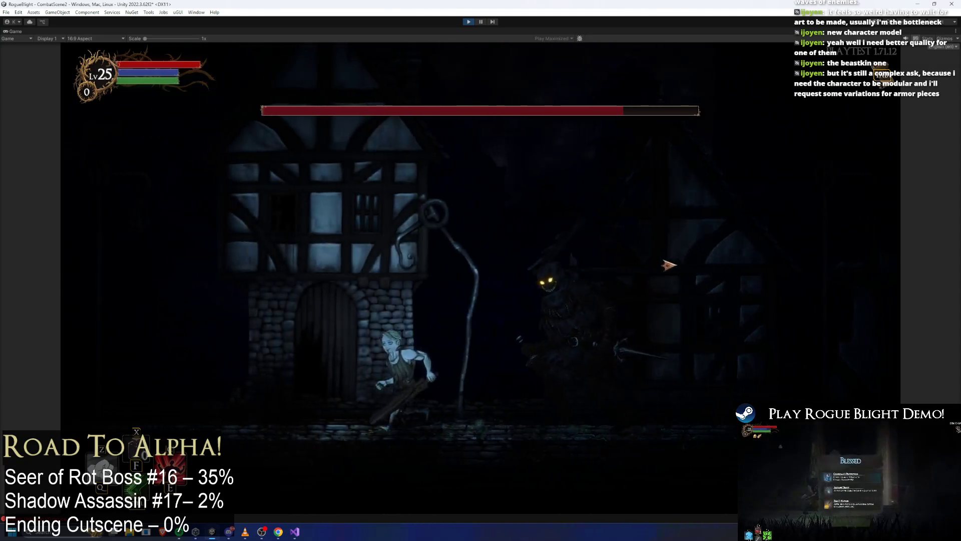
{"action": "key", "text": "d"}
{"action": "type", "text": "forest fog"}
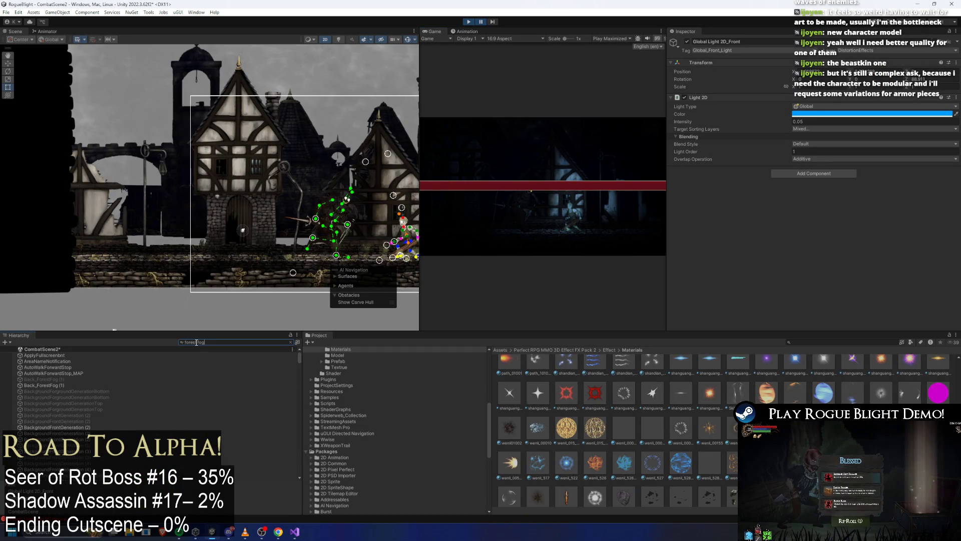
Step: Give Middle_ForestFog (2) a dark blue start colour
{"action": "left_click", "coordinate": [46, 385]}
{"action": "left_click", "coordinate": [871, 188]}
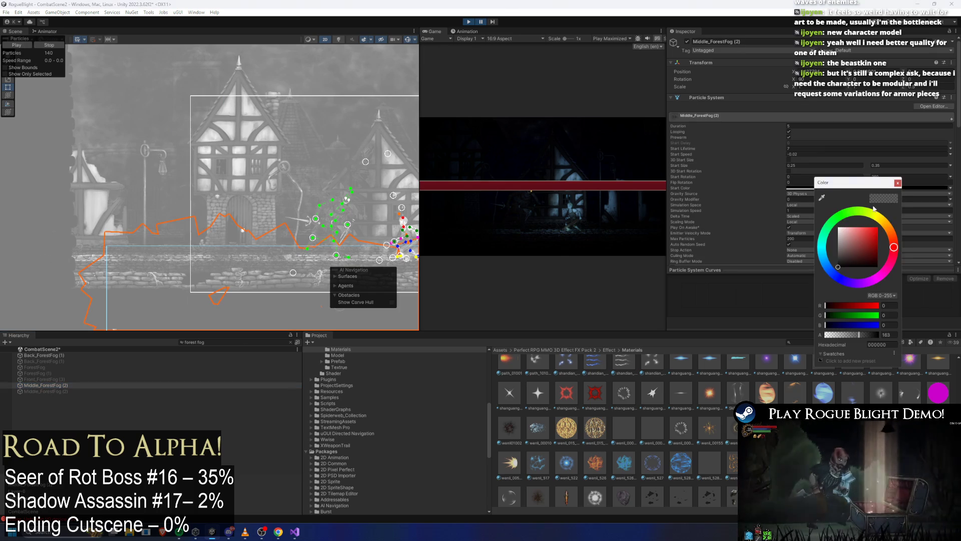
{"action": "left_click", "coordinate": [831, 273]}
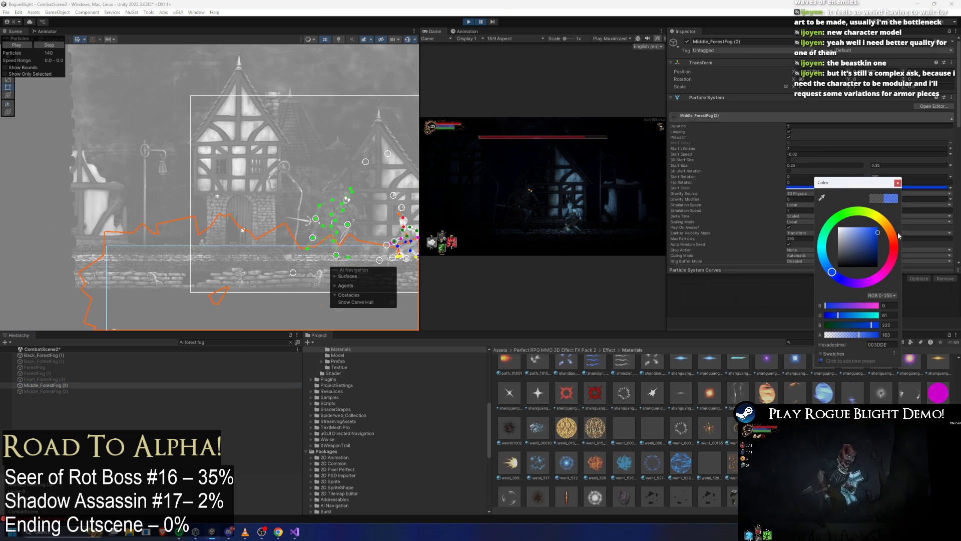
{"action": "left_click_drag", "start_coordinate": [855, 256], "coordinate": [898, 255]}
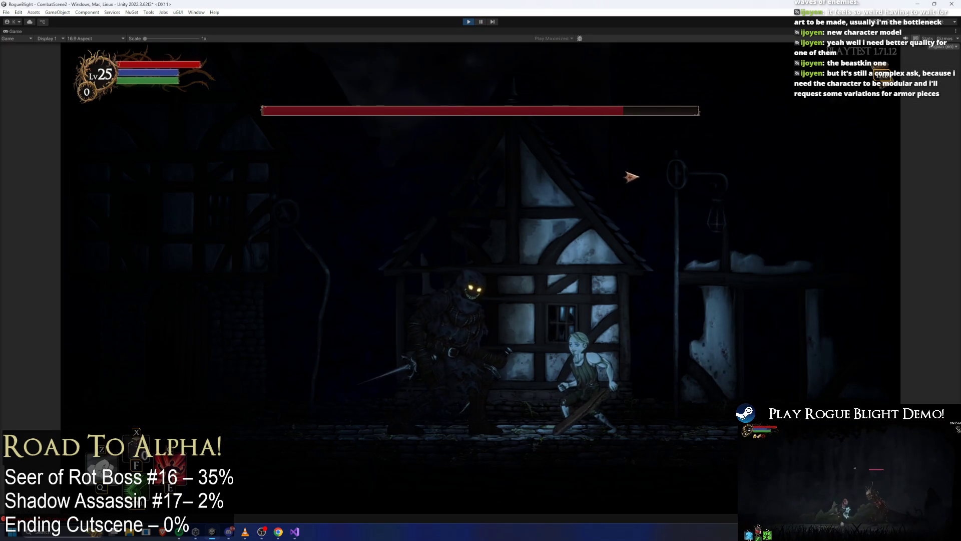
Step: Play-test the boss fight under the blue fog, rolling through the boss, then return to the editor
{"action": "key", "text": "d"}
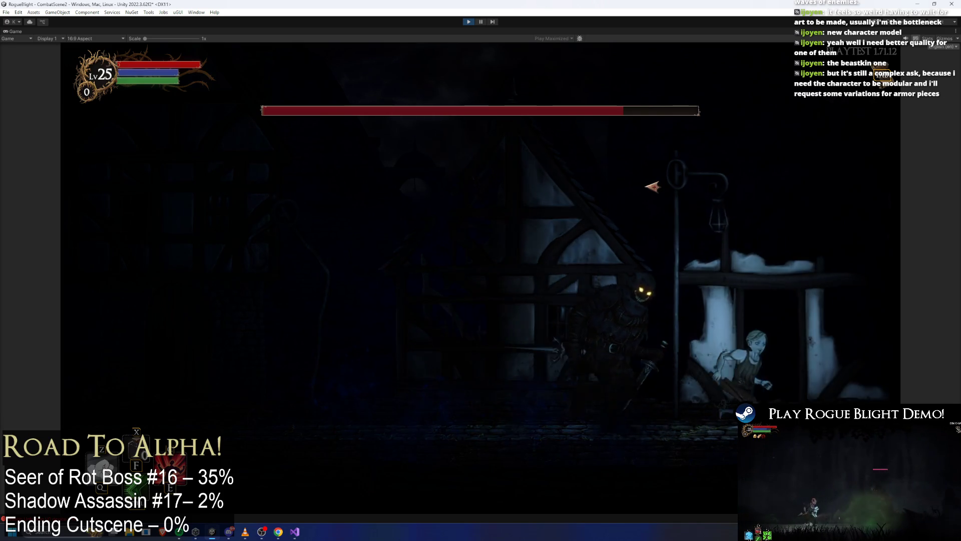
{"action": "key", "text": "a"}
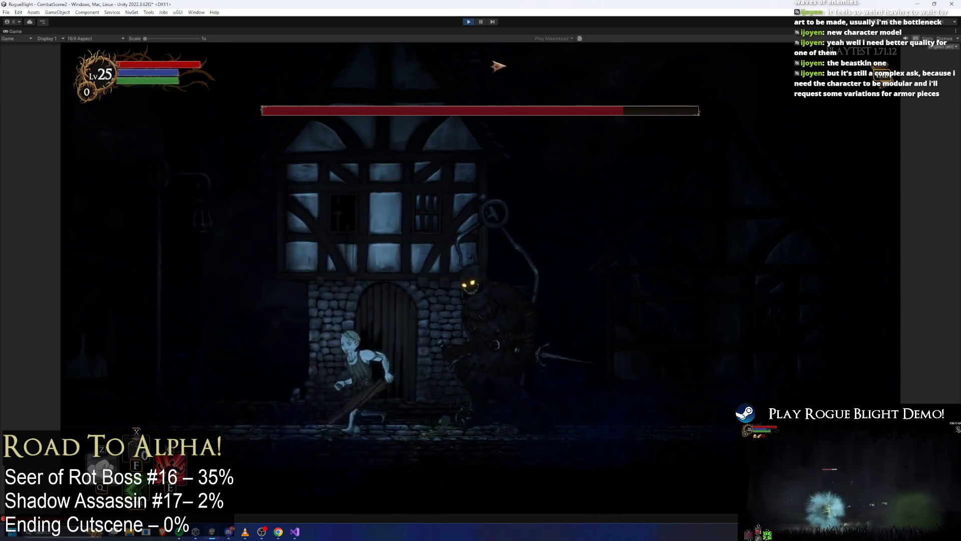
{"action": "key", "text": "d"}
{"action": "key", "text": "ctrl+shift+p"}
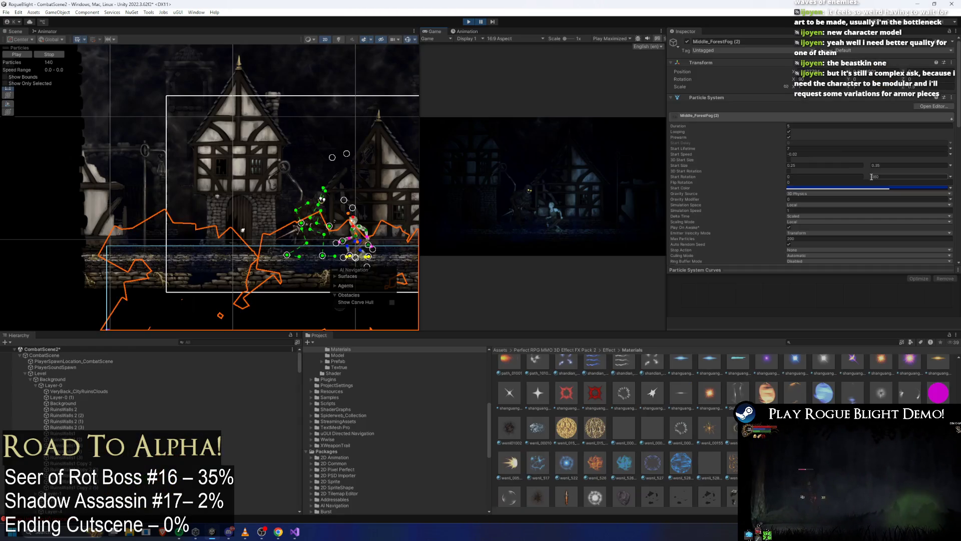
{"action": "left_click", "coordinate": [867, 192]}
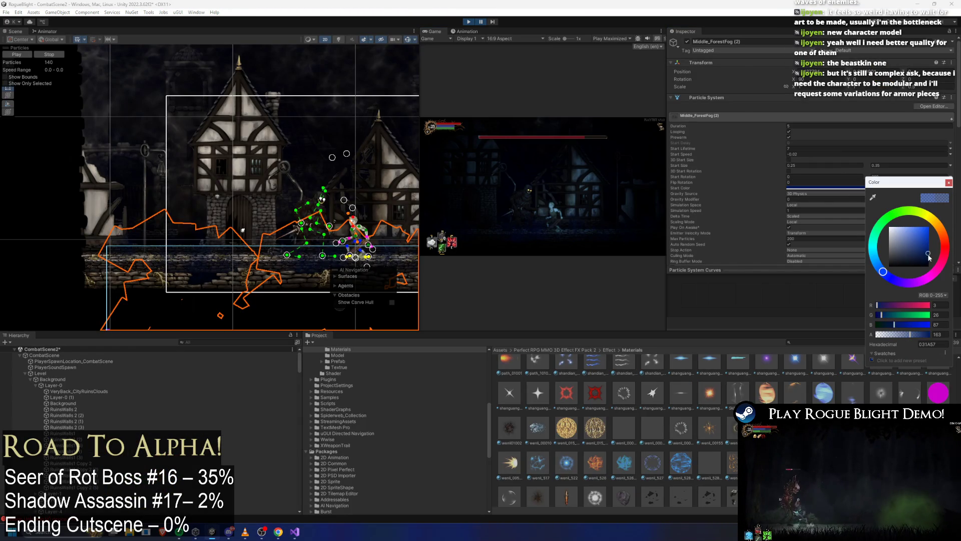
{"action": "key", "text": "ctrl+shift+p"}
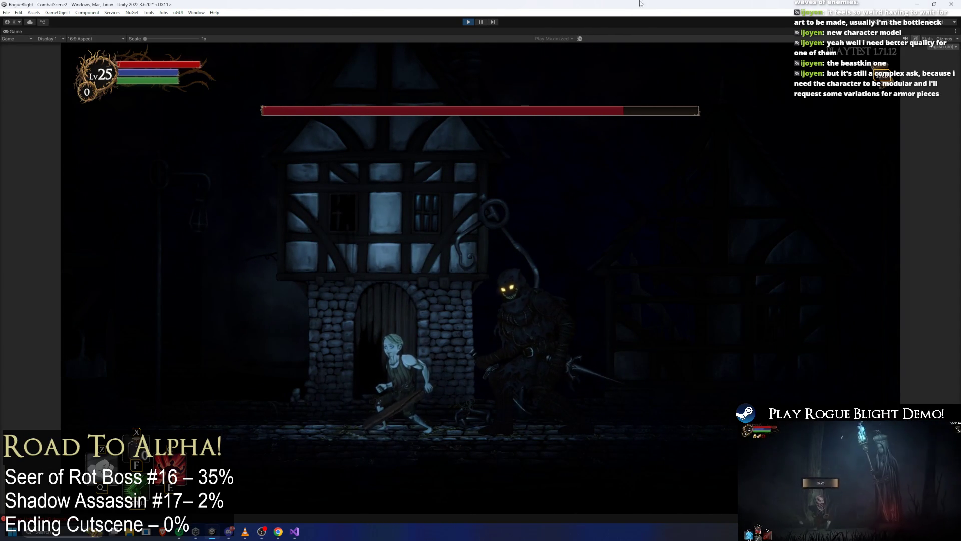
{"action": "key", "text": "shift+space"}
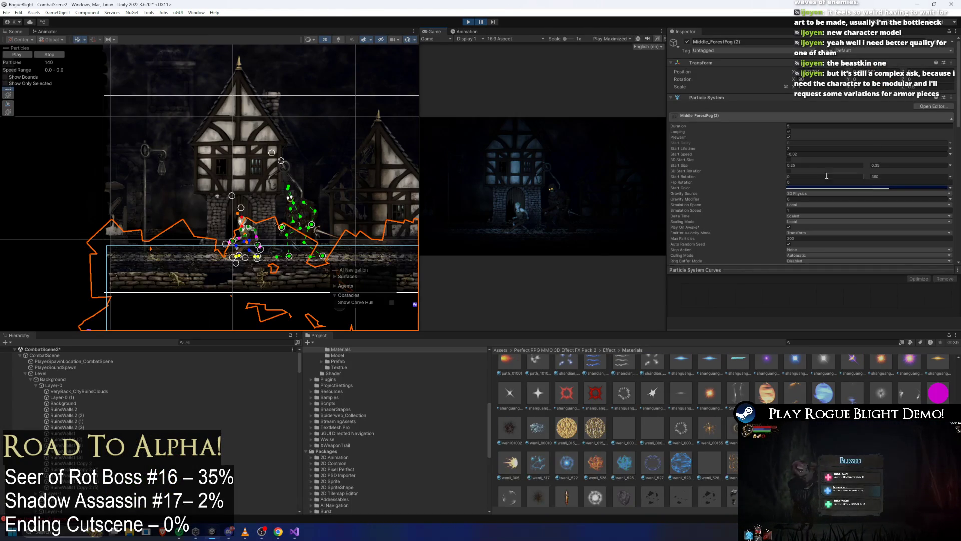
Step: Retune Middle_ForestFog (2)'s min and max start size and play-test the boss fight
{"action": "left_click", "coordinate": [821, 175]}
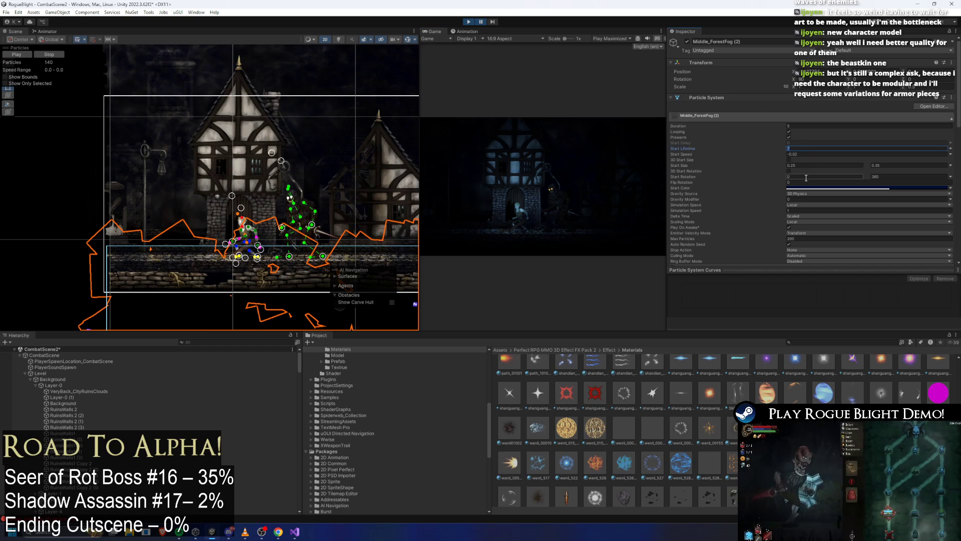
{"action": "left_click", "coordinate": [790, 165]}
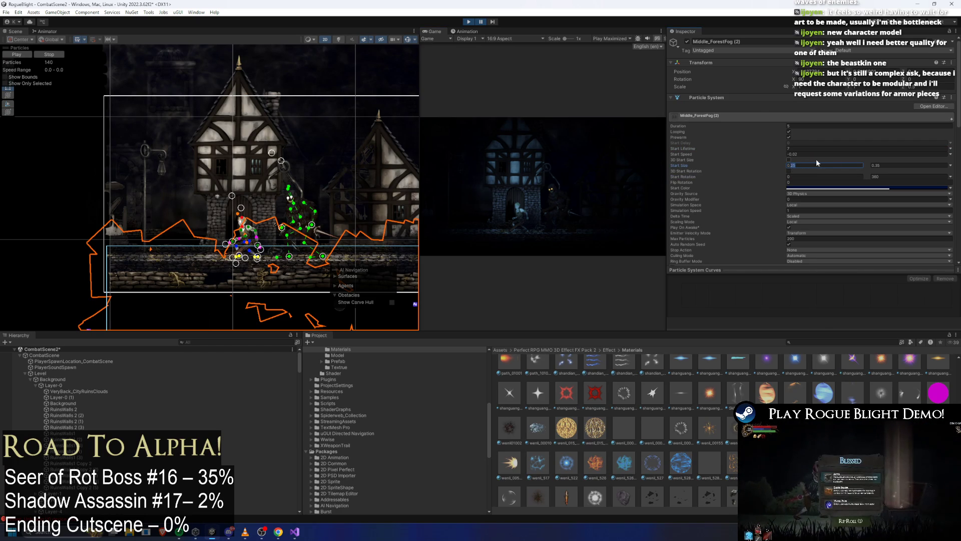
{"action": "left_click", "coordinate": [876, 166]}
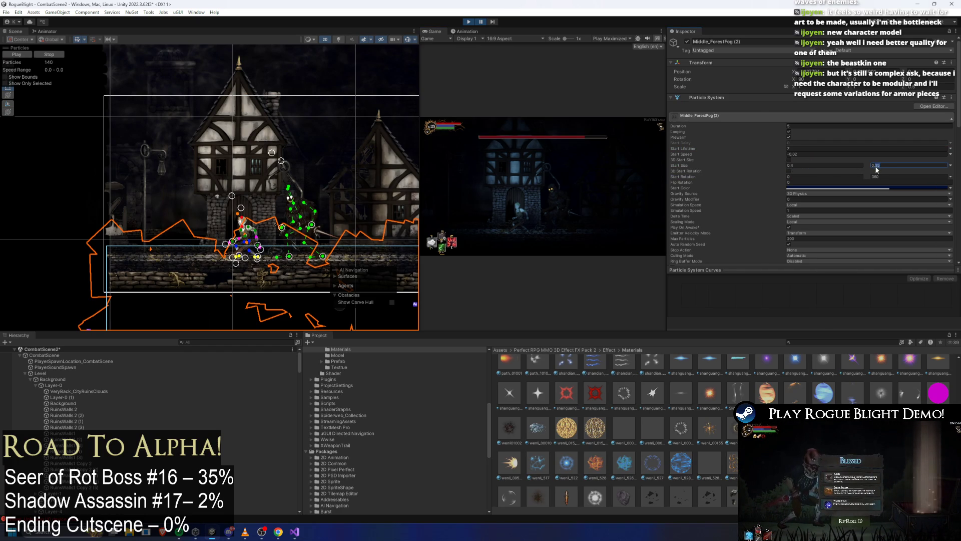
{"action": "left_click", "coordinate": [472, 23]}
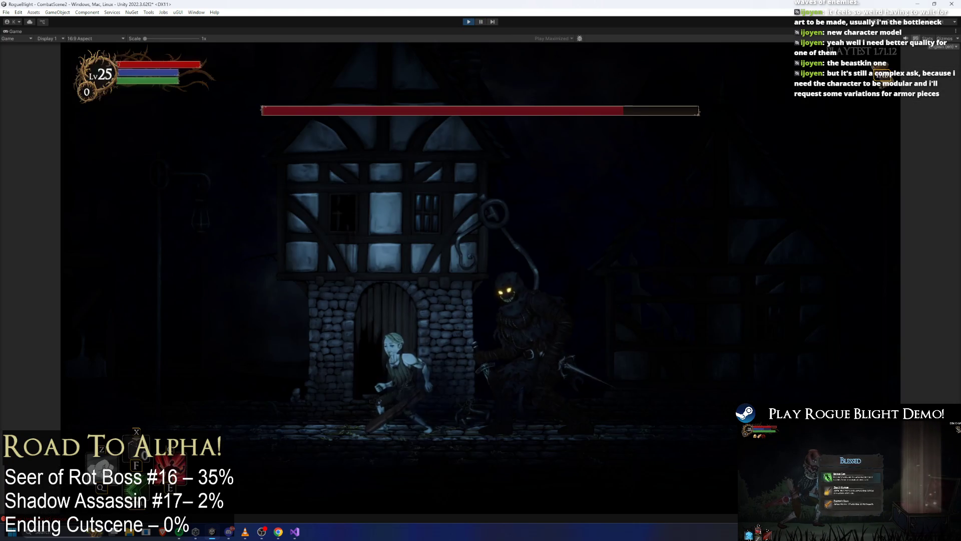
{"action": "key", "text": "a"}
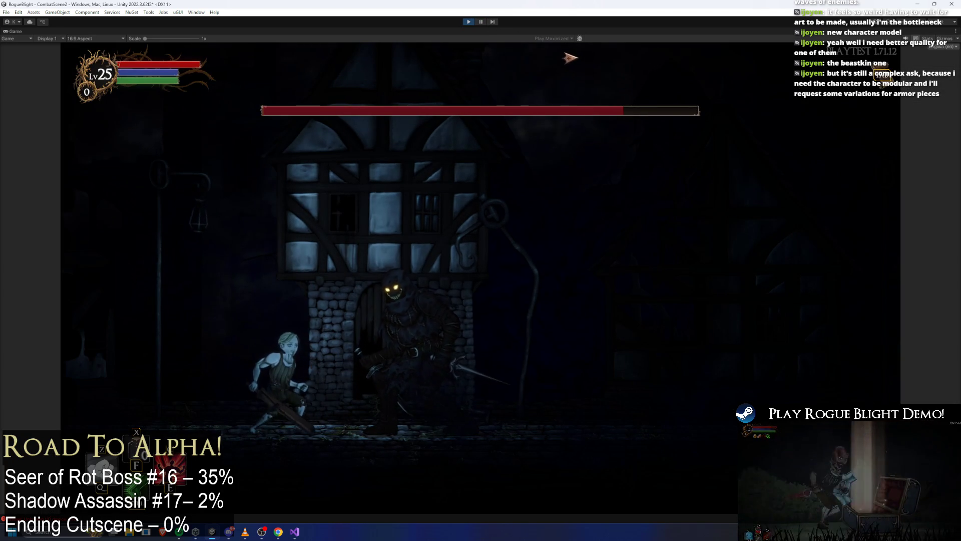
{"action": "key", "text": "d"}
{"action": "key", "text": "d"}
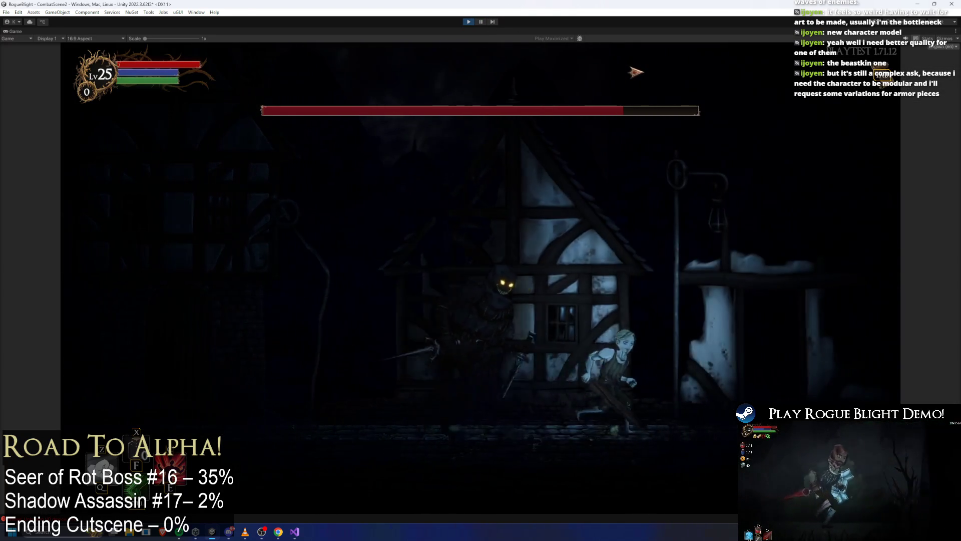
{"action": "key", "text": "a"}
{"action": "key", "text": "a"}
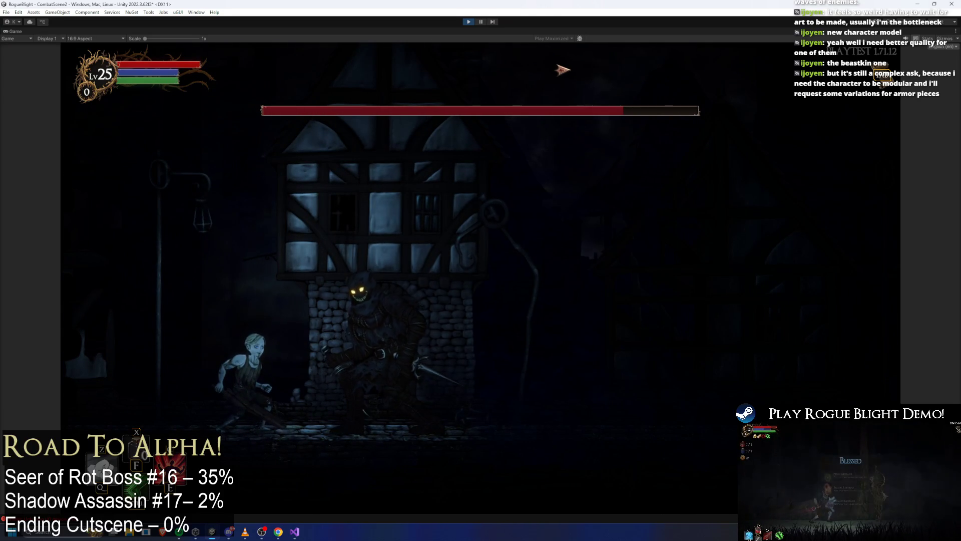
Step: Search the hierarchy for the fog objects and inspect Back_ForestFog (1)'s start colour
{"action": "left_click", "coordinate": [481, 21]}
{"action": "left_click", "coordinate": [201, 343]}
{"action": "type", "text": "forest fo"}
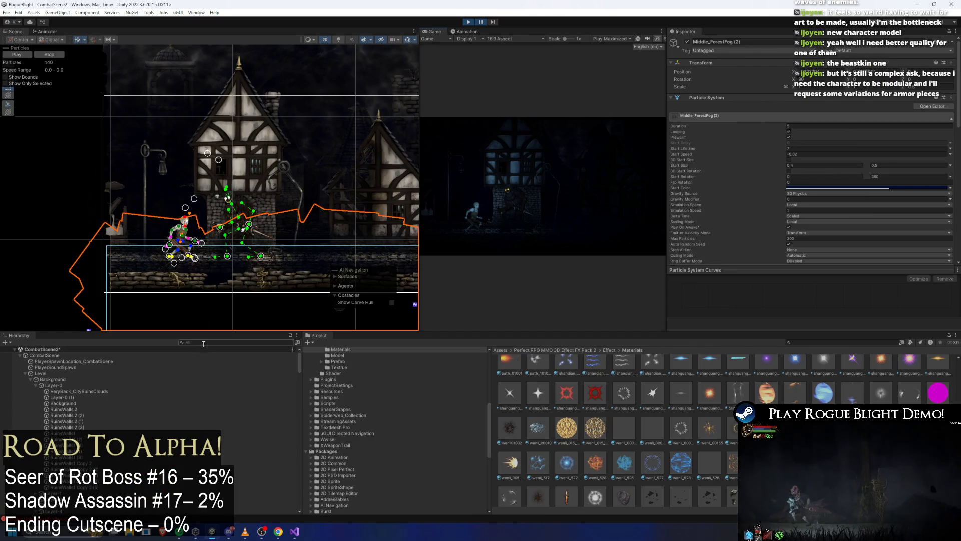
{"action": "type", "text": "g"}
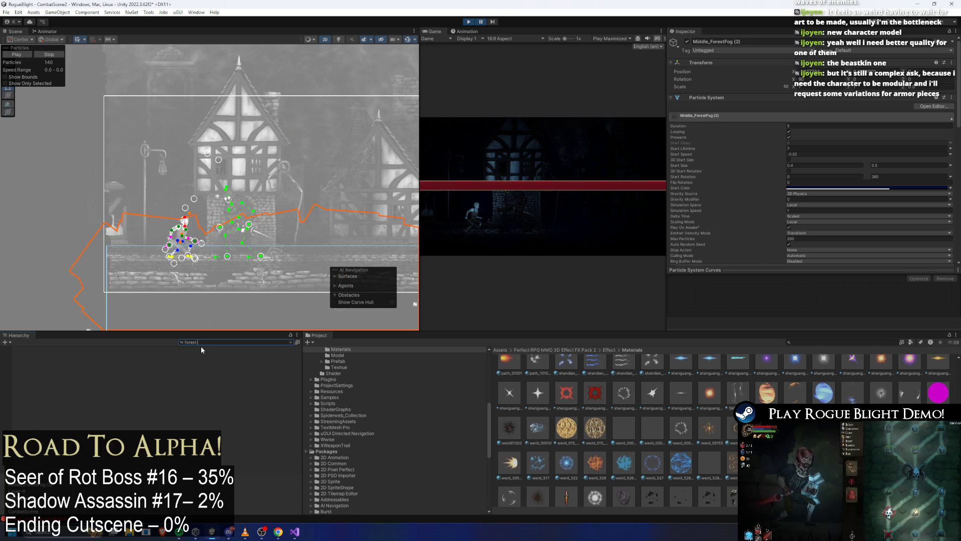
{"action": "left_click", "coordinate": [871, 189]}
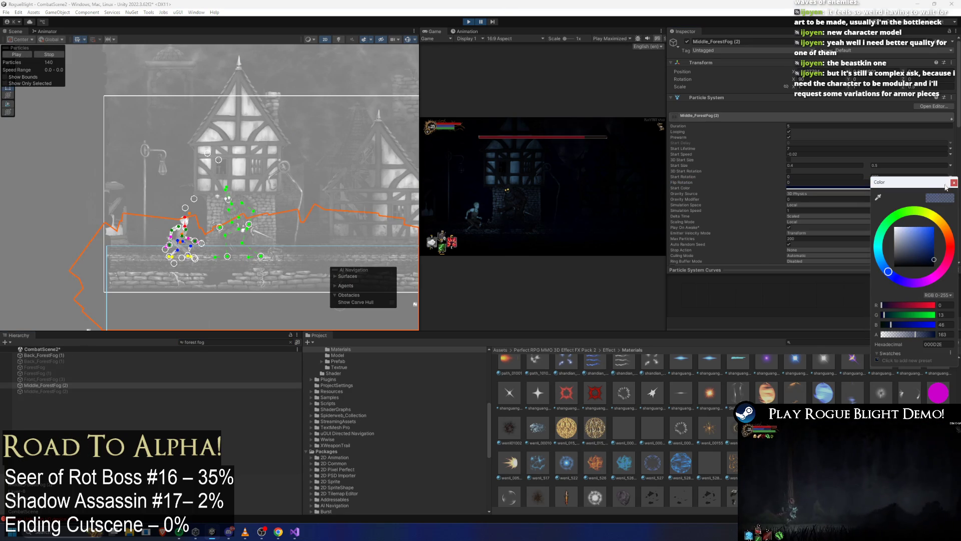
{"action": "left_click", "coordinate": [954, 182]}
{"action": "scroll", "coordinate": [797, 113], "scroll_direction": "down", "scroll_amount": 3}
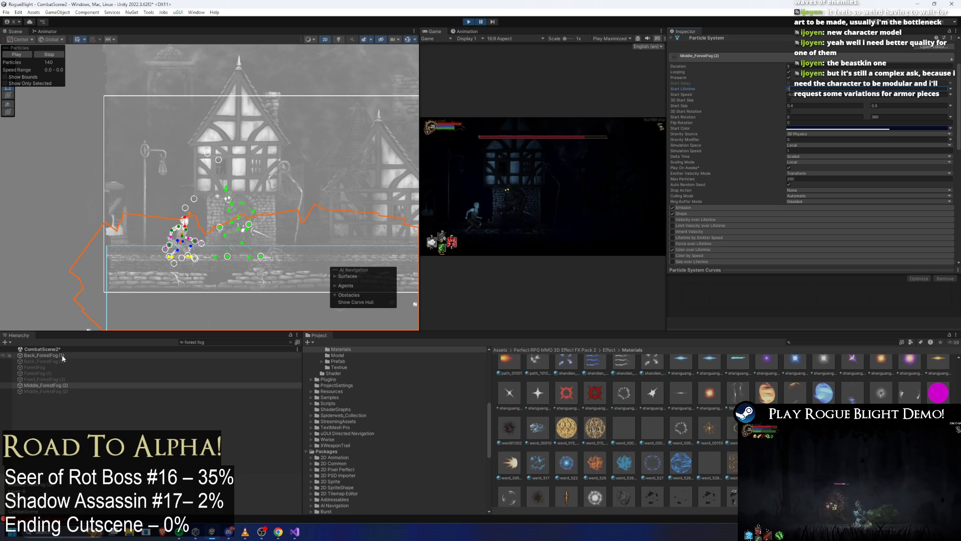
{"action": "left_click", "coordinate": [43, 355]}
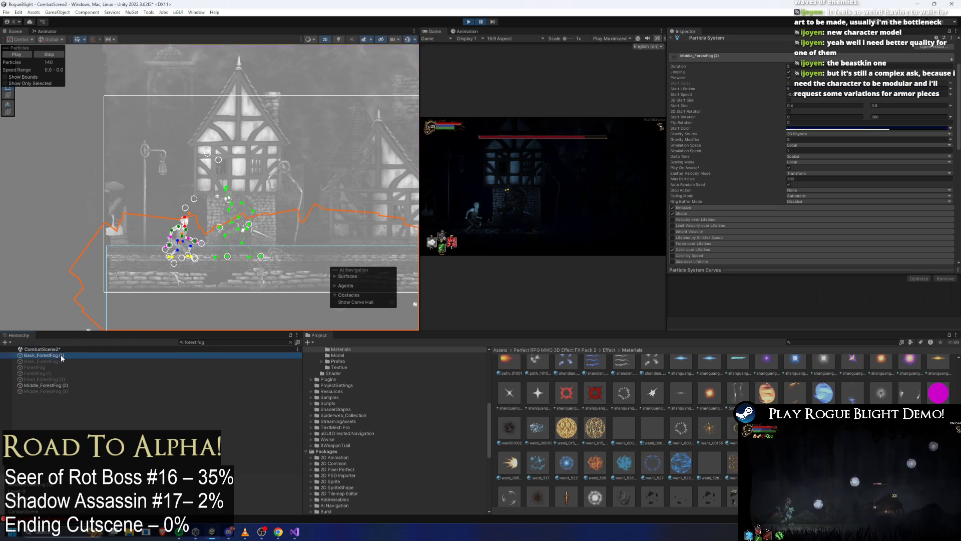
{"action": "left_click", "coordinate": [832, 130]}
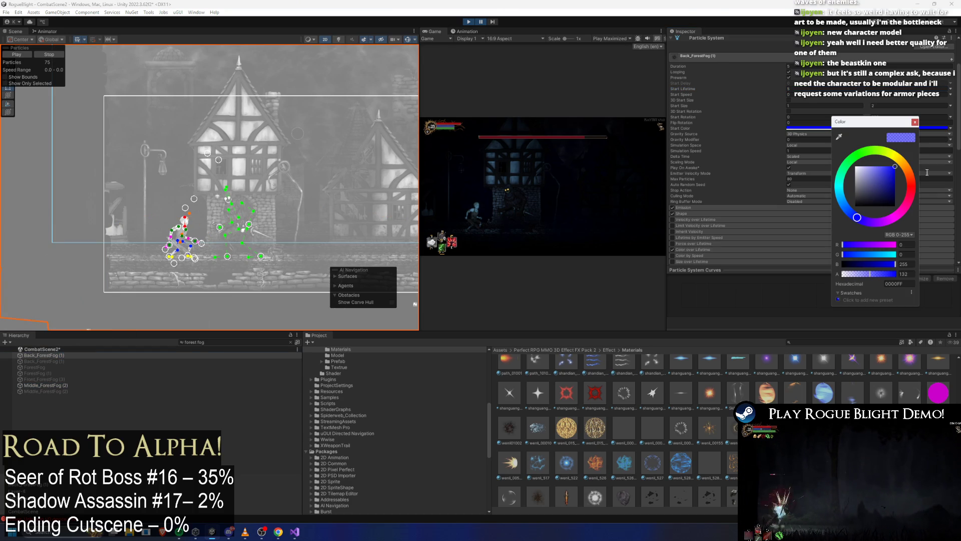
{"action": "left_click", "coordinate": [915, 122]}
{"action": "scroll", "coordinate": [811, 151], "scroll_direction": "down", "scroll_amount": 5}
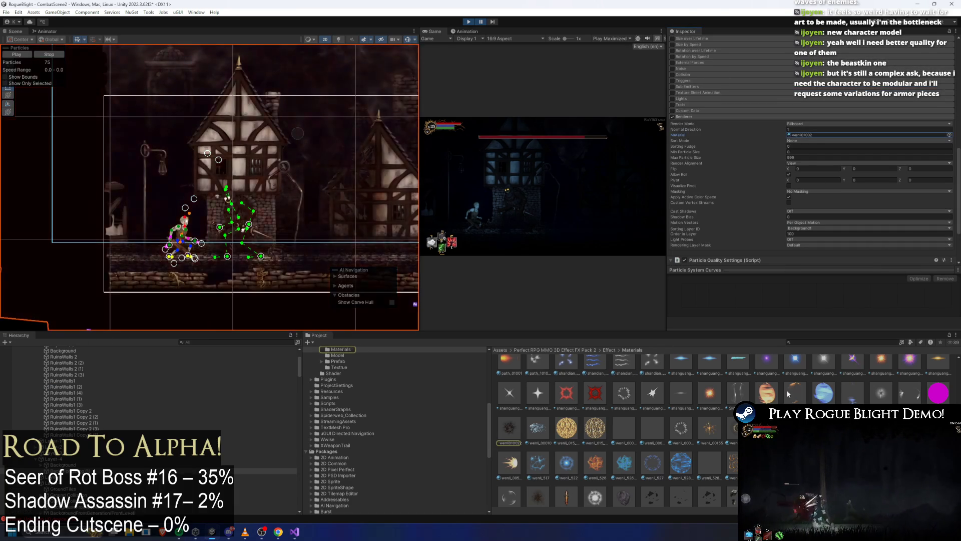
{"action": "scroll", "coordinate": [706, 406], "scroll_direction": "down", "scroll_amount": 3}
{"action": "scroll", "coordinate": [627, 417], "scroll_direction": "down", "scroll_amount": 3}
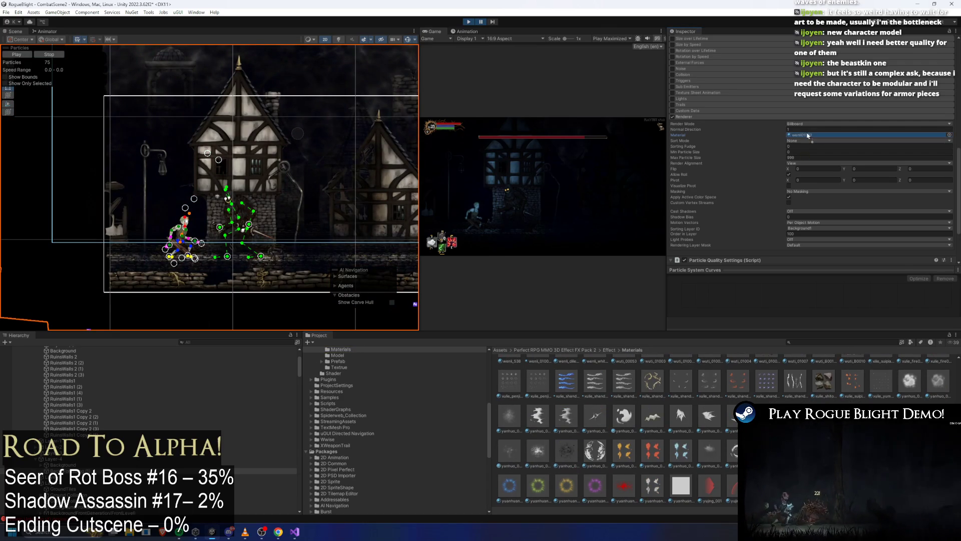
{"action": "scroll", "coordinate": [800, 131], "scroll_direction": "up", "scroll_amount": 5}
{"action": "scroll", "coordinate": [825, 138], "scroll_direction": "up", "scroll_amount": 5}
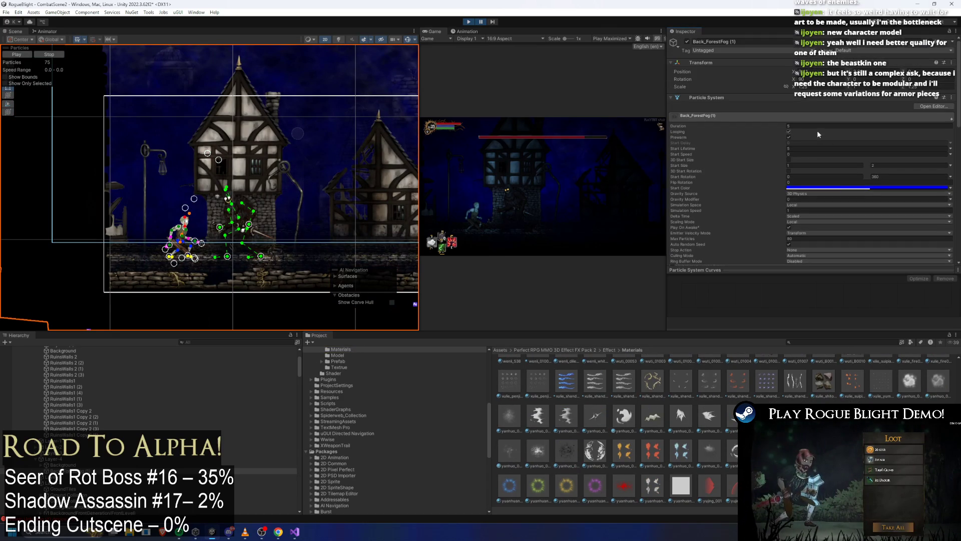
Step: Make Back_ForestFog (1)'s colour a more opaque deep navy blue and start a play-test
{"action": "left_click", "coordinate": [841, 188]}
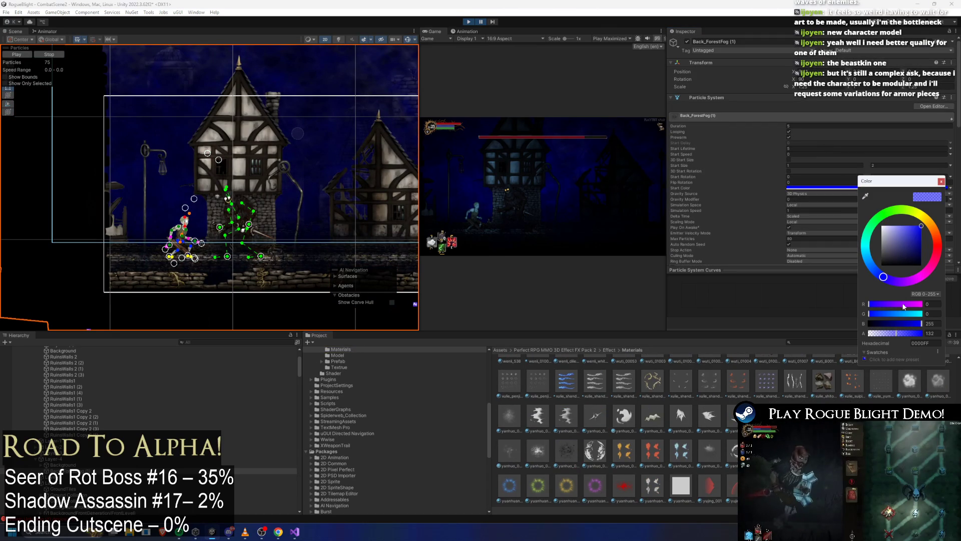
{"action": "mouse_move", "coordinate": [903, 335]}
{"action": "left_mouse_down"}
{"action": "mouse_move", "coordinate": [918, 335]}
{"action": "mouse_move", "coordinate": [904, 336]}
{"action": "left_mouse_up"}
{"action": "left_click", "coordinate": [921, 246]}
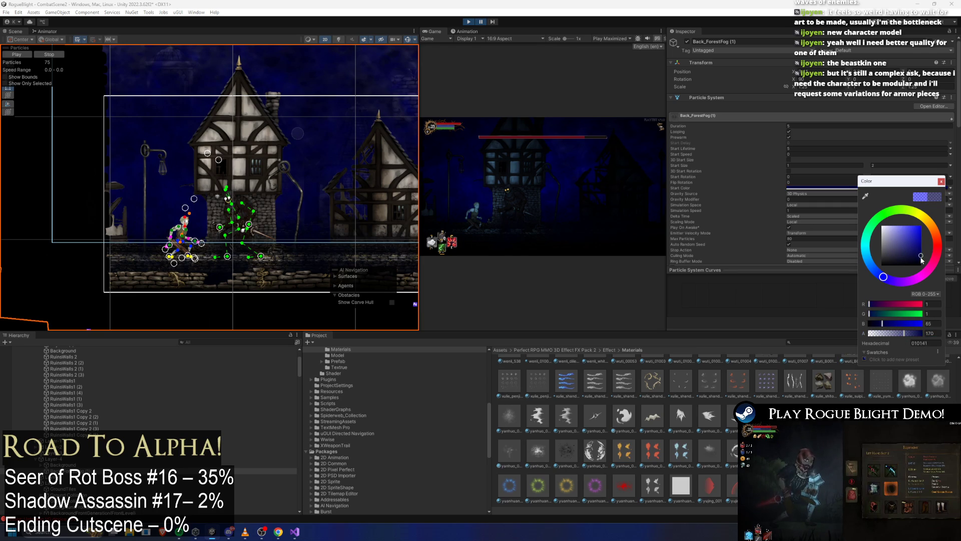
{"action": "left_click", "coordinate": [469, 21]}
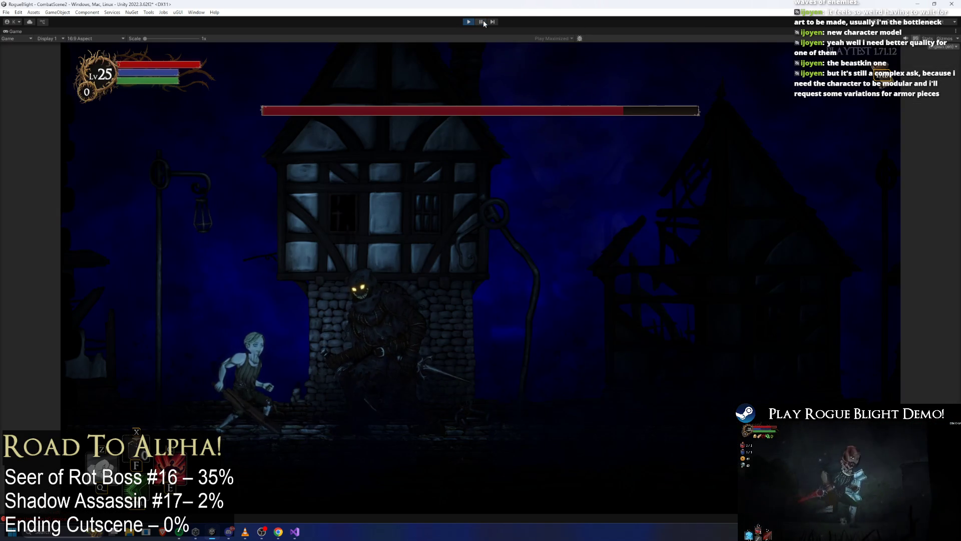
Step: Run the player left and right past the enemy in the foggy blue town, then return to the editor
{"action": "key", "text": "d"}
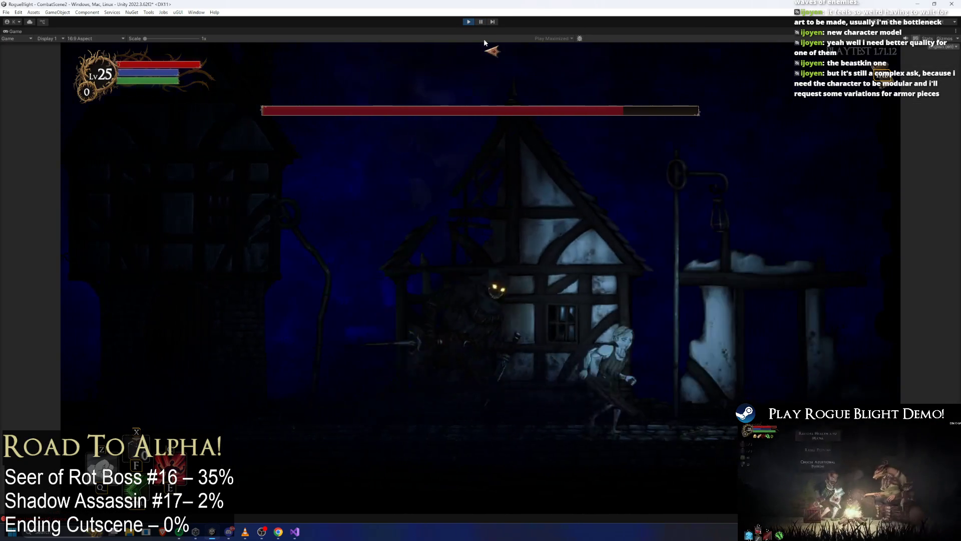
{"action": "key", "text": "a"}
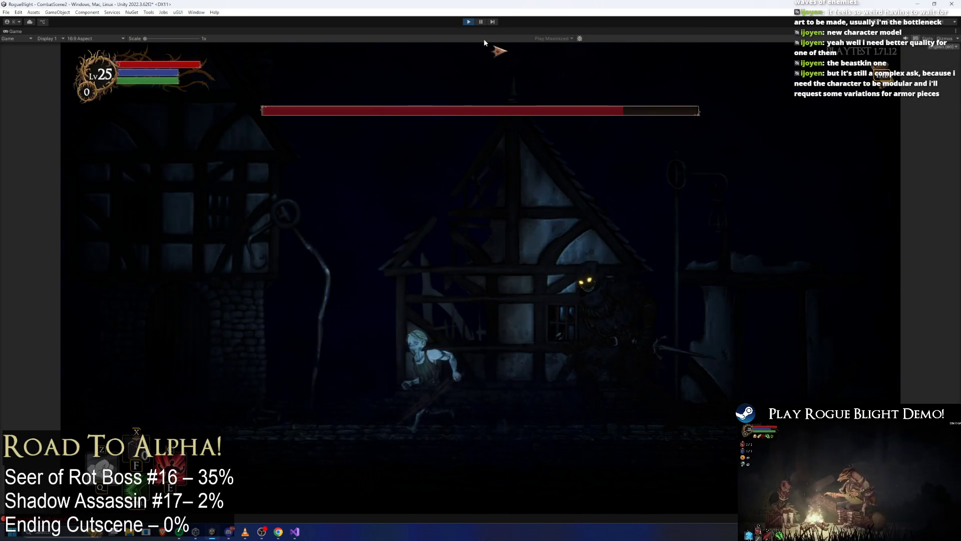
{"action": "key", "text": "a"}
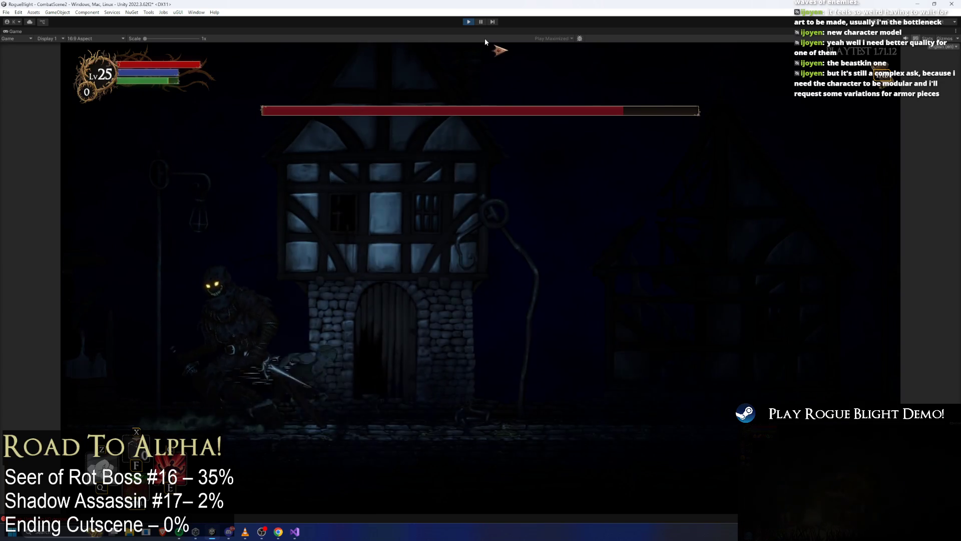
{"action": "key", "text": "d"}
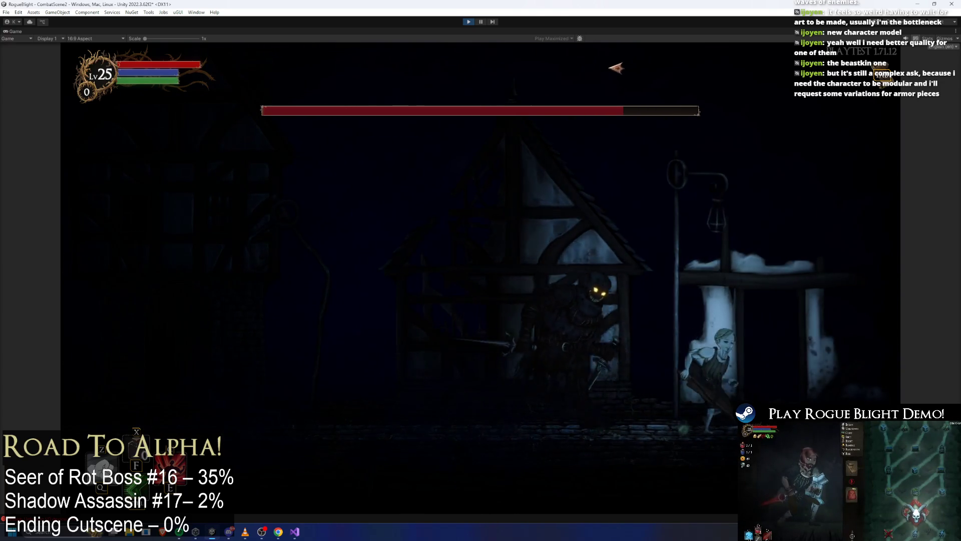
{"action": "key", "text": "a"}
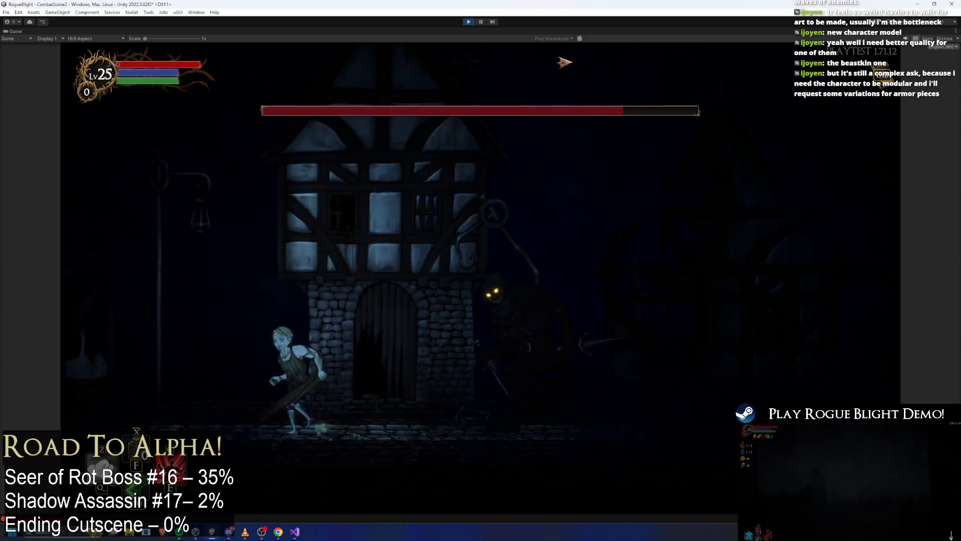
{"action": "left_click", "coordinate": [482, 23]}
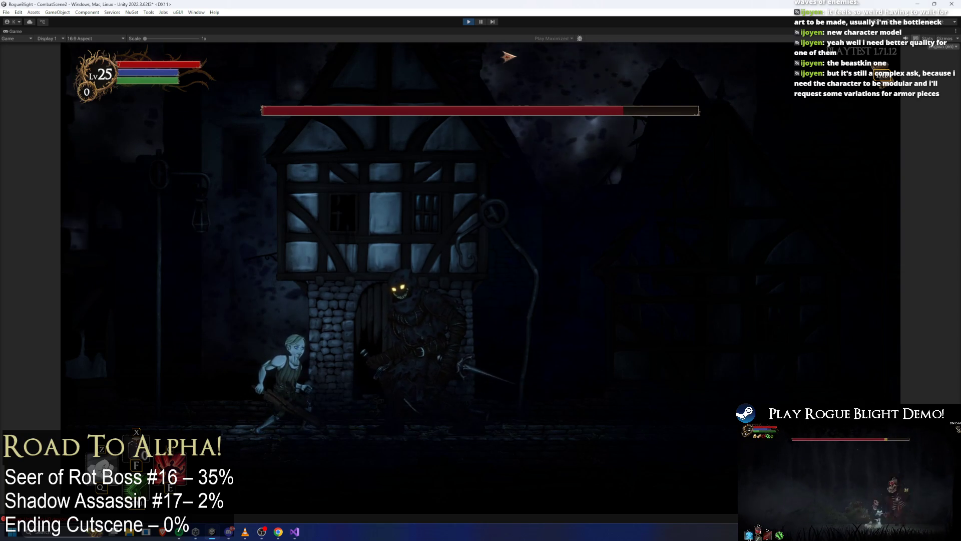
{"action": "key", "text": "shift+space"}
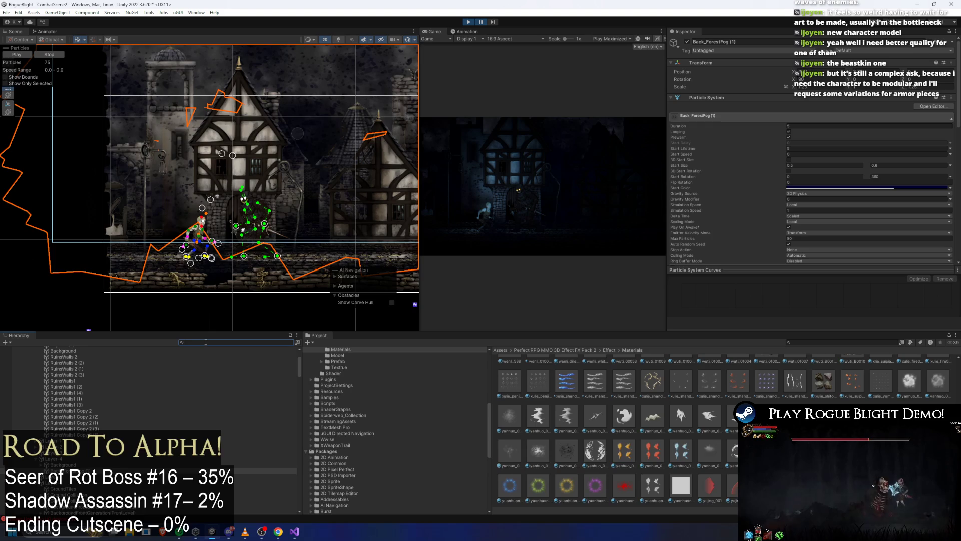
{"action": "type", "text": "very back"}
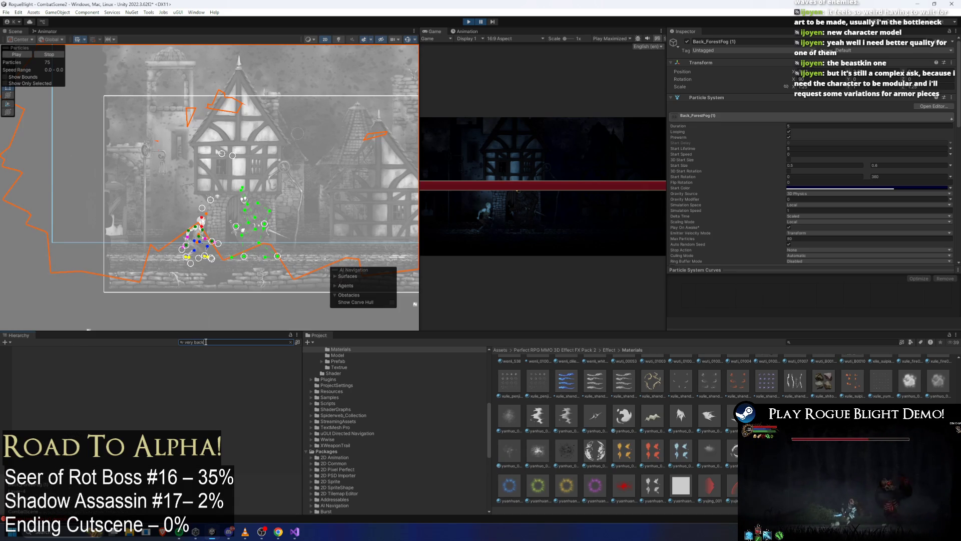
Step: Shift the VeryBack_CityRuinsClouds Start Color toward blue and check it in a full-size play-test
{"action": "left_click", "coordinate": [53, 355]}
{"action": "left_click", "coordinate": [811, 187]}
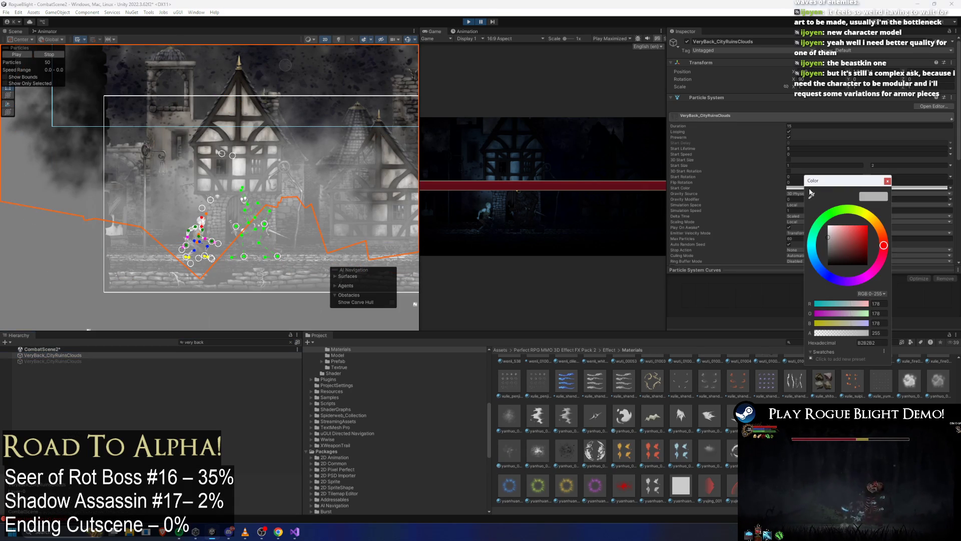
{"action": "left_click", "coordinate": [818, 266]}
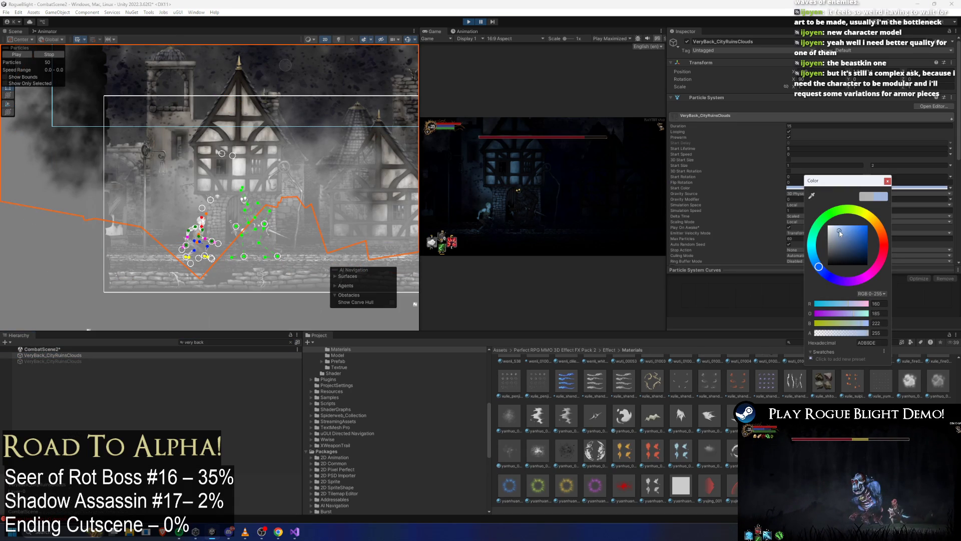
{"action": "key", "text": "shift+space"}
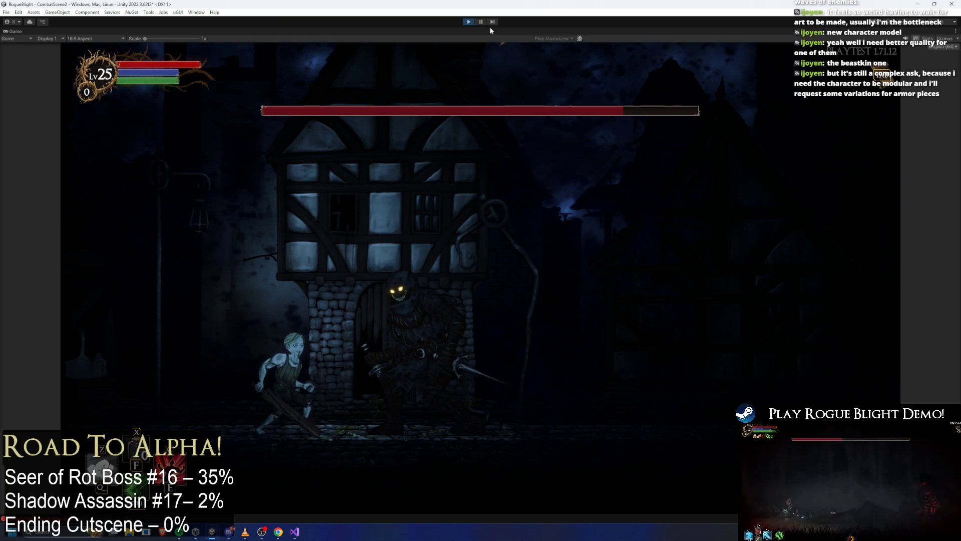
{"action": "left_click", "coordinate": [483, 22]}
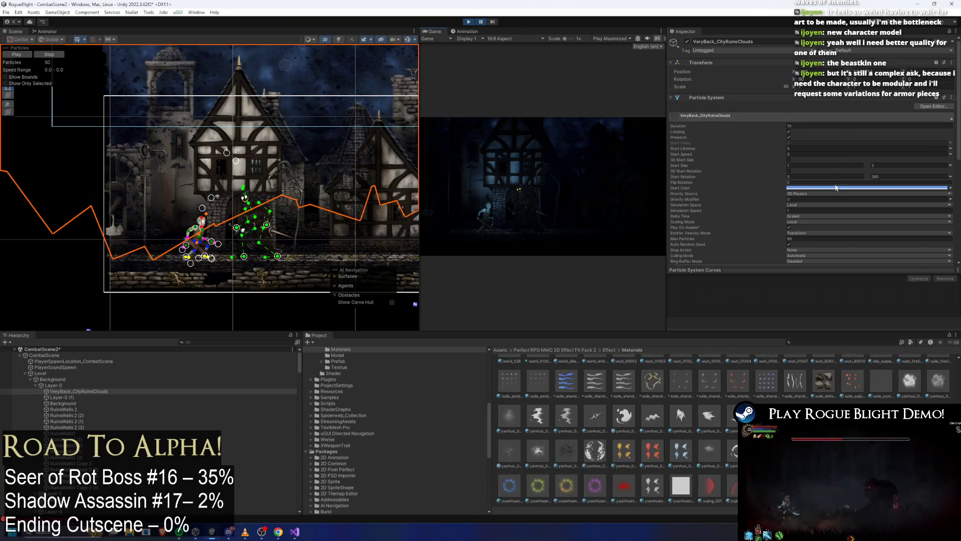
Step: Deepen the clouds' Start Color to a darker blue, play-test again, then begin filtering for forest fog
{"action": "left_click", "coordinate": [935, 188]}
{"action": "left_click_drag", "start_coordinate": [894, 243], "coordinate": [900, 249]}
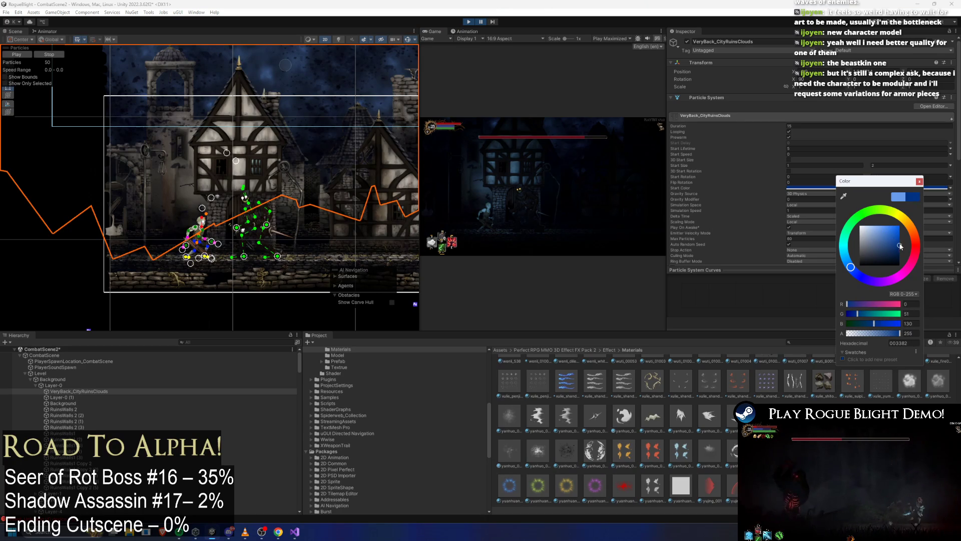
{"action": "left_click", "coordinate": [480, 23]}
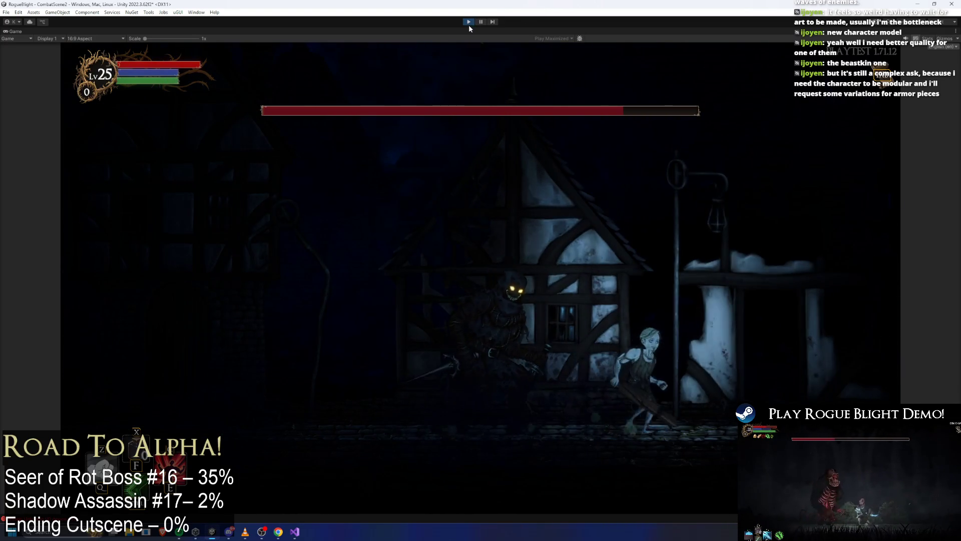
{"action": "left_click", "coordinate": [480, 22]}
{"action": "left_click", "coordinate": [825, 189]}
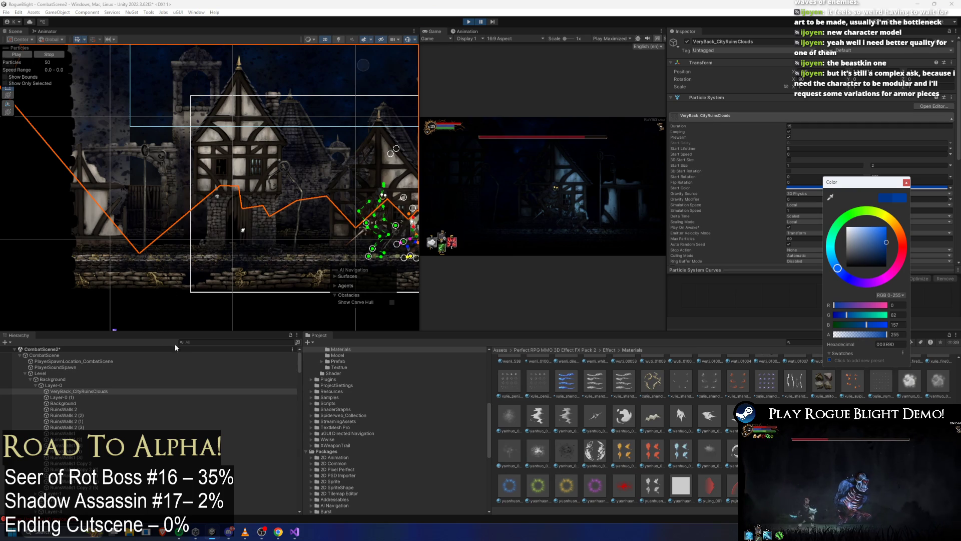
{"action": "left_click", "coordinate": [194, 342]}
{"action": "type", "text": "forest fog"}
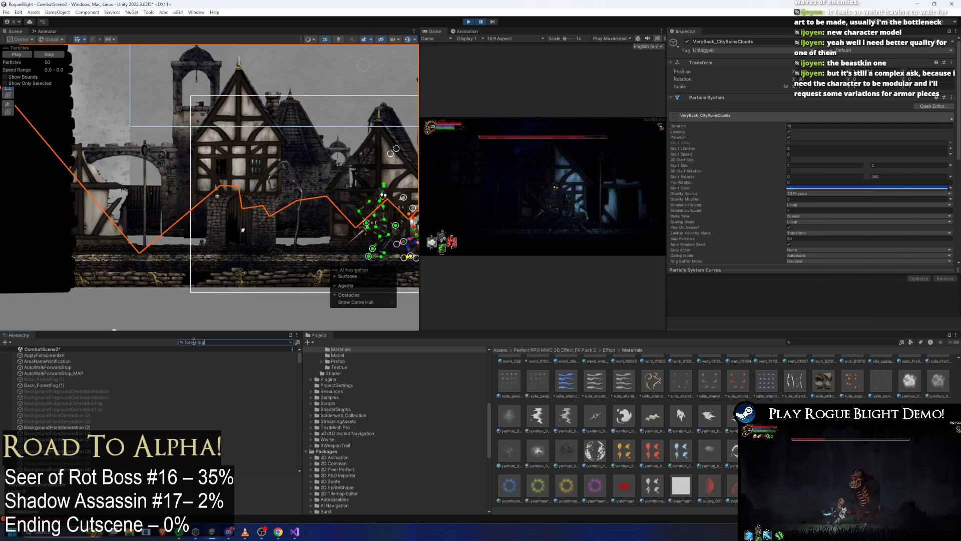
Step: Select Back_ForestFog (1), bring up its Start Color, then play-test running the player right and left
{"action": "left_click", "coordinate": [42, 356]}
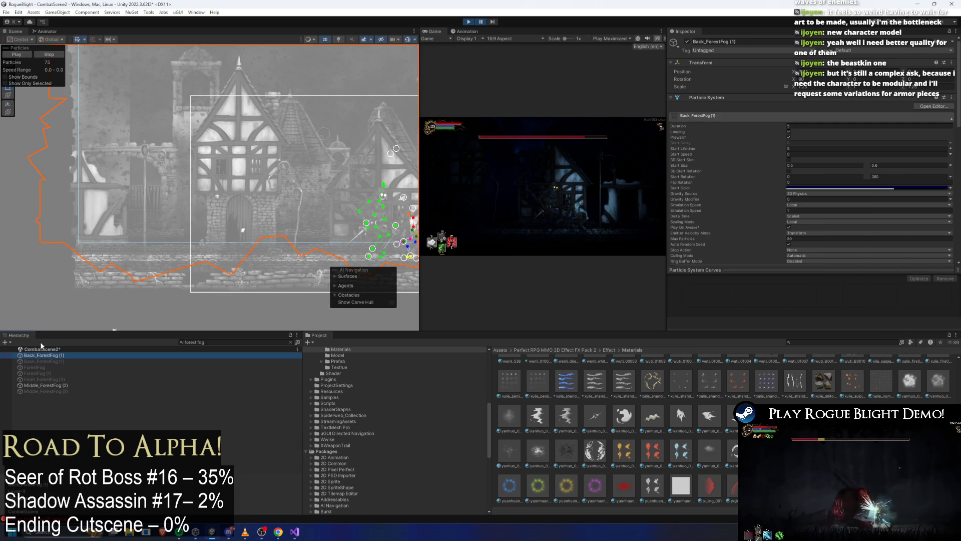
{"action": "left_click", "coordinate": [831, 187]}
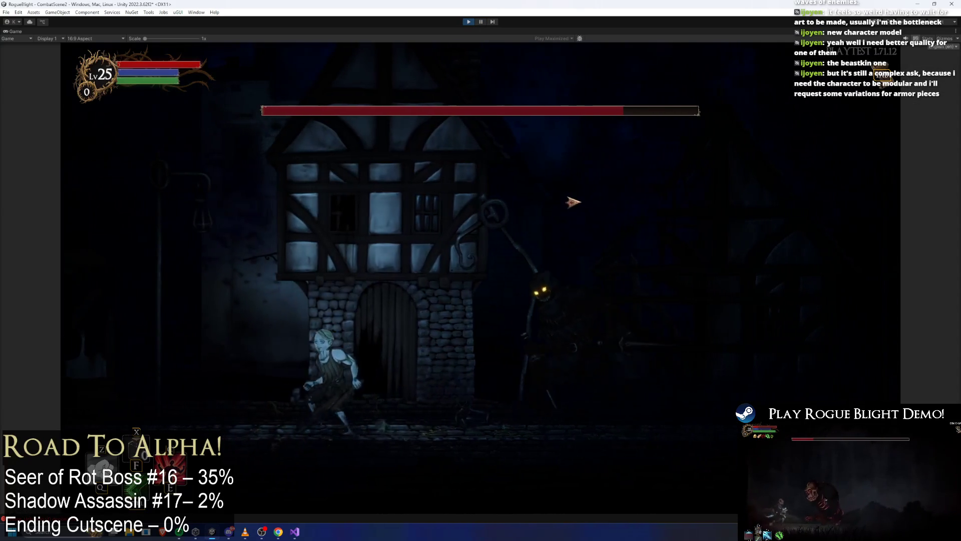
{"action": "key", "text": "ctrl+p"}
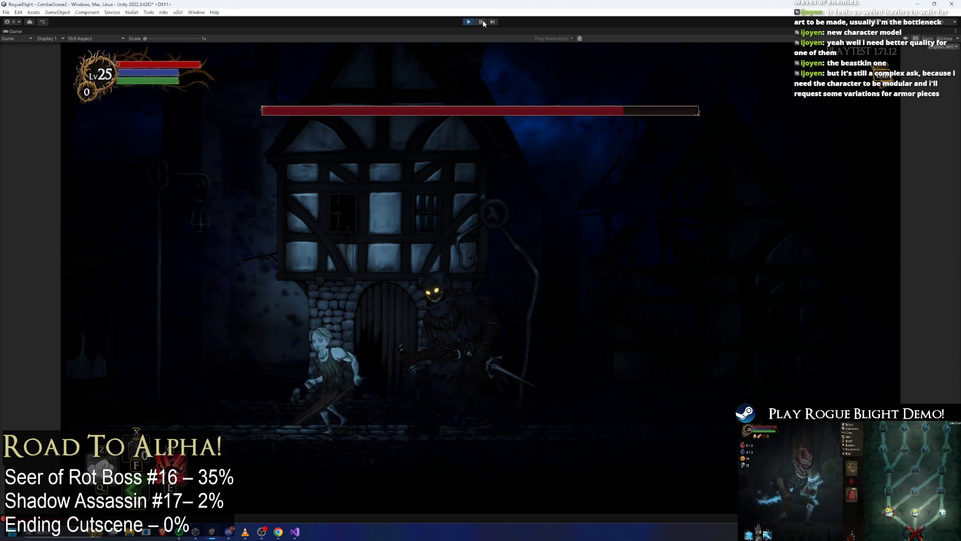
{"action": "key", "text": "Right"}
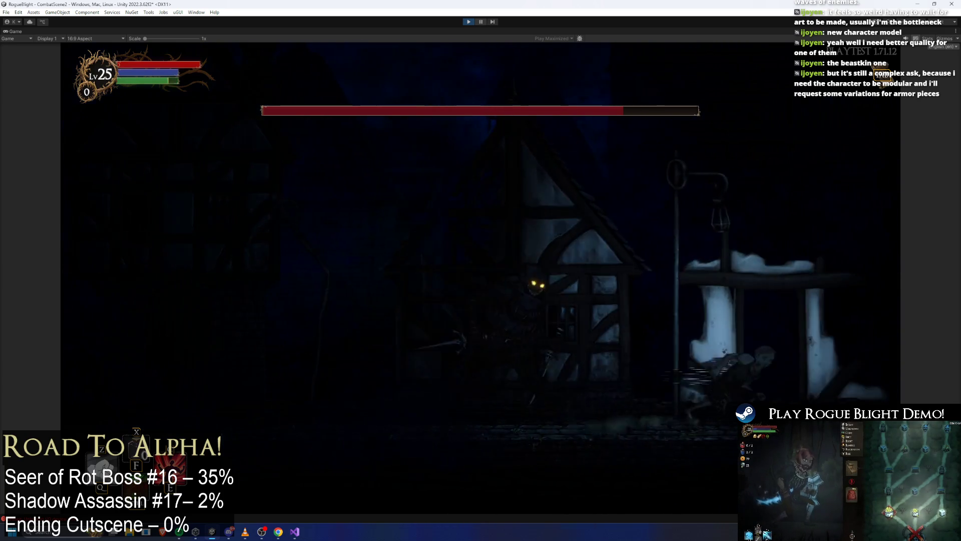
{"action": "key", "text": "Left"}
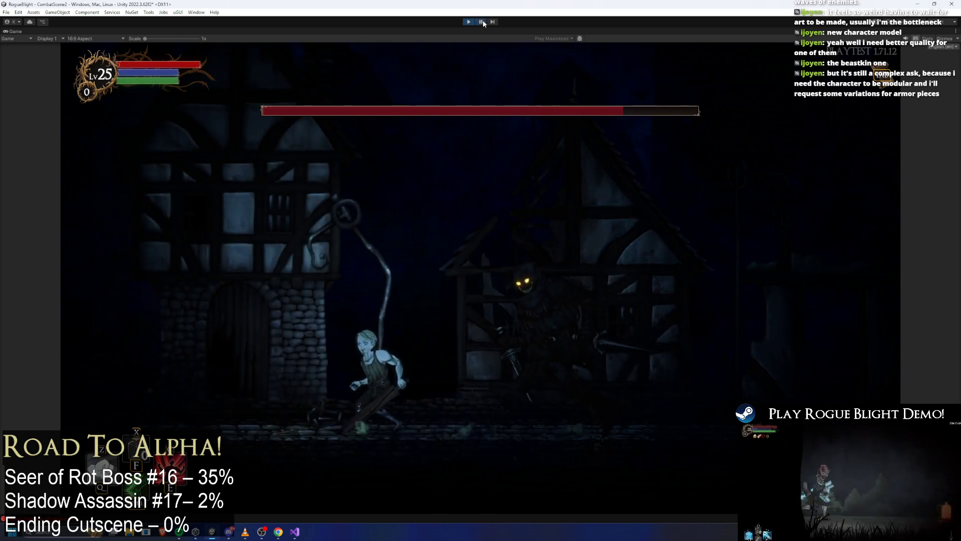
Step: Play-test the boss fight moving the character right and left, then pause with the full editor restored
{"action": "left_click", "coordinate": [483, 21]}
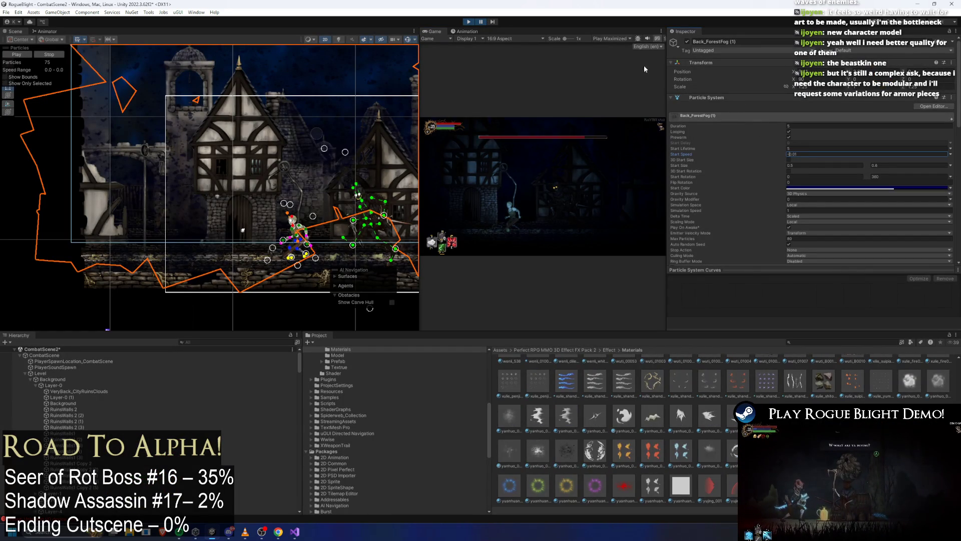
{"action": "left_click", "coordinate": [482, 22]}
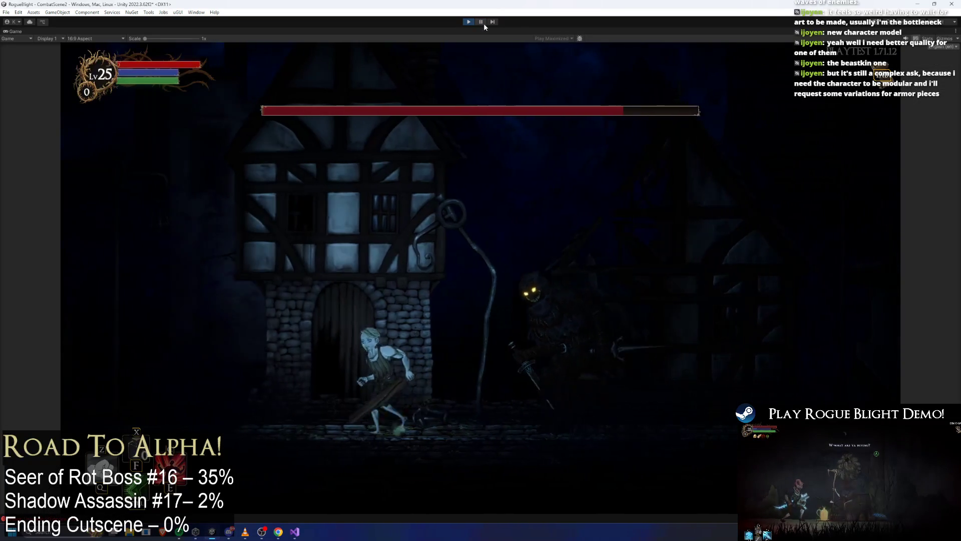
{"action": "key", "text": "d"}
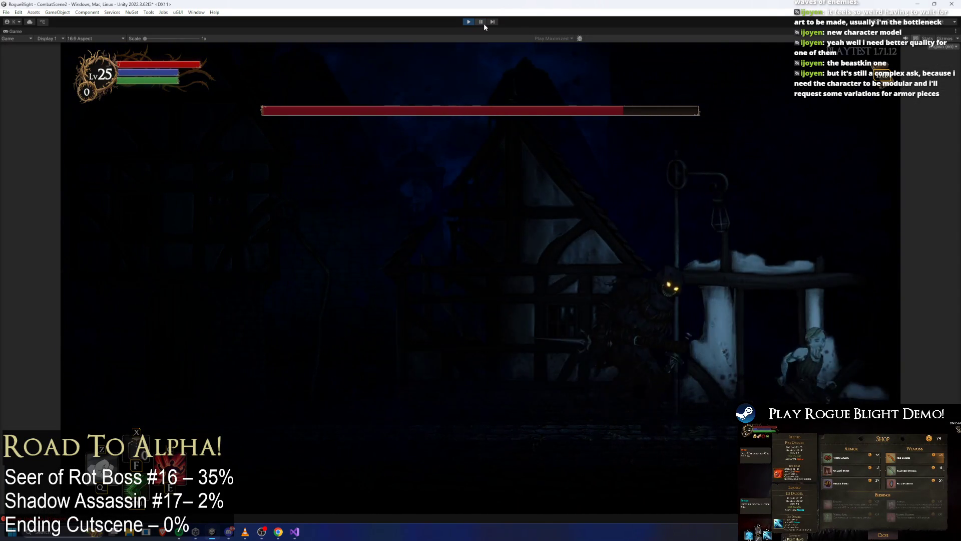
{"action": "key", "text": "a"}
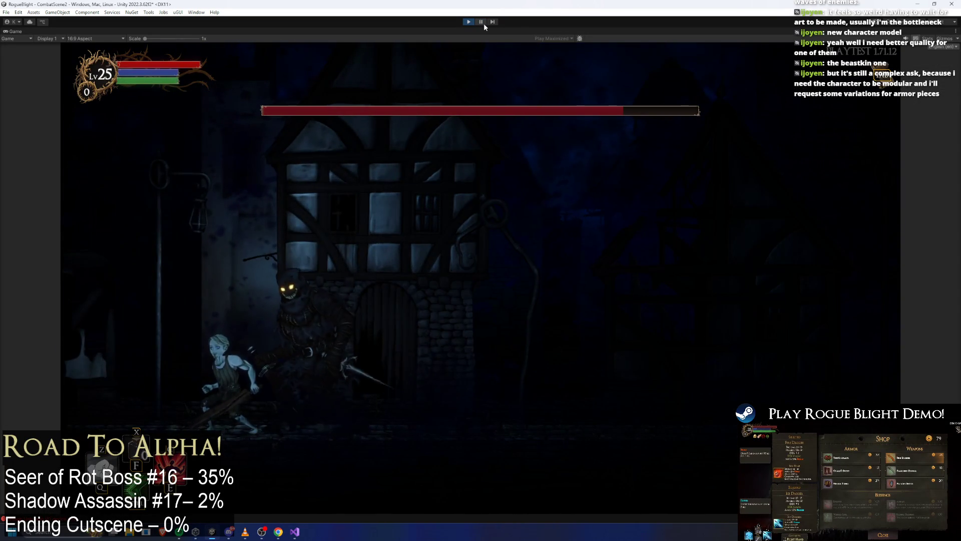
{"action": "left_click", "coordinate": [484, 24]}
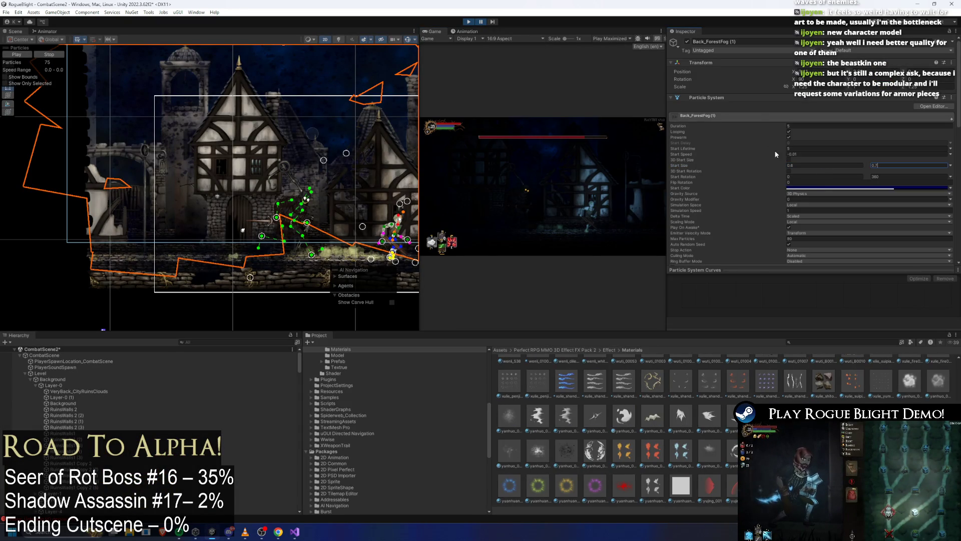
{"action": "left_click", "coordinate": [481, 21]}
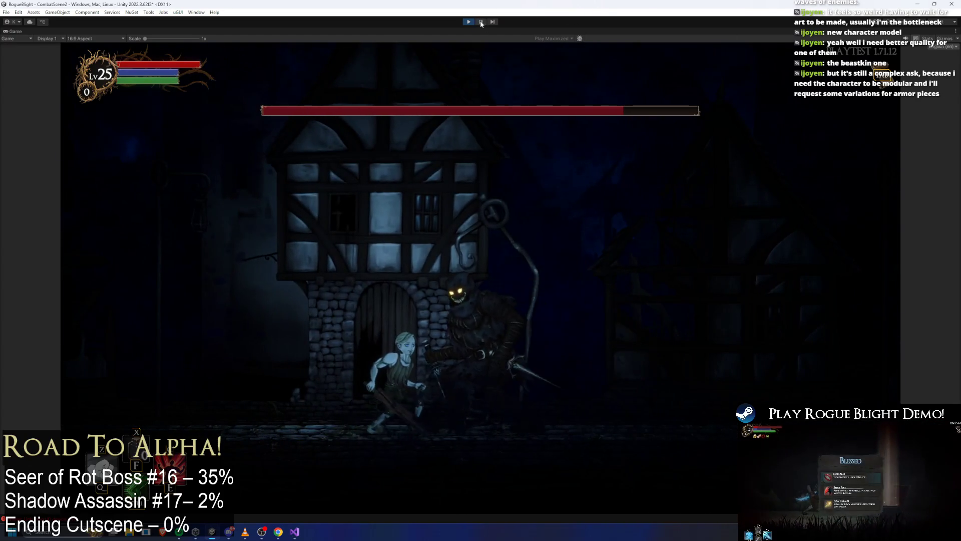
{"action": "left_click", "coordinate": [481, 22]}
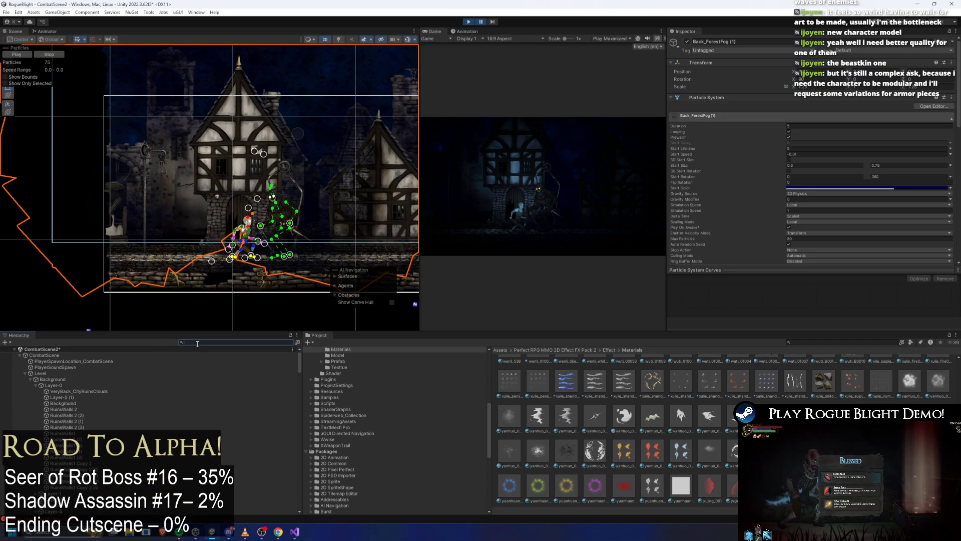
Step: Find GeneralLight and adjust its Light 2D outer radius
{"action": "left_click", "coordinate": [198, 343]}
{"action": "type", "text": "general light"}
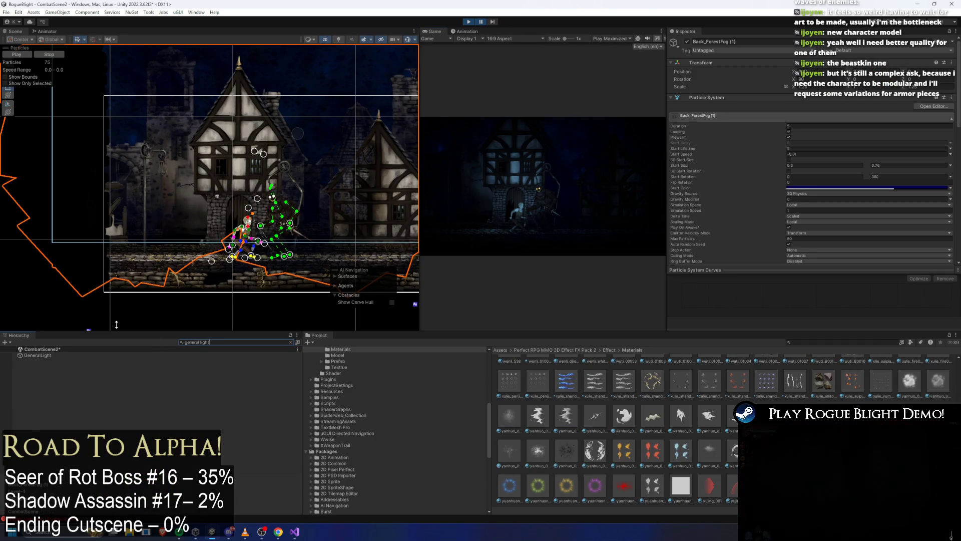
{"action": "left_click", "coordinate": [38, 355]}
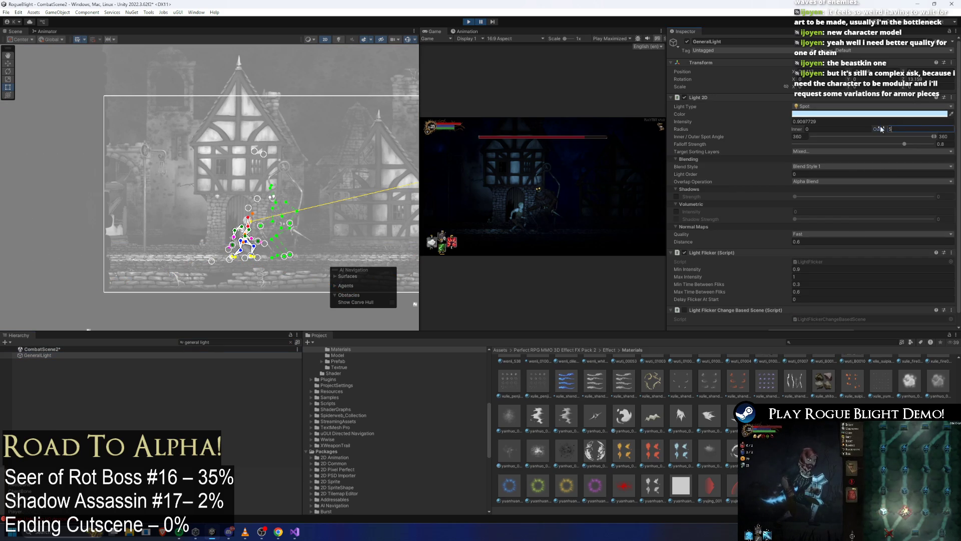
{"action": "left_click_drag", "start_coordinate": [881, 129], "coordinate": [874, 128]}
{"action": "type", "text": "1"}
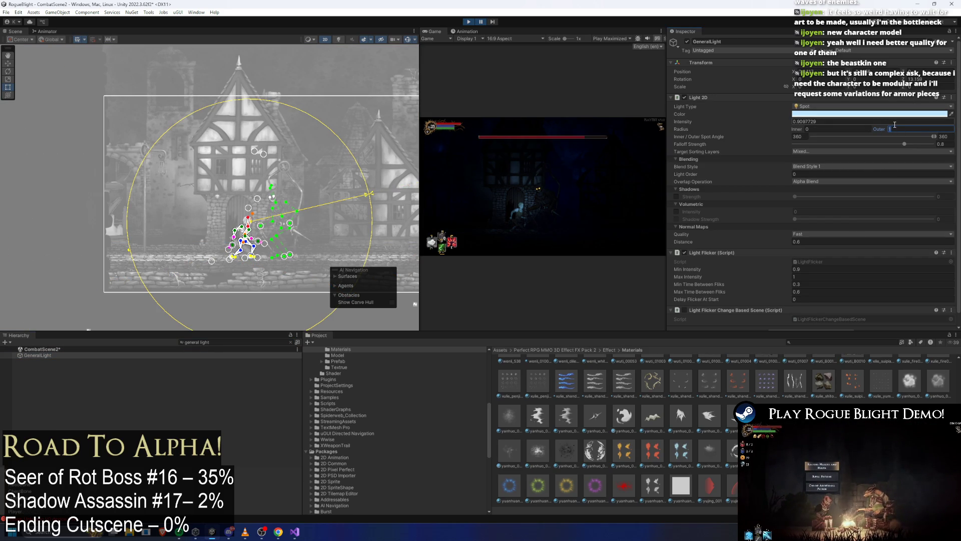
{"action": "type", "text": "0"}
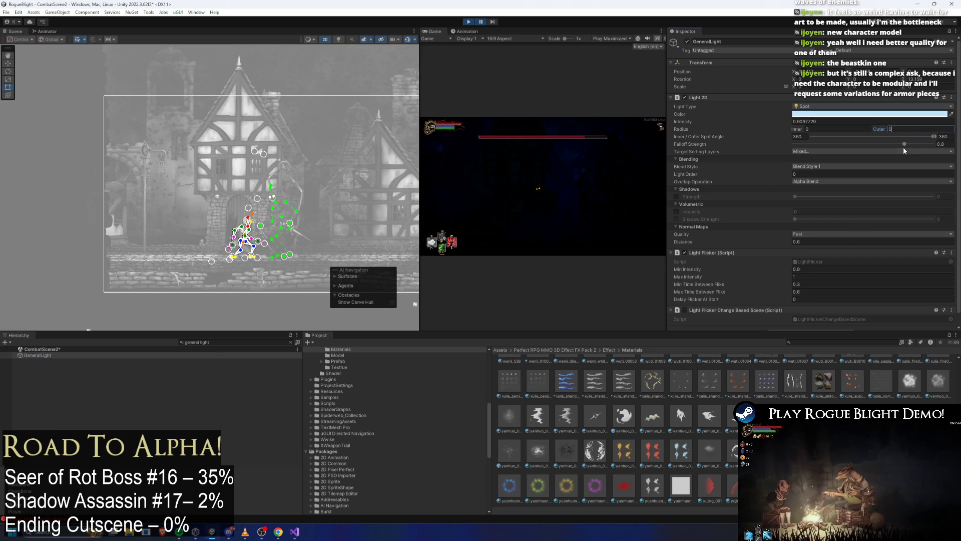
{"action": "left_click", "coordinate": [224, 343]}
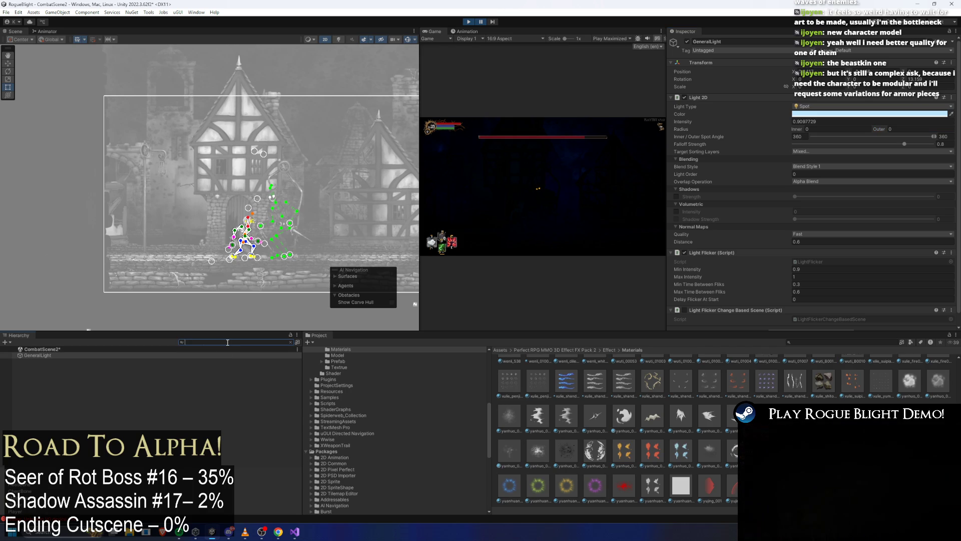
{"action": "type", "text": "general light"}
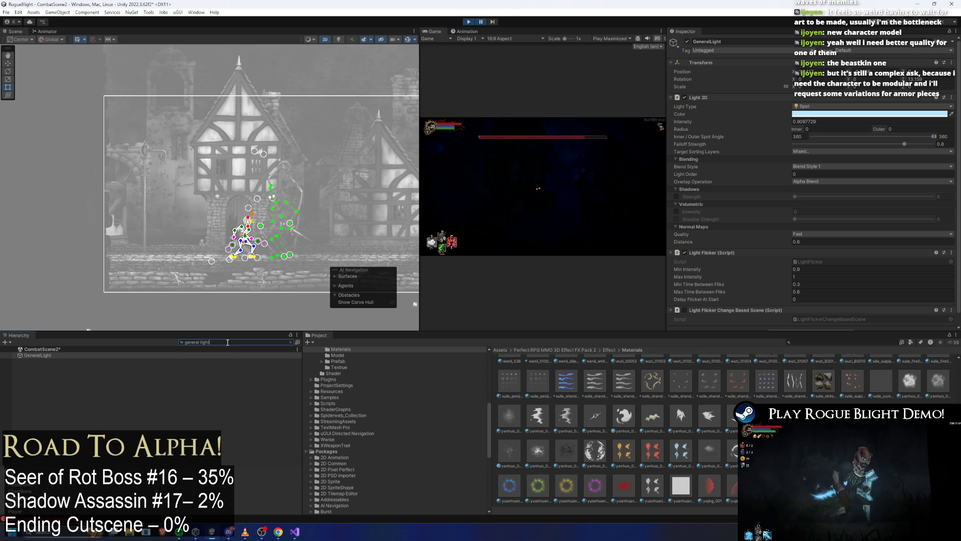
{"action": "key", "text": "BackSpace"}
{"action": "key", "text": "BackSpace"}
{"action": "key", "text": "BackSpace"}
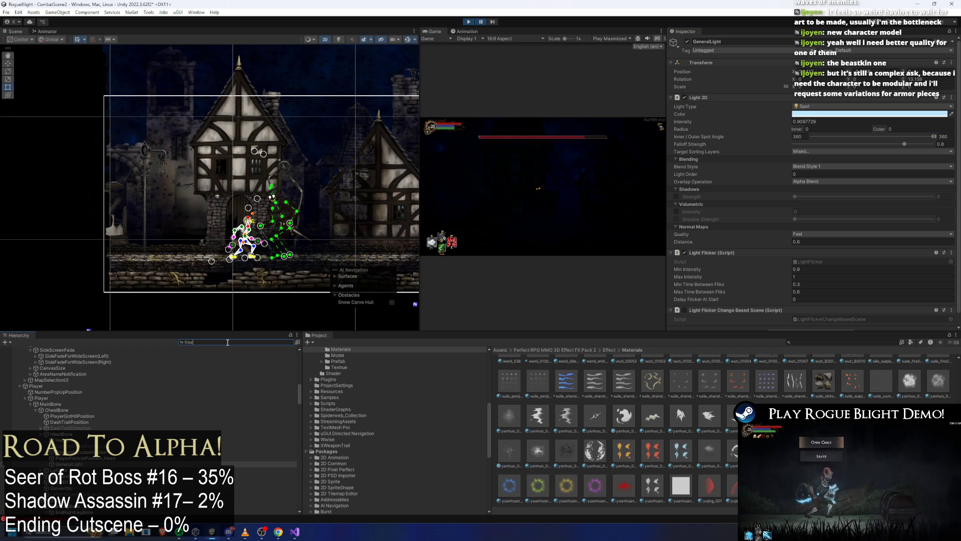
{"action": "type", "text": "inalont light"}
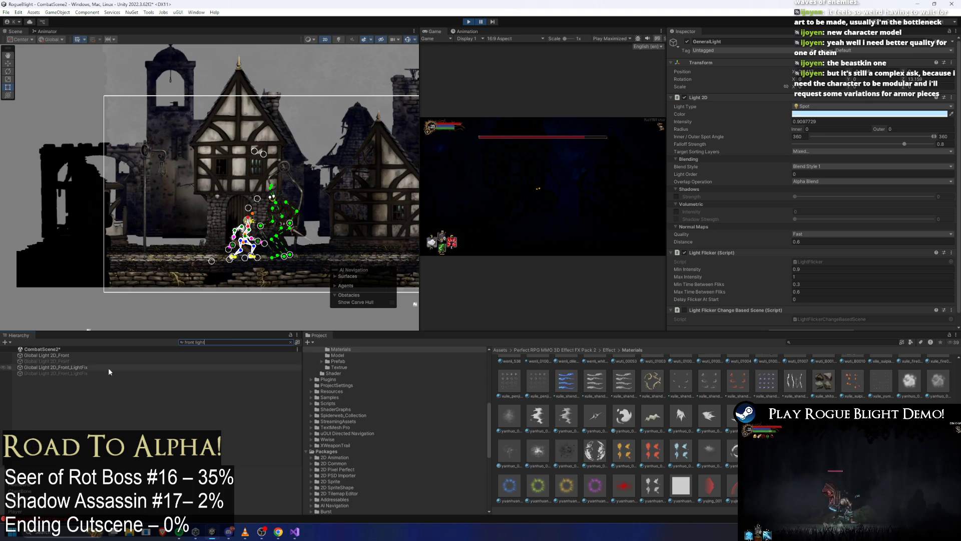
Step: Raise Global Light 2D_Front's intensity and tint it a deeper blue
{"action": "left_click", "coordinate": [98, 350]}
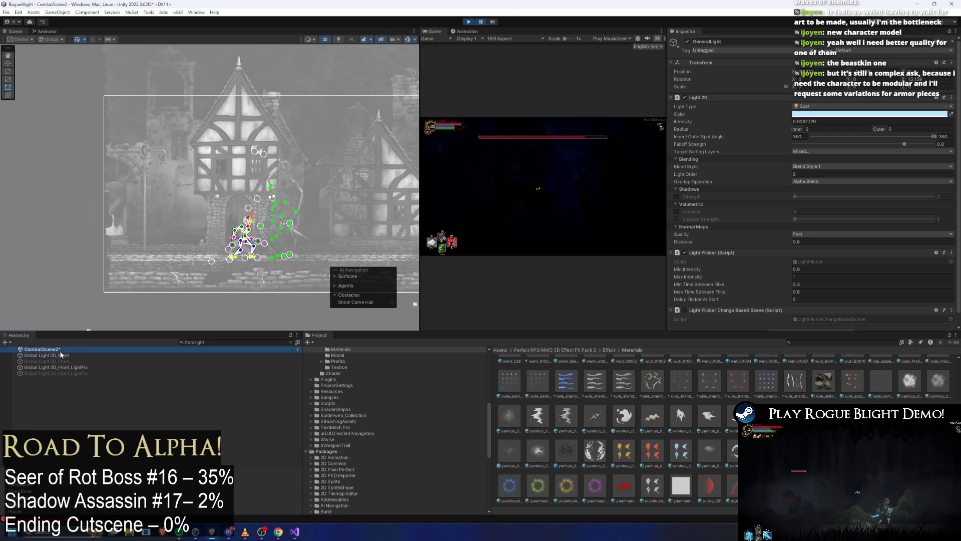
{"action": "left_click", "coordinate": [113, 356]}
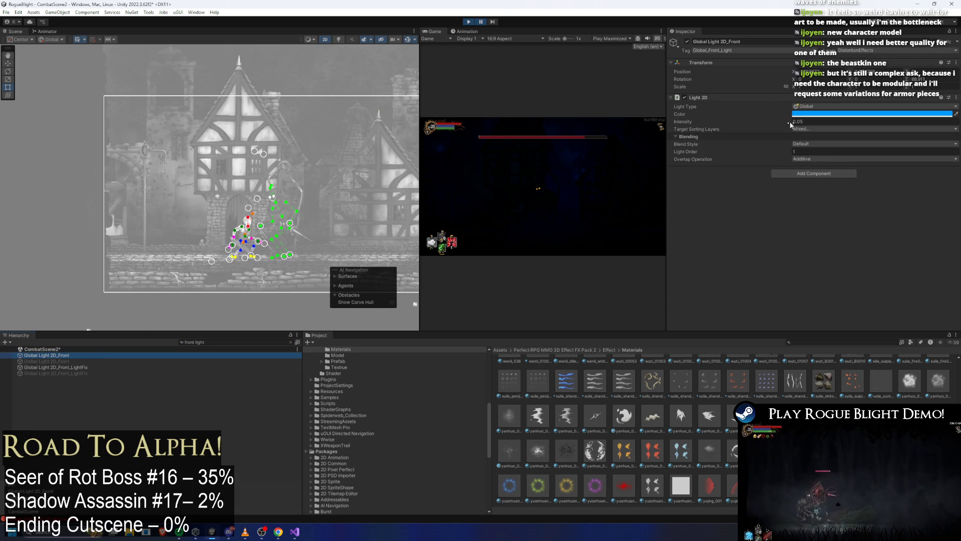
{"action": "left_click_drag", "start_coordinate": [781, 123], "coordinate": [783, 122]}
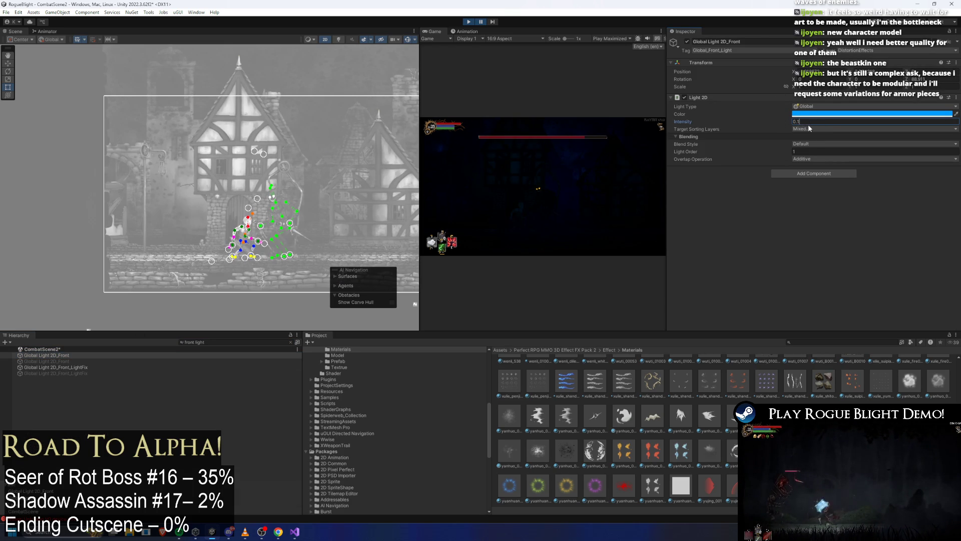
{"action": "left_click", "coordinate": [221, 342]}
{"action": "key", "text": "ctrl+a"}
{"action": "key", "text": "BackSpace"}
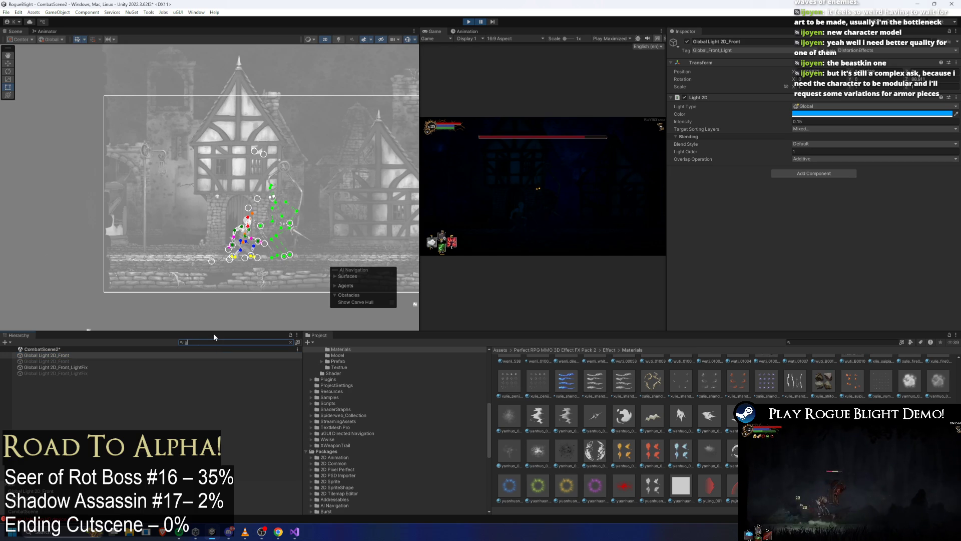
{"action": "type", "text": "eneral light"}
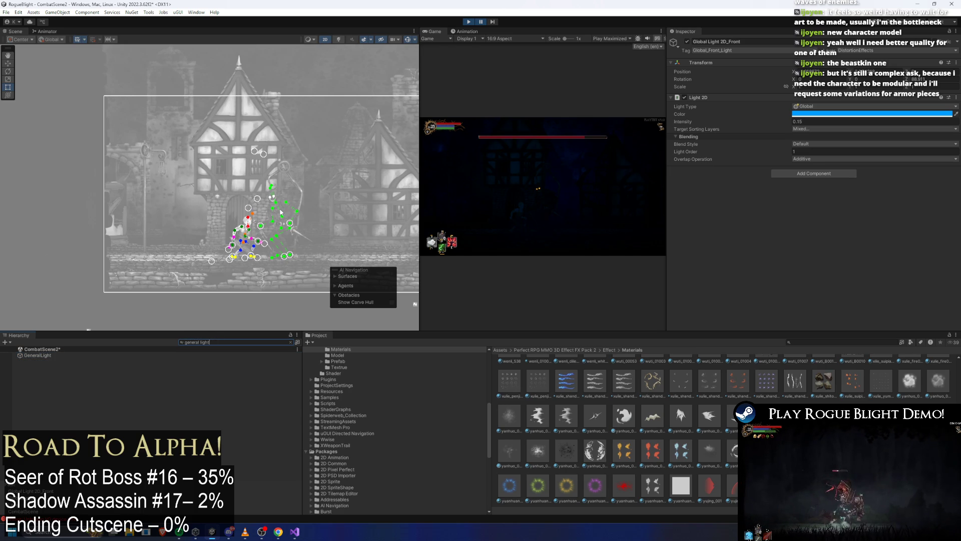
{"action": "left_click", "coordinate": [835, 113]}
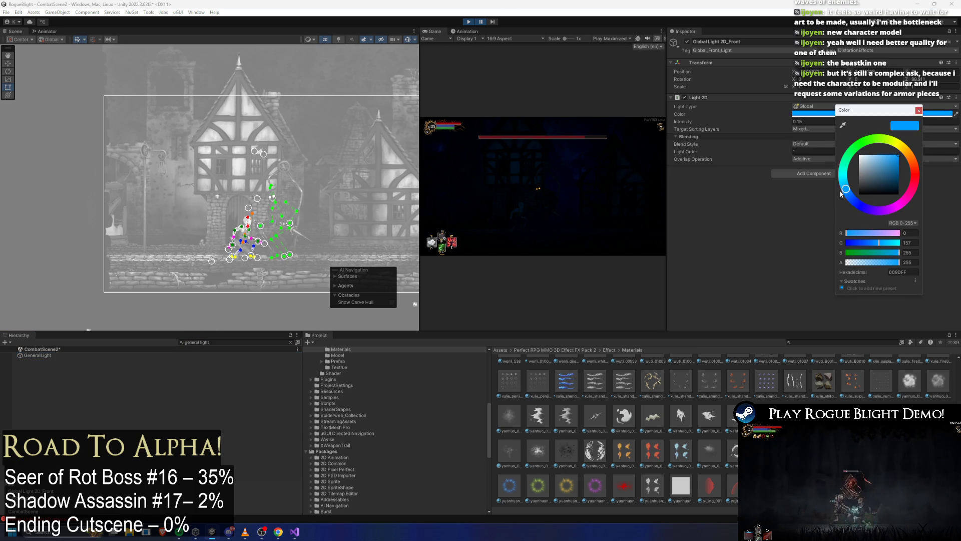
{"action": "left_click_drag", "start_coordinate": [841, 192], "coordinate": [857, 196]}
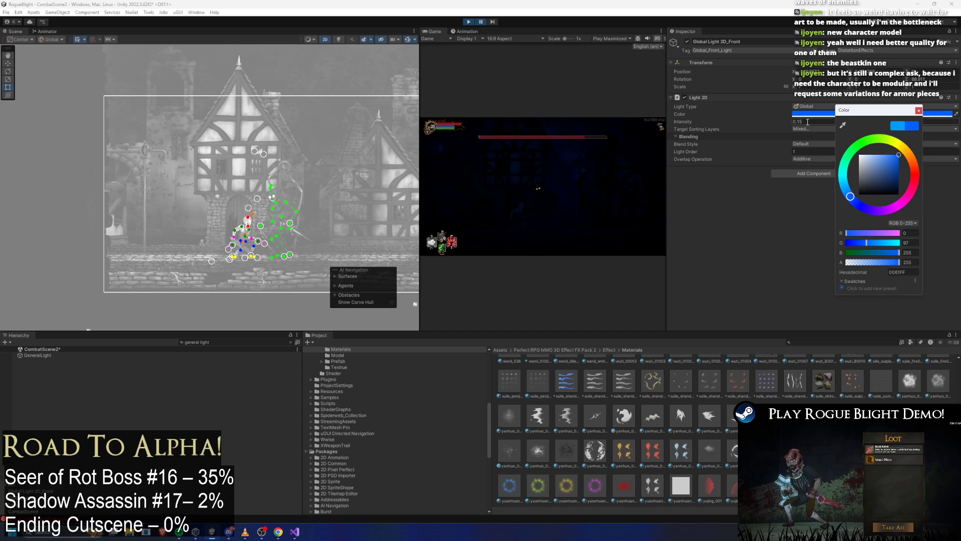
{"action": "left_click_drag", "start_coordinate": [807, 121], "coordinate": [801, 125]}
{"action": "type", "text": "0.2"}
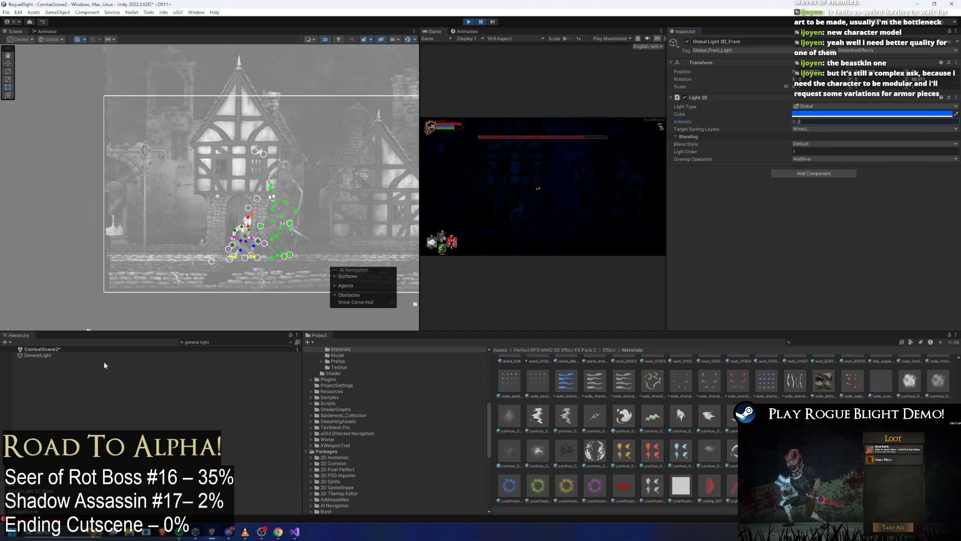
Step: Enlarge GeneralLight's outer radius and tint its colour a pale icy blue
{"action": "left_click", "coordinate": [80, 355]}
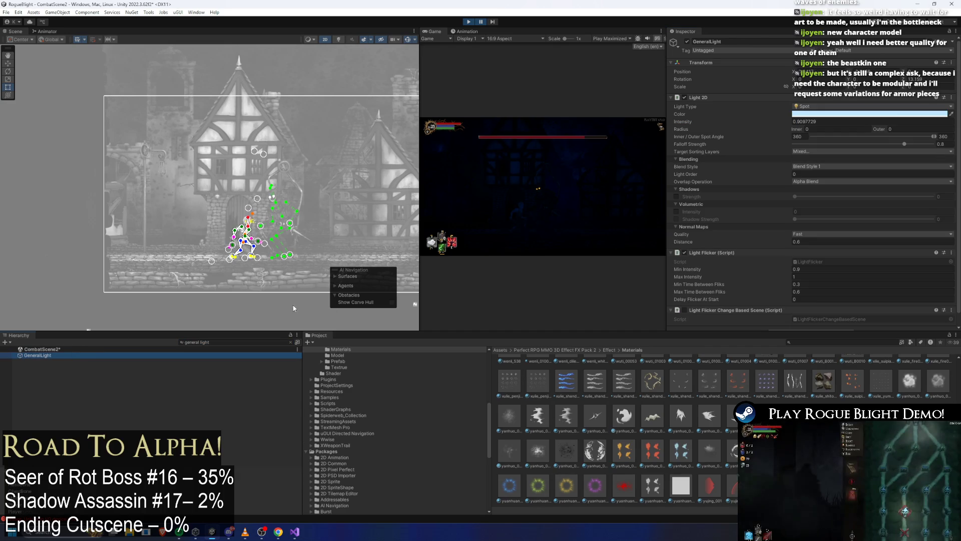
{"action": "left_click", "coordinate": [905, 130]}
{"action": "type", "text": "1"}
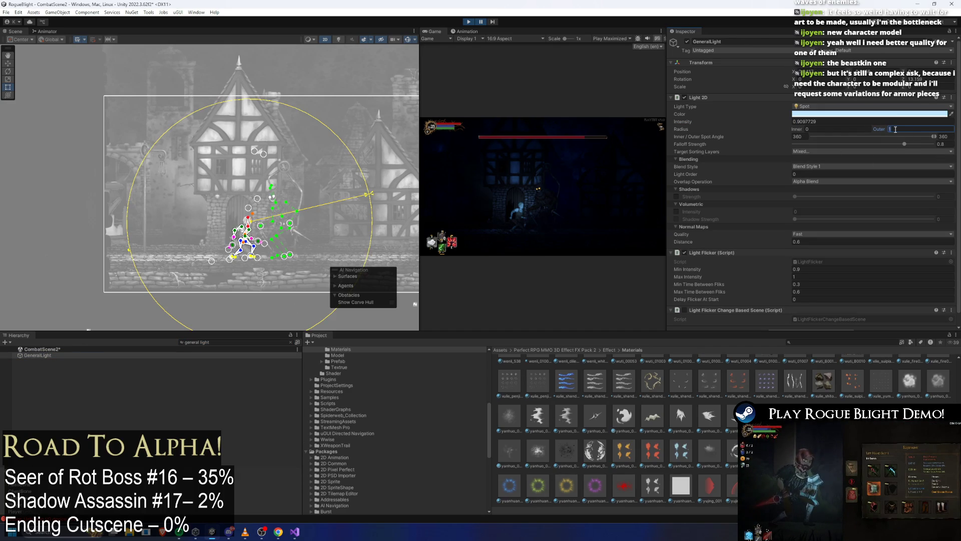
{"action": "key", "text": "BackSpace"}
{"action": "type", "text": "2"}
{"action": "left_click", "coordinate": [844, 113]}
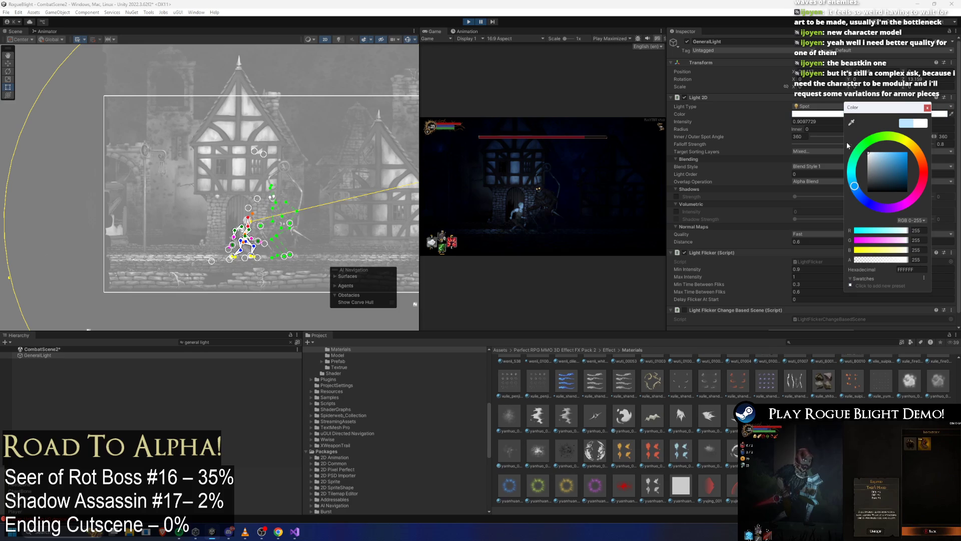
{"action": "left_click_drag", "start_coordinate": [887, 142], "coordinate": [859, 147]}
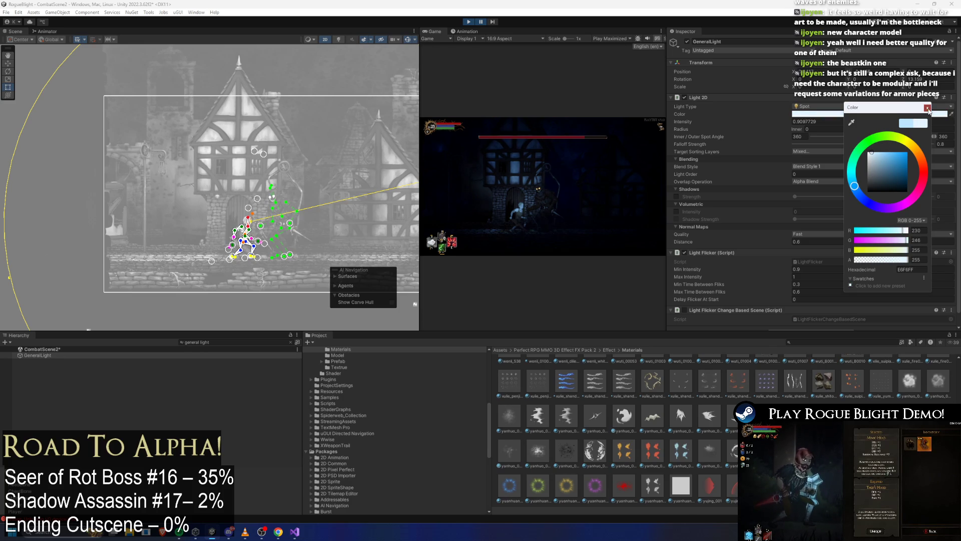
{"action": "left_click", "coordinate": [927, 108]}
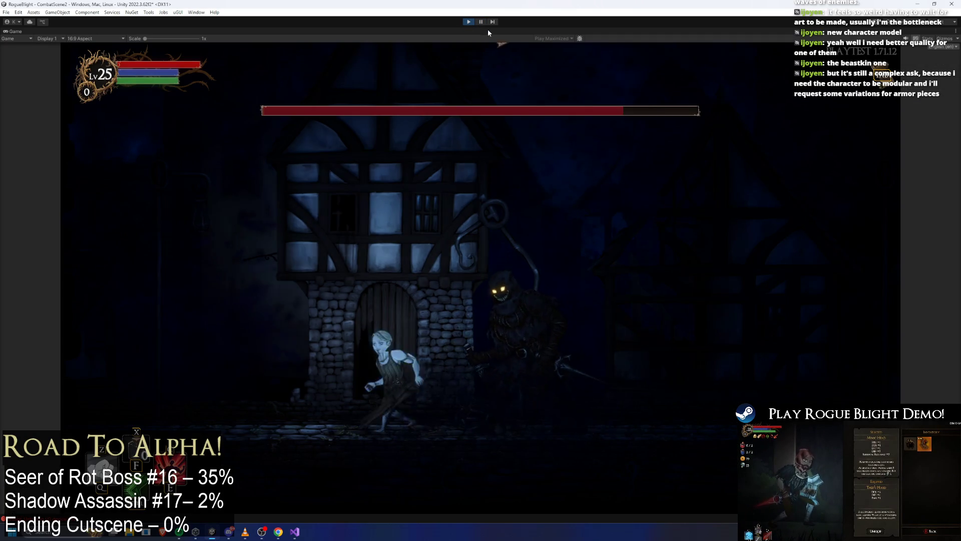
Step: Fight the boss in the maximized Game view, running back and forth across the street and slashing
{"action": "key", "text": "d"}
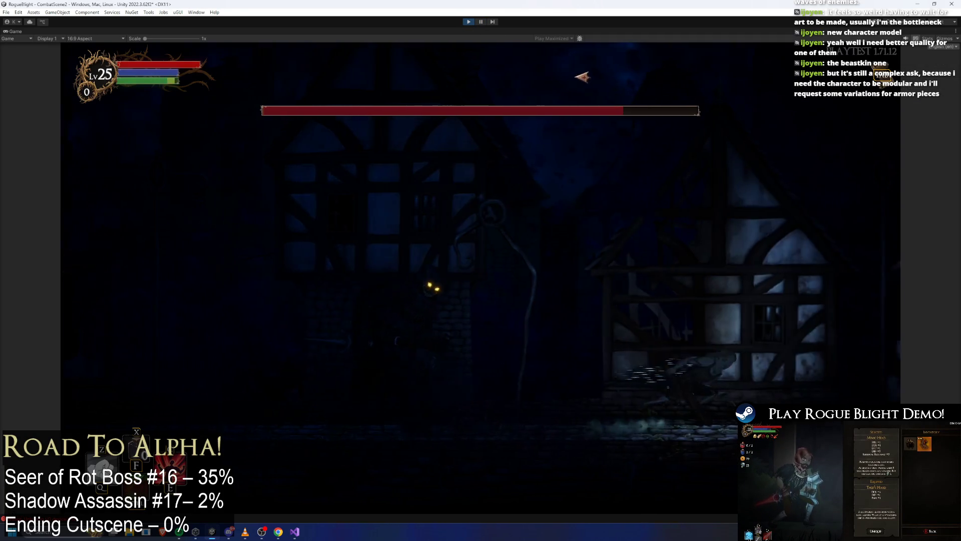
{"action": "key", "text": "a"}
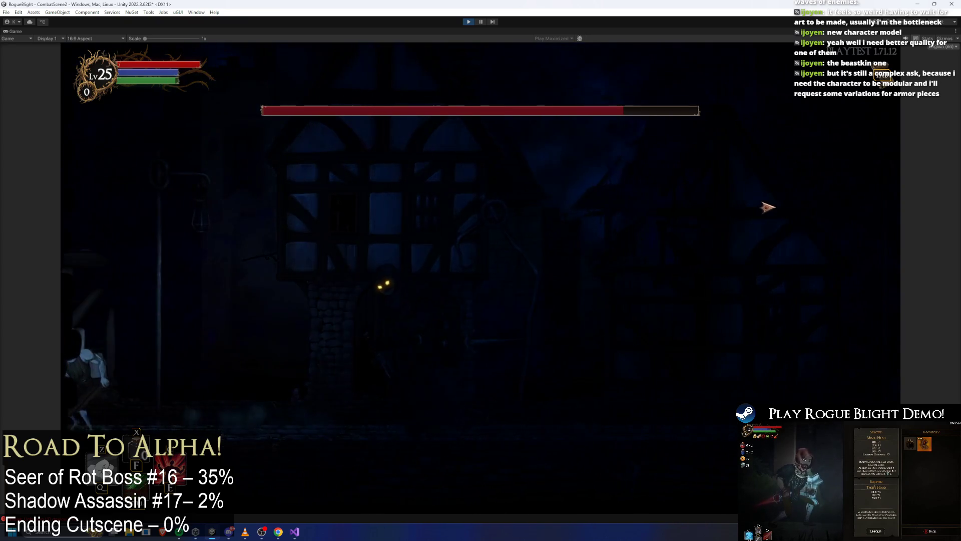
{"action": "key", "text": "d"}
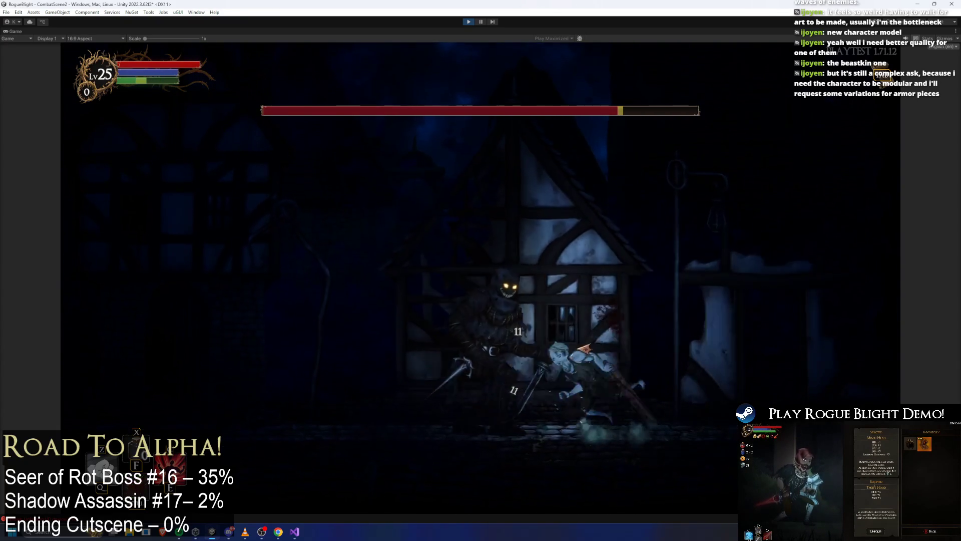
{"action": "key", "text": "a"}
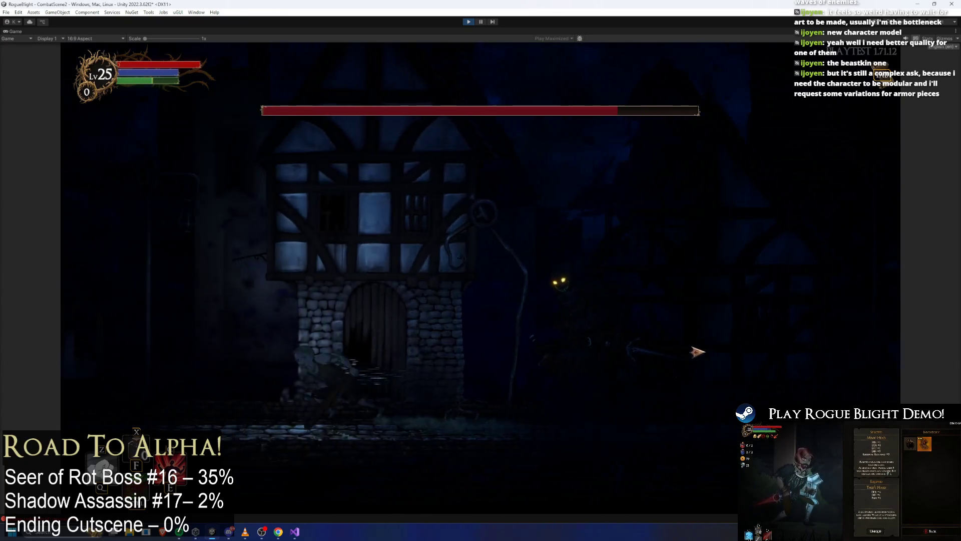
{"action": "key", "text": "a"}
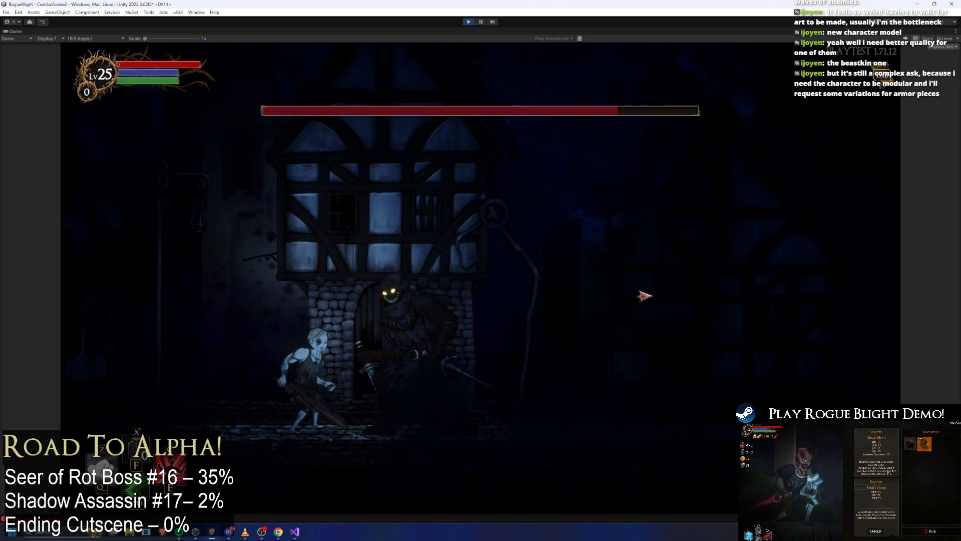
{"action": "key", "text": "d"}
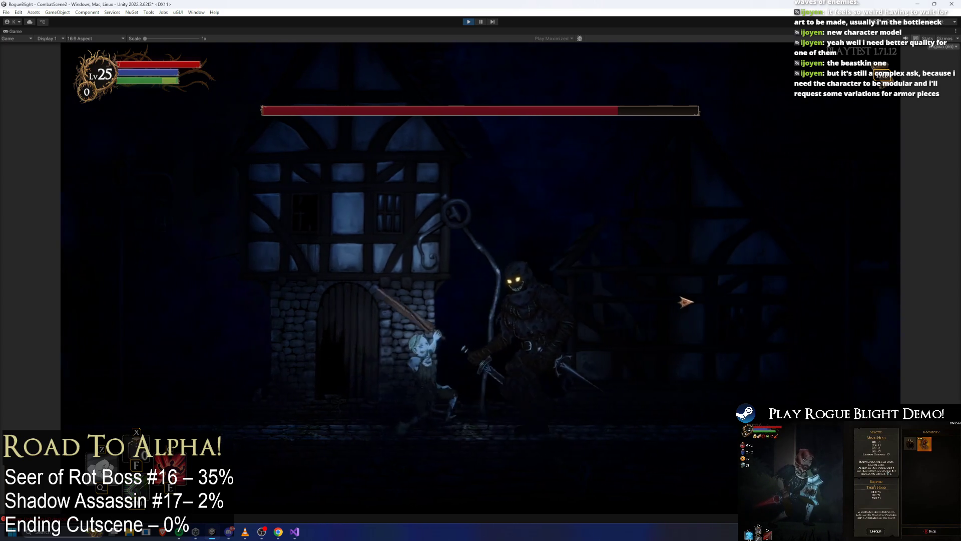
{"action": "key", "text": "d"}
{"action": "left_click", "coordinate": [684, 300]}
{"action": "key", "text": "a"}
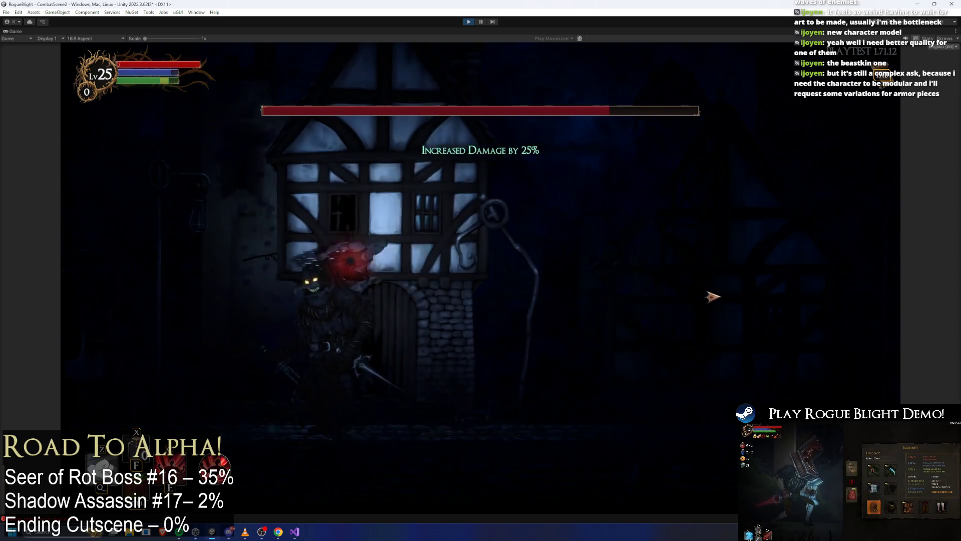
{"action": "key", "text": "d"}
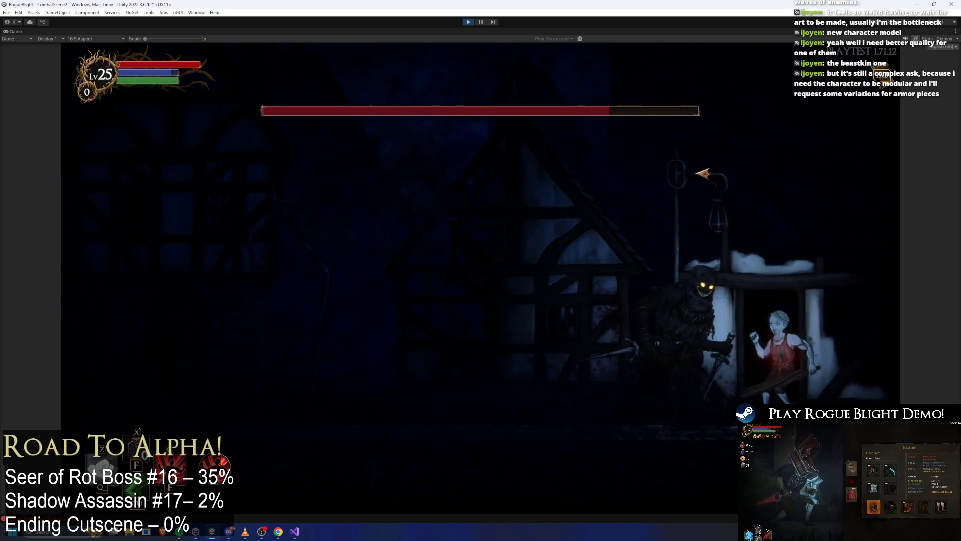
{"action": "key", "text": "a"}
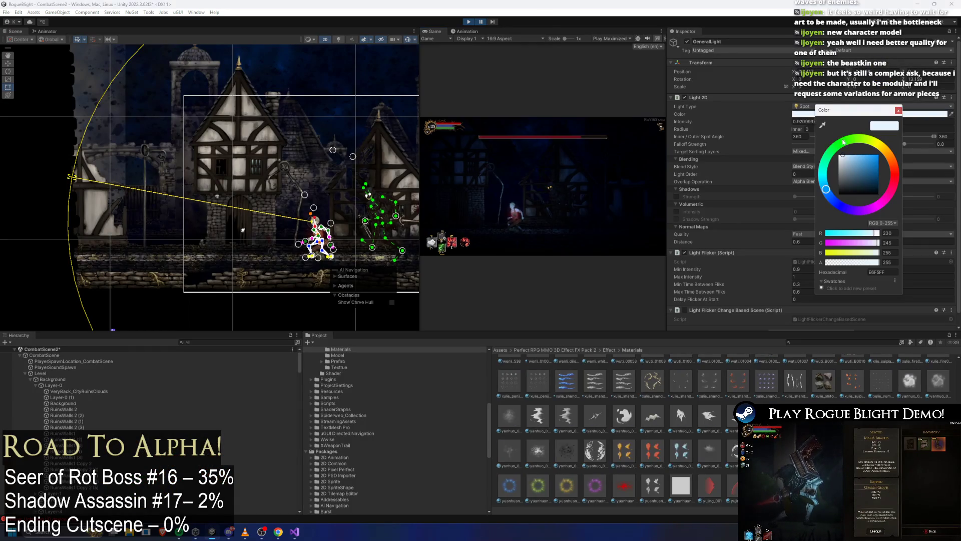
Step: Restart the game, attack the boss once more, then pause with the editor panels back
{"action": "left_click", "coordinate": [468, 22]}
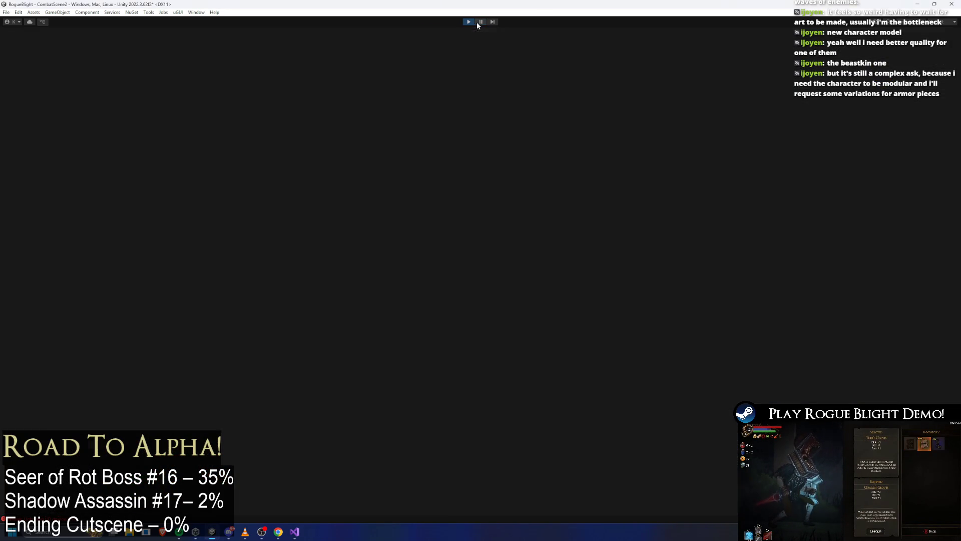
{"action": "key", "text": "d"}
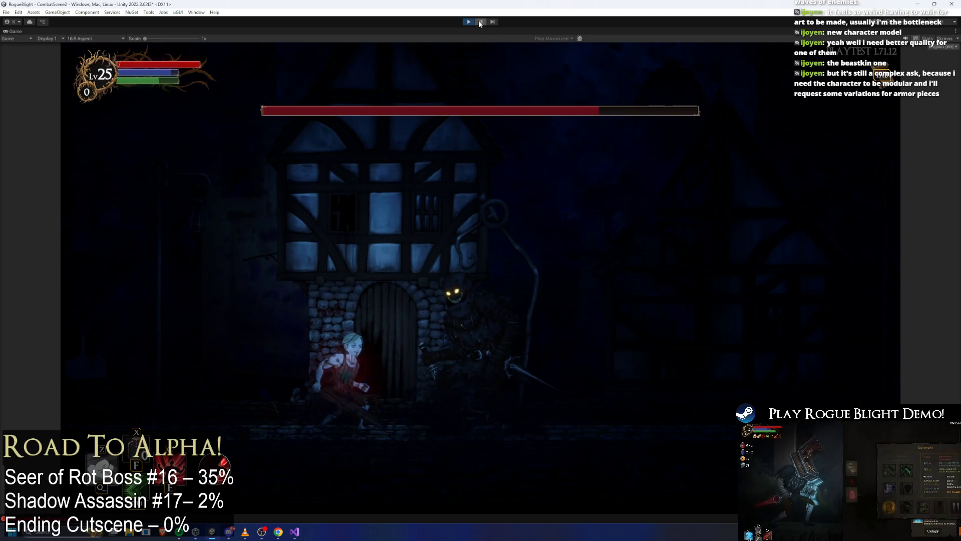
{"action": "left_click", "coordinate": [482, 21]}
Step: Set Back_ForestFog (1)'s Start Size max to 0.6, retune its duration and start lifetime, then resume full-size play-testing
{"action": "left_click", "coordinate": [209, 343]}
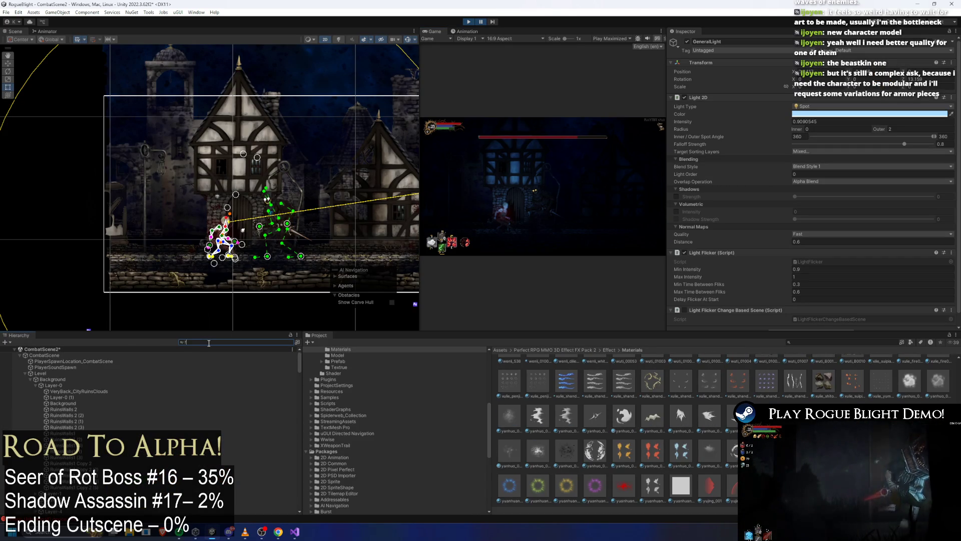
{"action": "type", "text": "forest fog"}
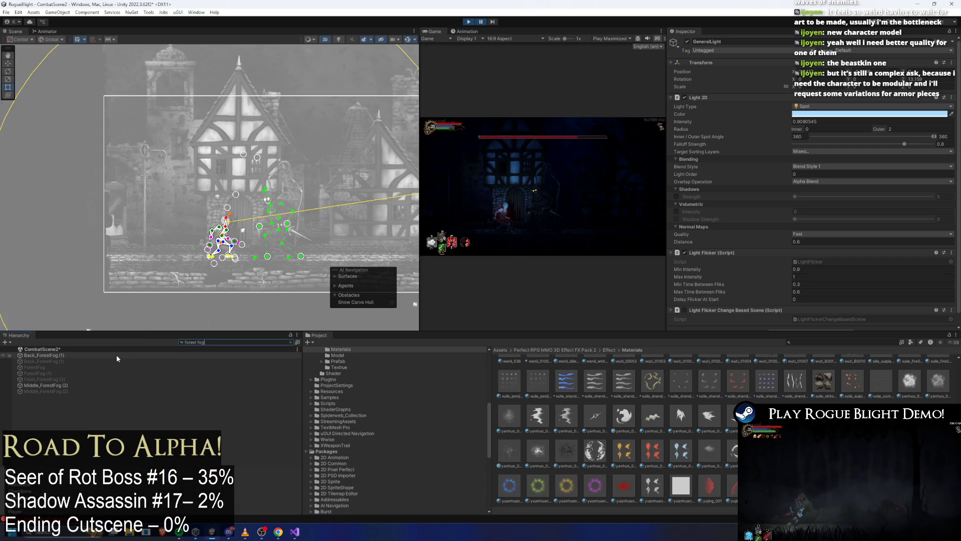
{"action": "left_click", "coordinate": [117, 354]}
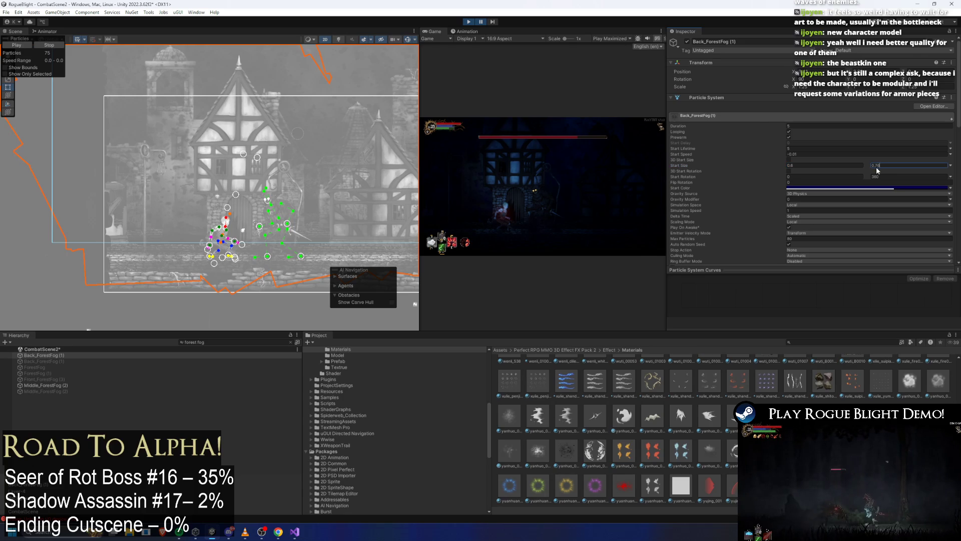
{"action": "key", "text": "BackSpace"}
{"action": "key", "text": "BackSpace"}
{"action": "type", "text": "6"}
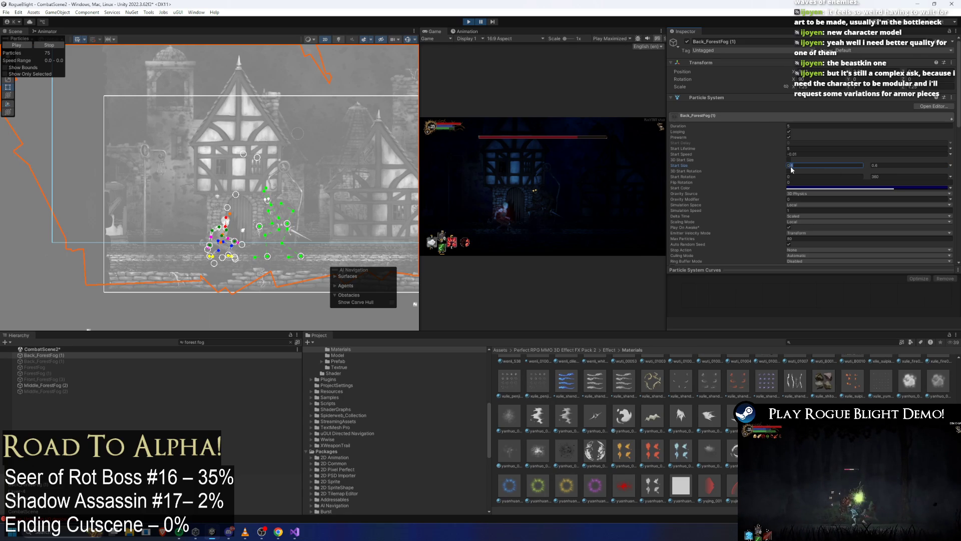
{"action": "left_click", "coordinate": [799, 127]}
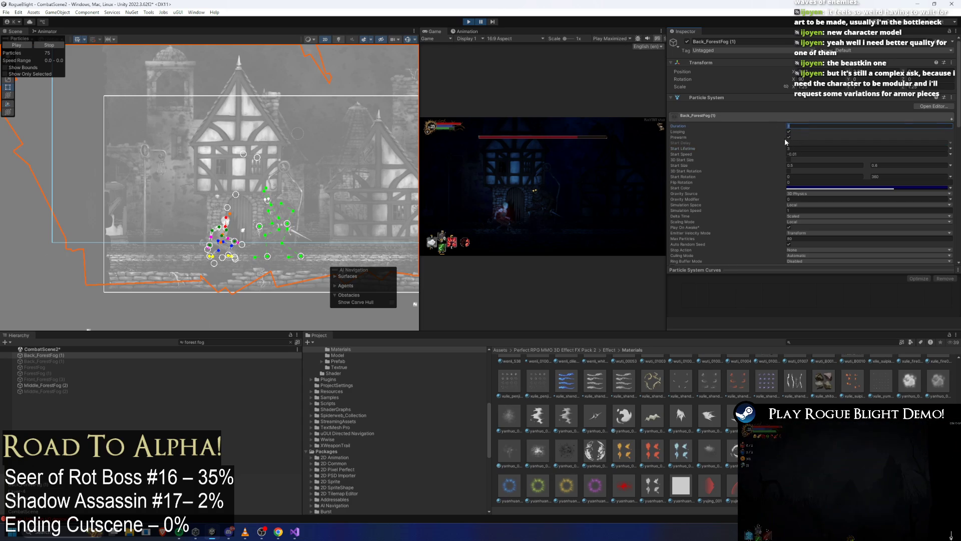
{"action": "left_click", "coordinate": [793, 147]}
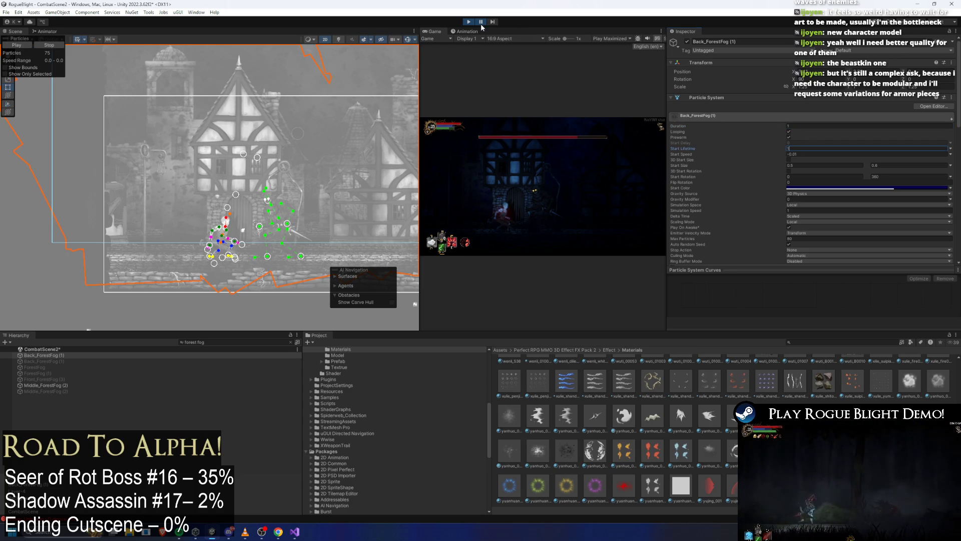
{"action": "key", "text": "shift+space"}
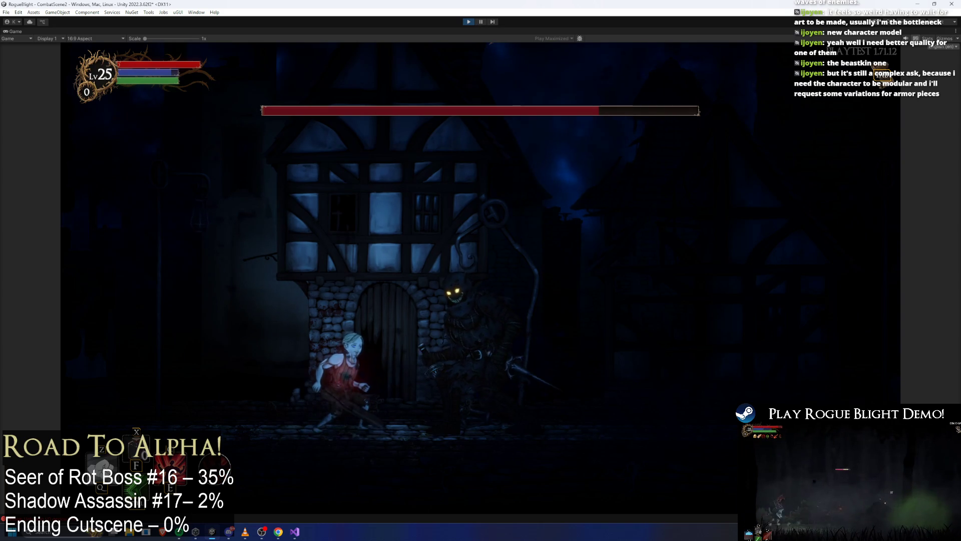
Step: Inspect the editor briefly, run the hero right and left through town, then pause back to the full layout
{"action": "key", "text": "shift+space"}
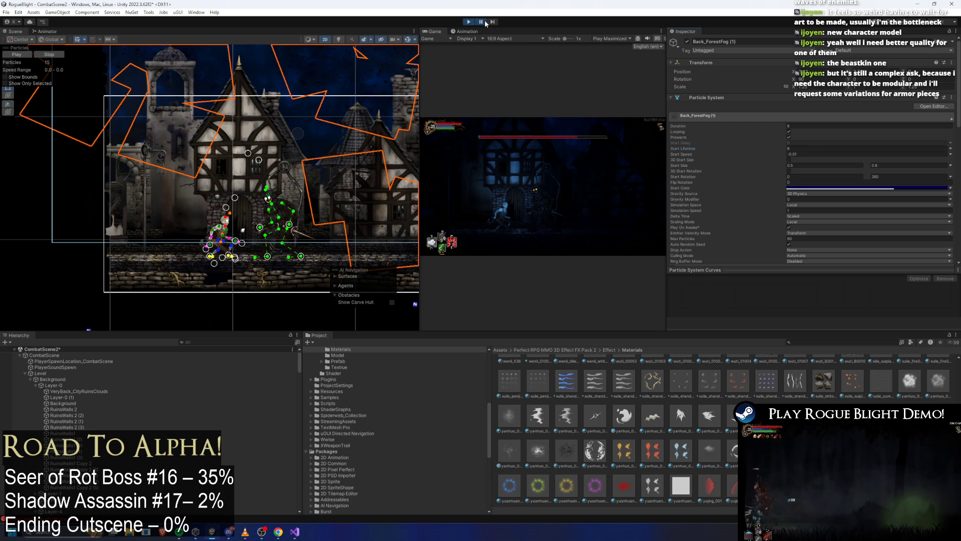
{"action": "key", "text": "shift+space"}
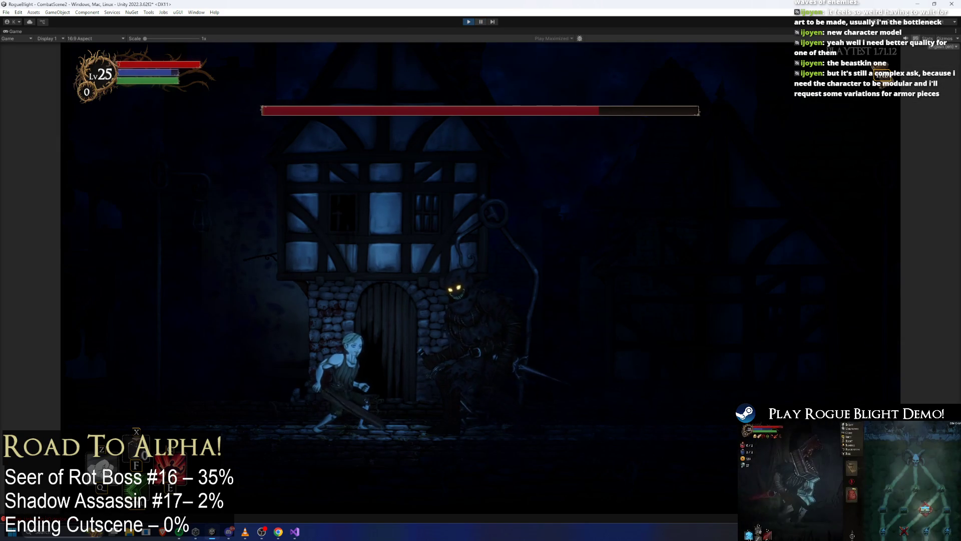
{"action": "key", "text": "Right"}
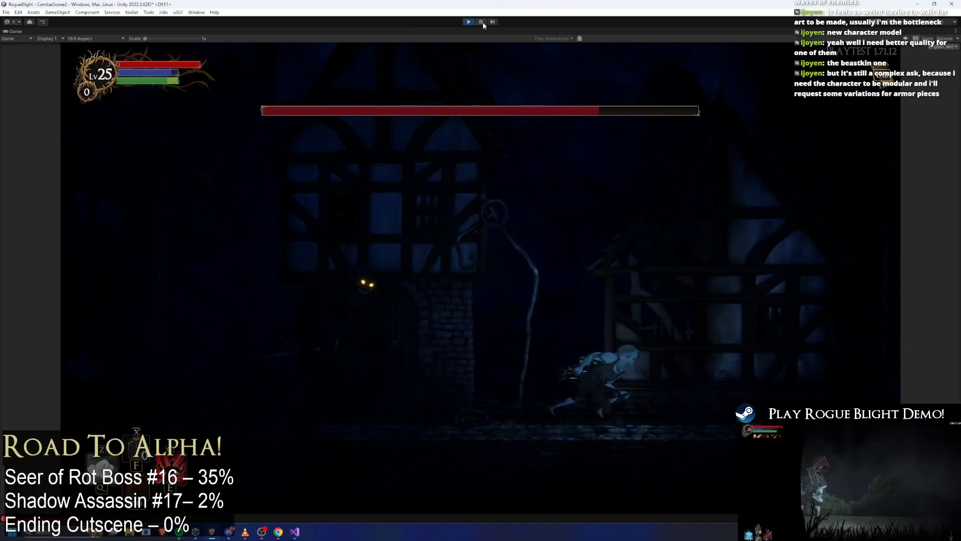
{"action": "key", "text": "Left"}
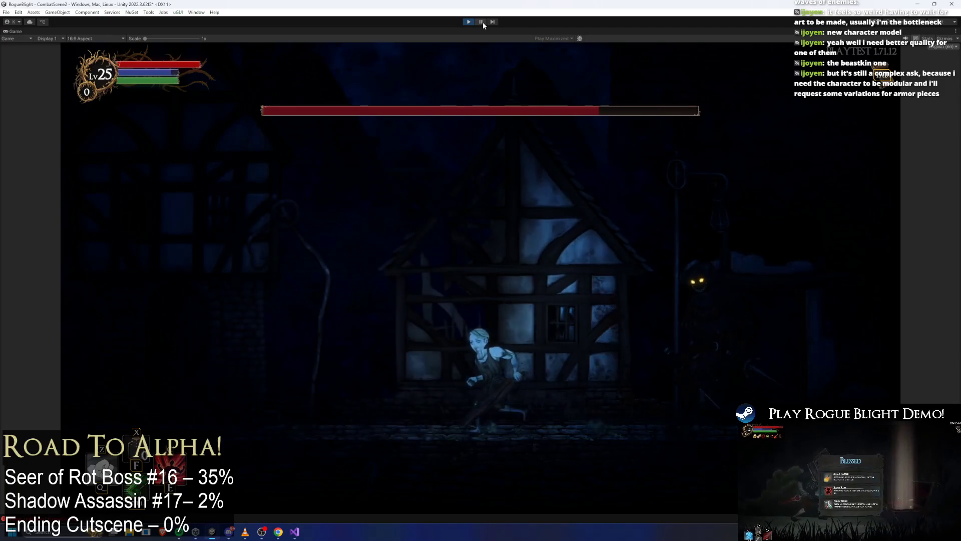
{"action": "key", "text": "Left"}
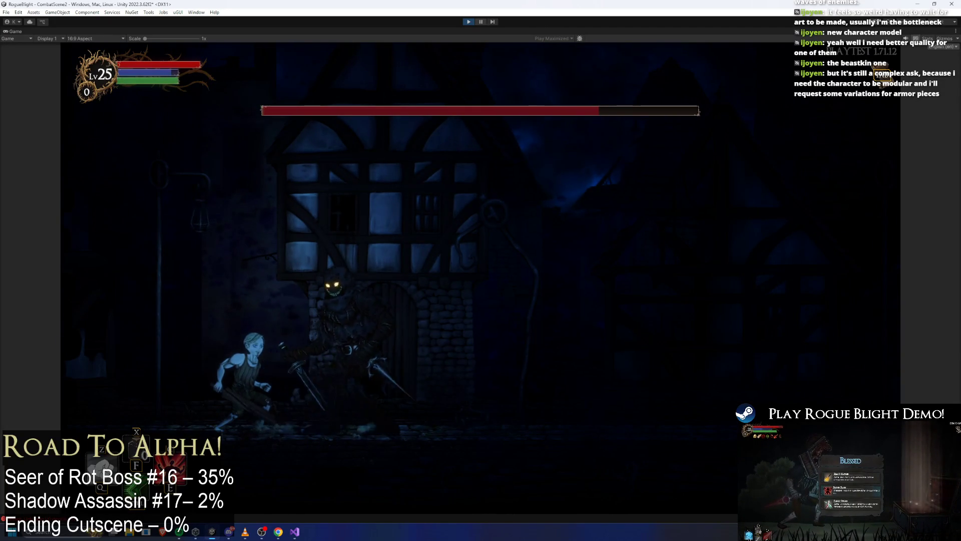
{"action": "key", "text": "ctrl+shift+p"}
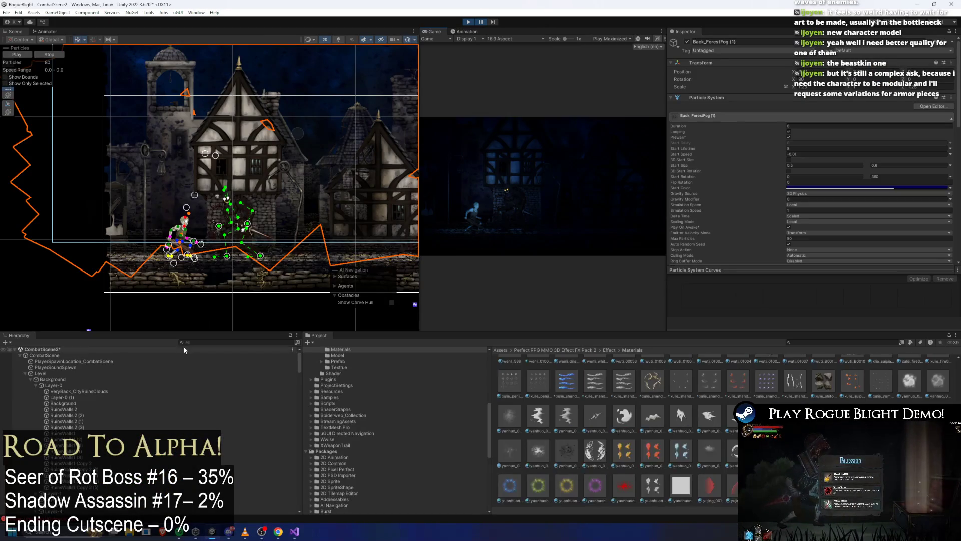
Step: Set Middle_ForestFog (2)'s Duration and Start Lifetime to 8 and its Start Speed to -0.01
{"action": "left_click", "coordinate": [183, 346]}
{"action": "type", "text": "forest fo"}
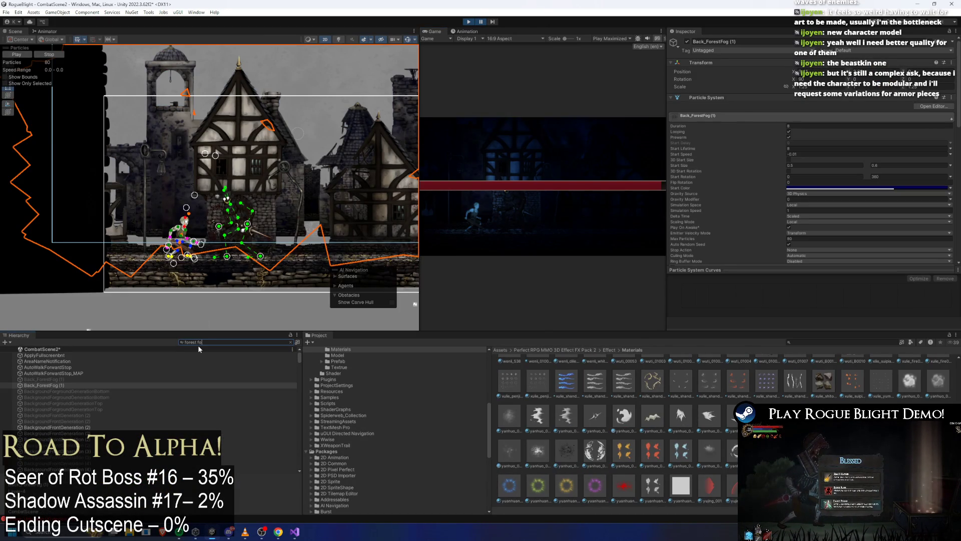
{"action": "type", "text": "g"}
{"action": "left_click", "coordinate": [57, 385]}
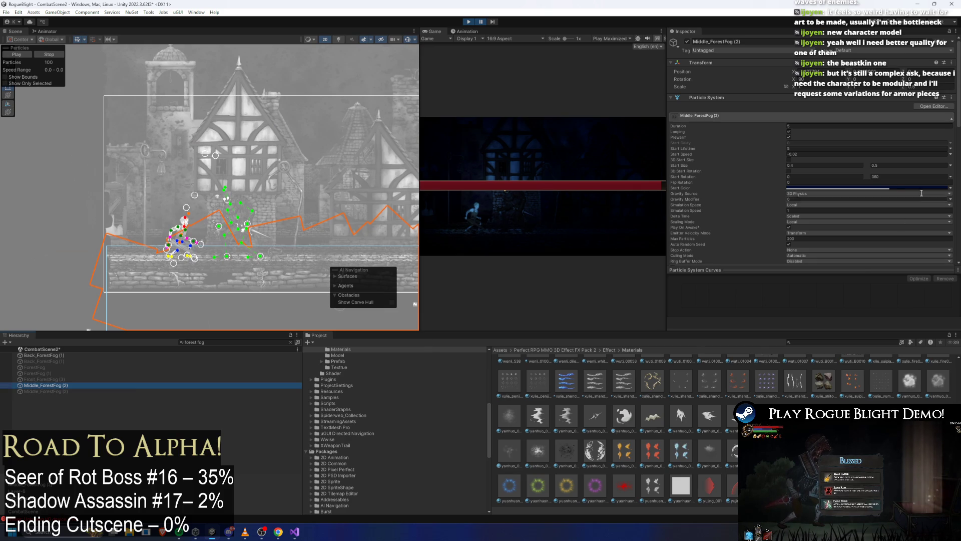
{"action": "left_click", "coordinate": [817, 126]}
{"action": "type", "text": "8"}
{"action": "key", "text": "Return"}
{"action": "left_click", "coordinate": [814, 149]}
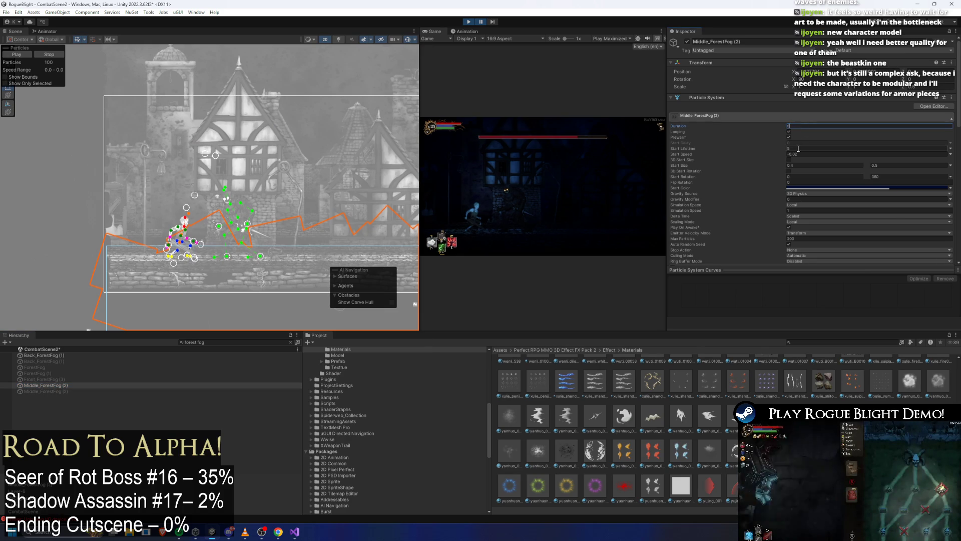
{"action": "type", "text": "8"}
{"action": "key", "text": "BackSpace"}
{"action": "type", "text": "1"}
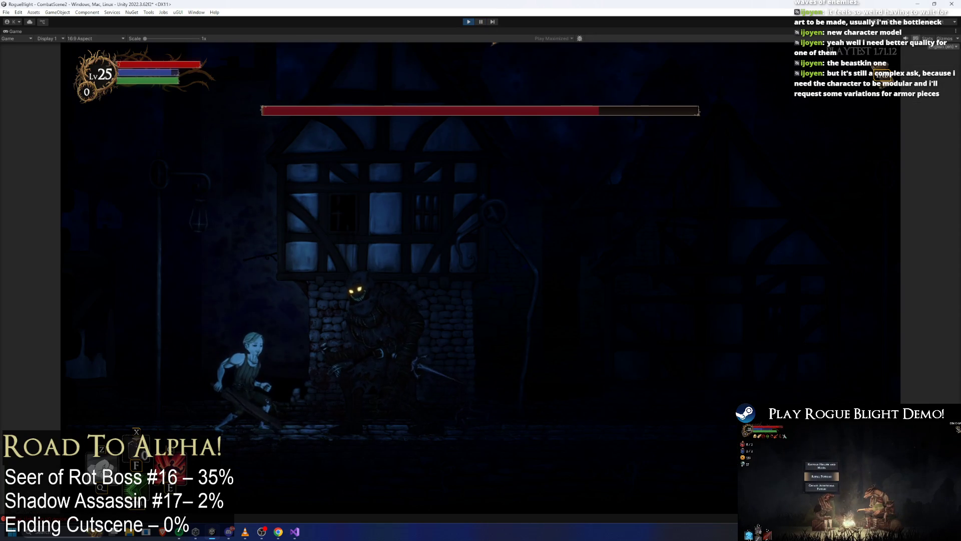
{"action": "key", "text": "d"}
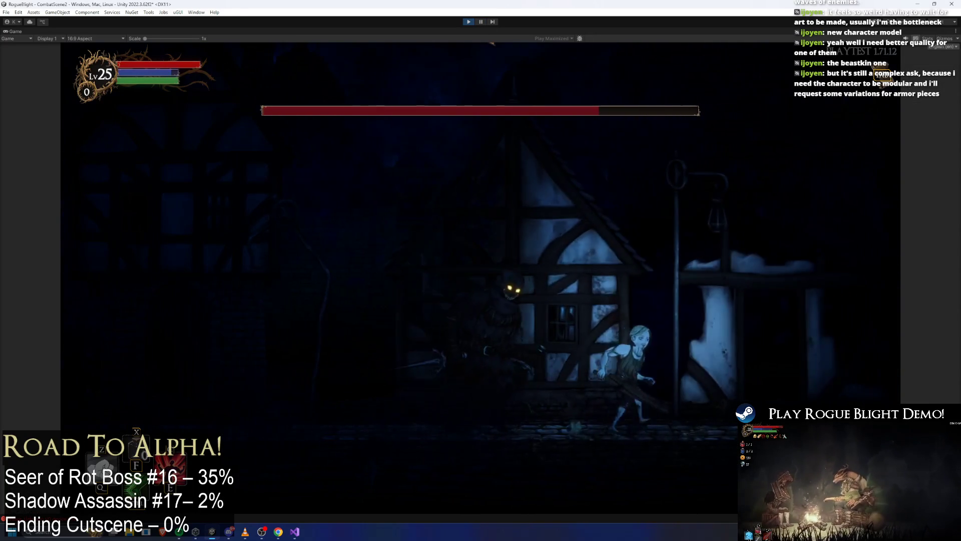
{"action": "key", "text": "a"}
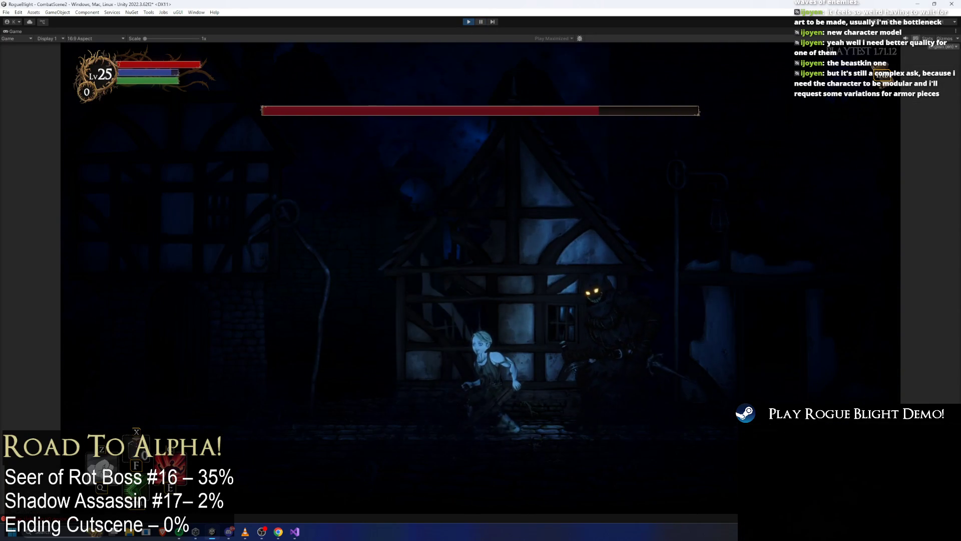
{"action": "key", "text": "ctrl+shift+p"}
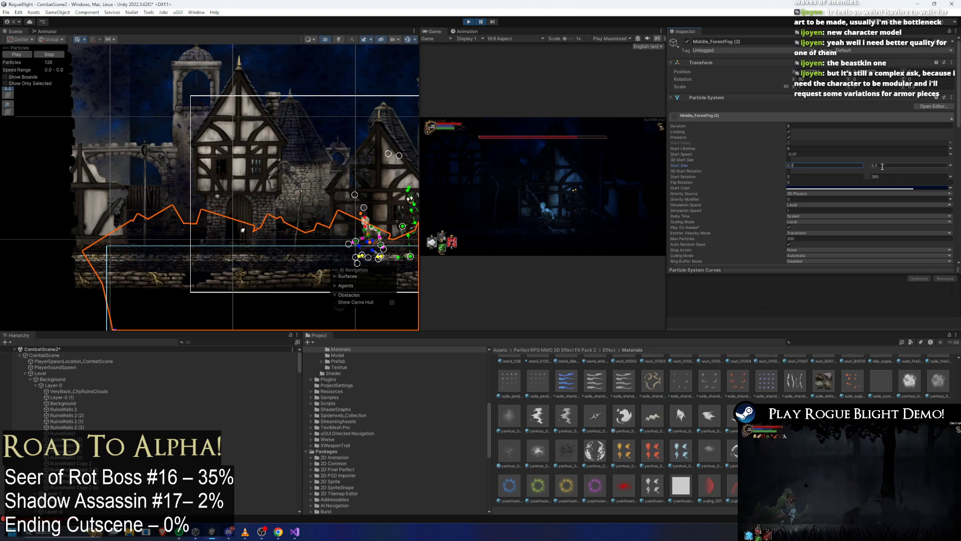
{"action": "left_click", "coordinate": [482, 22]}
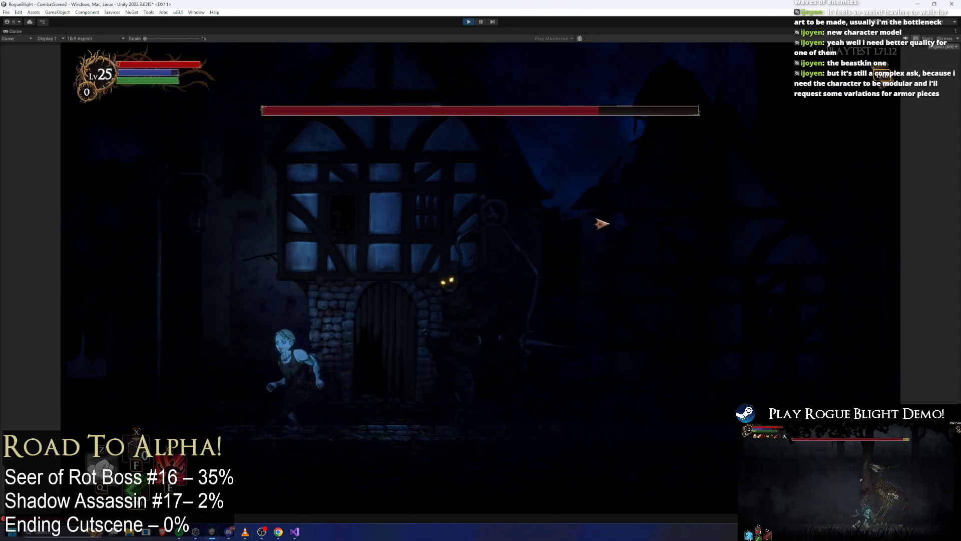
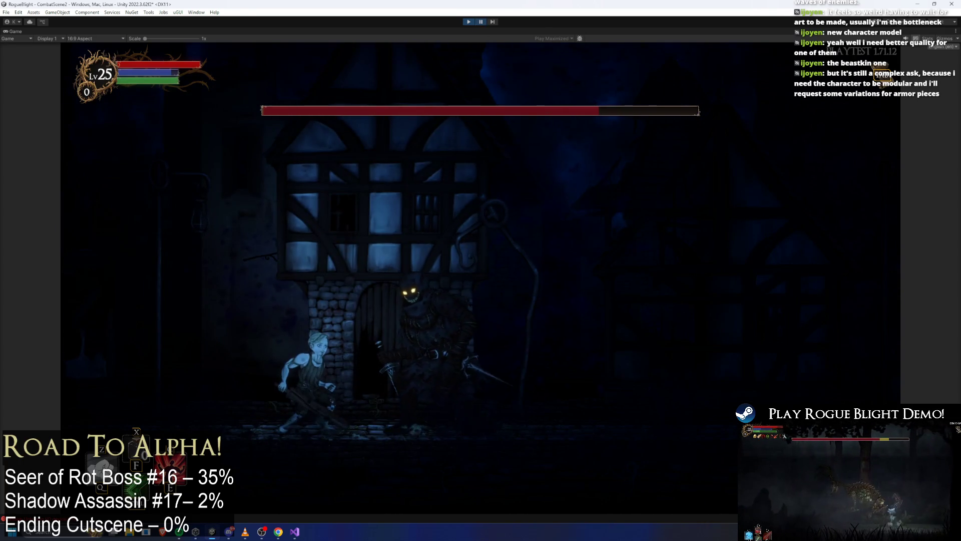
Step: Assign a different yanhuo material to the particle Renderer and keep Sort Mode as None
{"action": "key", "text": "ctrl+shift+p"}
{"action": "left_click", "coordinate": [828, 153]}
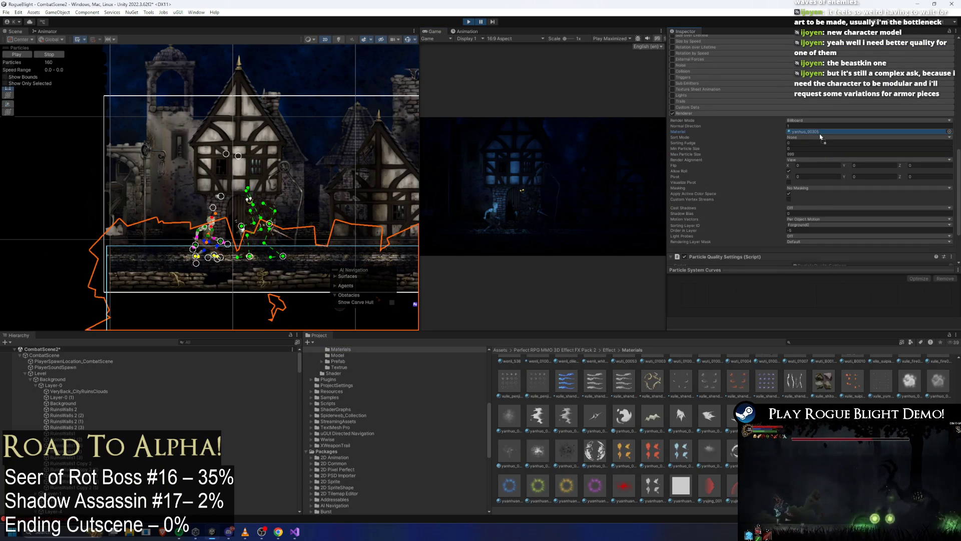
{"action": "left_click_drag", "start_coordinate": [575, 451], "coordinate": [820, 137]}
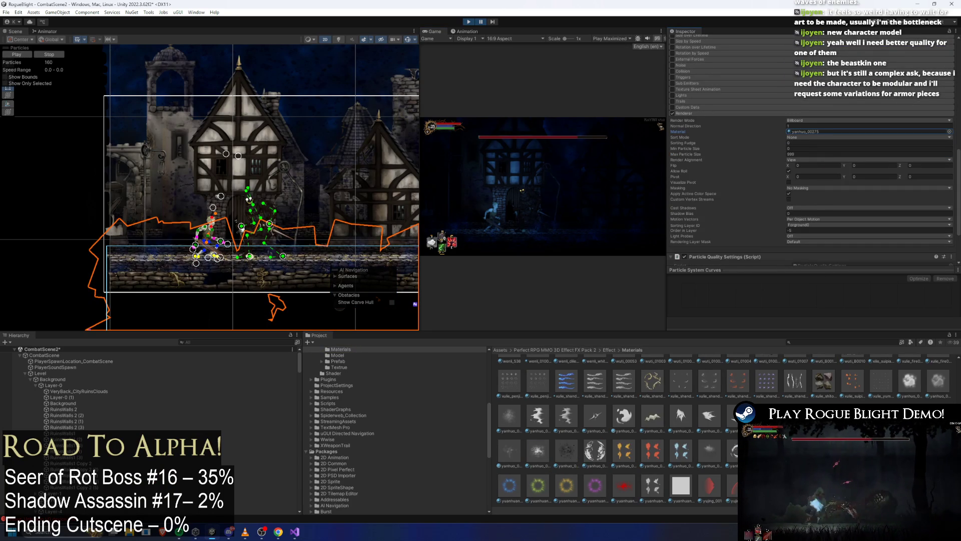
{"action": "scroll", "coordinate": [869, 144], "scroll_direction": "down", "scroll_amount": 1}
{"action": "left_click", "coordinate": [821, 114]}
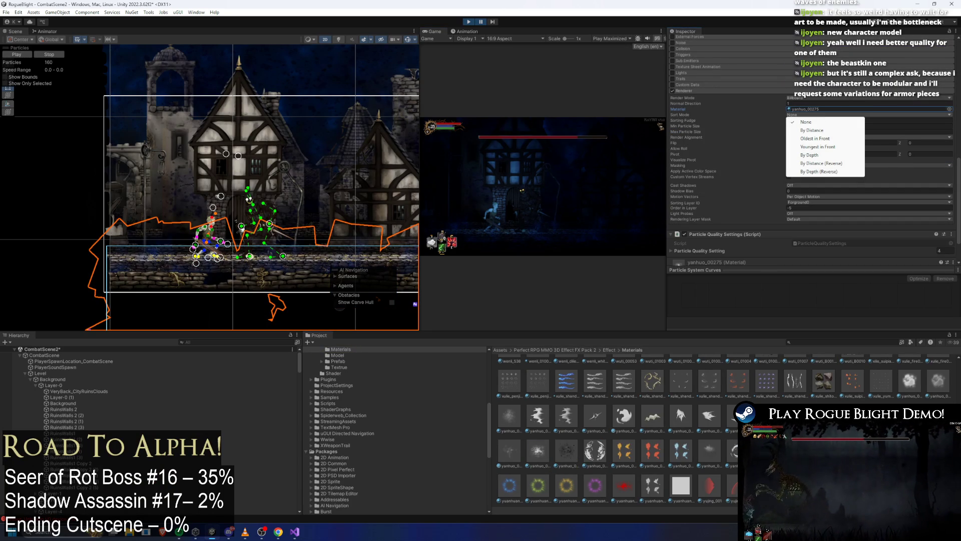
{"action": "left_click", "coordinate": [873, 270]}
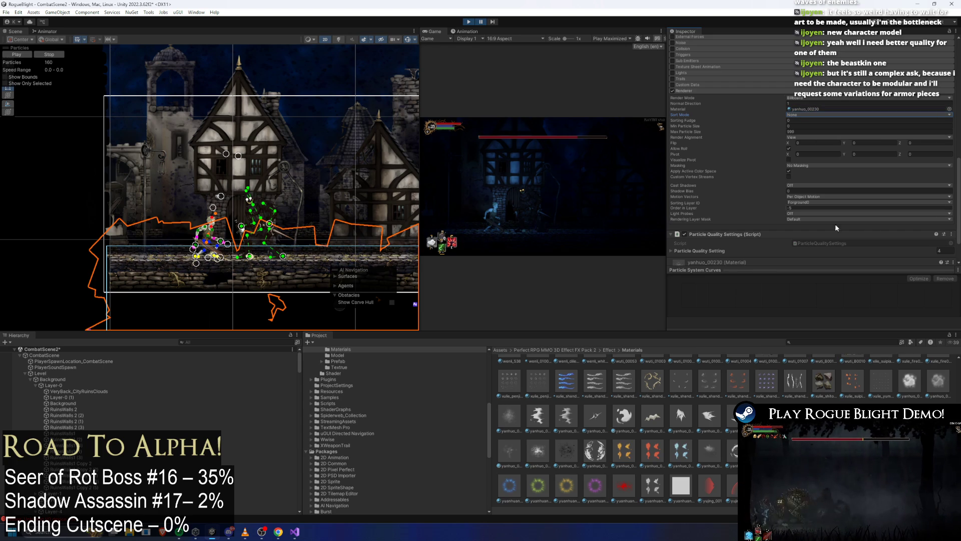
{"action": "scroll", "coordinate": [768, 403], "scroll_direction": "up", "scroll_amount": 1}
{"action": "scroll", "coordinate": [768, 404], "scroll_direction": "up", "scroll_amount": 1}
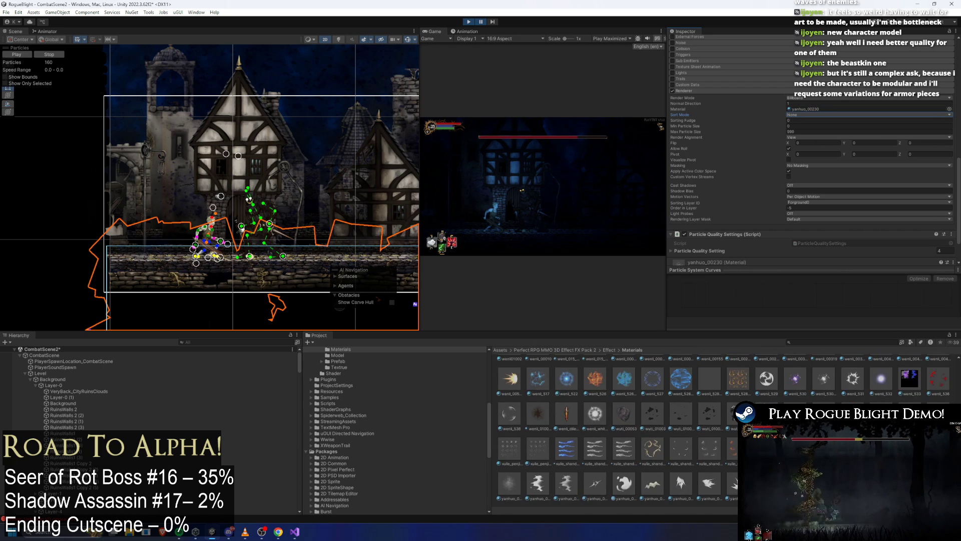
{"action": "scroll", "coordinate": [768, 403], "scroll_direction": "up", "scroll_amount": 1}
{"action": "scroll", "coordinate": [767, 403], "scroll_direction": "up", "scroll_amount": 1}
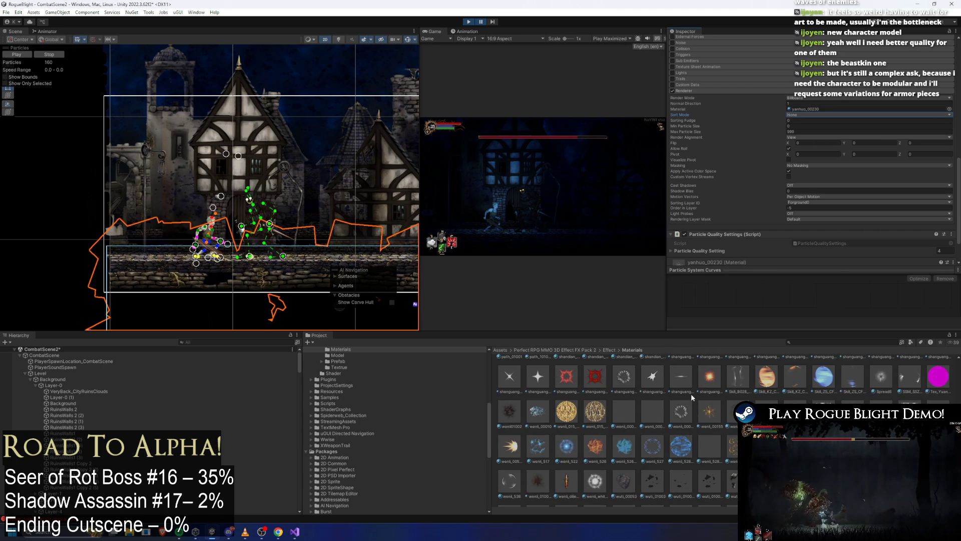
{"action": "scroll", "coordinate": [691, 394], "scroll_direction": "up", "scroll_amount": 2}
{"action": "scroll", "coordinate": [703, 395], "scroll_direction": "up", "scroll_amount": 2}
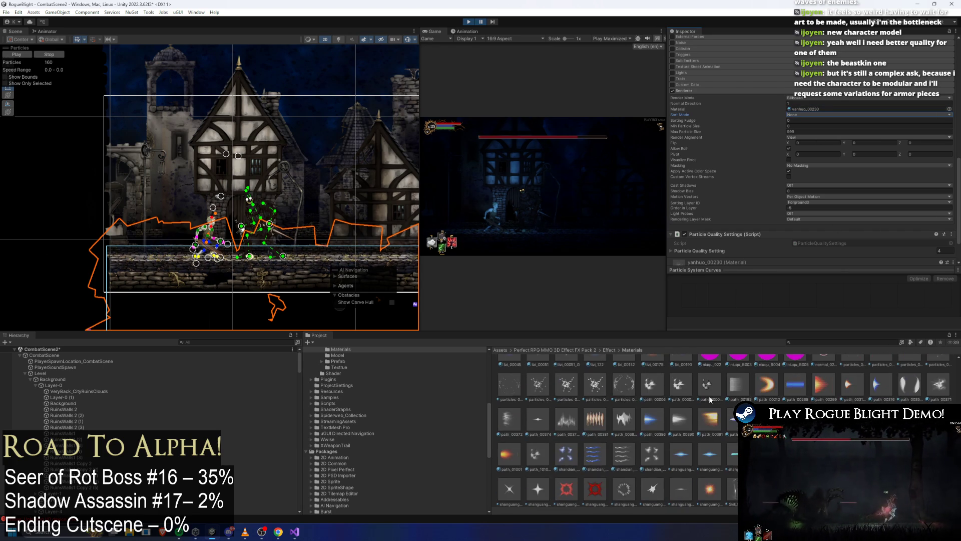
{"action": "scroll", "coordinate": [706, 396], "scroll_direction": "up", "scroll_amount": 2}
{"action": "scroll", "coordinate": [711, 399], "scroll_direction": "up", "scroll_amount": 2}
{"action": "scroll", "coordinate": [710, 399], "scroll_direction": "up", "scroll_amount": 2}
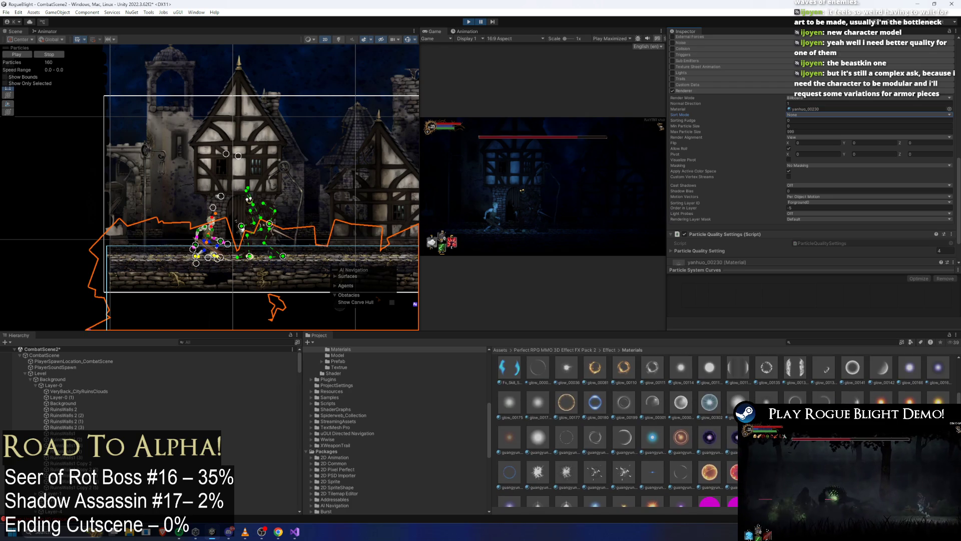
{"action": "scroll", "coordinate": [710, 399], "scroll_direction": "up", "scroll_amount": 2}
{"action": "scroll", "coordinate": [710, 399], "scroll_direction": "up", "scroll_amount": 2}
{"action": "scroll", "coordinate": [711, 398], "scroll_direction": "up", "scroll_amount": 2}
{"action": "scroll", "coordinate": [711, 398], "scroll_direction": "up", "scroll_amount": 2}
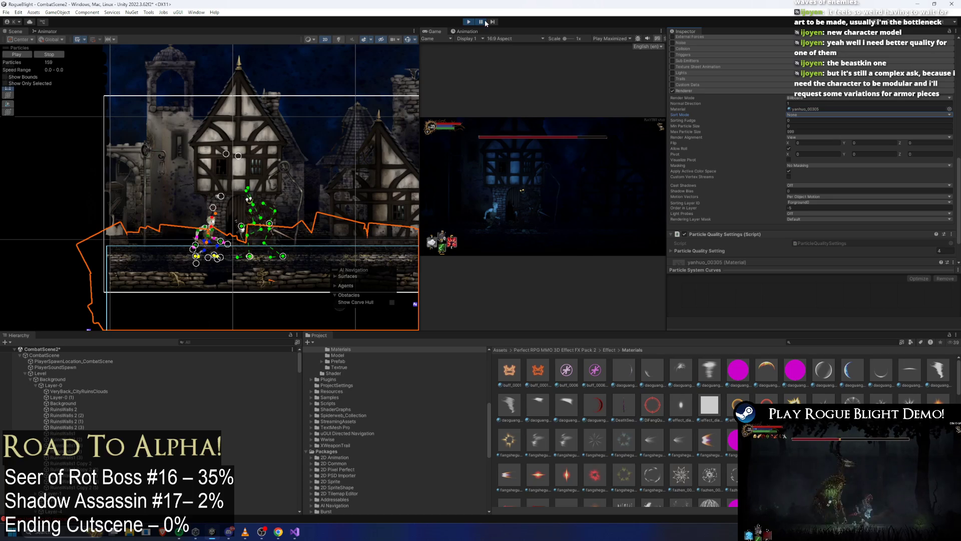
Step: Maximize the Game view and run around the shadow enemy, landing a first sword swing
{"action": "key", "text": "shift+space"}
{"action": "key", "text": "d"}
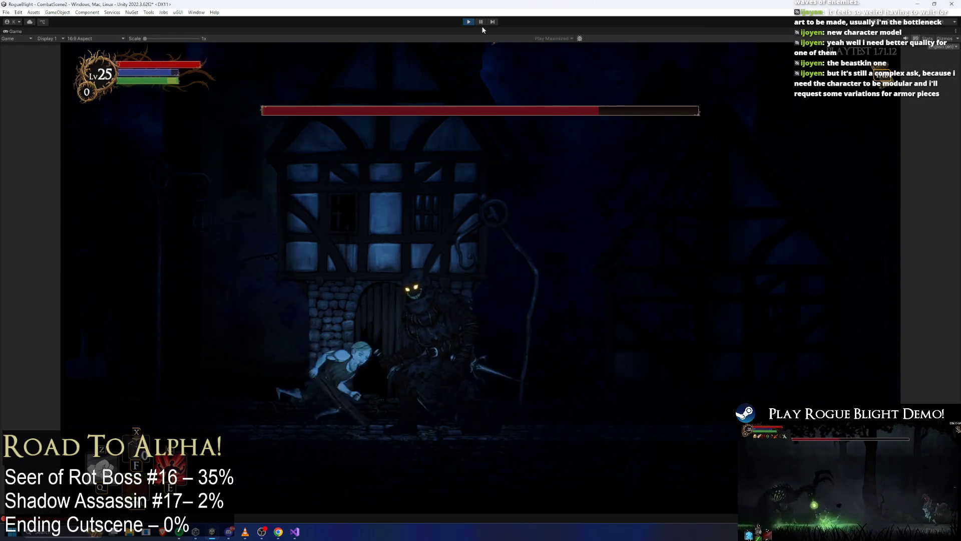
{"action": "key", "text": "a"}
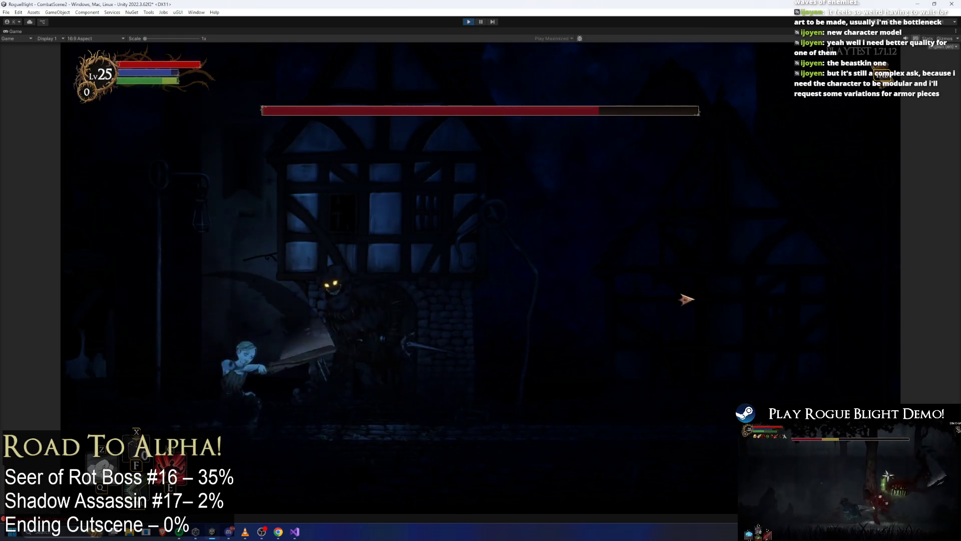
{"action": "left_click", "coordinate": [687, 298]}
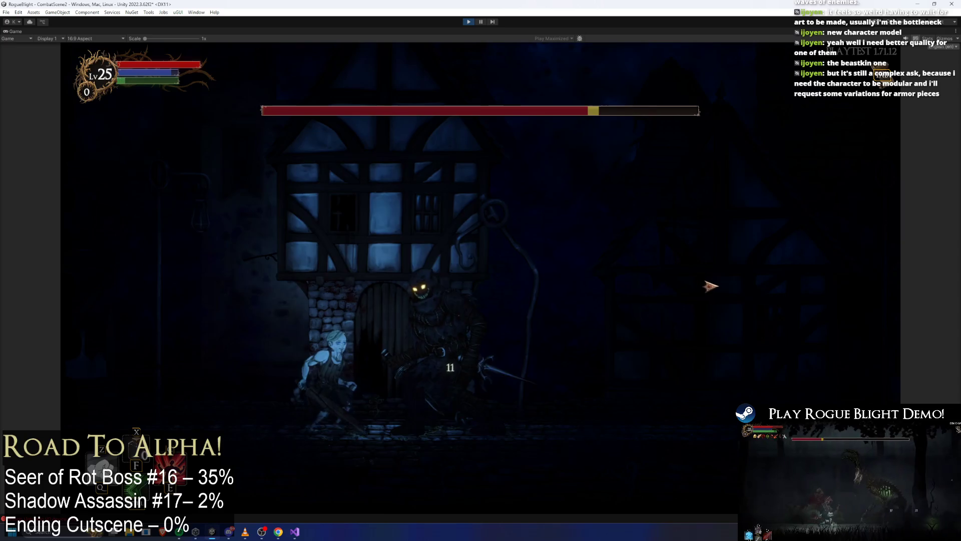
{"action": "key", "text": "a"}
{"action": "key", "text": "d"}
{"action": "key", "text": "d"}
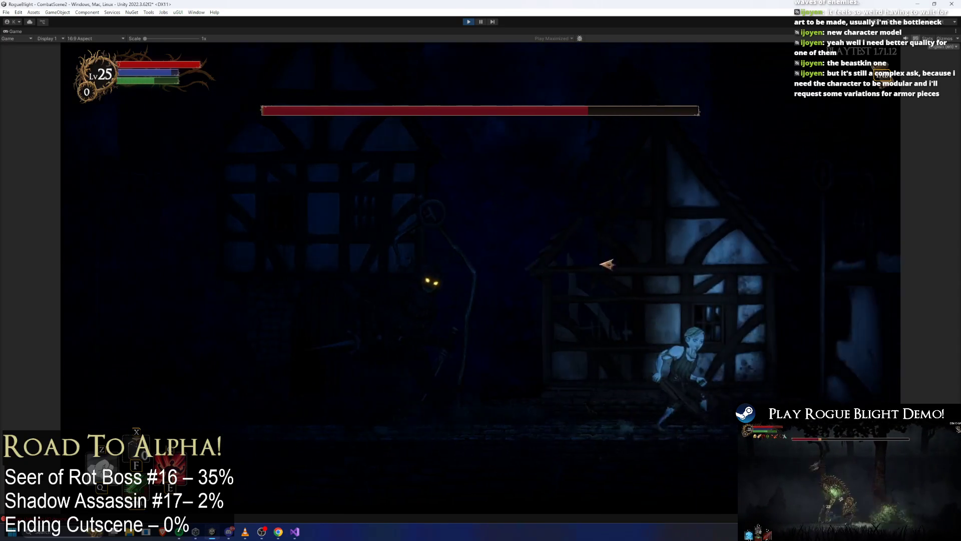
Step: Keep dashing past the shadow enemy and attacking so its health bar drops
{"action": "key", "text": "a"}
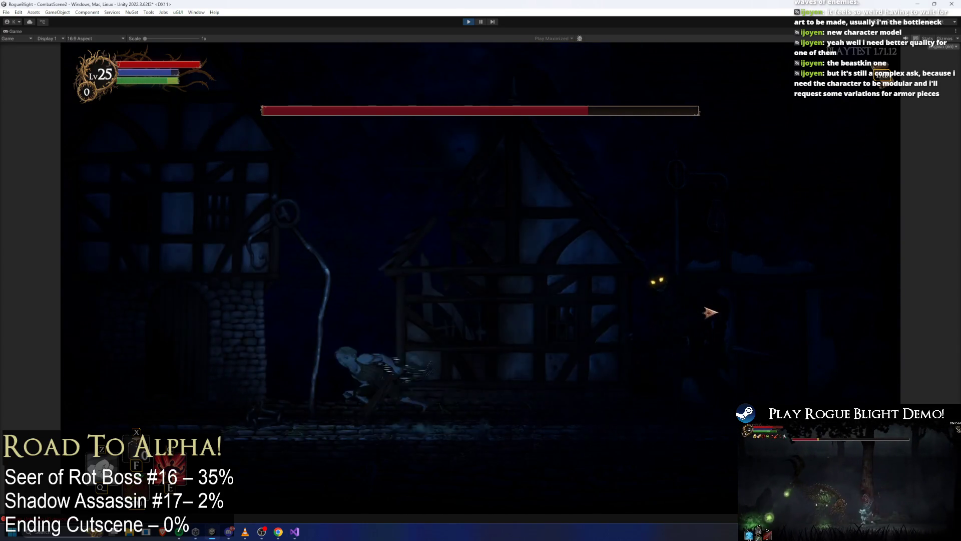
{"action": "left_click", "coordinate": [671, 286]}
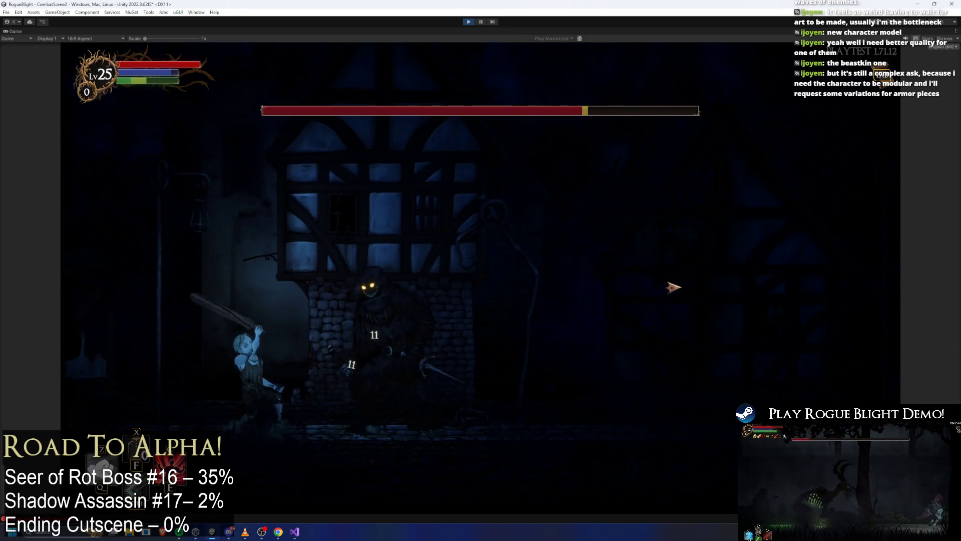
{"action": "key", "text": "a"}
{"action": "key", "text": "d"}
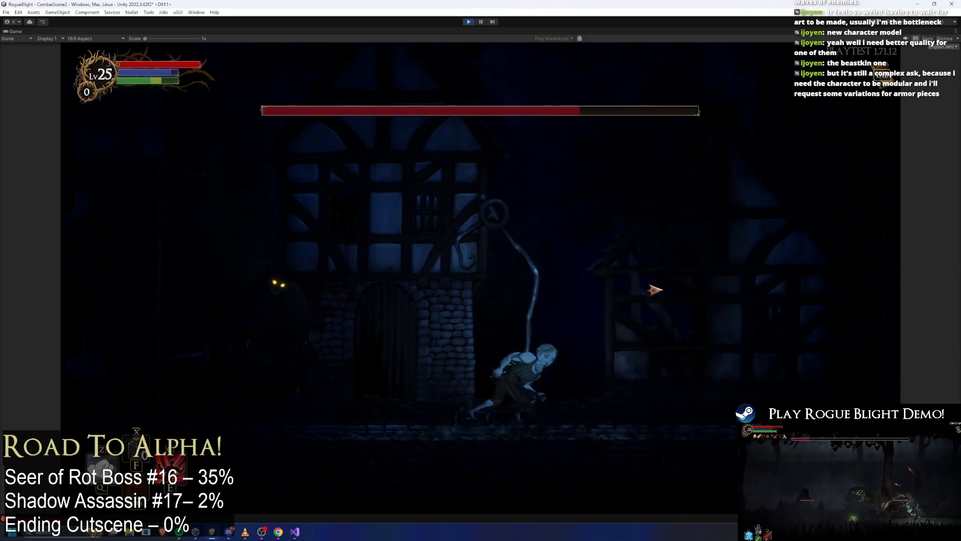
{"action": "key", "text": "d"}
{"action": "key", "text": "a"}
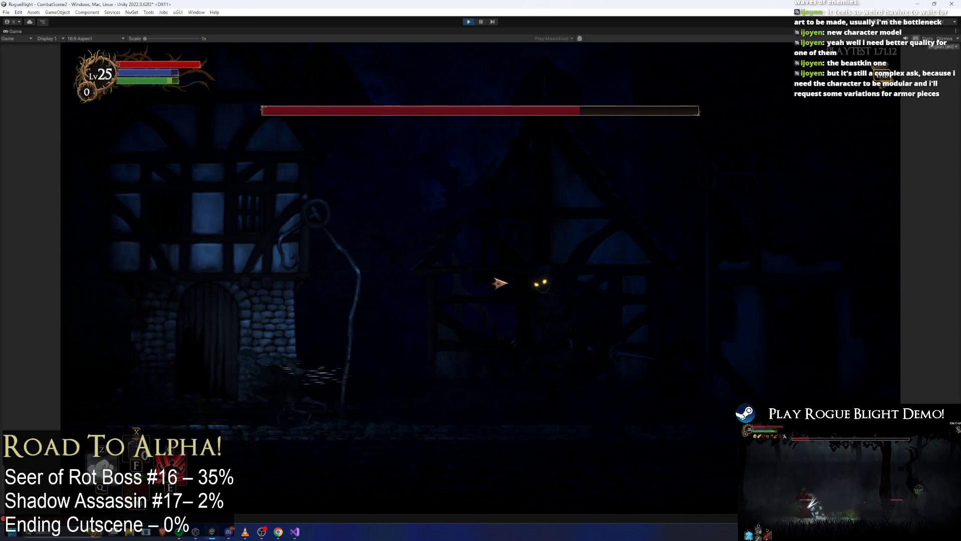
Step: Pause the game, lower Brightness to about half in Options > Video, and resume play
{"action": "left_click", "coordinate": [664, 293]}
{"action": "key", "text": "Escape"}
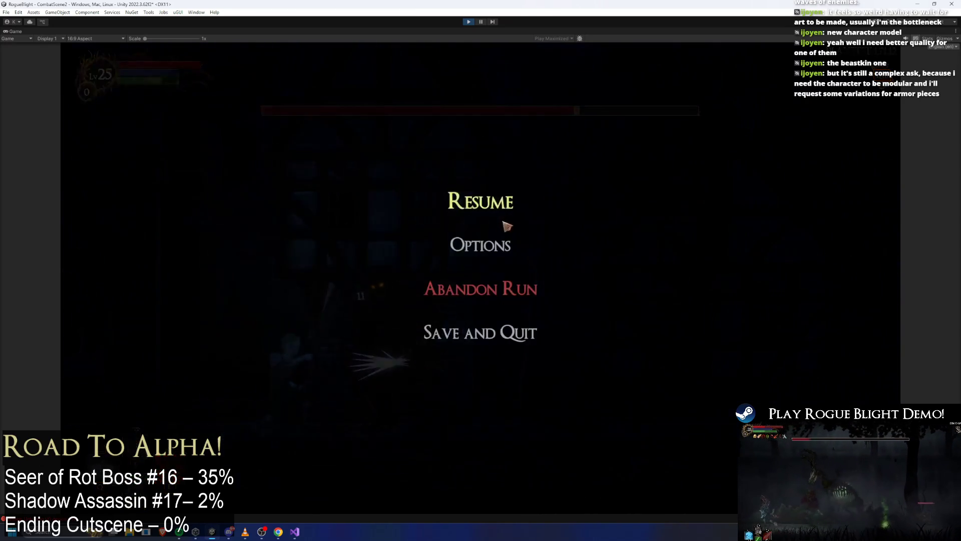
{"action": "left_click", "coordinate": [500, 184]}
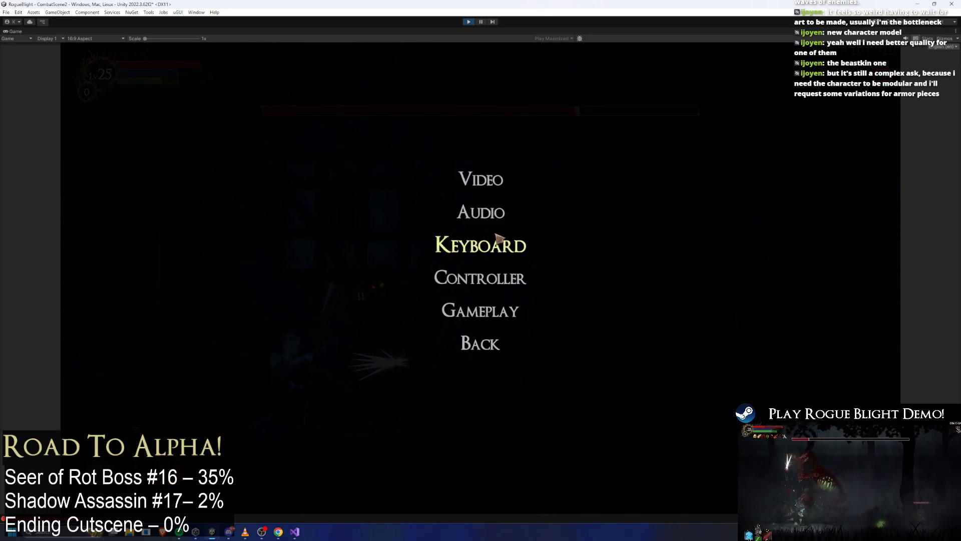
{"action": "left_click", "coordinate": [500, 188]}
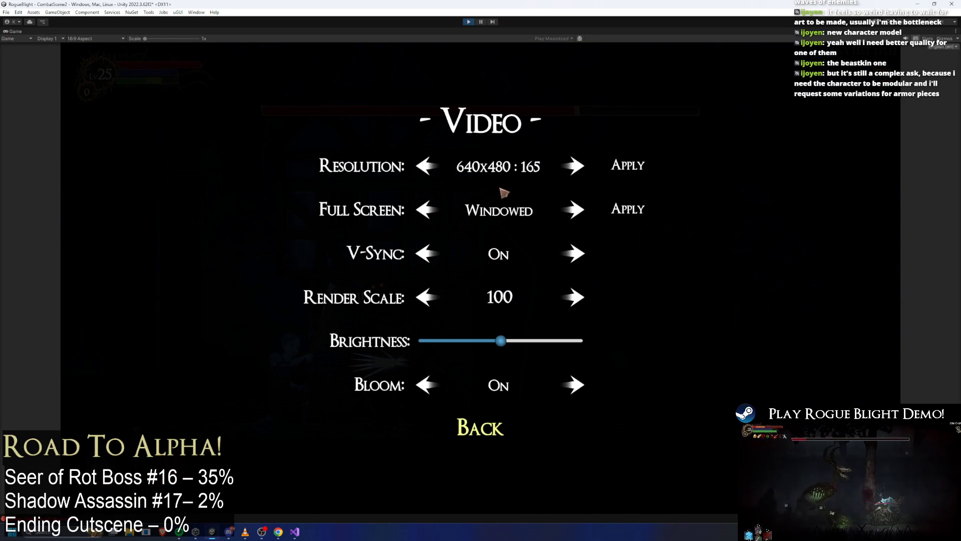
{"action": "left_click", "coordinate": [494, 421]}
{"action": "key", "text": "Escape"}
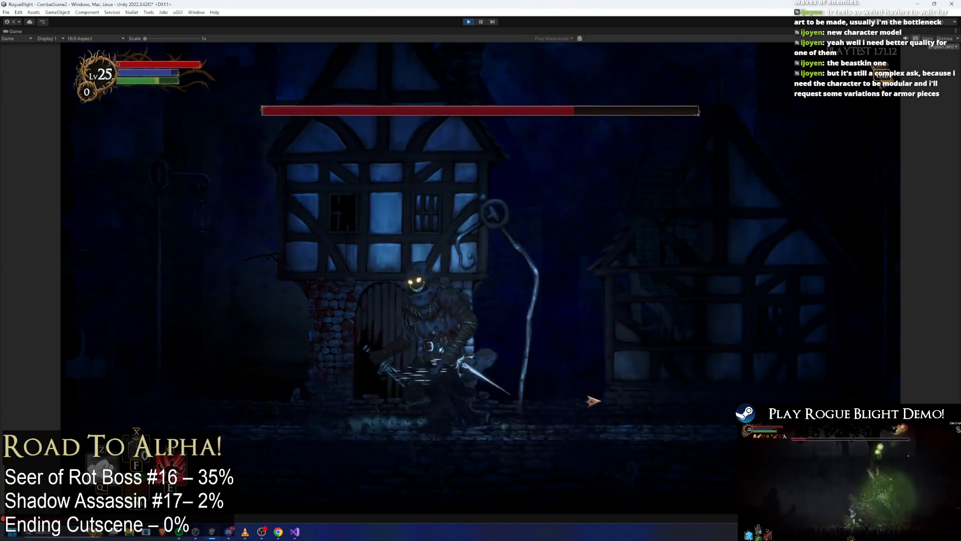
Step: Move past the boss, then pause again to recheck the video settings
{"action": "key", "text": "a"}
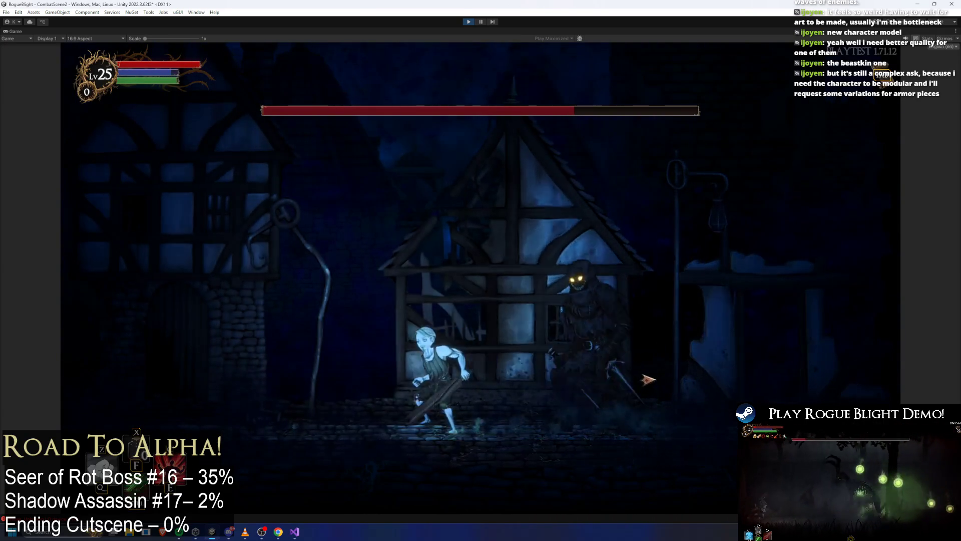
{"action": "key", "text": "Escape"}
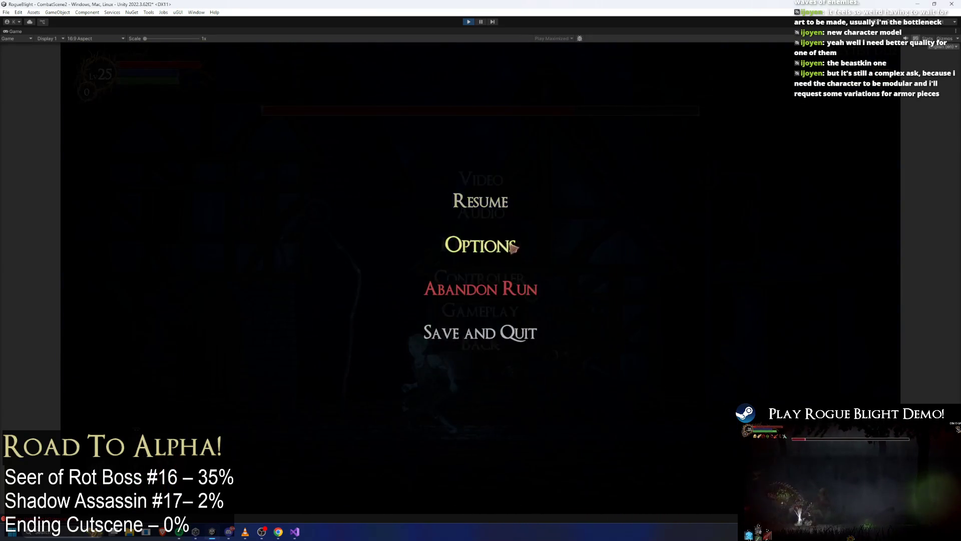
{"action": "left_click", "coordinate": [502, 180]}
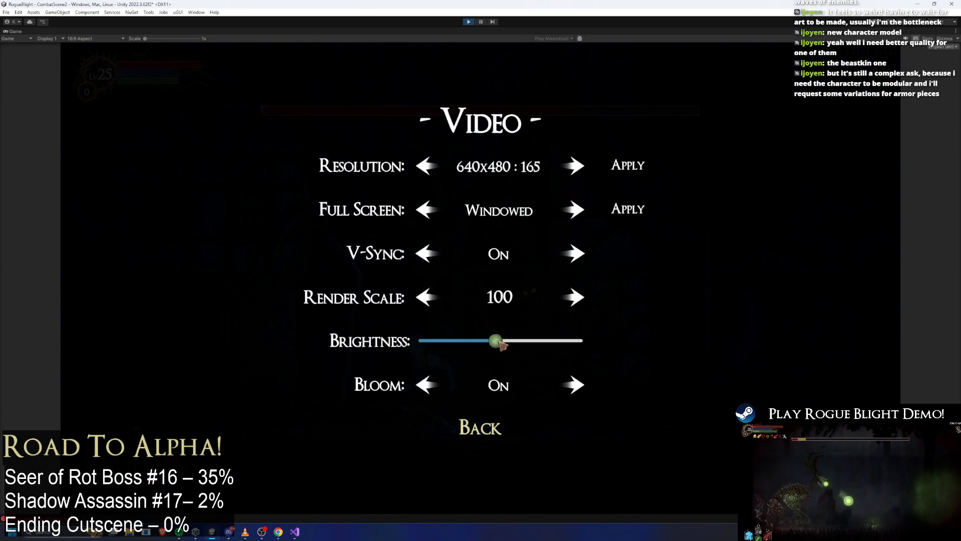
{"action": "left_click", "coordinate": [503, 418]}
Step: Resume the fight, jumping at and striking the shadow enemy near the window ledge
{"action": "key", "text": "Escape"}
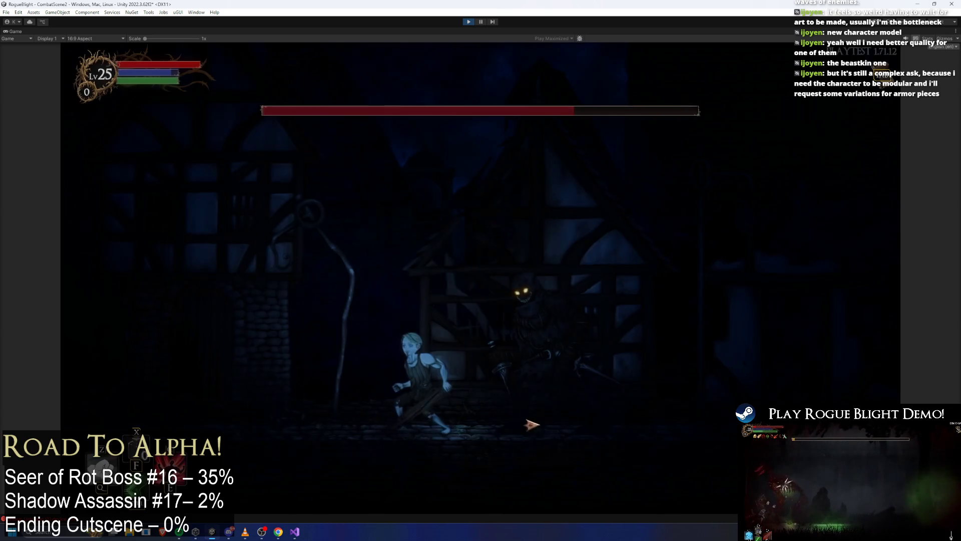
{"action": "key", "text": "a"}
{"action": "left_click", "coordinate": [601, 415]}
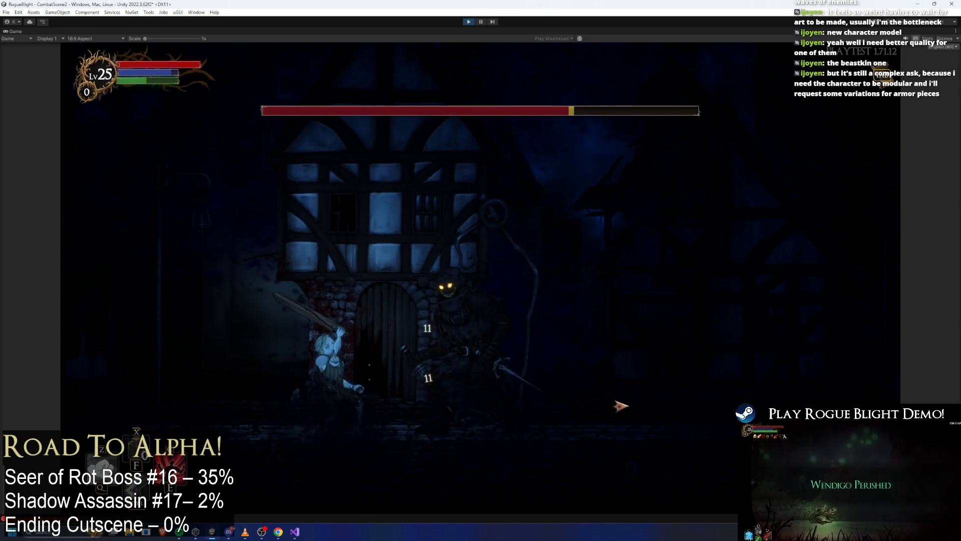
{"action": "key", "text": "d"}
{"action": "key", "text": "d"}
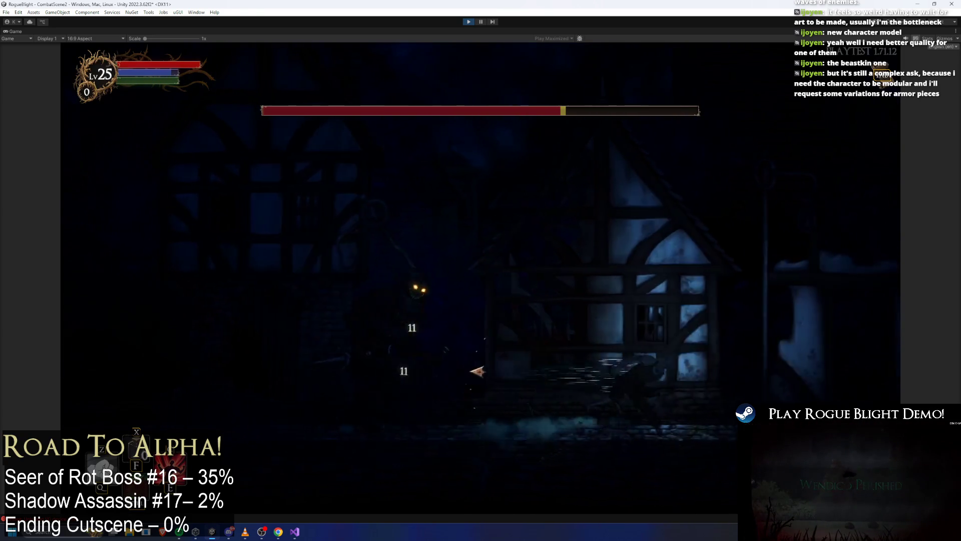
{"action": "key", "text": "a"}
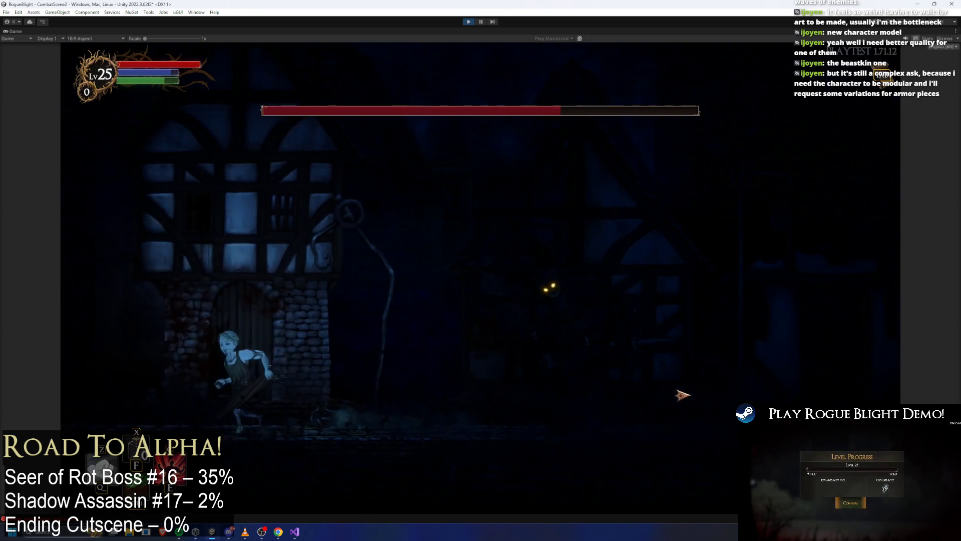
{"action": "key", "text": "space"}
{"action": "left_click", "coordinate": [690, 389]}
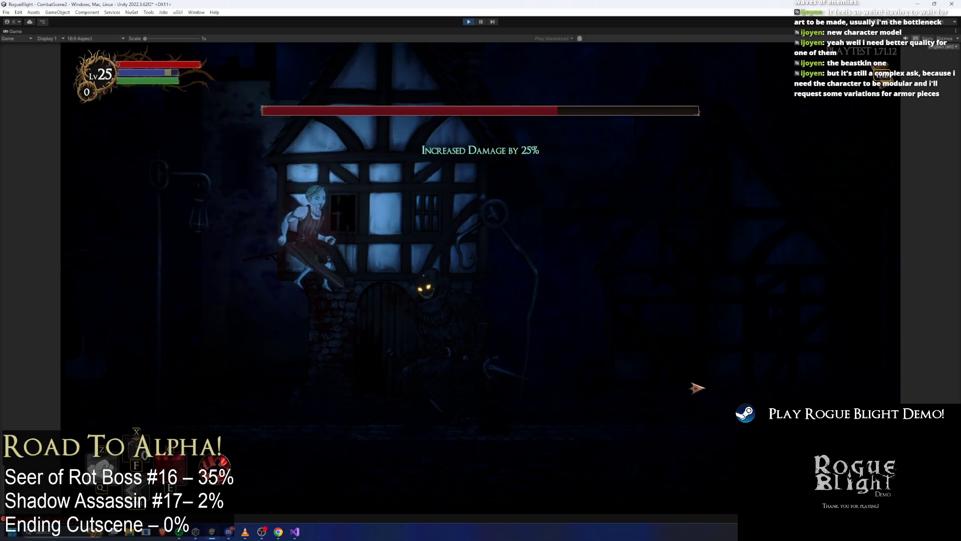
{"action": "key", "text": "d"}
Step: Briefly check the game's audio options, then keep running across the level attacking the shadow assassin
{"action": "key", "text": "Escape"}
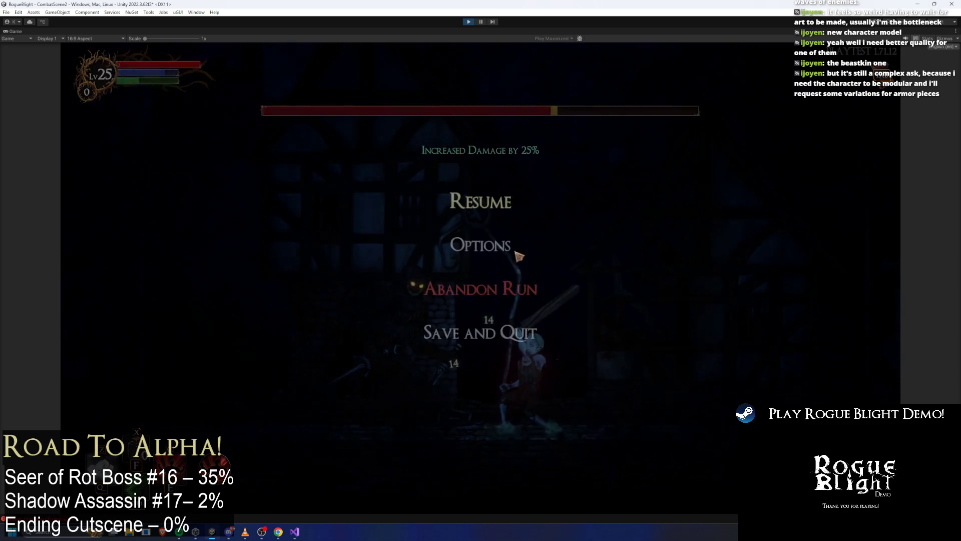
{"action": "left_click", "coordinate": [517, 246]}
{"action": "left_click", "coordinate": [504, 197]}
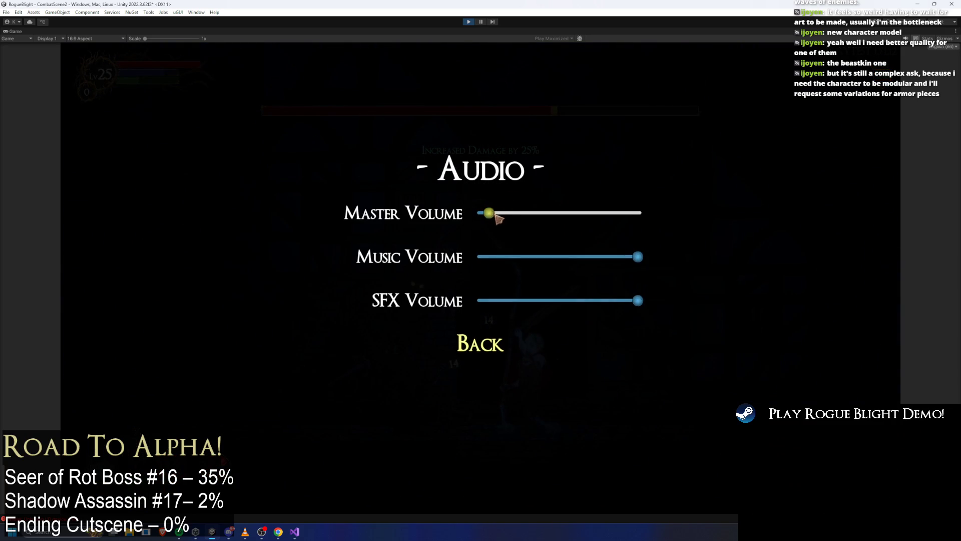
{"action": "key", "text": "Escape"}
{"action": "key", "text": "a"}
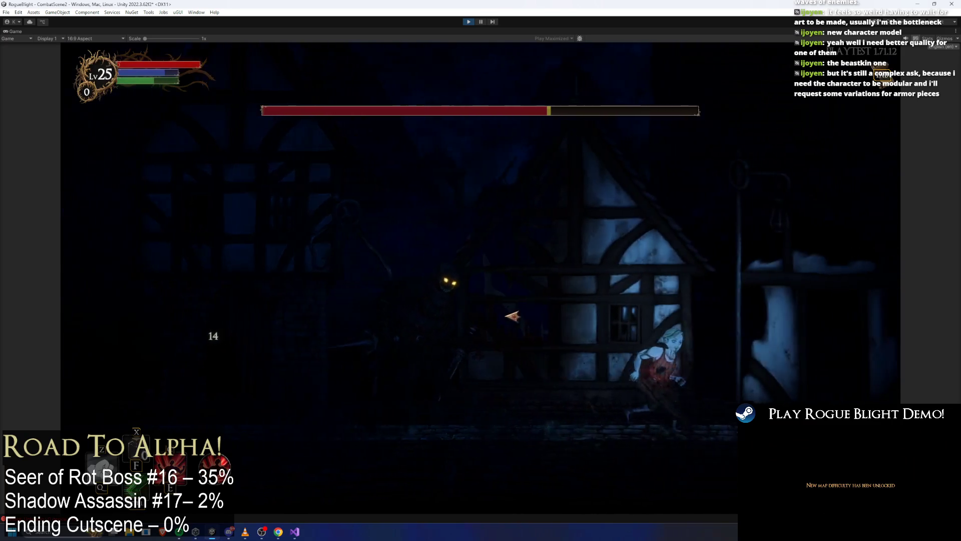
{"action": "key", "text": "a"}
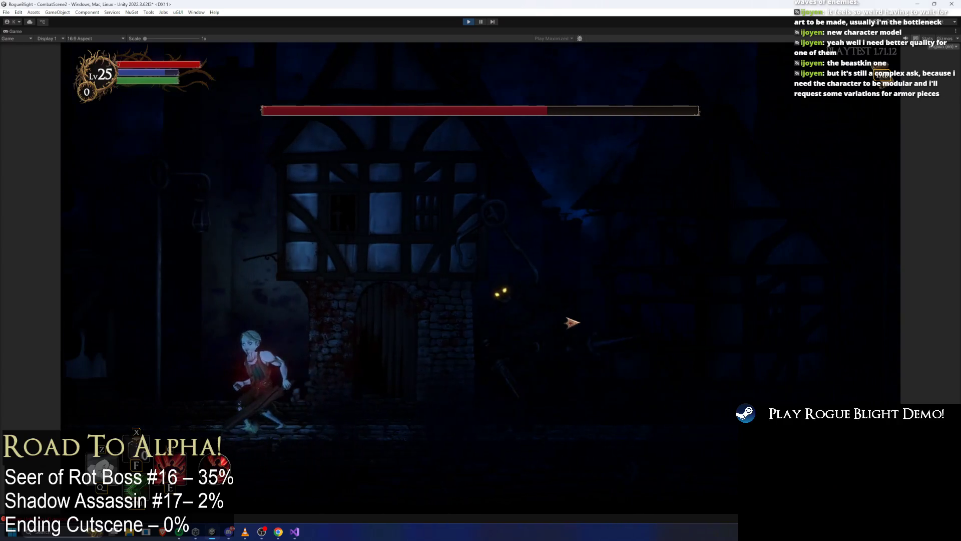
{"action": "key", "text": "d"}
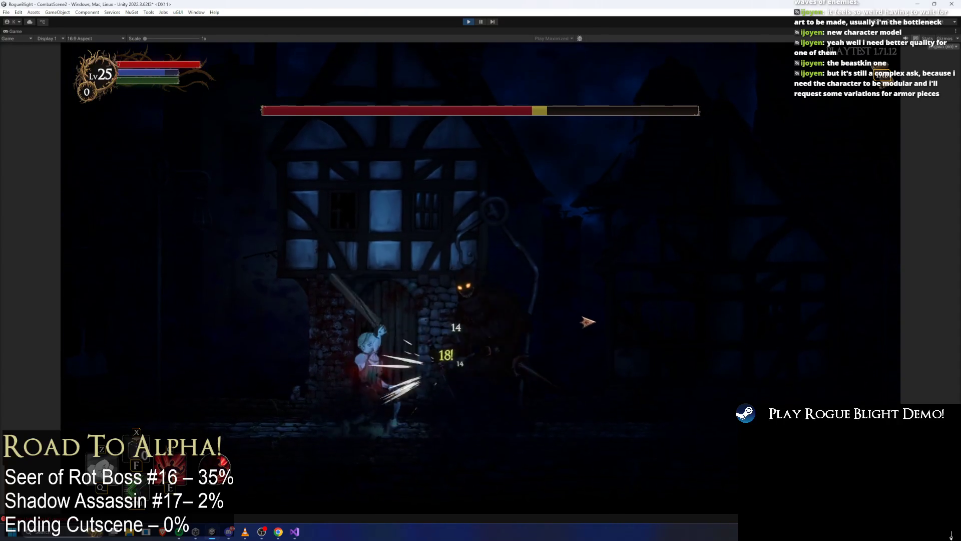
{"action": "key", "text": "d"}
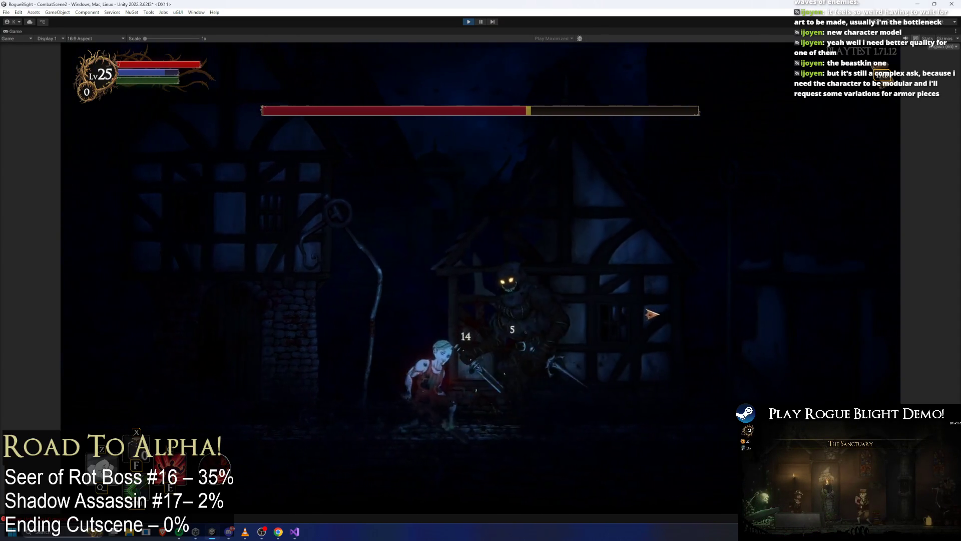
{"action": "key", "text": "a"}
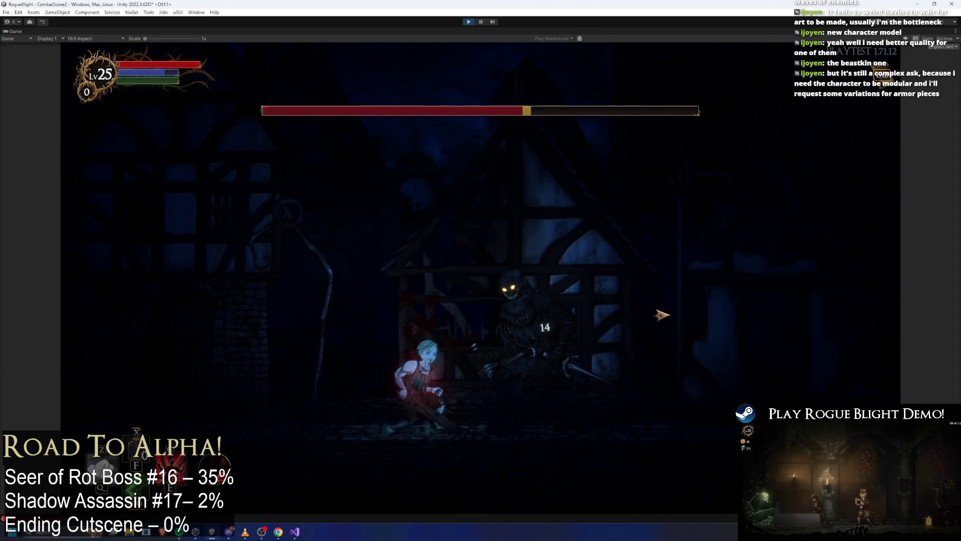
{"action": "key", "text": "a"}
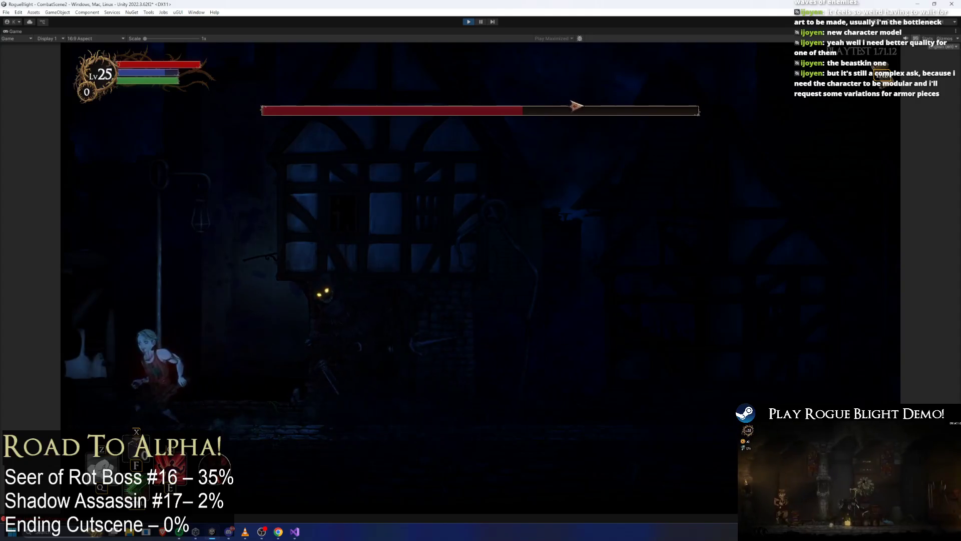
{"action": "key", "text": "d"}
{"action": "key", "text": "a"}
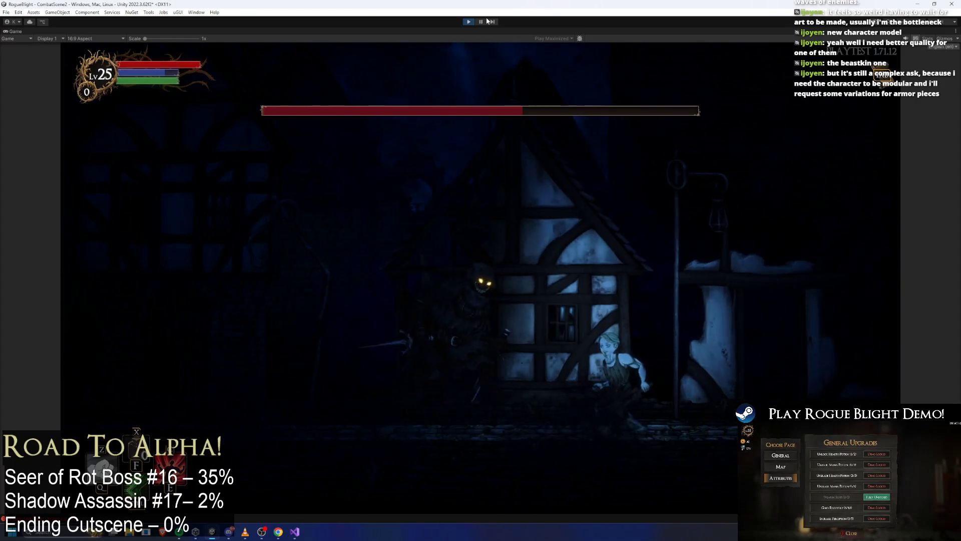
Step: Select Global Light 2D_Back and set its Color to deeper blue 0031FF with Intensity 0.2
{"action": "key", "text": "ctrl+shift+p"}
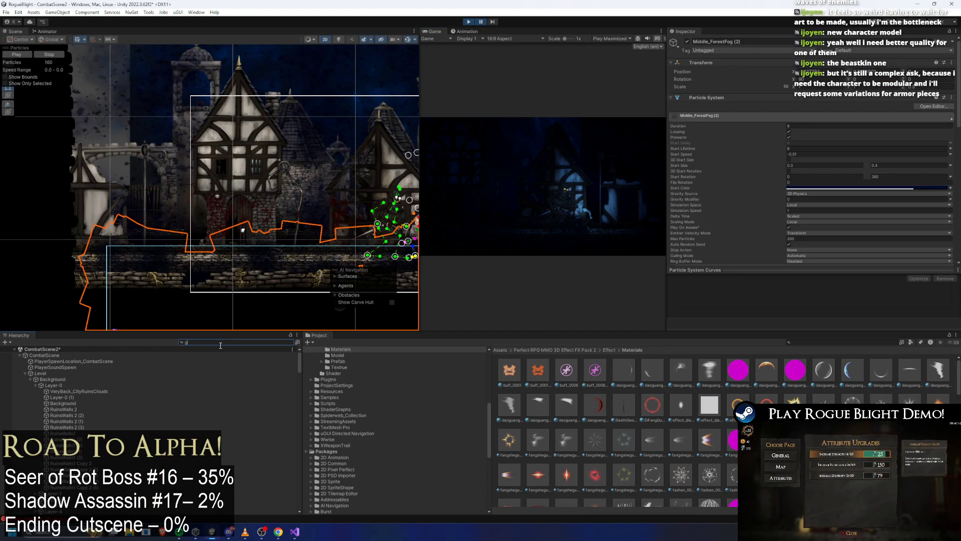
{"action": "type", "text": "f"}
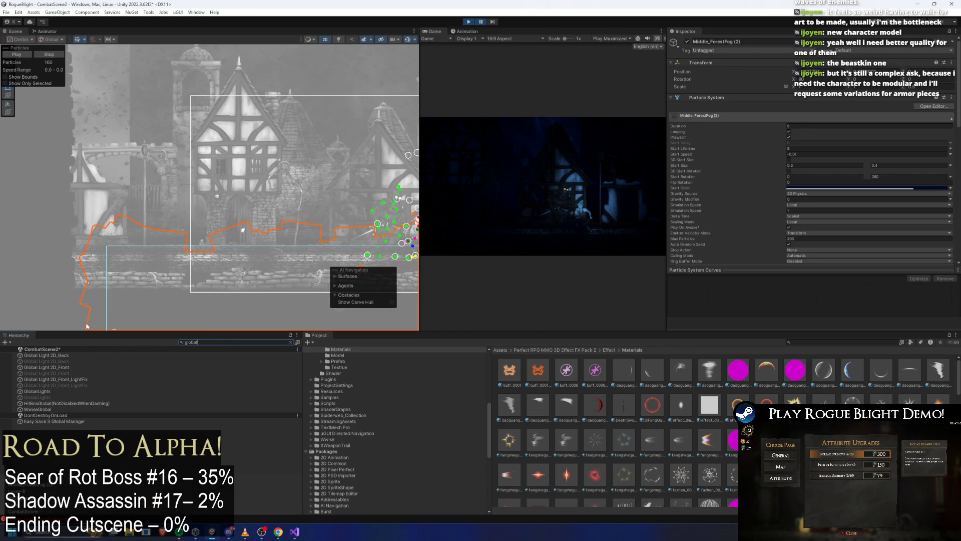
{"action": "left_click", "coordinate": [67, 355]}
{"action": "left_click", "coordinate": [871, 114]}
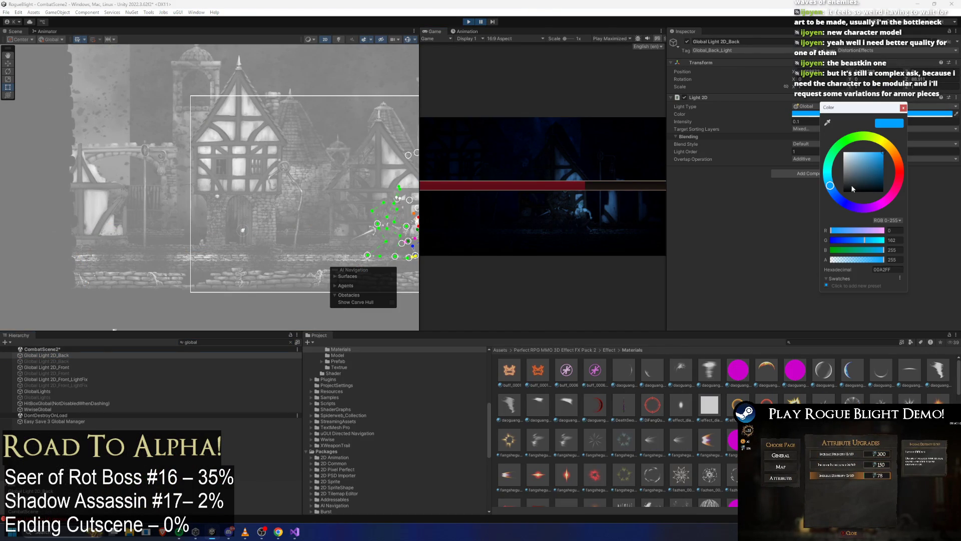
{"action": "left_click_drag", "start_coordinate": [832, 187], "coordinate": [840, 199]}
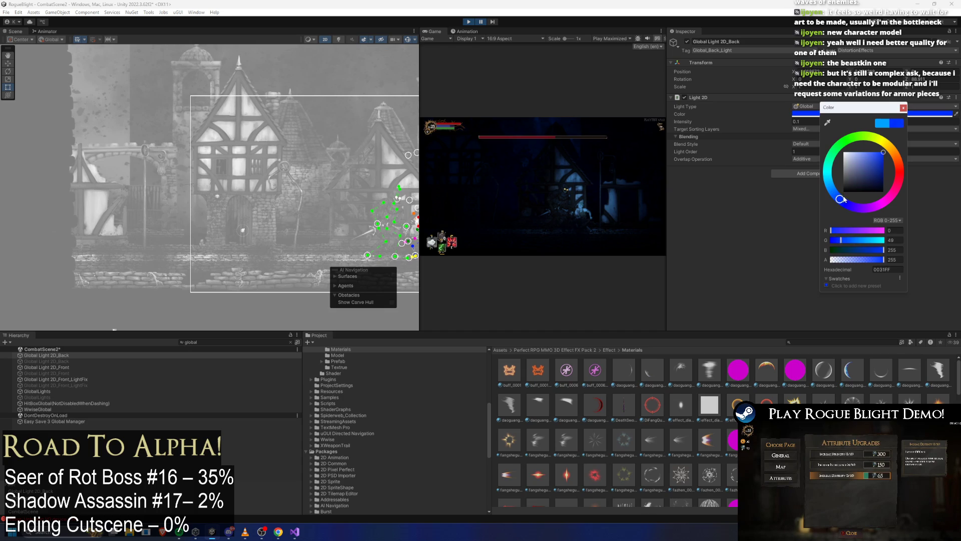
{"action": "left_click", "coordinate": [798, 124]}
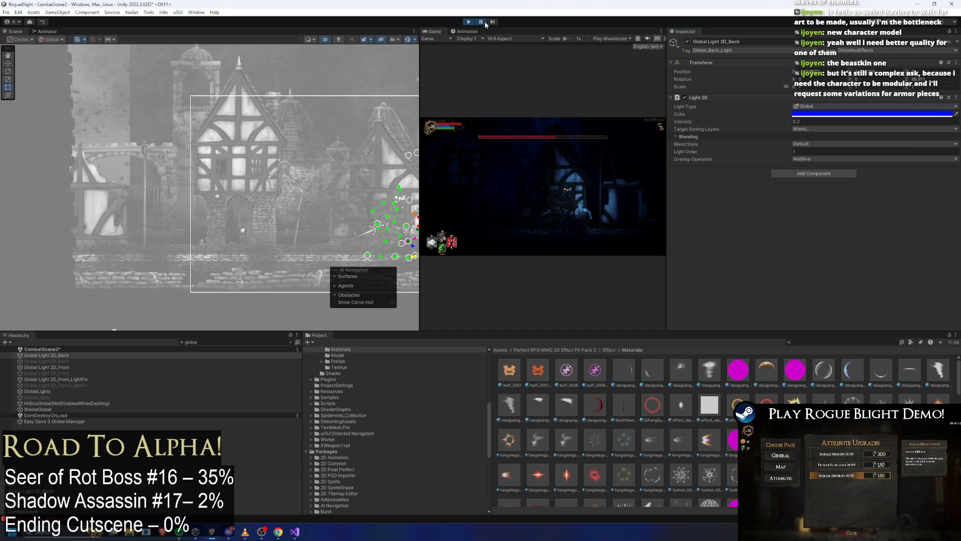
Step: Playtest the fight in the maximized Game view, then lower Global Light 2D_Back Intensity to 0.1
{"action": "key", "text": "shift+space"}
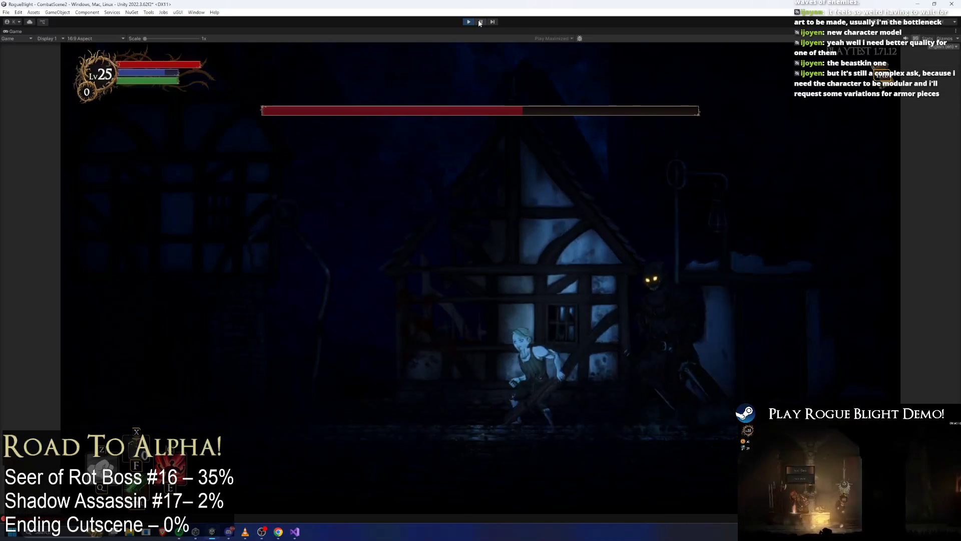
{"action": "key", "text": "a"}
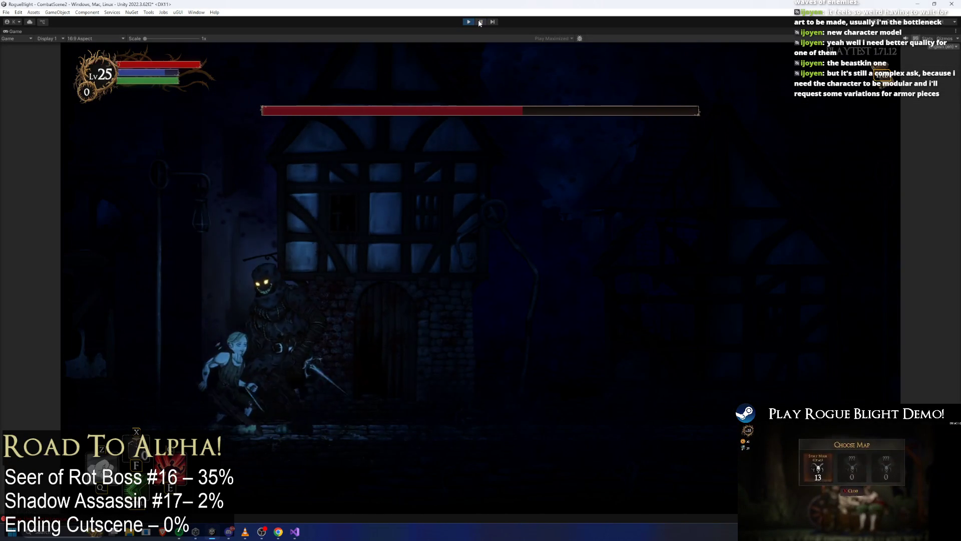
{"action": "key", "text": "d"}
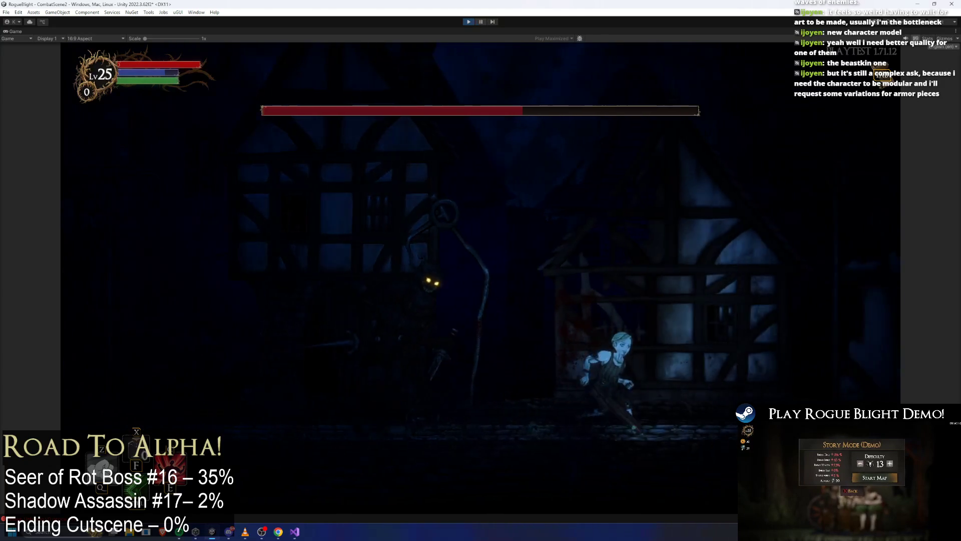
{"action": "key", "text": "a"}
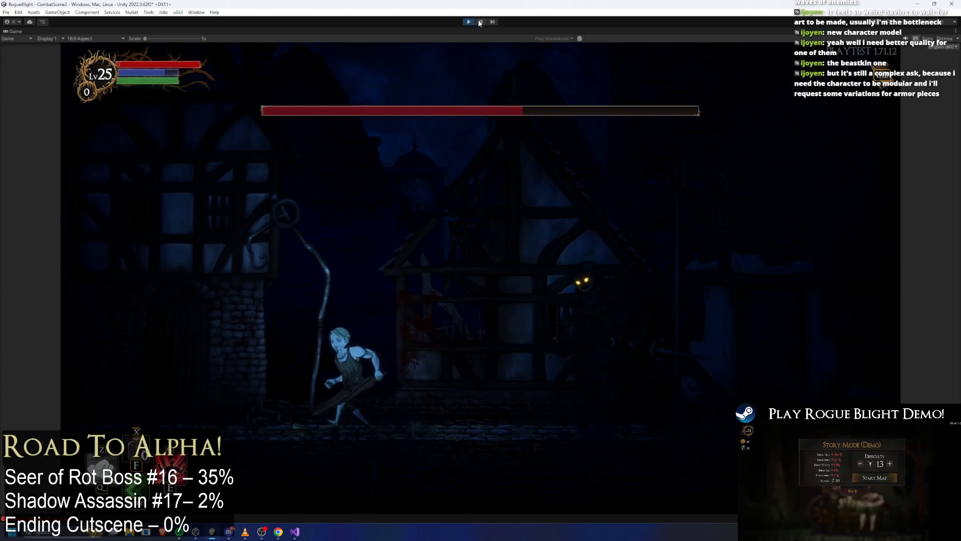
{"action": "key", "text": "a"}
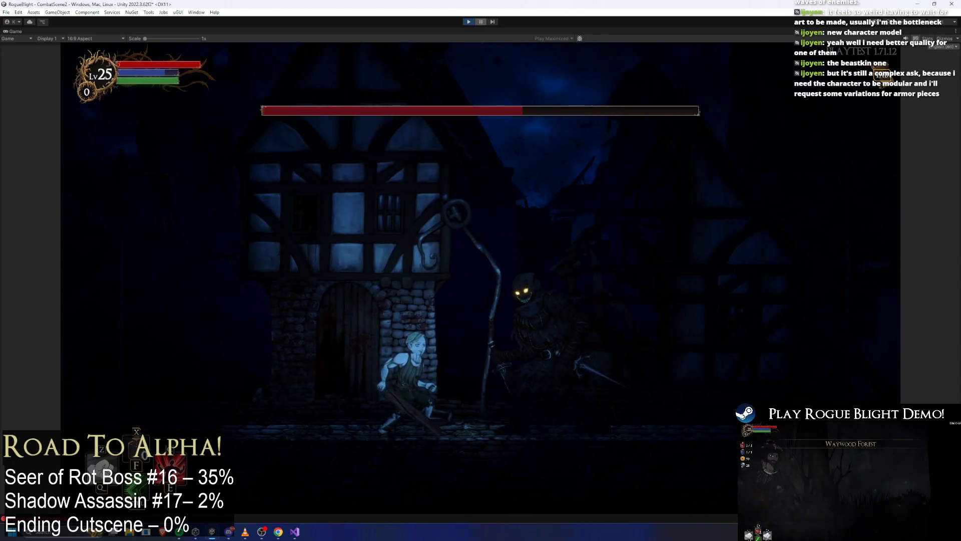
{"action": "key", "text": "shift+space"}
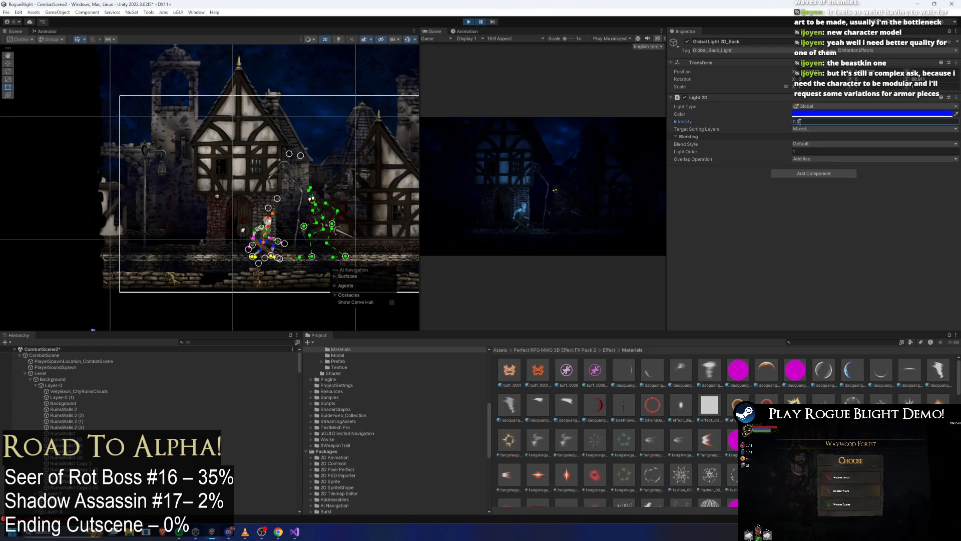
Step: Maximize the Game view again and slash the shadow assassin repeatedly
{"action": "key", "text": "shift+space"}
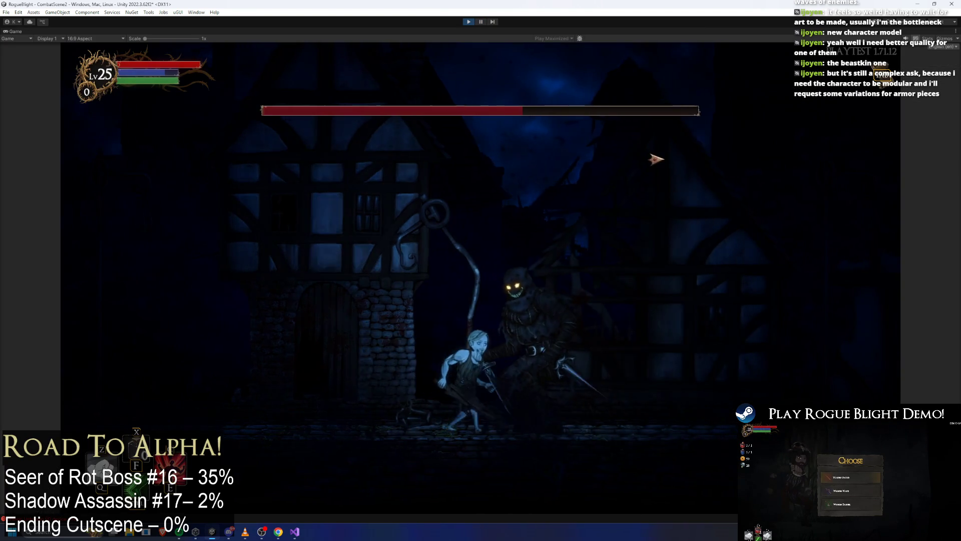
{"action": "key", "text": "d"}
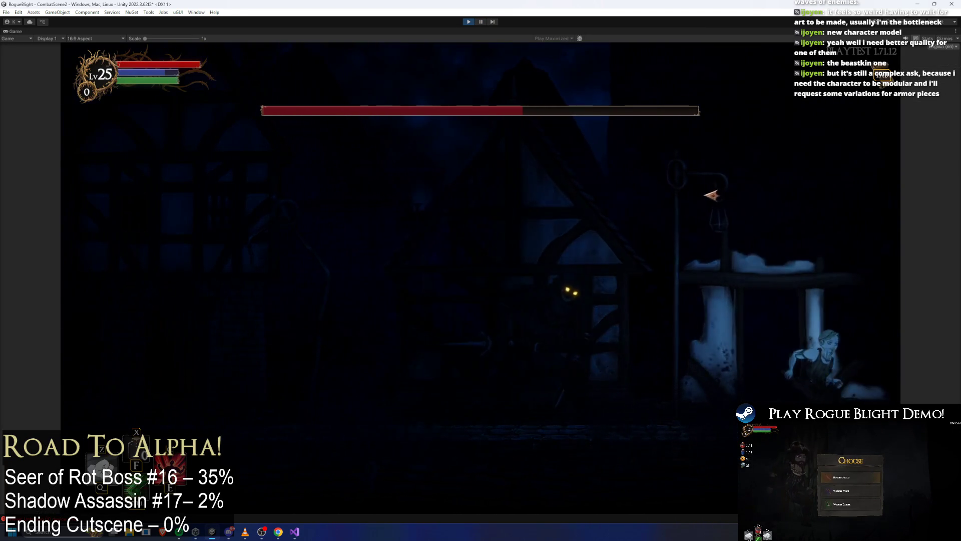
{"action": "key", "text": "a"}
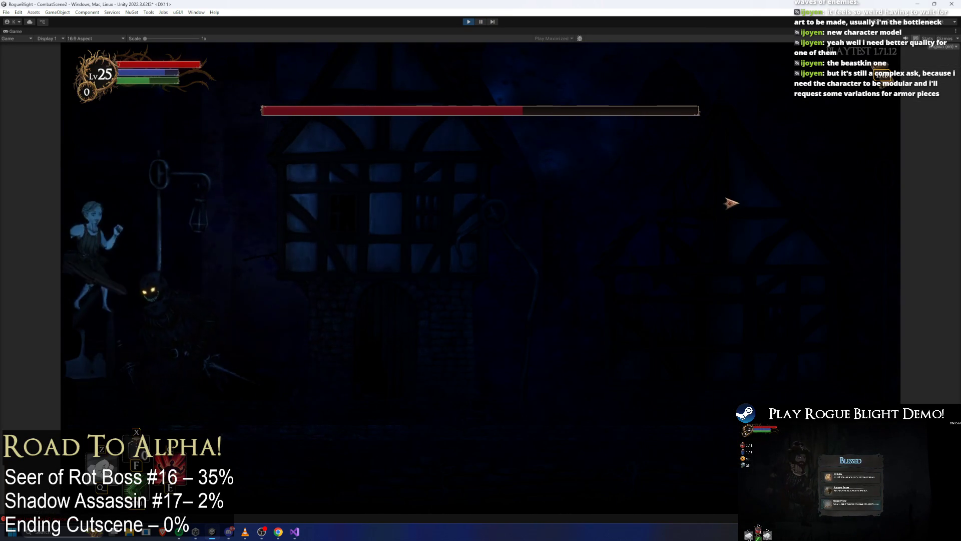
{"action": "key", "text": "d"}
{"action": "key", "text": "d"}
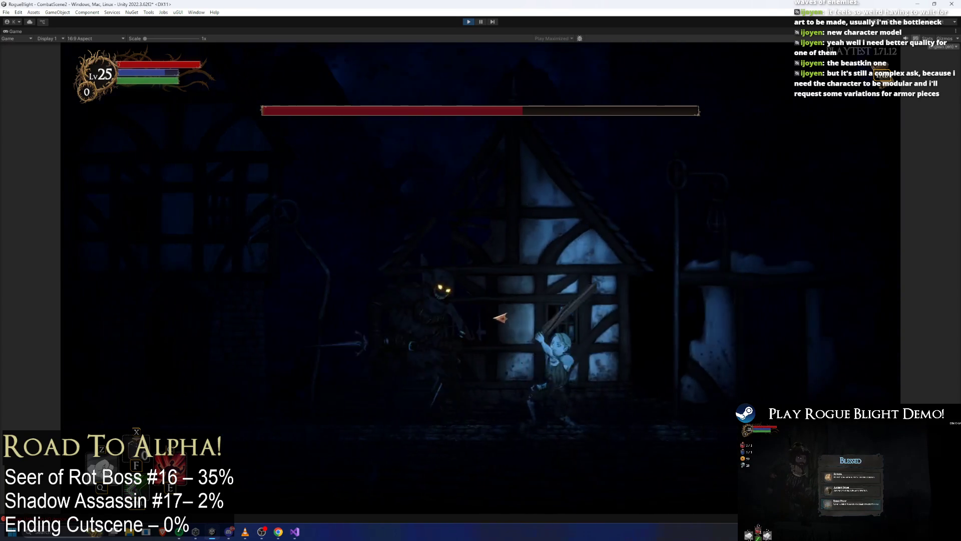
{"action": "left_click", "coordinate": [495, 324]}
{"action": "key", "text": "d"}
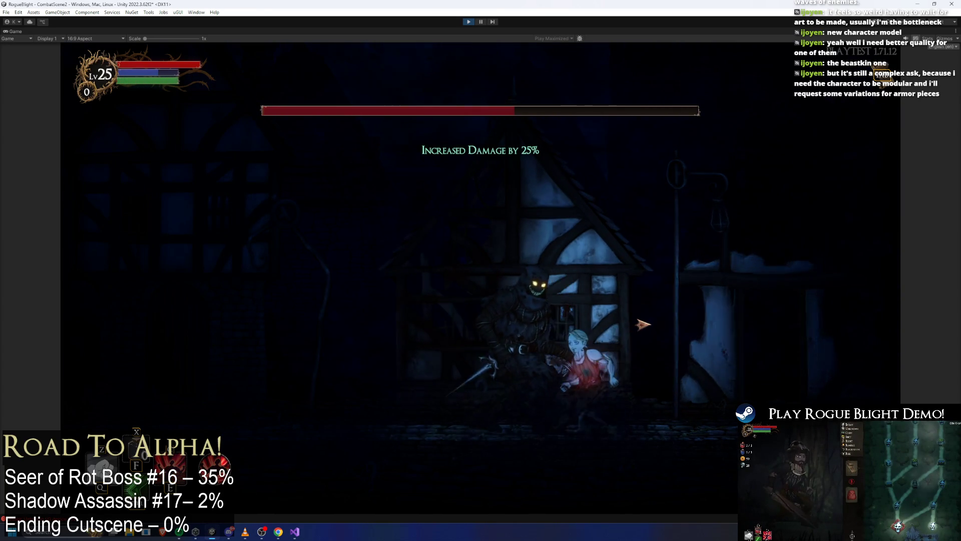
{"action": "key", "text": "a"}
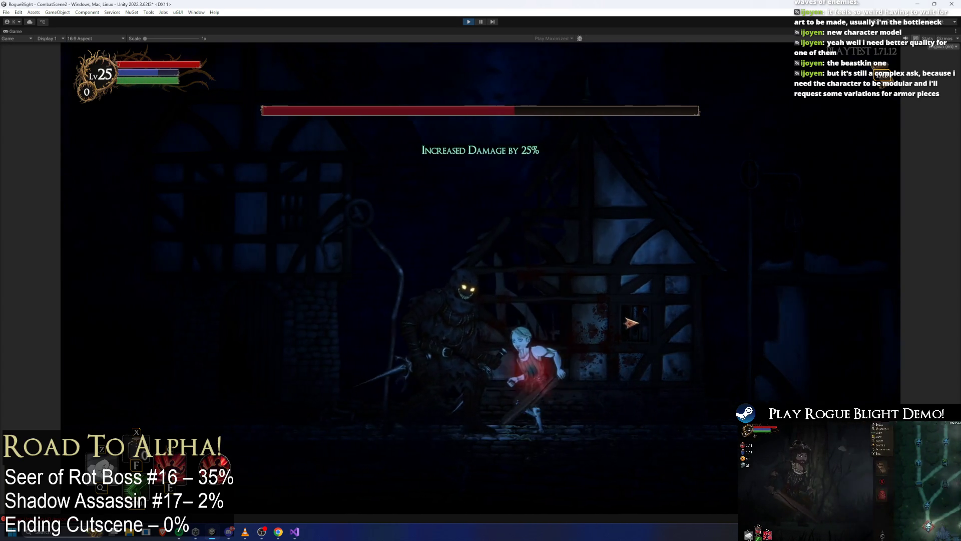
{"action": "left_click", "coordinate": [631, 323]}
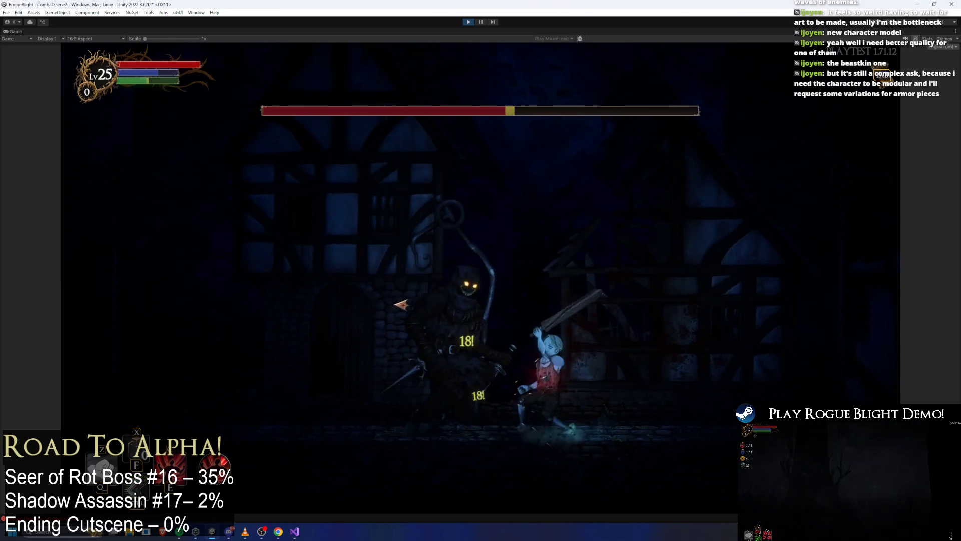
Step: Bring the boss's health below half, then pause and restore the editor layout
{"action": "key", "text": "d"}
{"action": "key", "text": "a"}
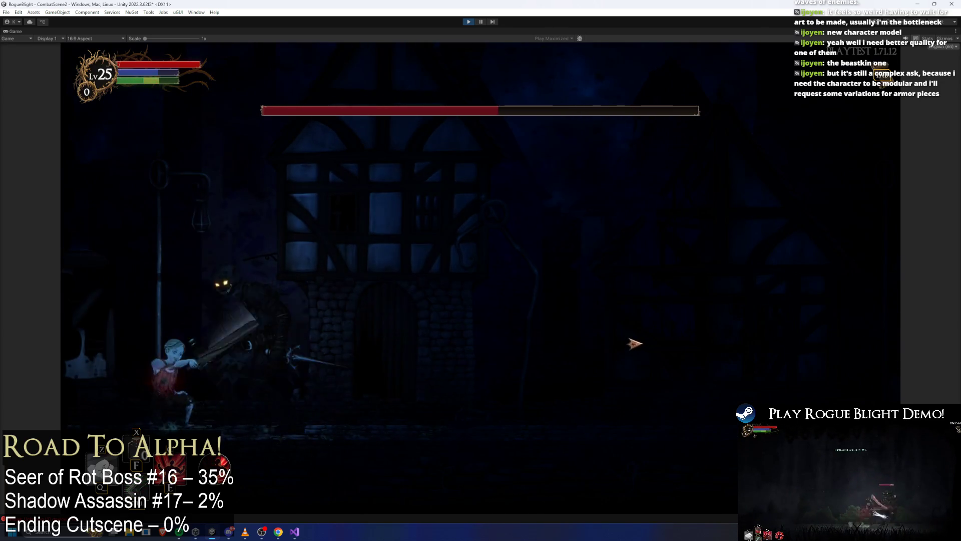
{"action": "left_click", "coordinate": [636, 344]}
{"action": "key", "text": "space"}
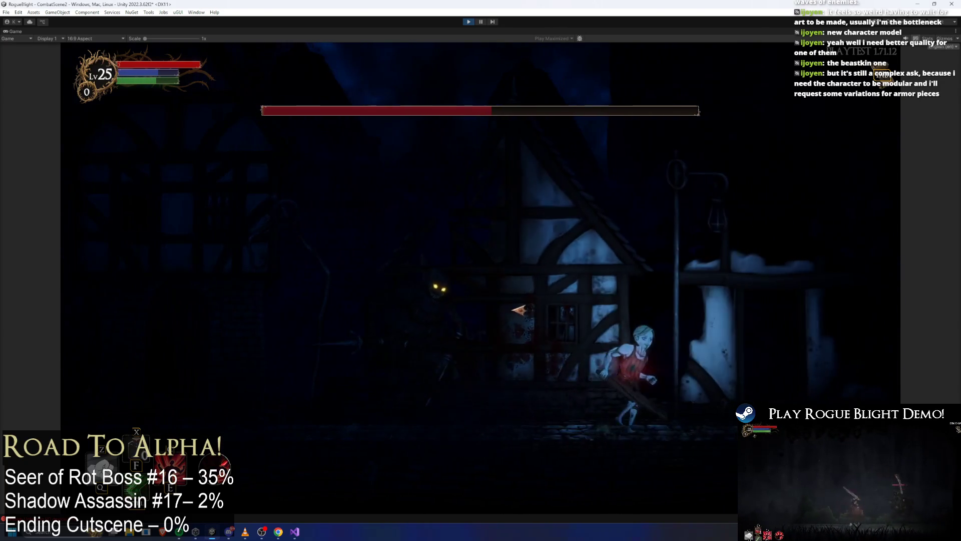
{"action": "key", "text": "a"}
{"action": "key", "text": "a"}
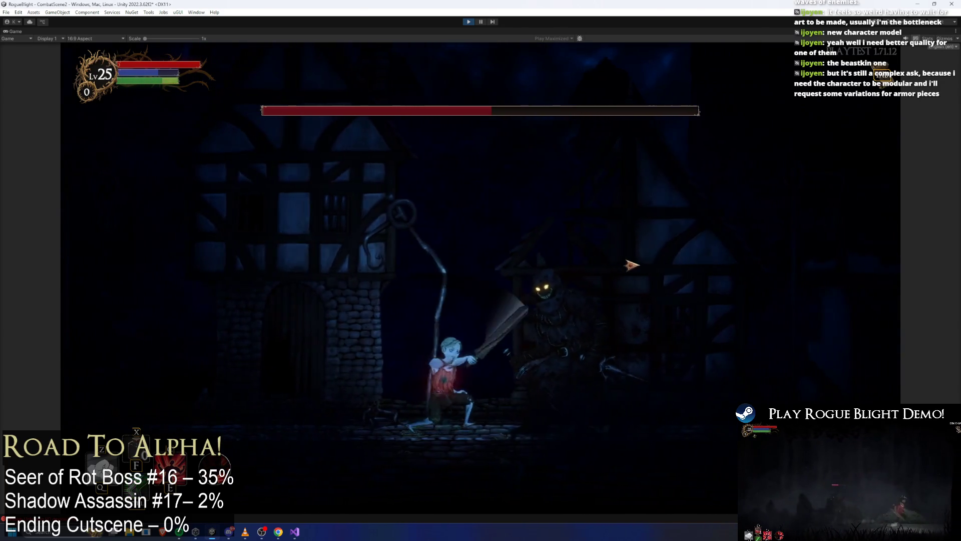
{"action": "key", "text": "a"}
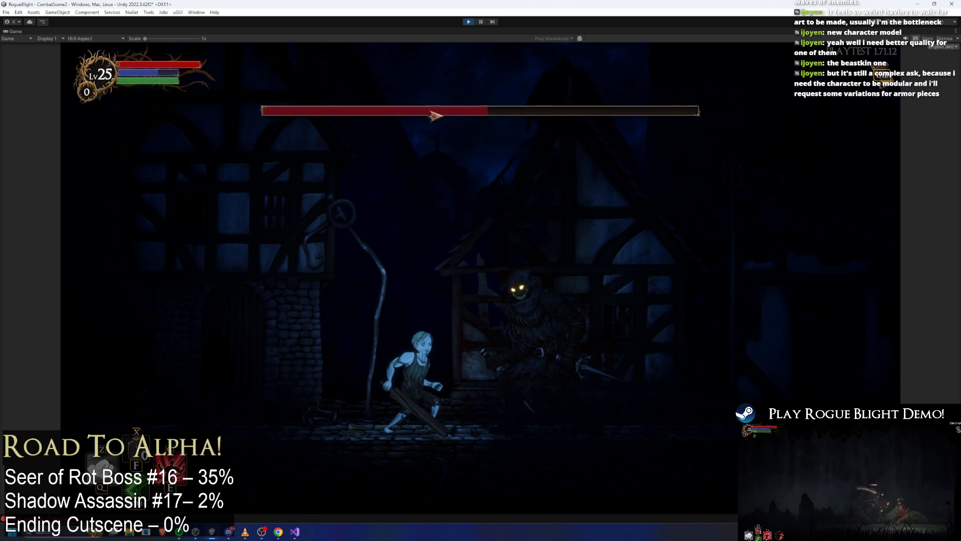
{"action": "left_click", "coordinate": [481, 22]}
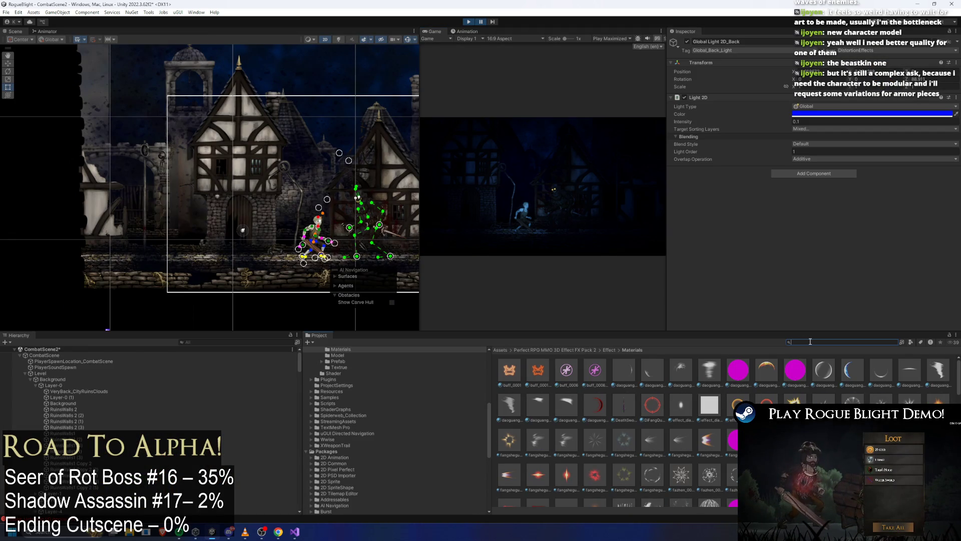
{"action": "type", "text": "story mode"}
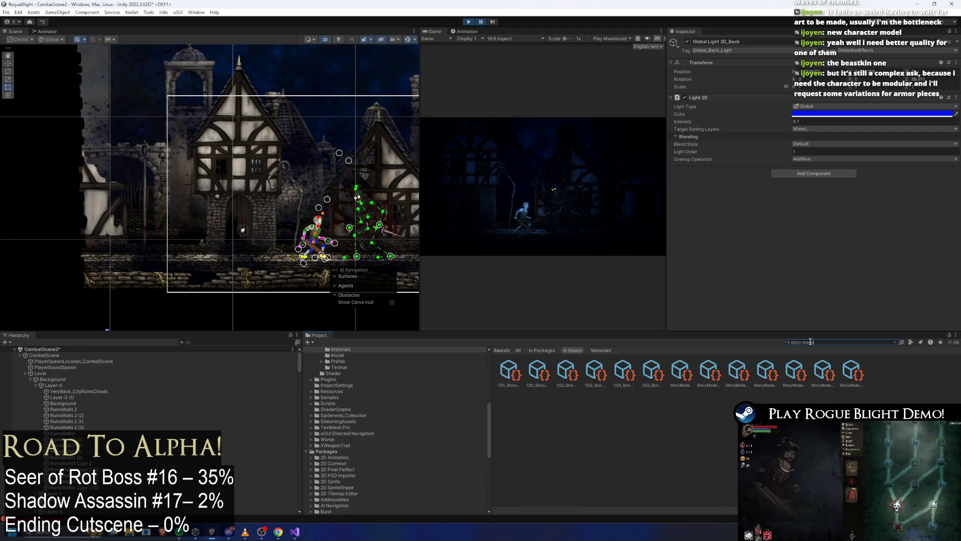
Step: Select shadow_assassin_Prefab(Clone) in the Hierarchy and collapse its Enemy Controller
{"action": "left_click", "coordinate": [209, 343]}
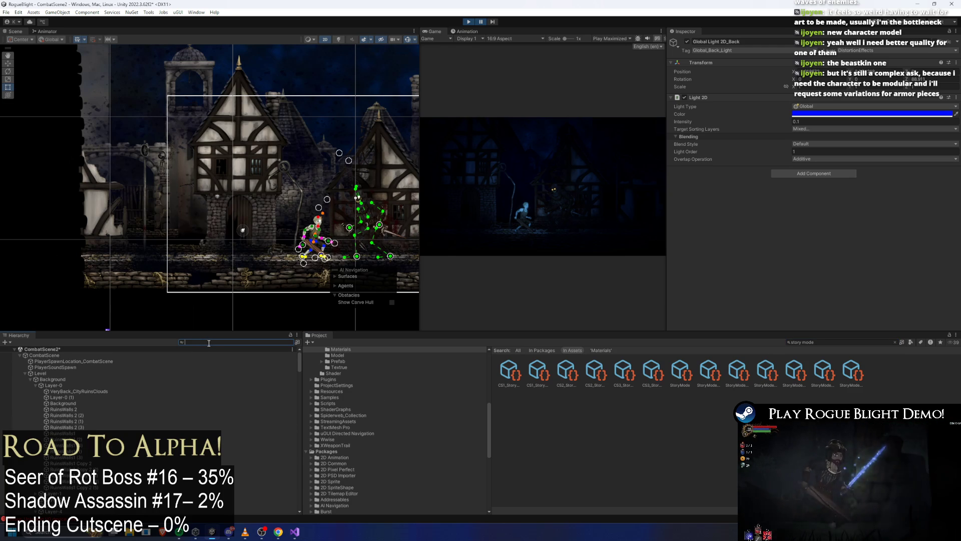
{"action": "type", "text": "csh"}
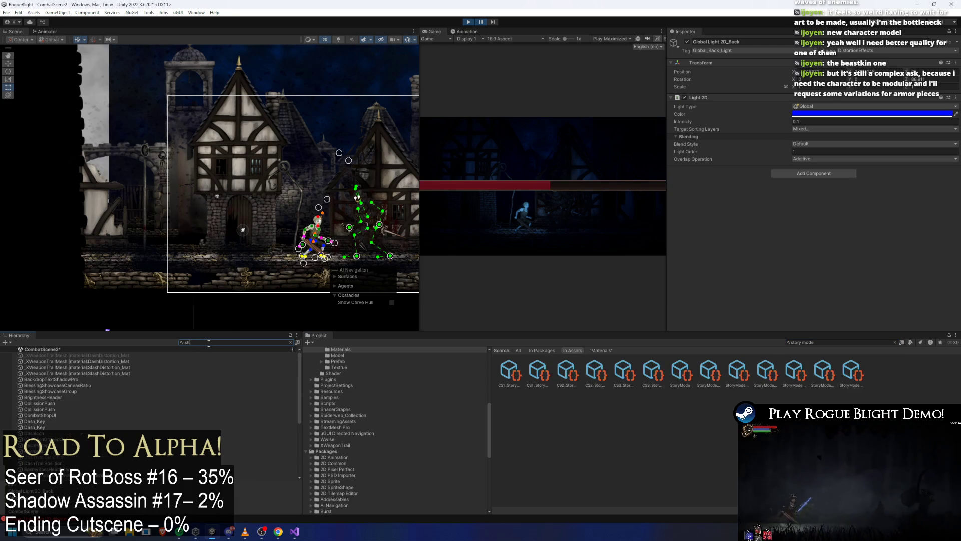
{"action": "type", "text": "ss"}
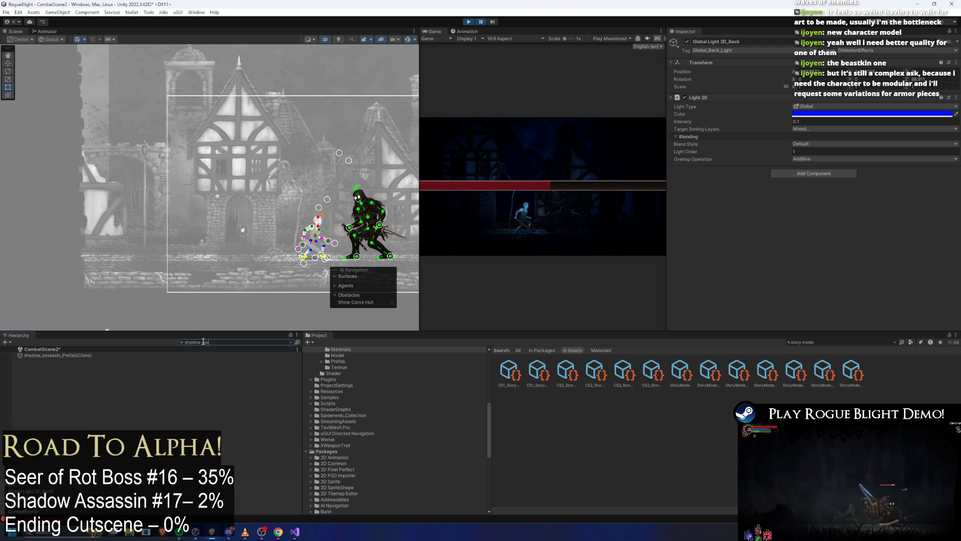
{"action": "left_click", "coordinate": [78, 355]}
{"action": "left_click", "coordinate": [731, 121]}
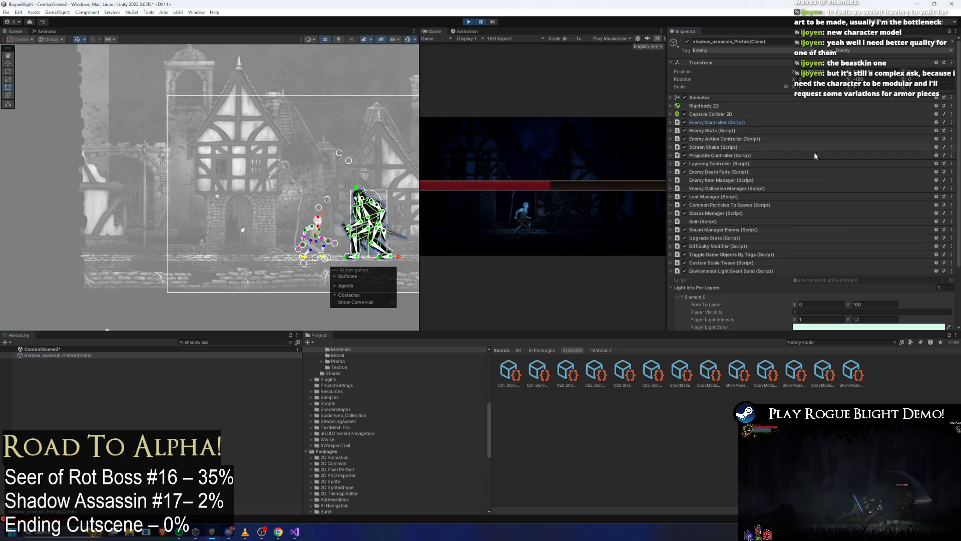
{"action": "scroll", "coordinate": [764, 173], "scroll_direction": "down", "scroll_amount": 3}
Step: Duplicate Undertaker_ParticleOverride(Combat) as ShadowAssassin_ParticleOverride(Combat) and filter the Hierarchy for forest fog
{"action": "left_click", "coordinate": [830, 290]}
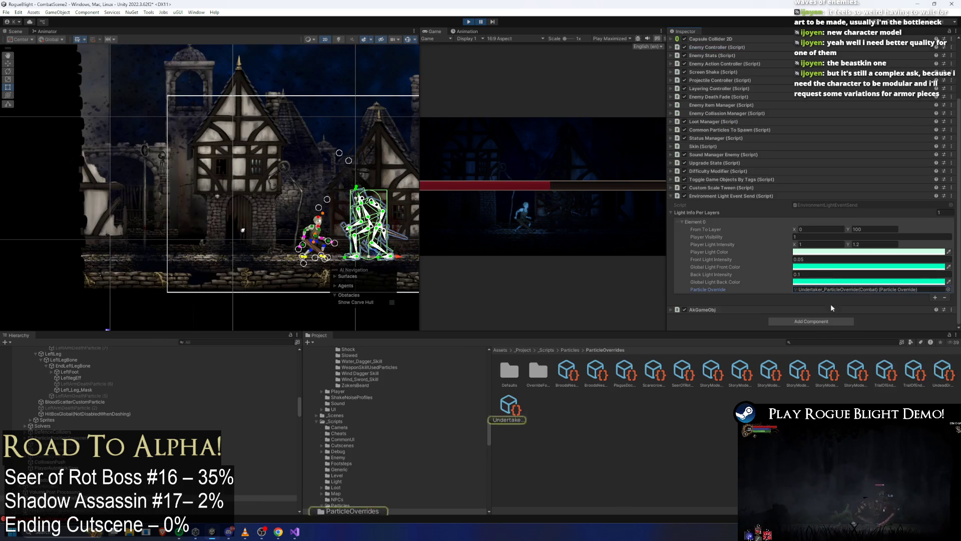
{"action": "left_click", "coordinate": [510, 407]}
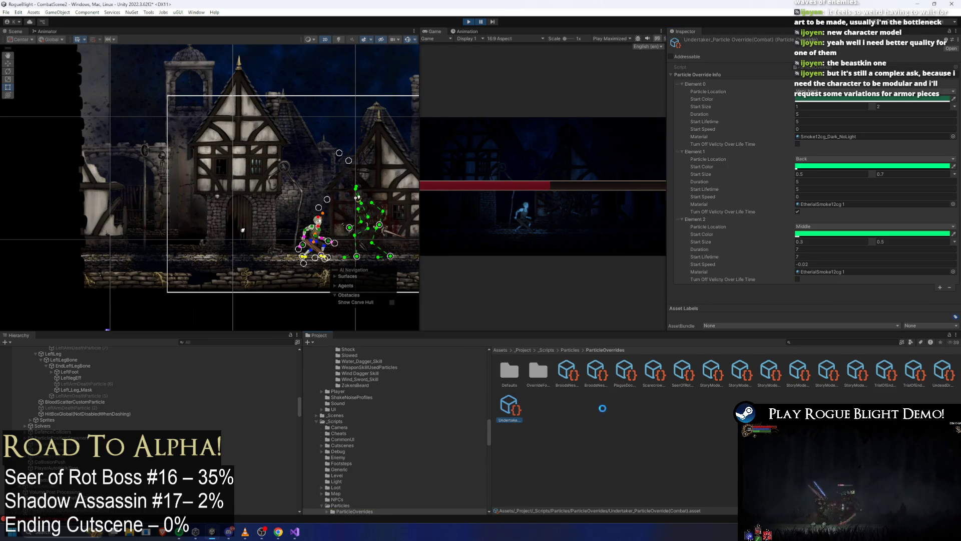
{"action": "right_click", "coordinate": [538, 410]}
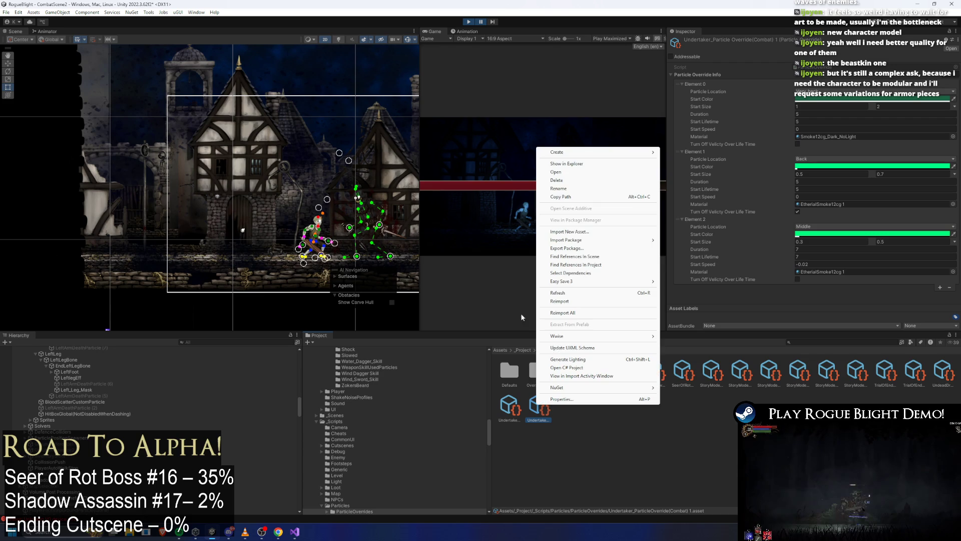
{"action": "left_click", "coordinate": [581, 190]}
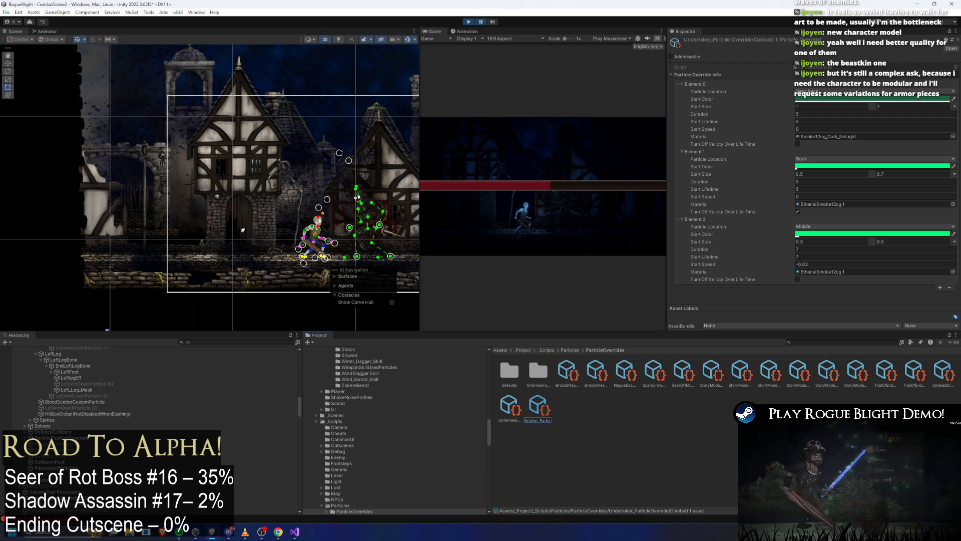
{"action": "key", "text": "End"}
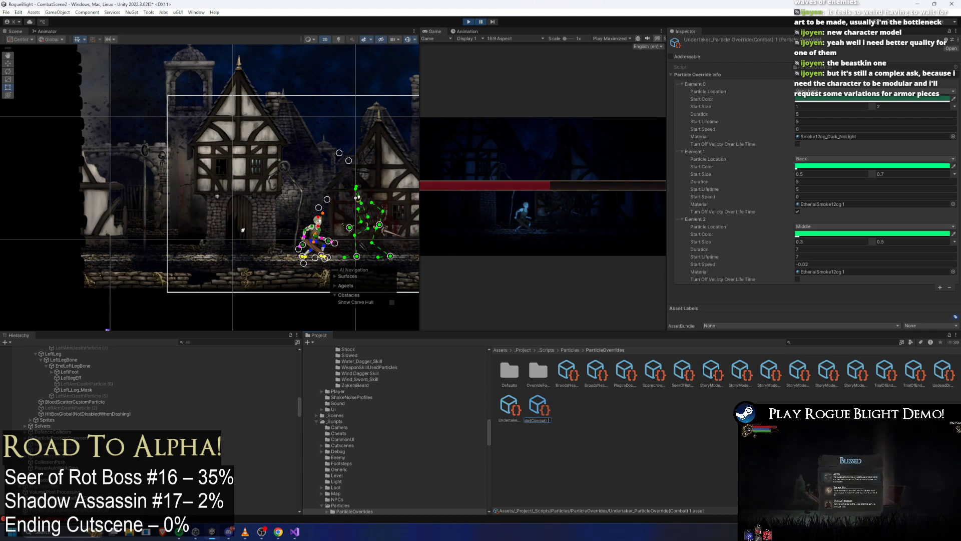
{"action": "key", "text": "Return"}
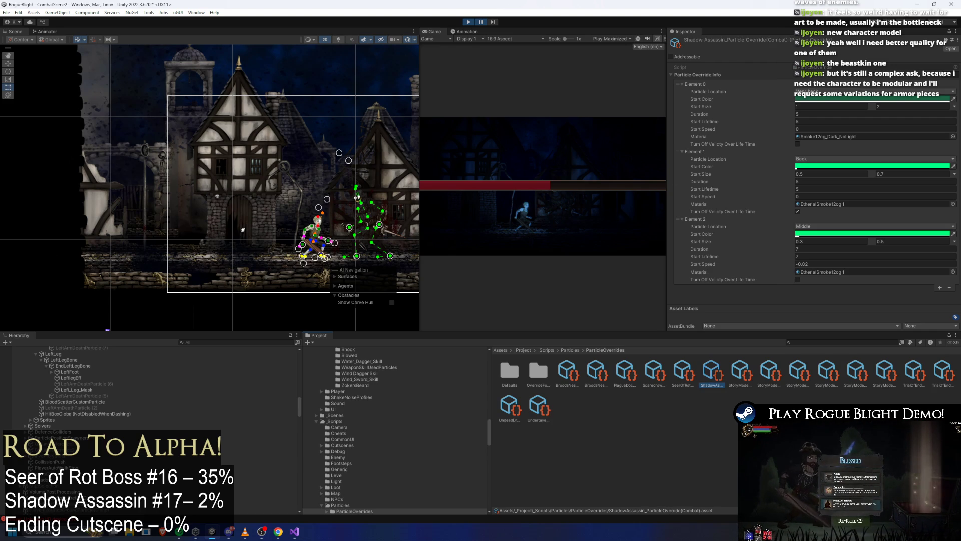
{"action": "left_click", "coordinate": [214, 343]}
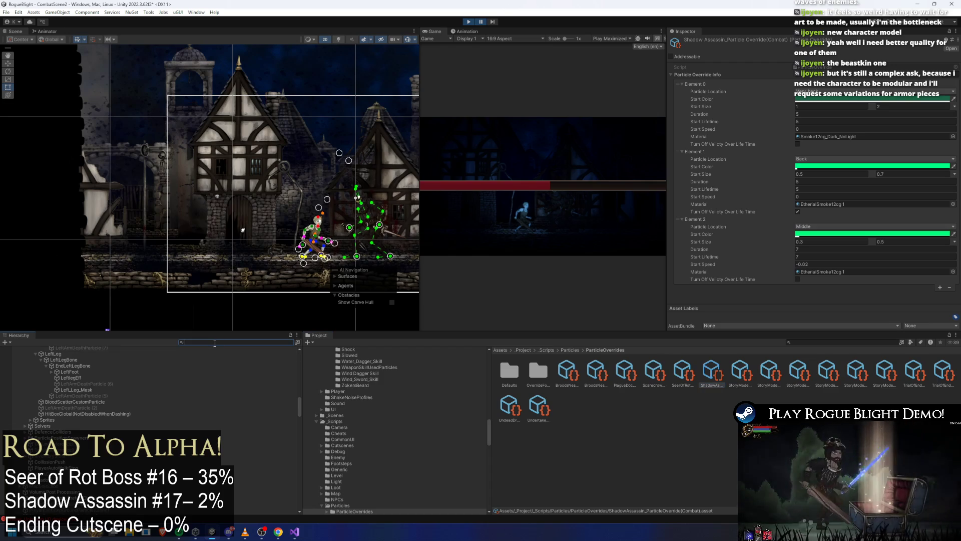
{"action": "type", "text": "forest fog"}
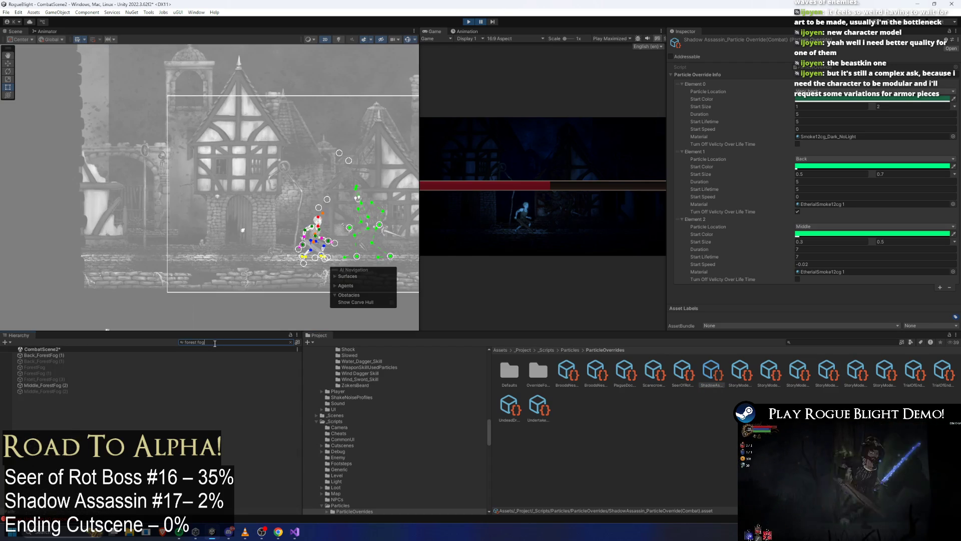
Step: Paste Middle_ForestFog (2)'s Start Color into the ShadowAssassin override's Element 2
{"action": "left_click", "coordinate": [46, 386]}
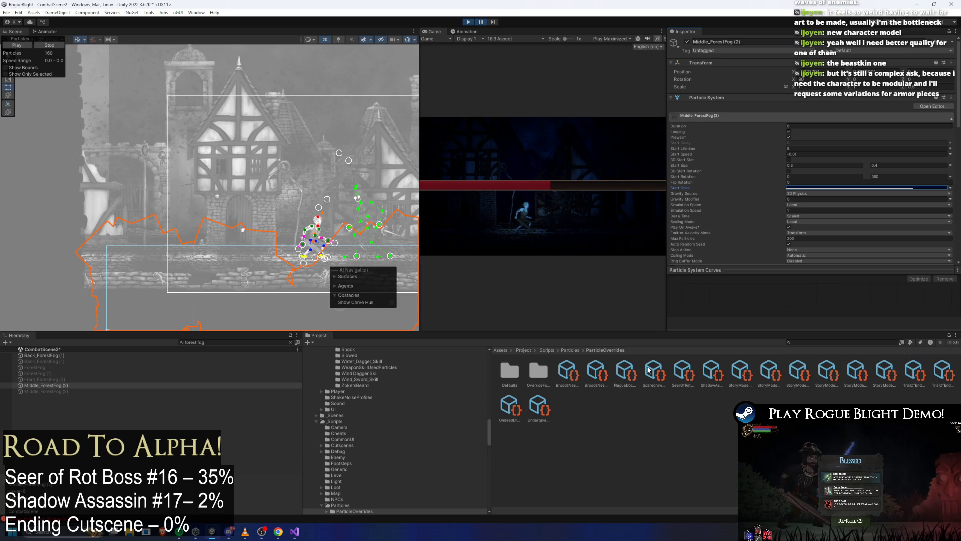
{"action": "left_click", "coordinate": [712, 371]}
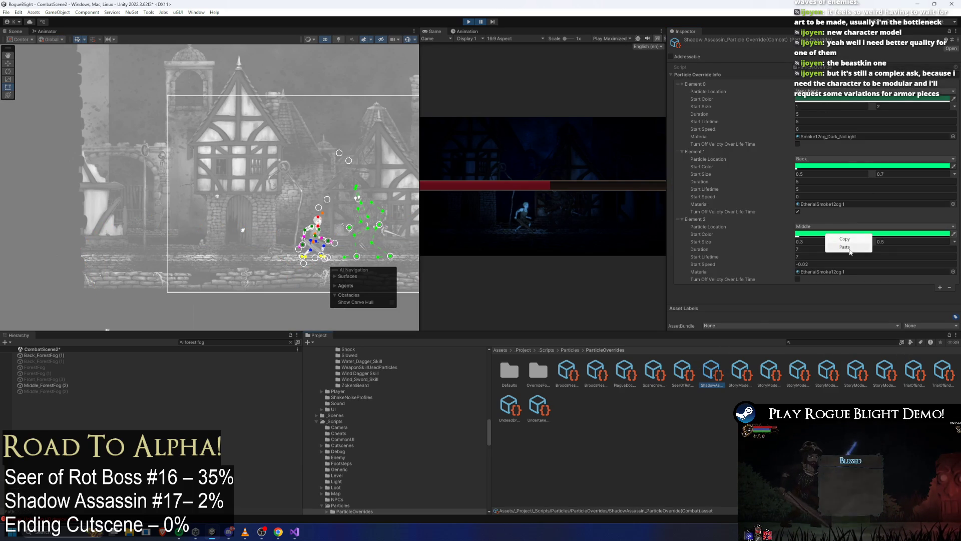
{"action": "left_click", "coordinate": [849, 250]}
{"action": "left_click", "coordinate": [50, 386]}
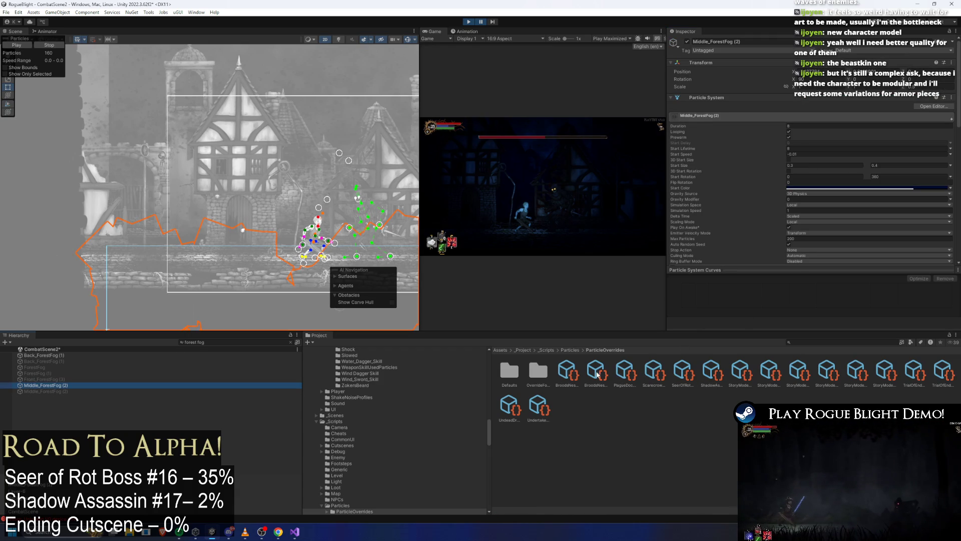
{"action": "left_click", "coordinate": [711, 370]}
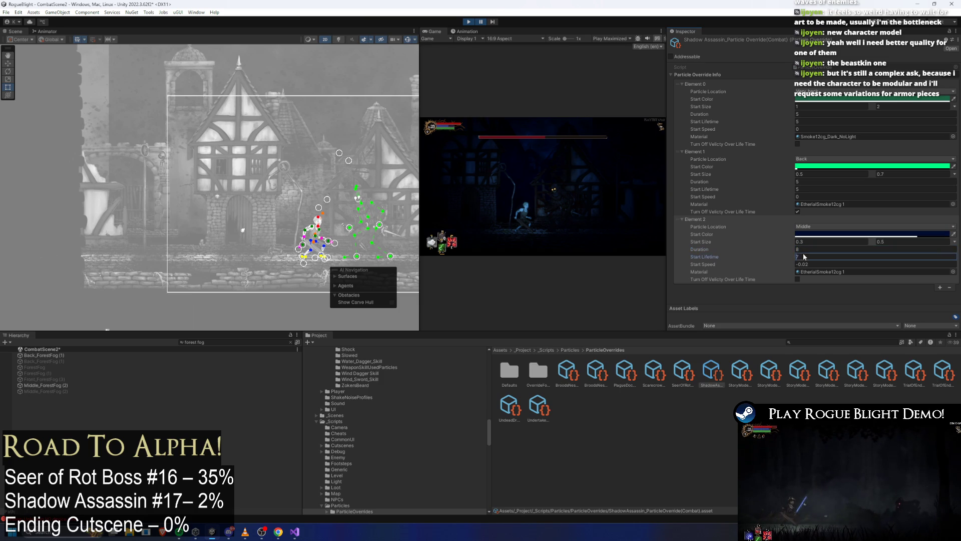
Step: Set Element 2 Start Size 0.3–0.4 and Lifetime 8, comparing against the fog and Scarecrow values
{"action": "left_click", "coordinate": [69, 386]}
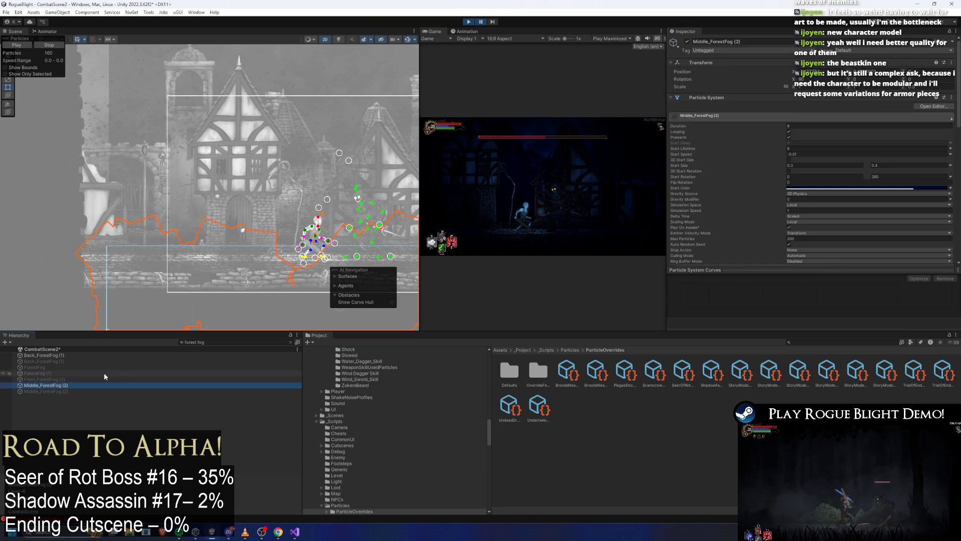
{"action": "left_click", "coordinate": [650, 373]}
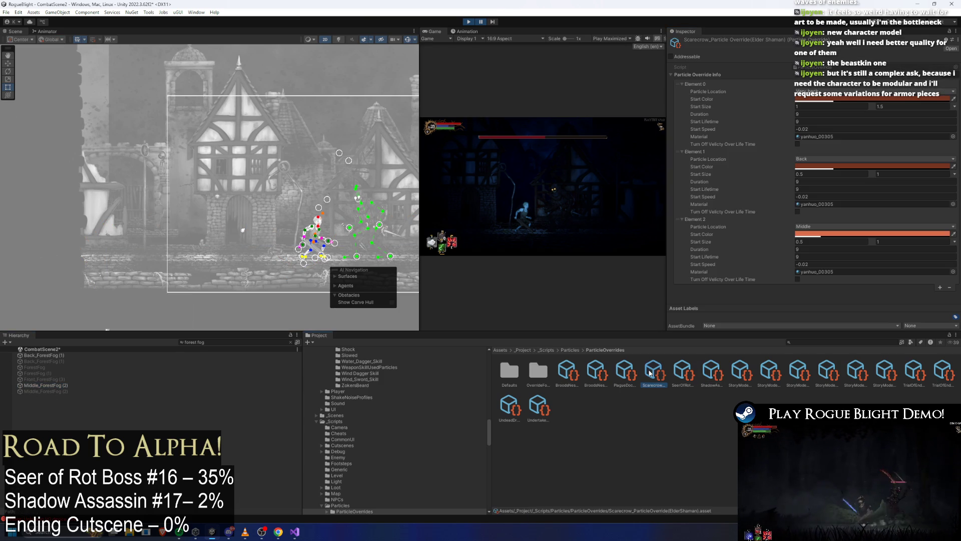
{"action": "left_click", "coordinate": [714, 375]}
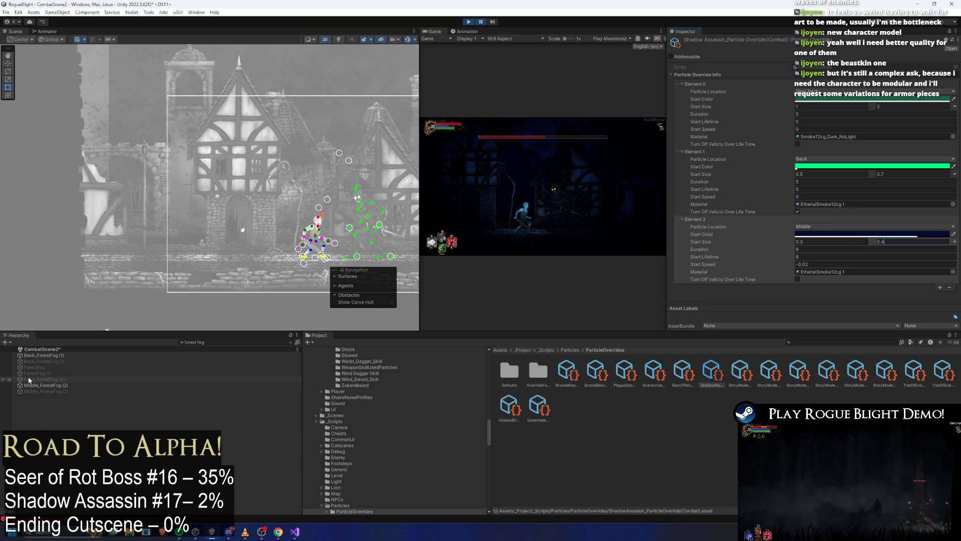
{"action": "left_click", "coordinate": [45, 385]}
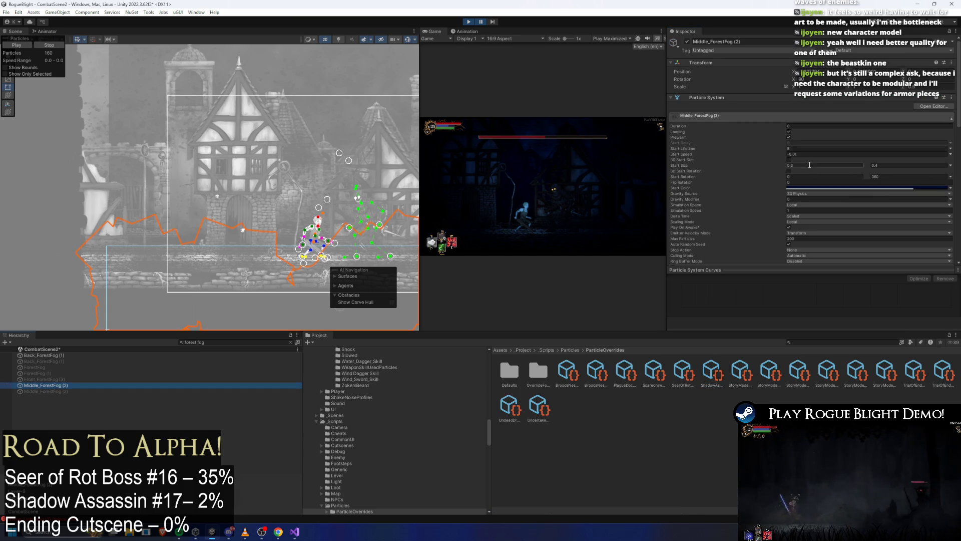
{"action": "left_click", "coordinate": [812, 155]}
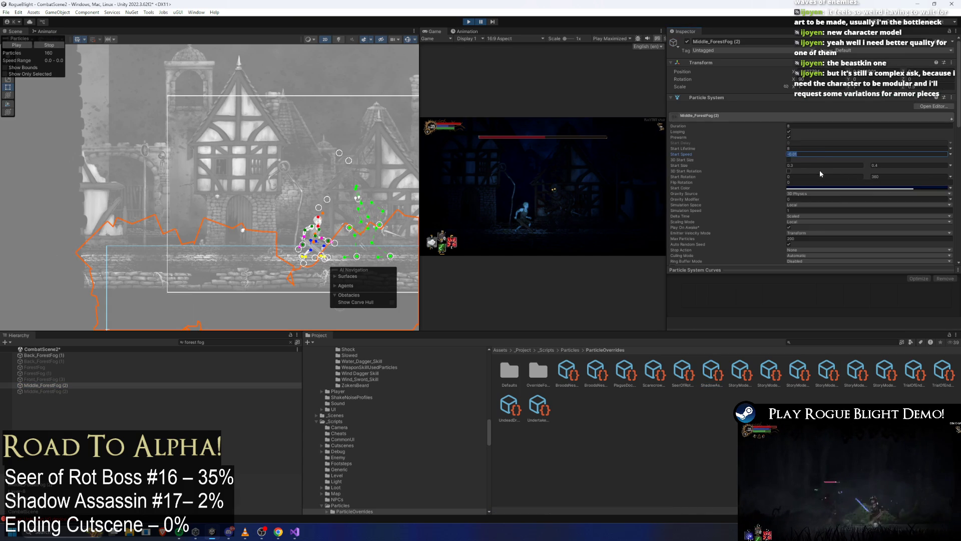
{"action": "left_click", "coordinate": [797, 156]}
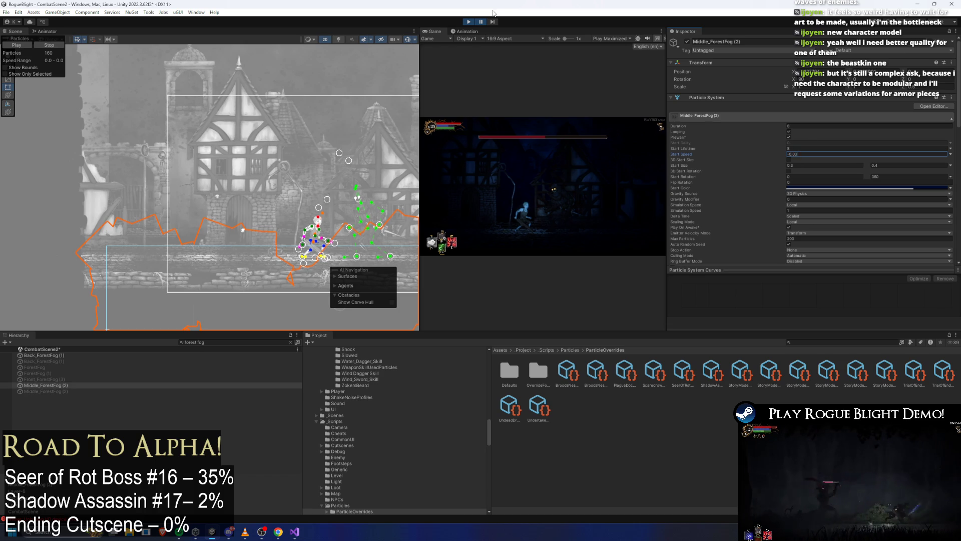
Step: Playtest the shadow assassin fight in the maximized Game view
{"action": "key", "text": "shift+space"}
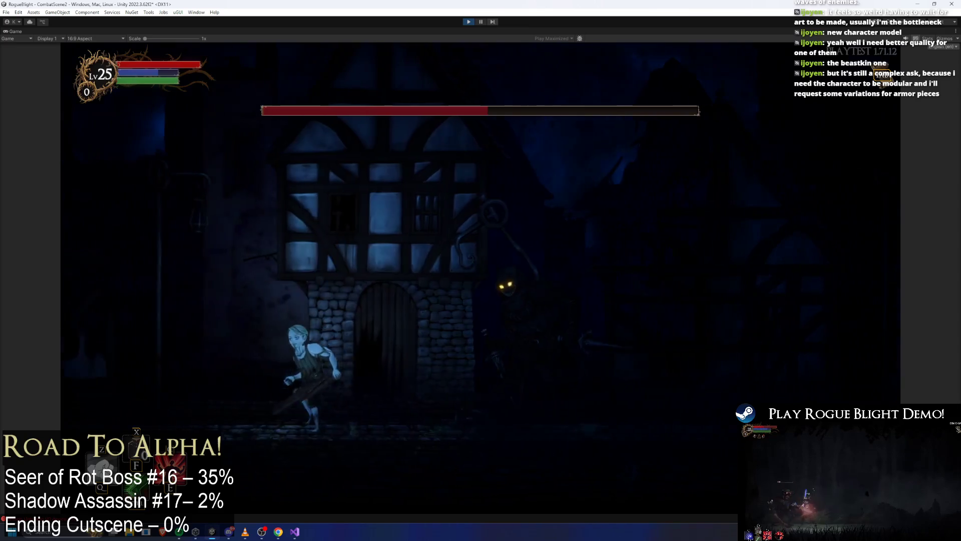
Step: Restore the editor and set the ShadowAssassin override's middle particles' Start Speed to -0.02
{"action": "left_click", "coordinate": [481, 21]}
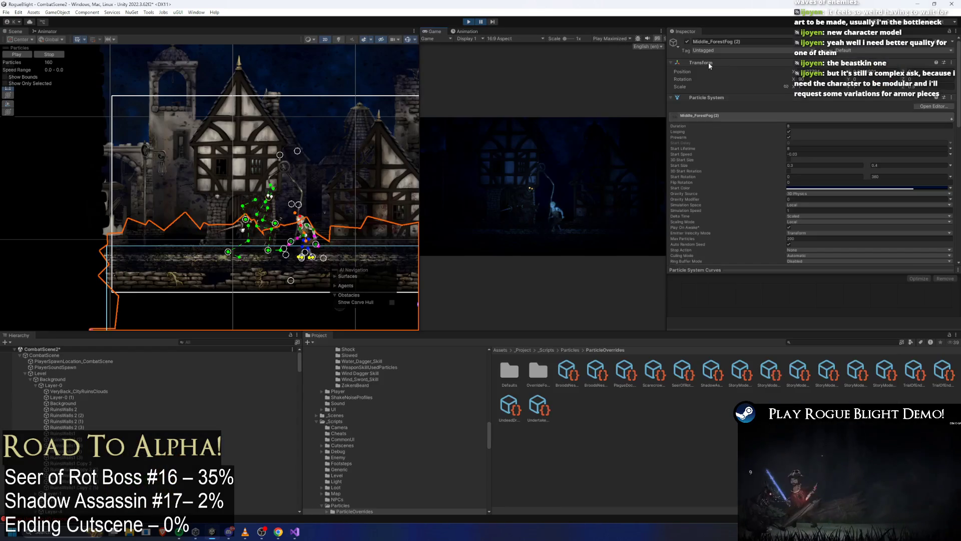
{"action": "left_click", "coordinate": [812, 154]}
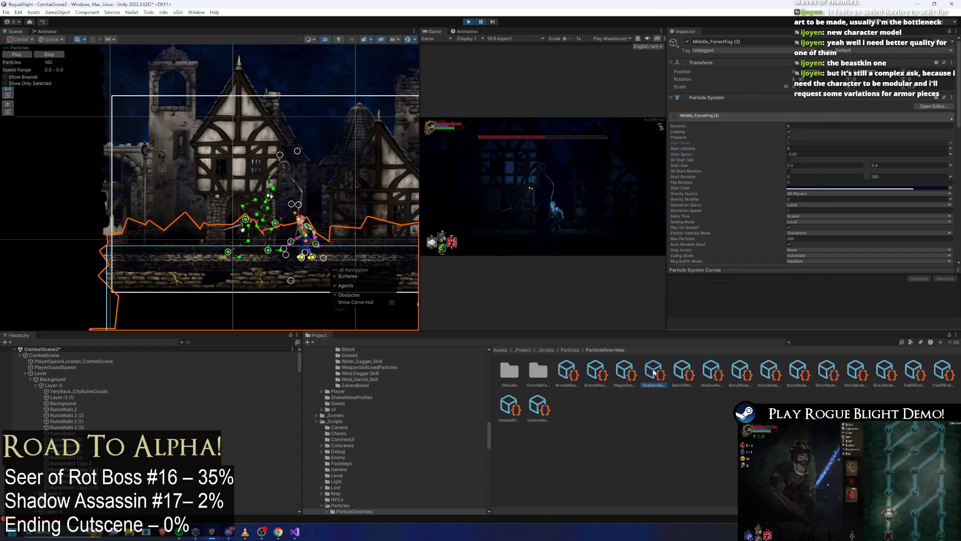
{"action": "left_click", "coordinate": [681, 371]}
{"action": "left_click", "coordinate": [710, 372]}
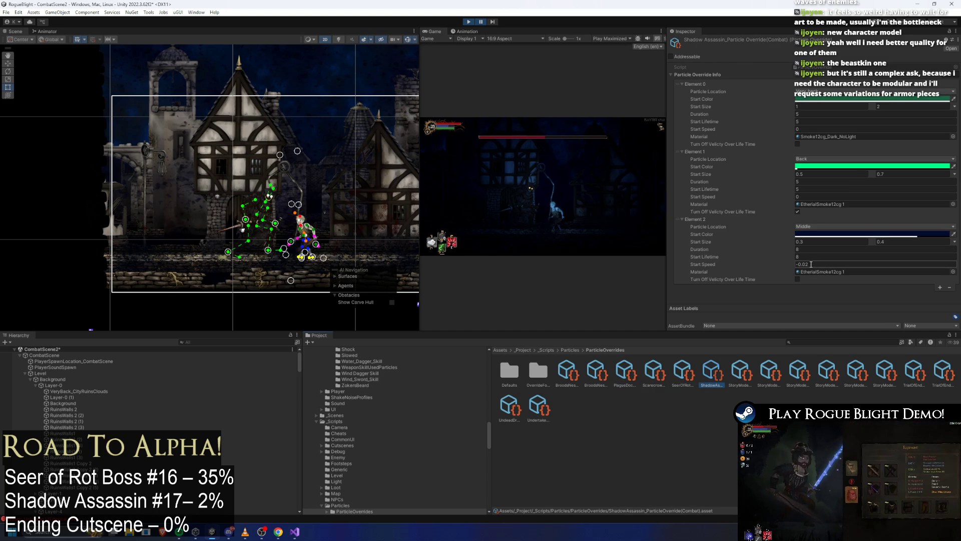
{"action": "key", "text": "Return"}
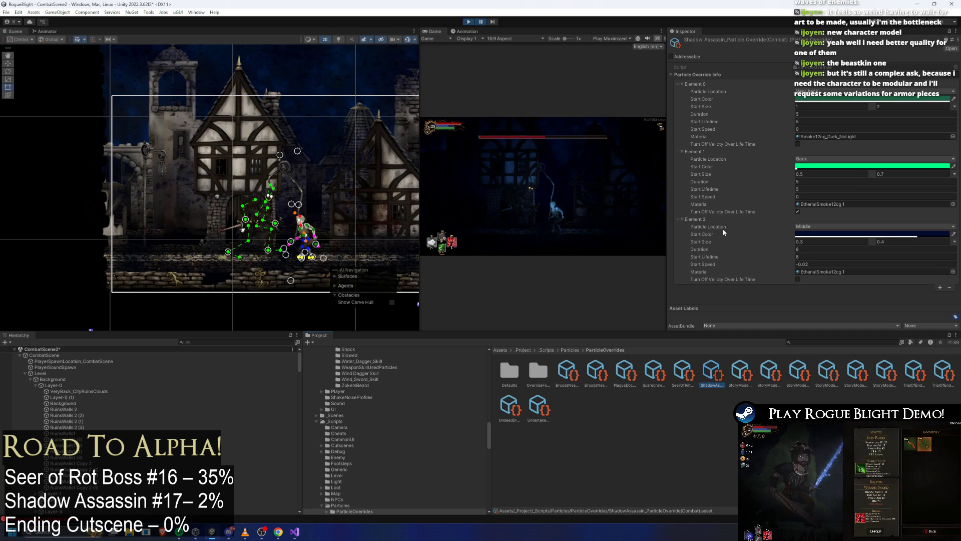
Step: Copy Middle_ForestFog (2)'s yanhuo_00305 material into Element 2 Material, then select the back forest fog
{"action": "left_click", "coordinate": [215, 342]}
{"action": "type", "text": "forest fog"}
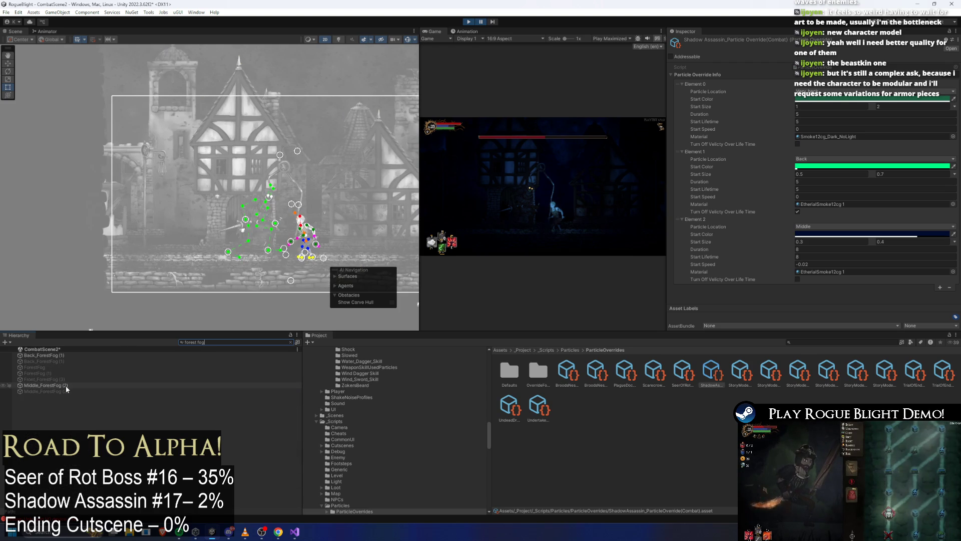
{"action": "left_click", "coordinate": [65, 385]}
{"action": "left_click", "coordinate": [841, 216]}
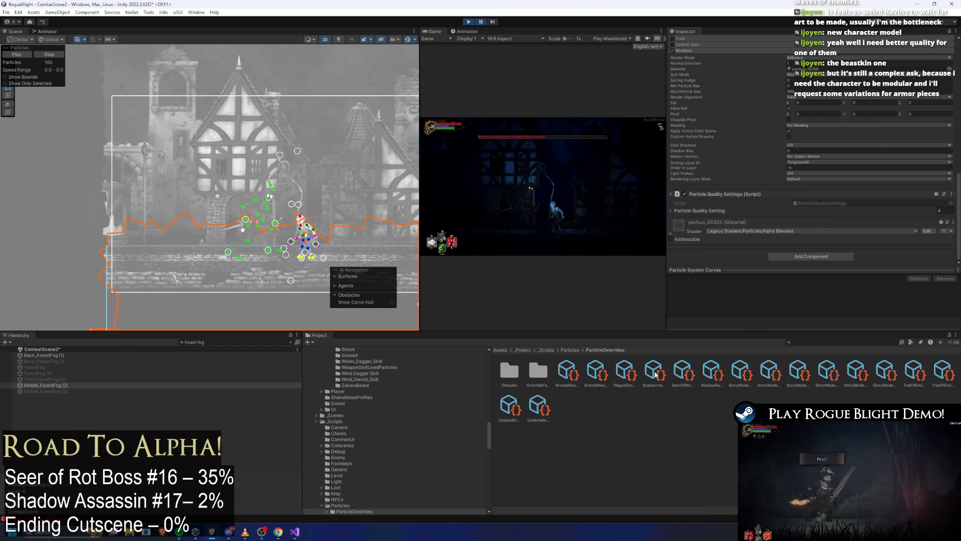
{"action": "left_click", "coordinate": [717, 371]}
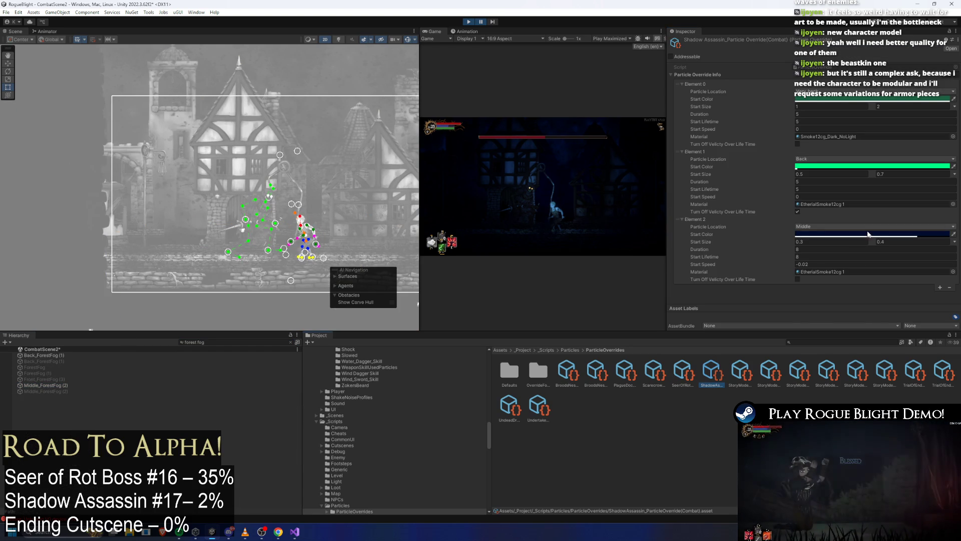
{"action": "right_click", "coordinate": [796, 272]}
{"action": "left_click", "coordinate": [816, 317]}
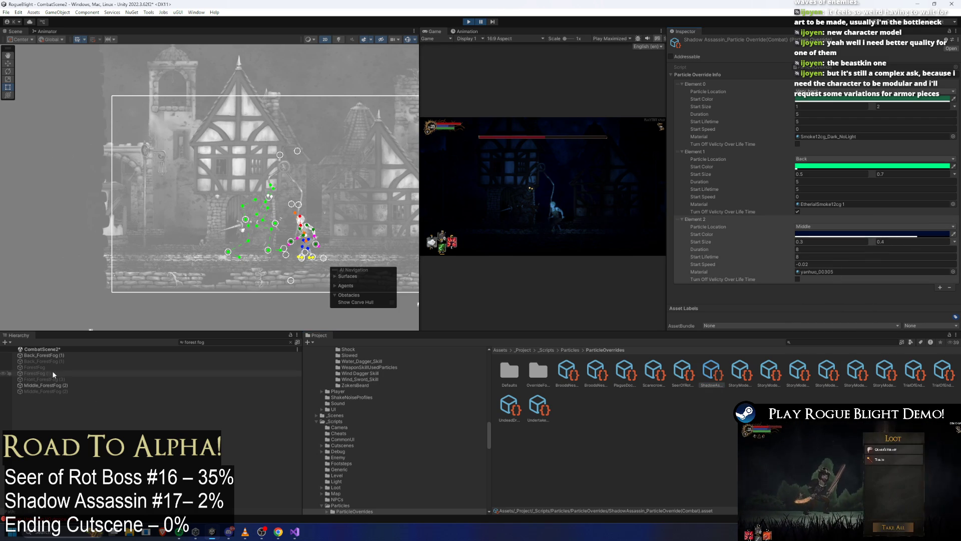
{"action": "left_click", "coordinate": [58, 356]}
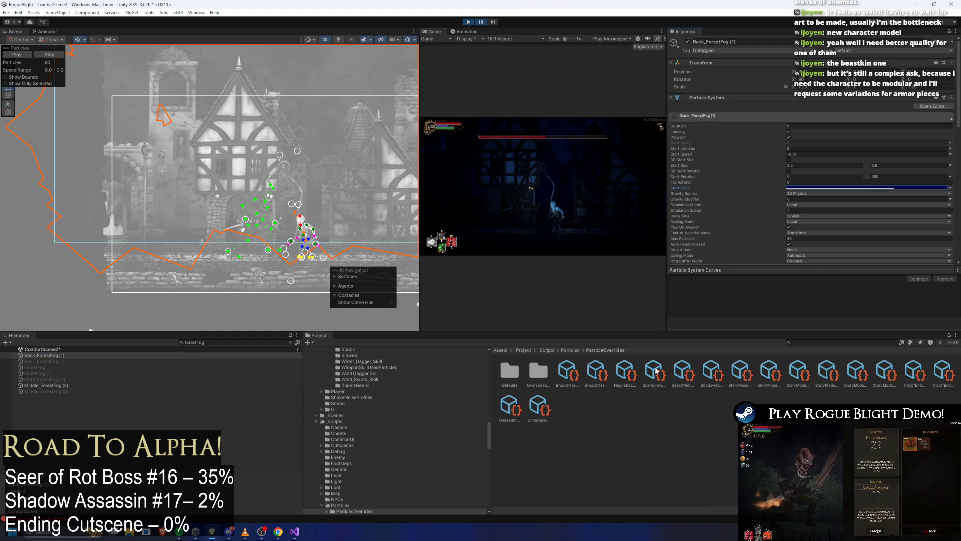
Step: Paste the dark blue colour into Element 1 and set its lifetime 8 and max start size 0.6
{"action": "left_click", "coordinate": [625, 372]}
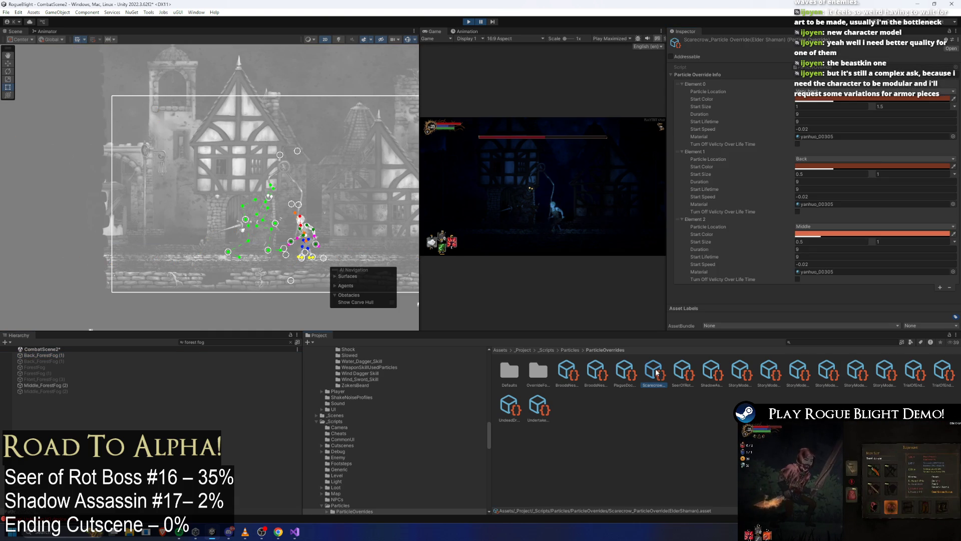
{"action": "left_click", "coordinate": [711, 373]}
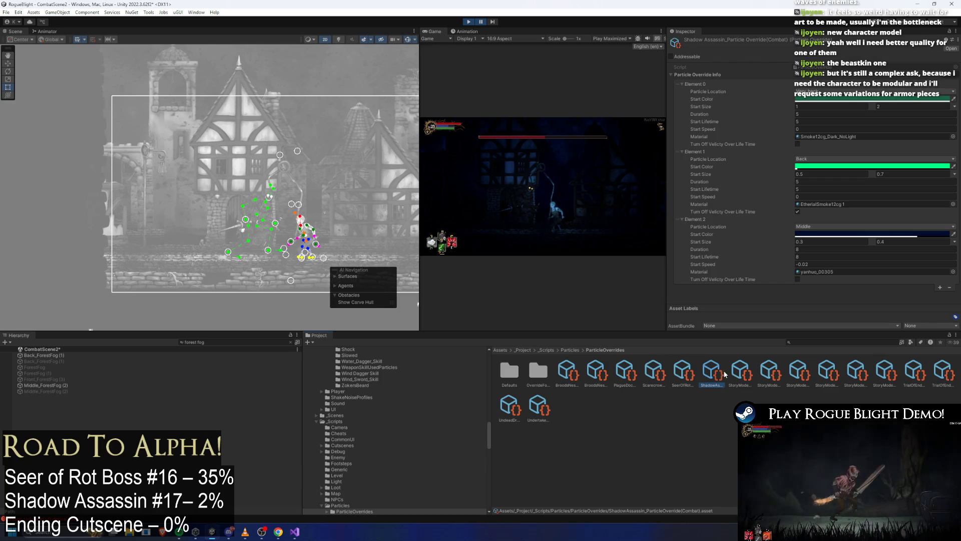
{"action": "right_click", "coordinate": [812, 167]}
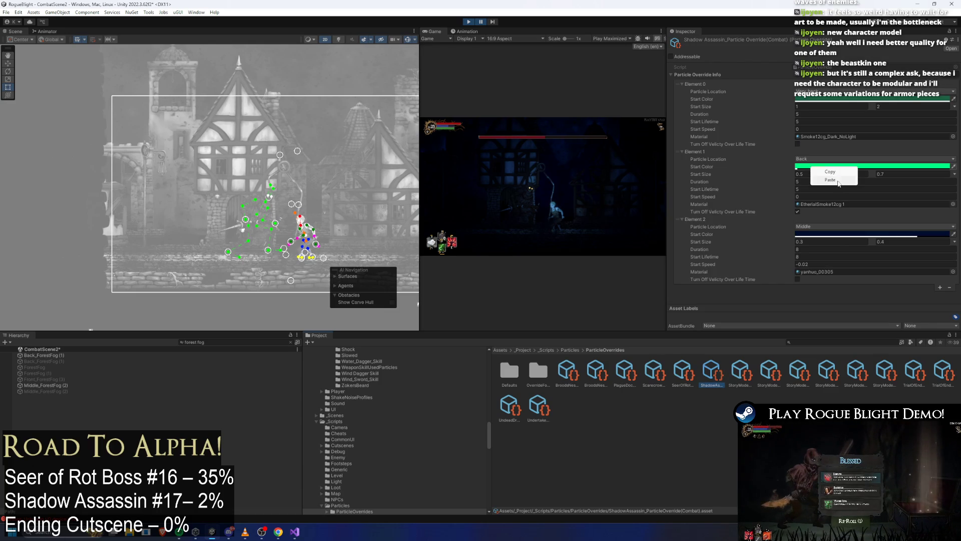
{"action": "left_click", "coordinate": [830, 180]}
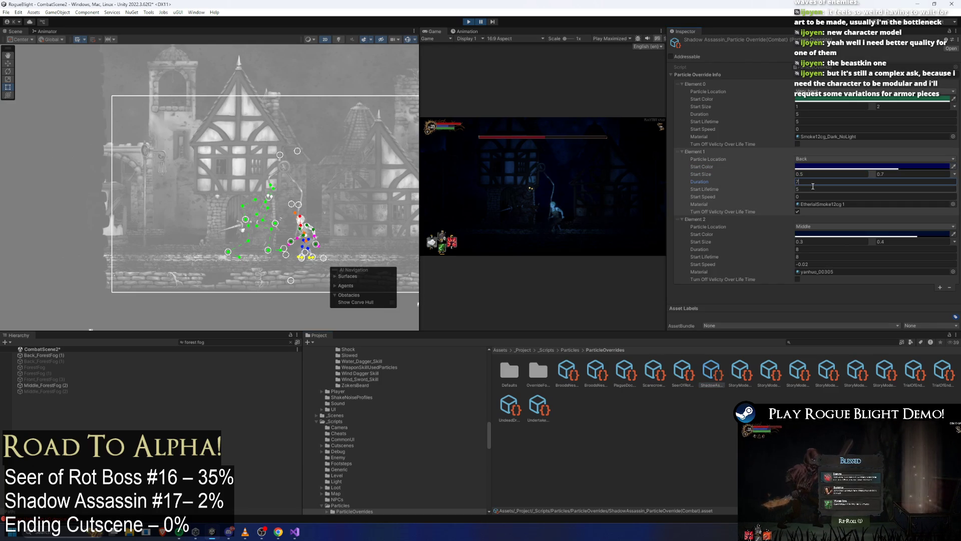
{"action": "left_click", "coordinate": [810, 189]}
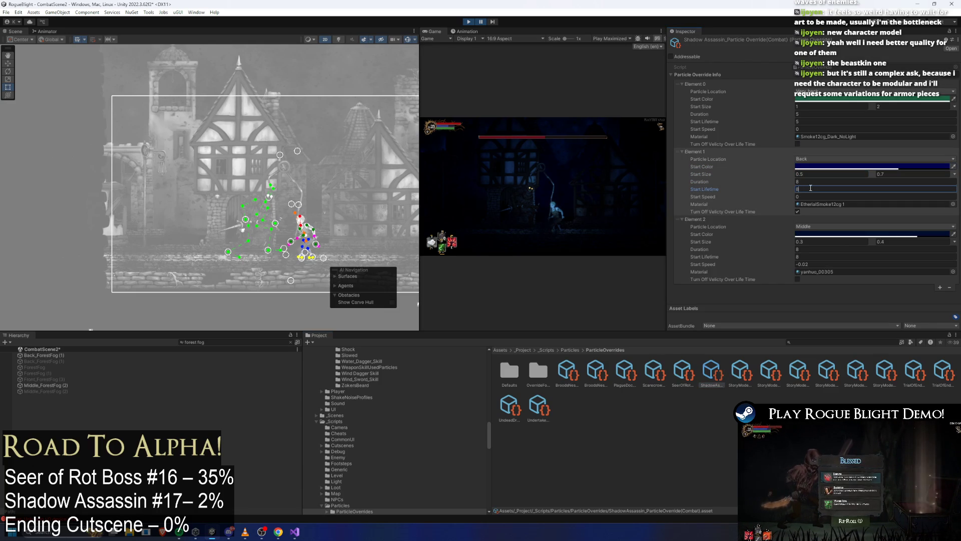
{"action": "right_click", "coordinate": [74, 354]}
{"action": "left_click", "coordinate": [329, 316]}
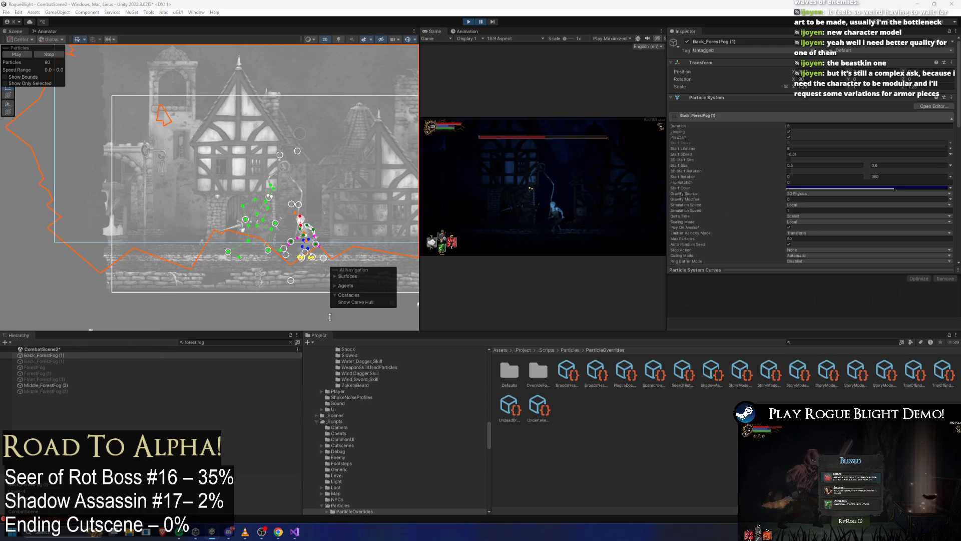
{"action": "left_click", "coordinate": [711, 372]}
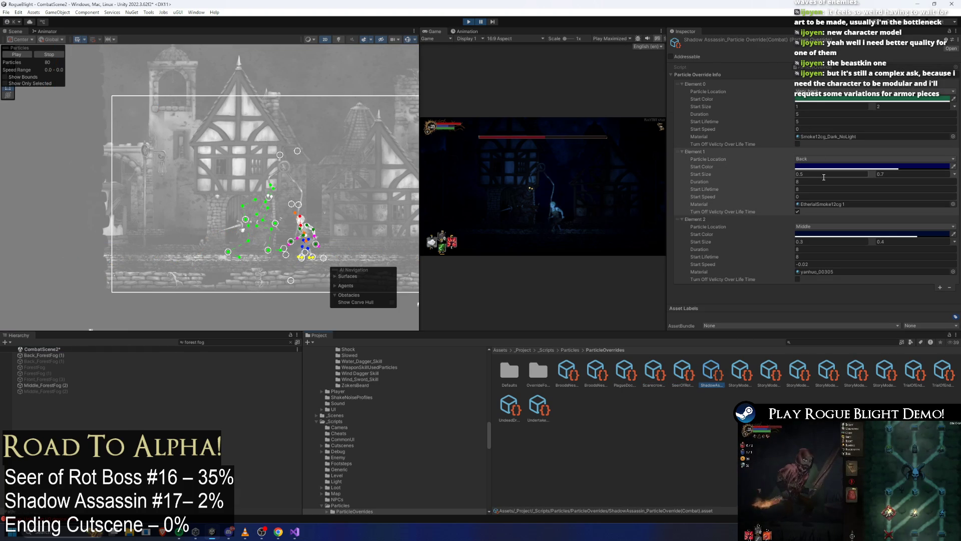
{"action": "left_click", "coordinate": [883, 175]}
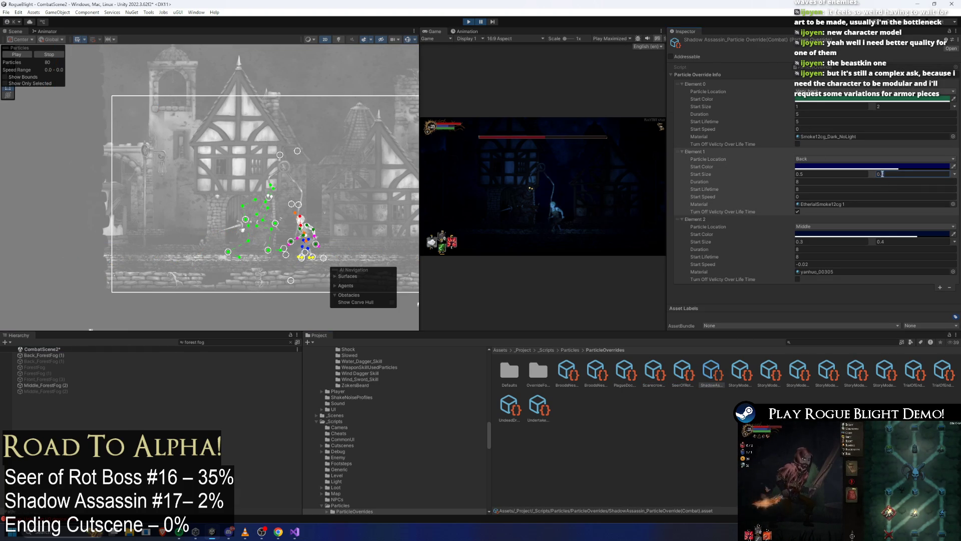
{"action": "type", "text": "0.6"}
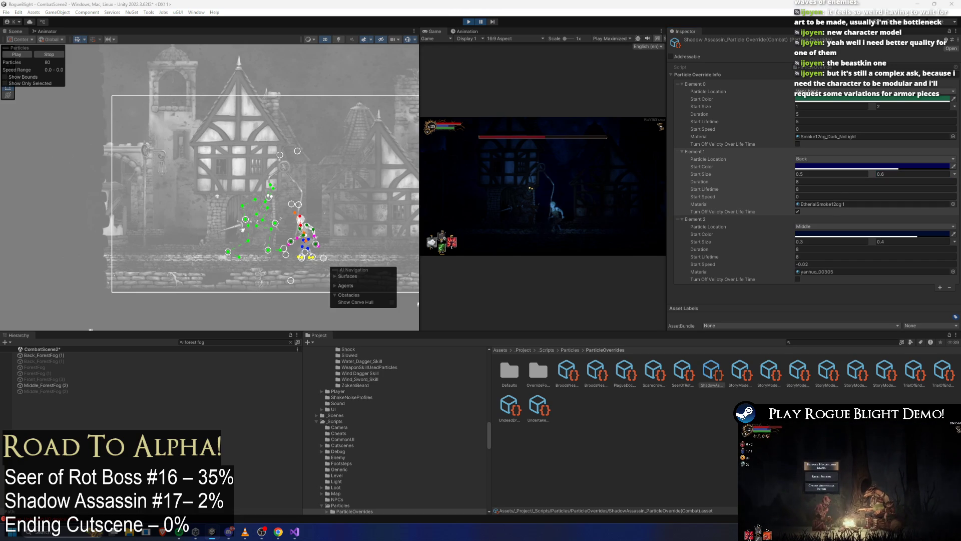
Step: Paste the yanhuo_00305 material into Element 1 and set its start speed to -0.01
{"action": "left_click", "coordinate": [798, 211]}
{"action": "right_click", "coordinate": [797, 204]}
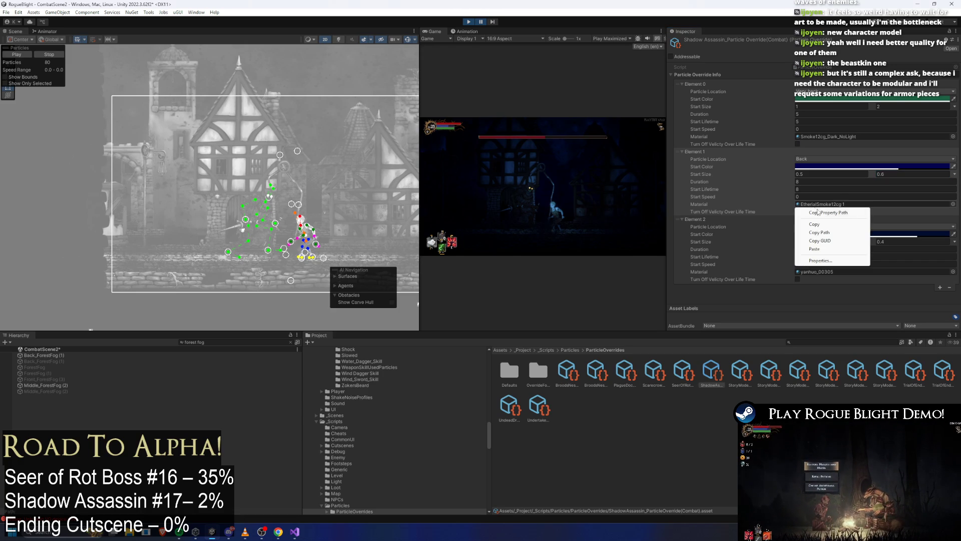
{"action": "left_click", "coordinate": [826, 242]}
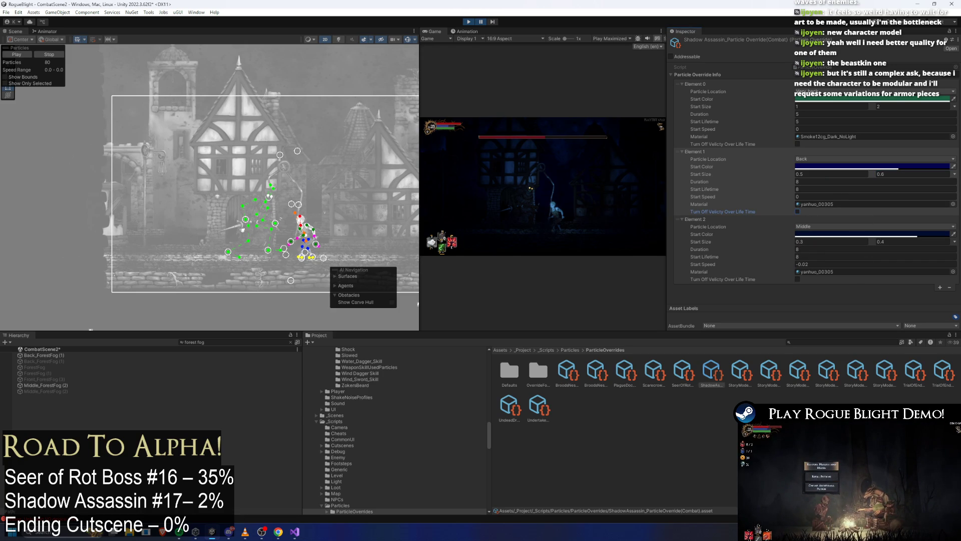
{"action": "left_click", "coordinate": [811, 197]}
{"action": "type", "text": "-0.01"}
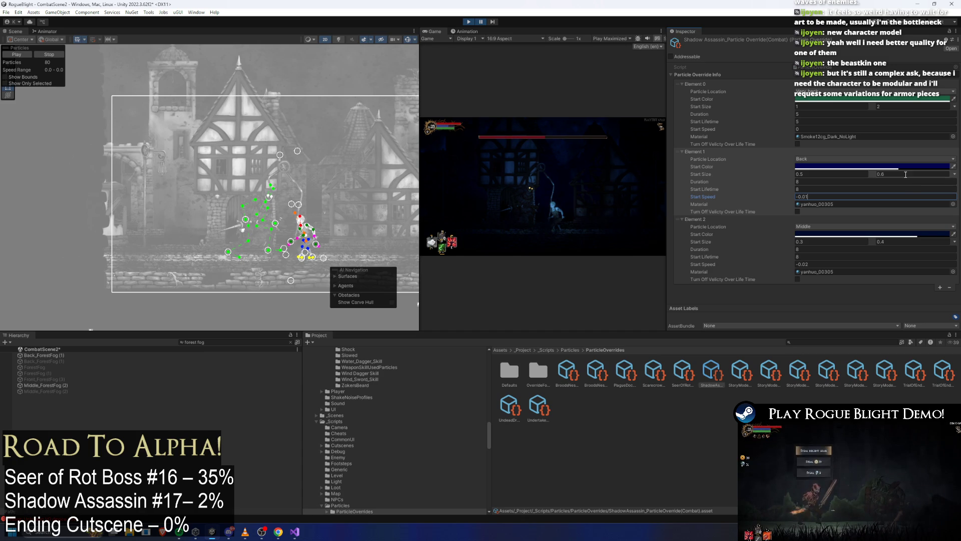
Step: Find VeryBack_CityRuinsClouds in the hierarchy and copy its start colour
{"action": "left_click", "coordinate": [216, 342]}
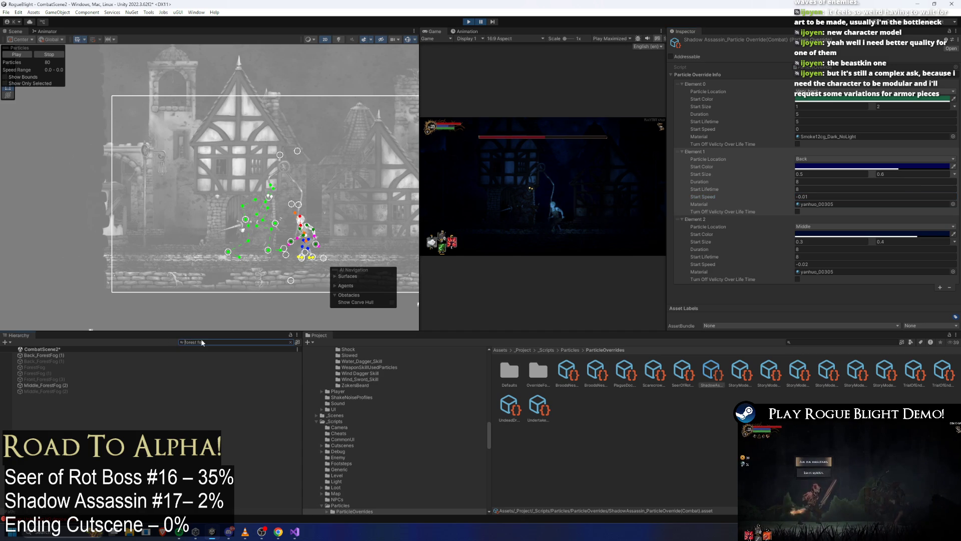
{"action": "key", "text": "ctrl+a"}
{"action": "key", "text": "BackSpace"}
{"action": "type", "text": "ry b"}
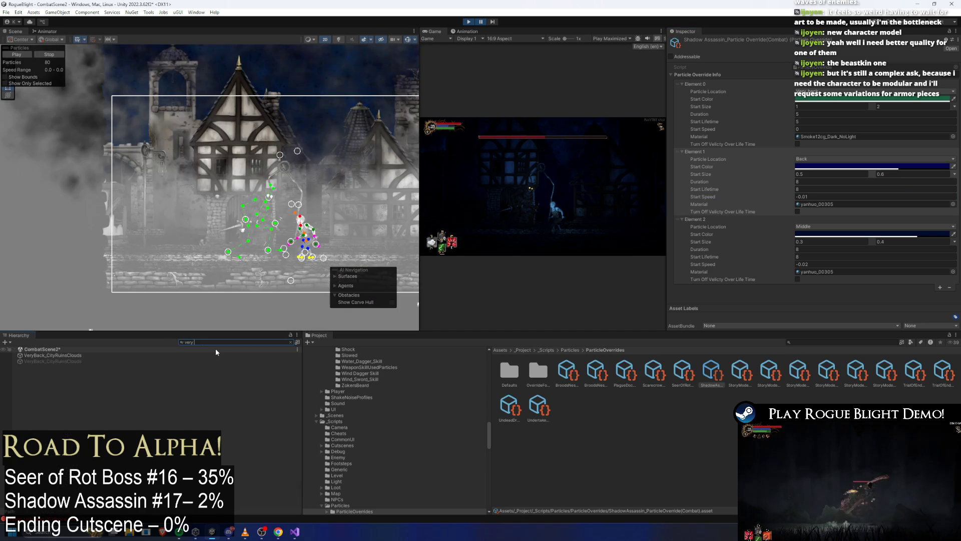
{"action": "left_click", "coordinate": [156, 353]}
{"action": "left_click", "coordinate": [225, 342]}
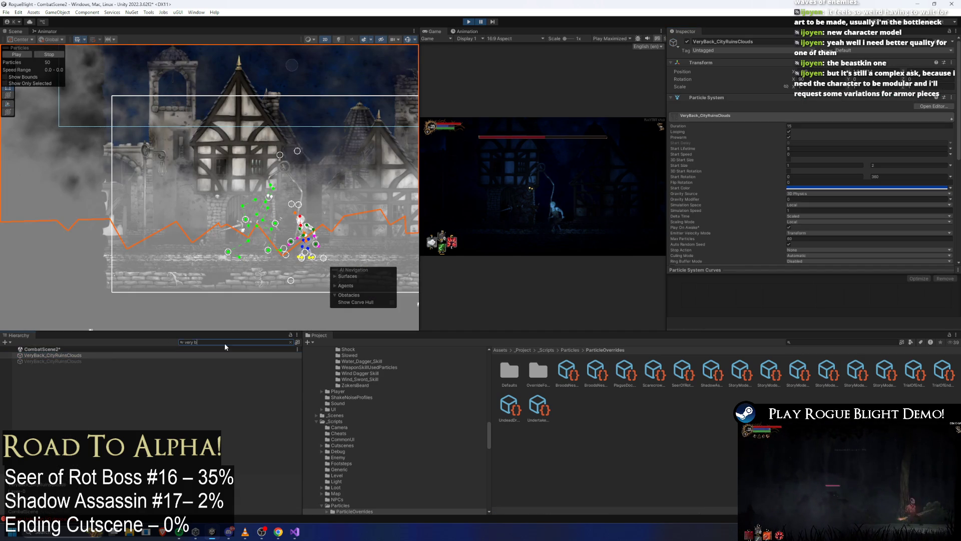
{"action": "key", "text": "ctrl+a"}
{"action": "key", "text": "BackSpace"}
{"action": "scroll", "coordinate": [812, 181], "scroll_direction": "down", "scroll_amount": 2}
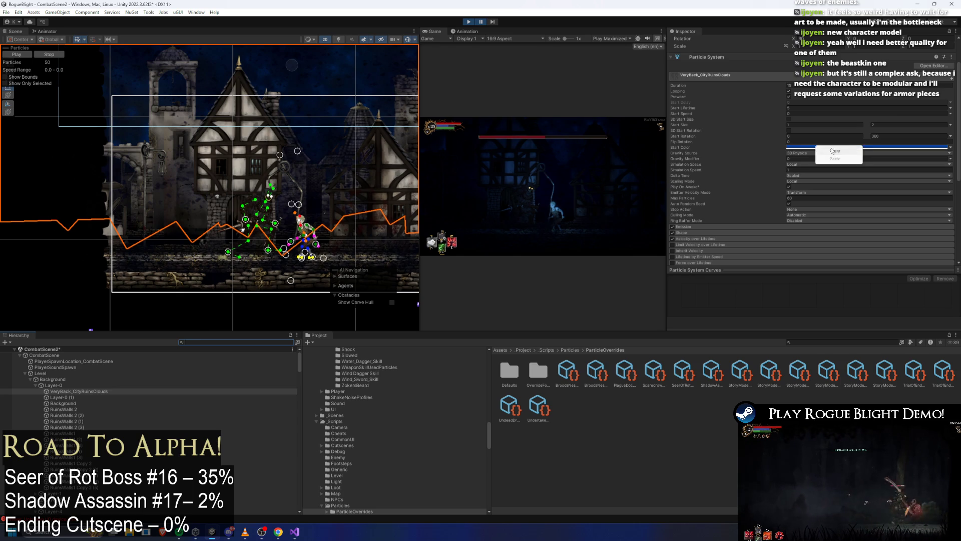
{"action": "right_click", "coordinate": [73, 387]}
{"action": "key", "text": "Escape"}
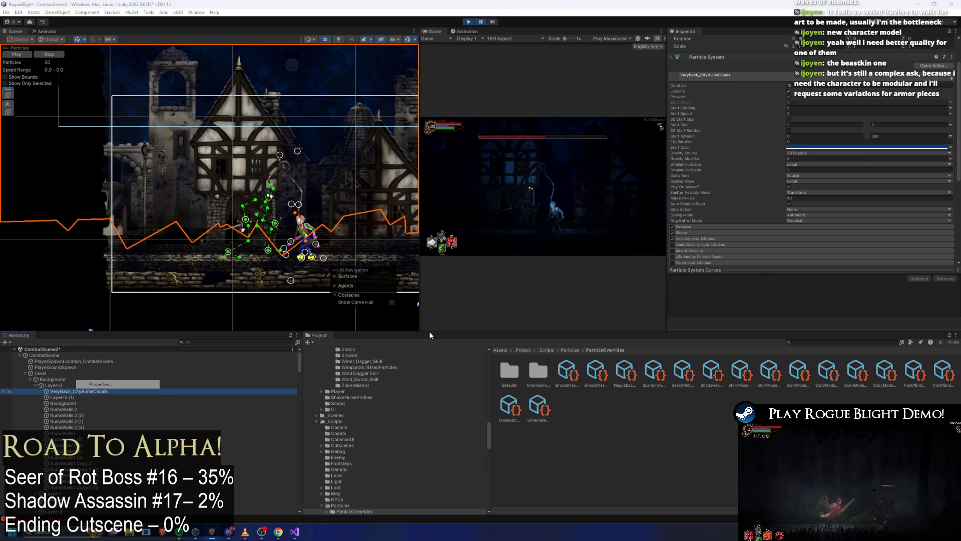
Step: Paste the clouds' colour into the ShadowAssassin override's Element 0 and set its duration to 15
{"action": "left_click", "coordinate": [654, 373]}
{"action": "key", "text": "Right"}
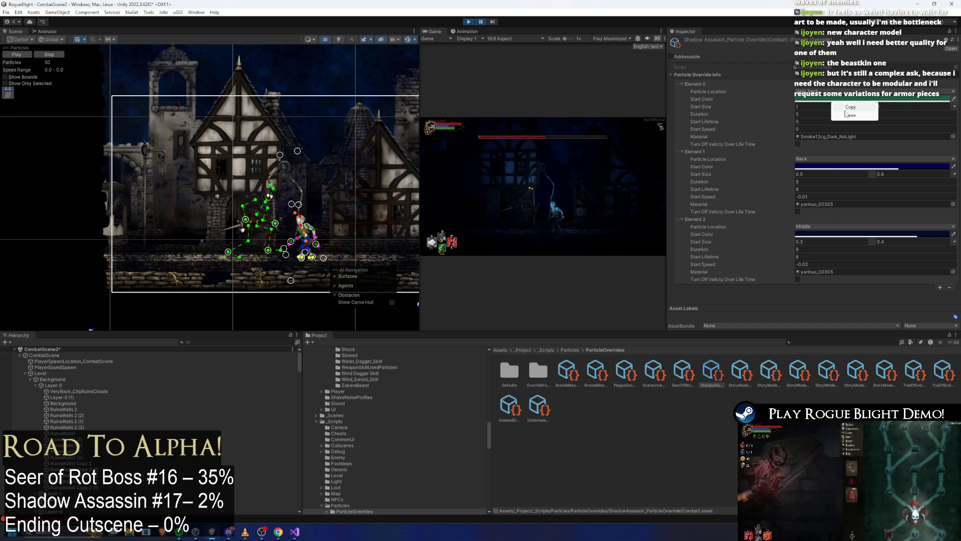
{"action": "left_click", "coordinate": [837, 100]}
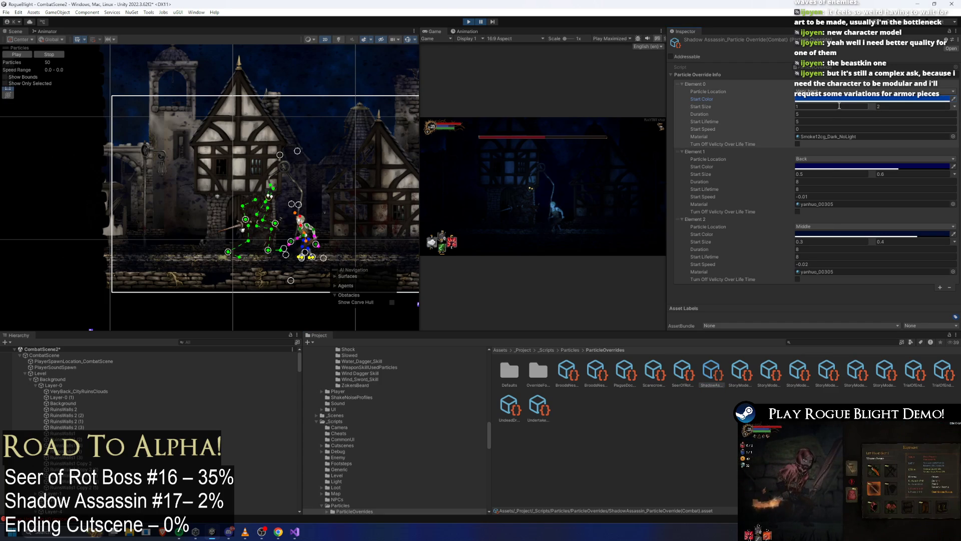
{"action": "left_click", "coordinate": [808, 122]}
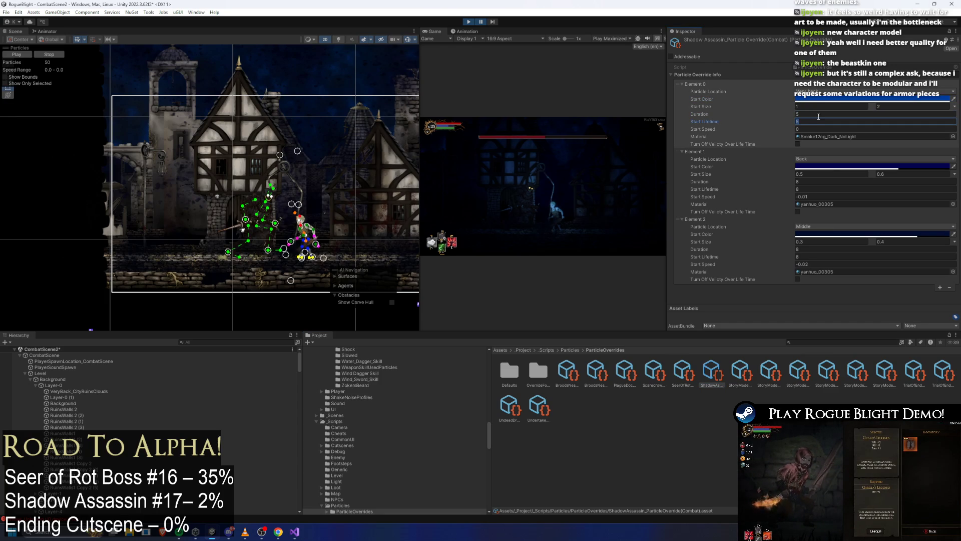
{"action": "left_click", "coordinate": [816, 113]}
{"action": "type", "text": "15"}
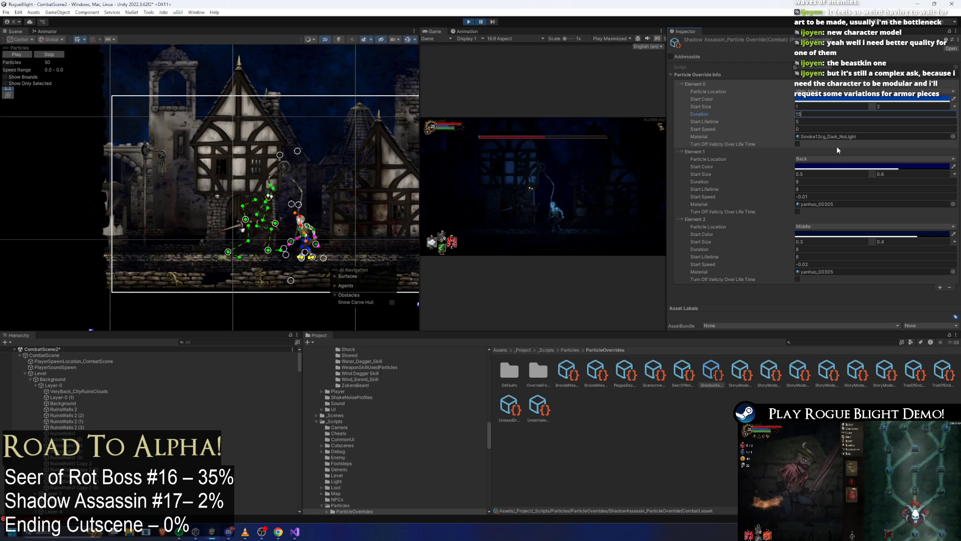
{"action": "key", "text": "Return"}
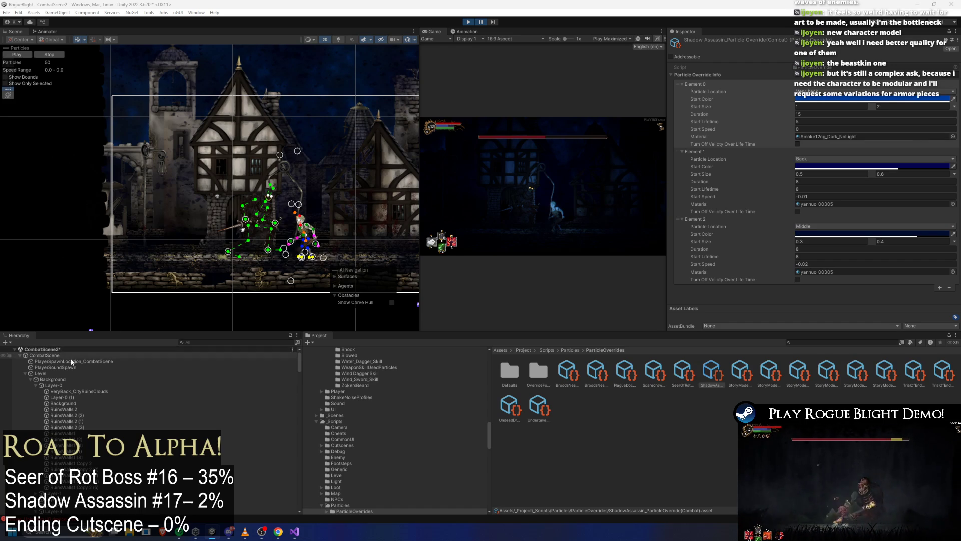
Step: Search for the shadow assassin prefab and select it to show its light layer settings
{"action": "left_click", "coordinate": [53, 356]}
{"action": "left_click", "coordinate": [203, 342]}
{"action": "type", "text": "sha"}
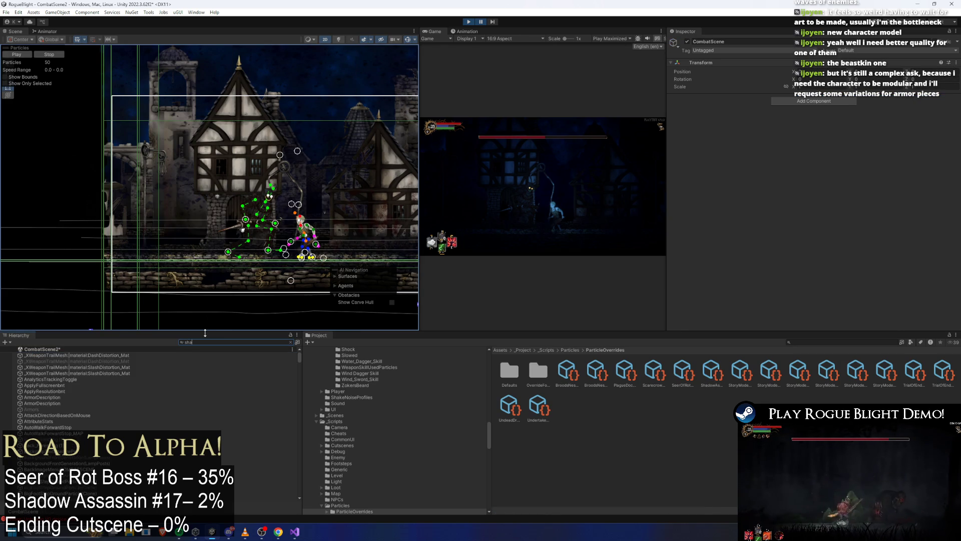
{"action": "type", "text": "dow ass"}
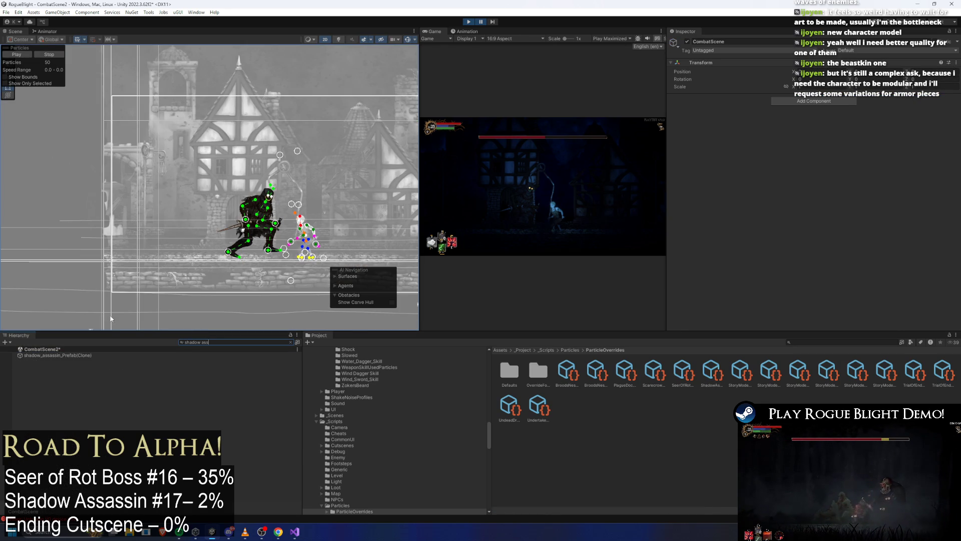
{"action": "type", "text": "shadow ass"}
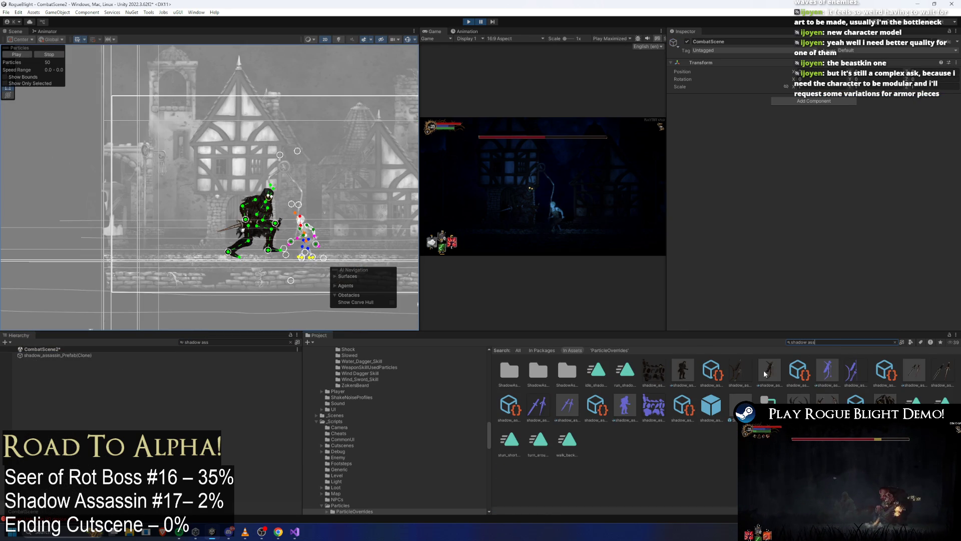
{"action": "type", "text": "refab"}
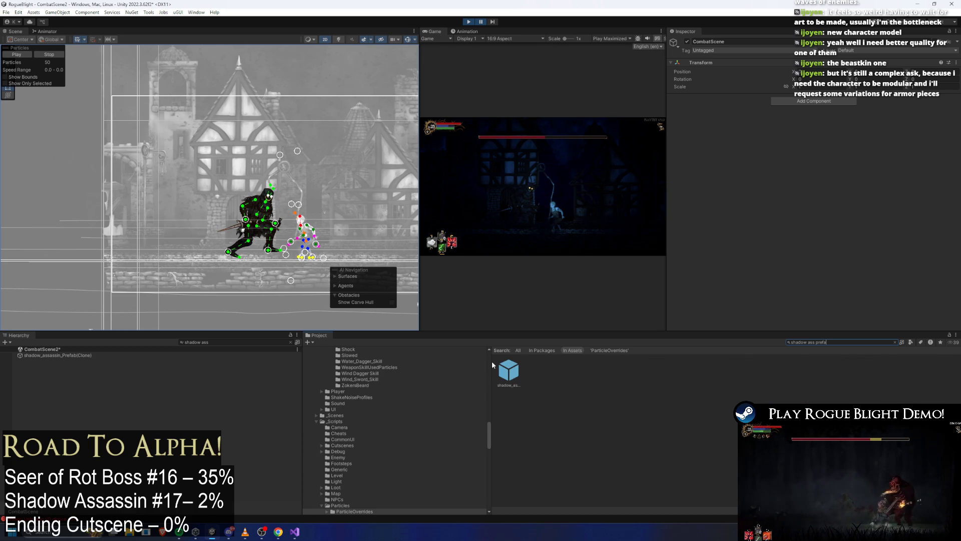
{"action": "key", "text": "Down"}
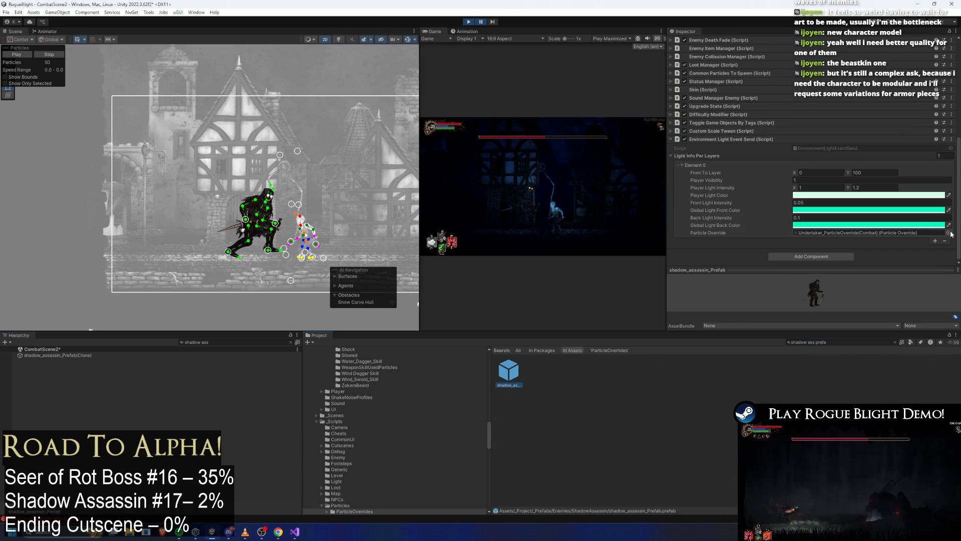
Step: Assign ShadowAssassin_ParticleOverride(Combat) as the prefab's light layer particle override
{"action": "left_click", "coordinate": [948, 232]}
{"action": "type", "text": "hadow a"}
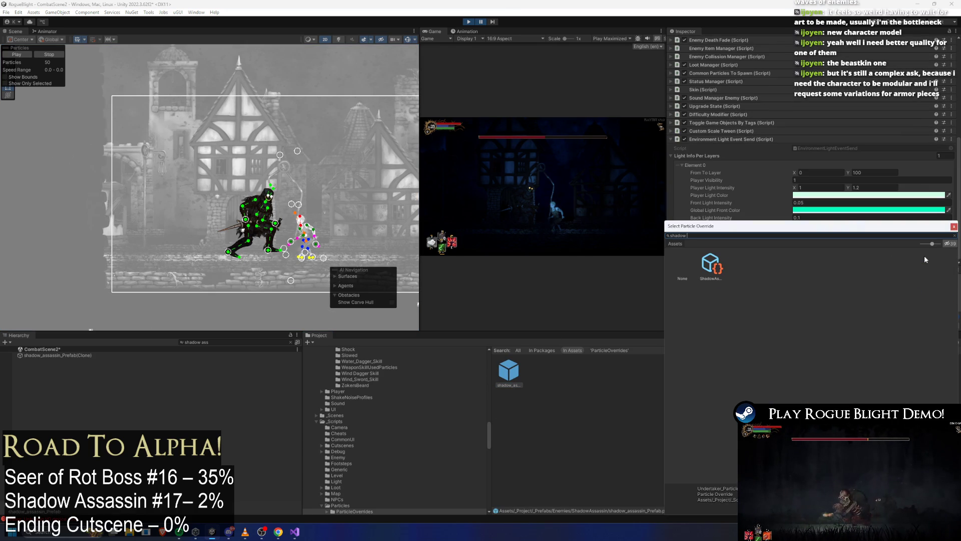
{"action": "double_click", "coordinate": [720, 265]}
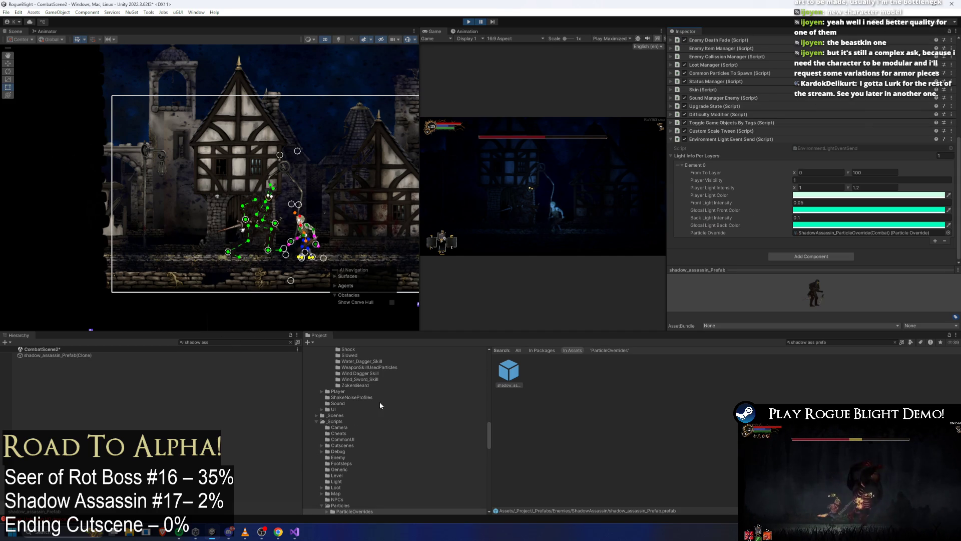
{"action": "right_click", "coordinate": [515, 376]}
{"action": "key", "text": "Escape"}
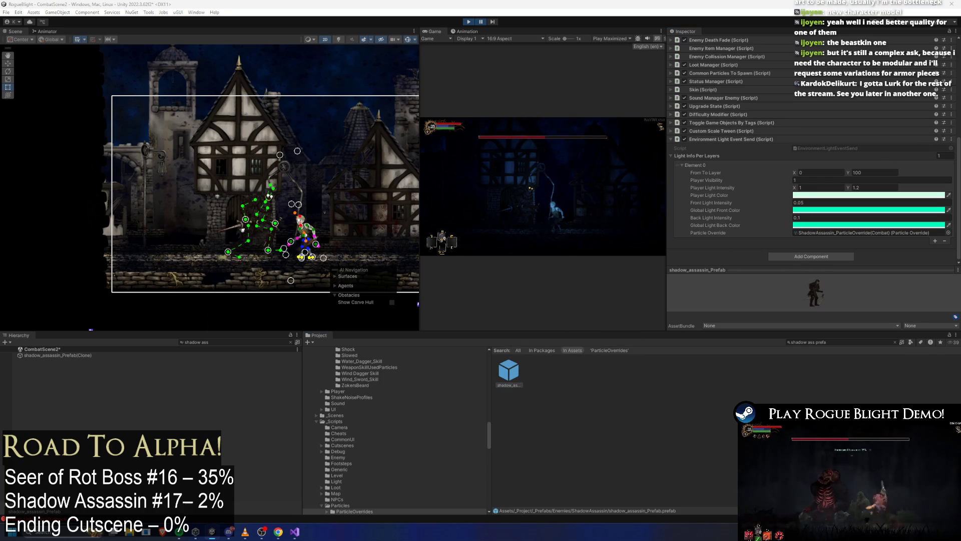
Step: Select the GeneralLight object and inspect its intensity of about 0.92
{"action": "left_click", "coordinate": [190, 341]}
{"action": "type", "text": "ge"}
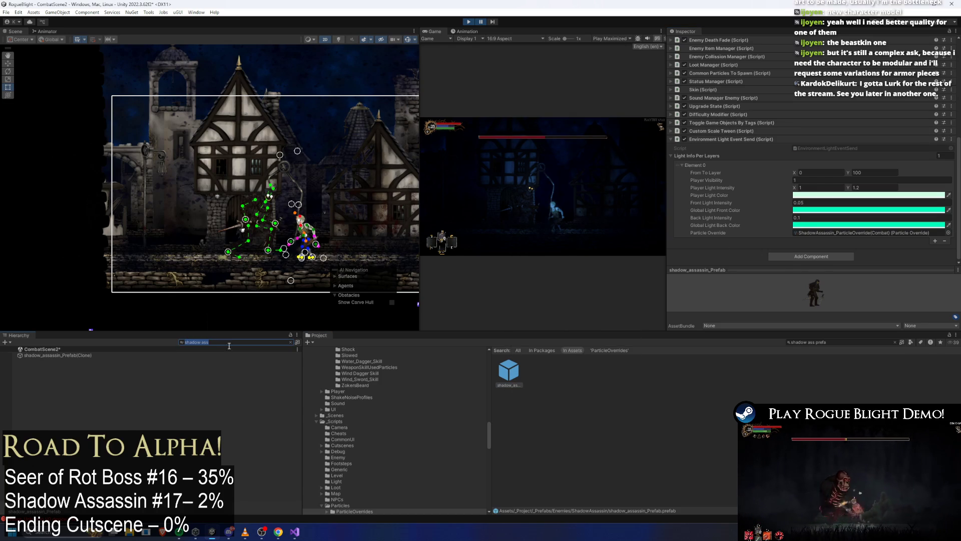
{"action": "type", "text": "ht"}
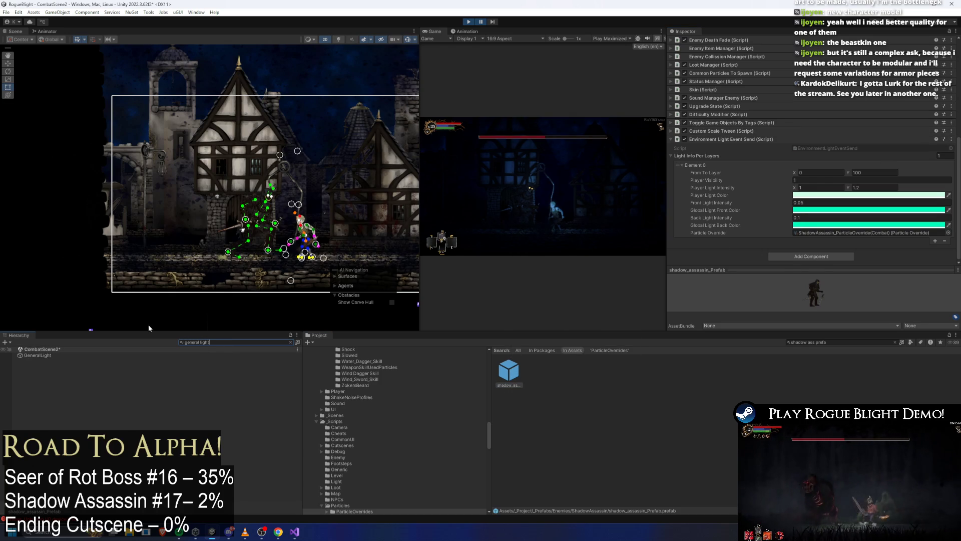
{"action": "left_click", "coordinate": [58, 354]}
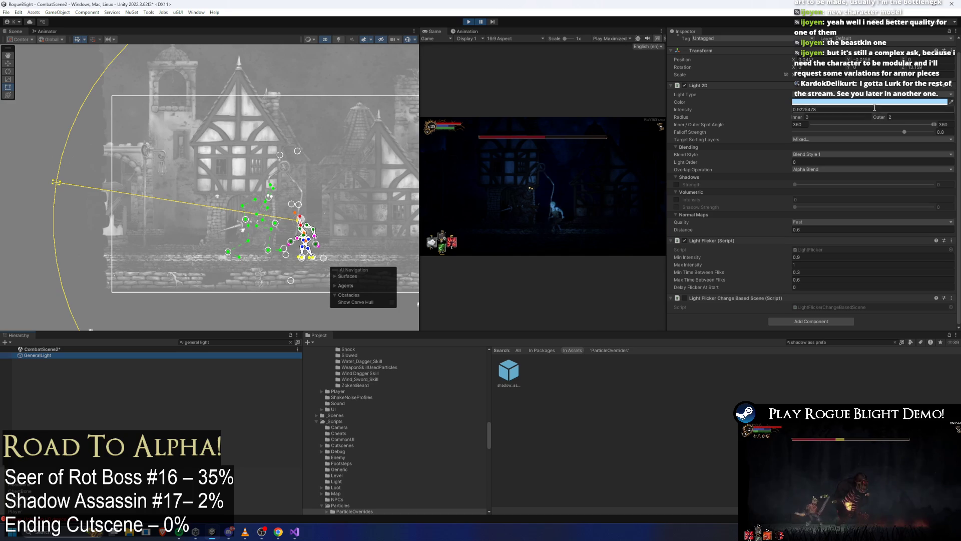
{"action": "left_click", "coordinate": [874, 110]}
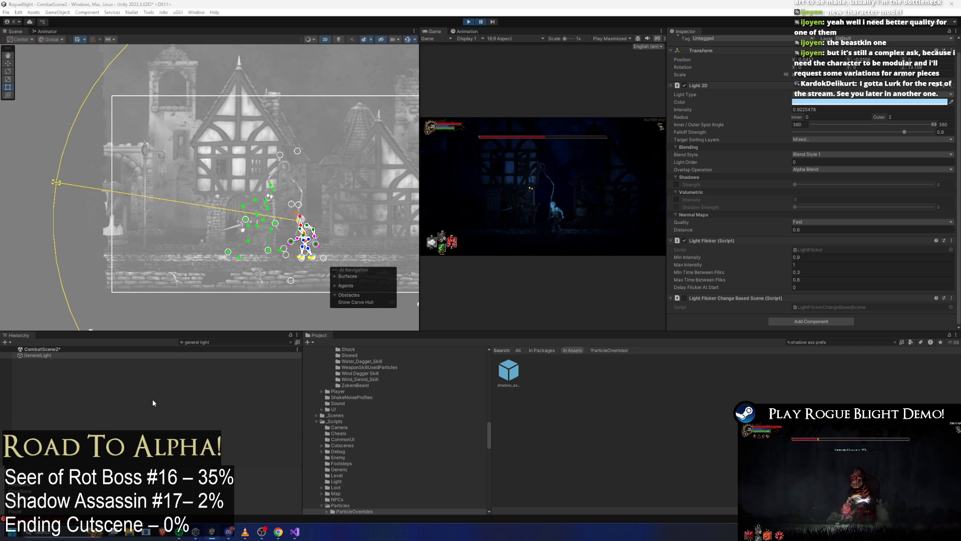
{"action": "left_click", "coordinate": [231, 342]}
{"action": "type", "text": "back"}
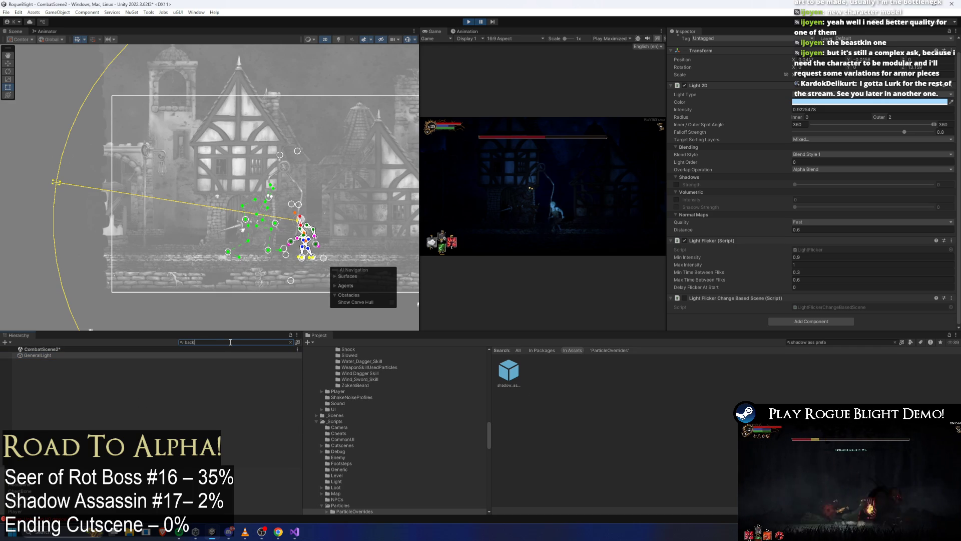
Step: Review Global Light 2D_Back then Global Light 2D_Front (blue, intensity 0.2) and attempt to save the scene
{"action": "left_click", "coordinate": [112, 354]}
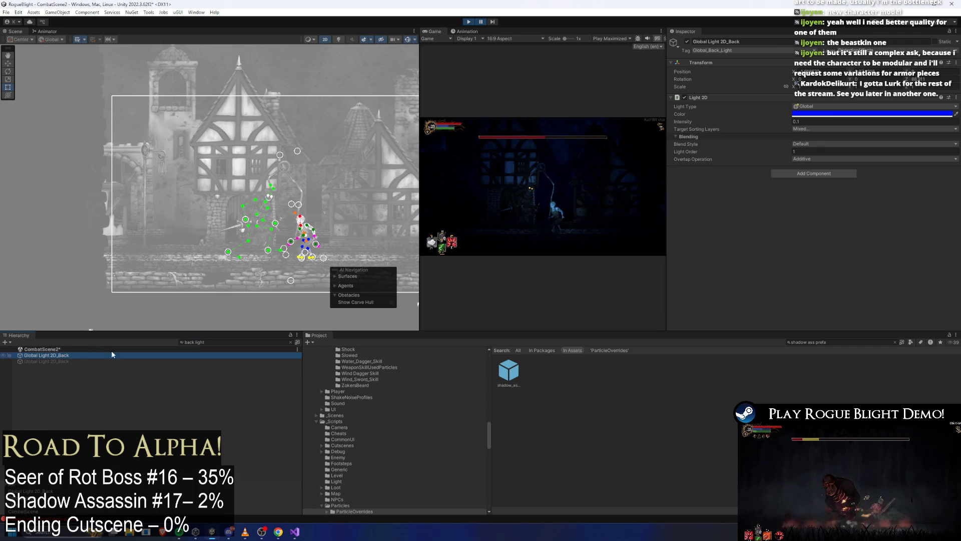
{"action": "left_click", "coordinate": [830, 117]}
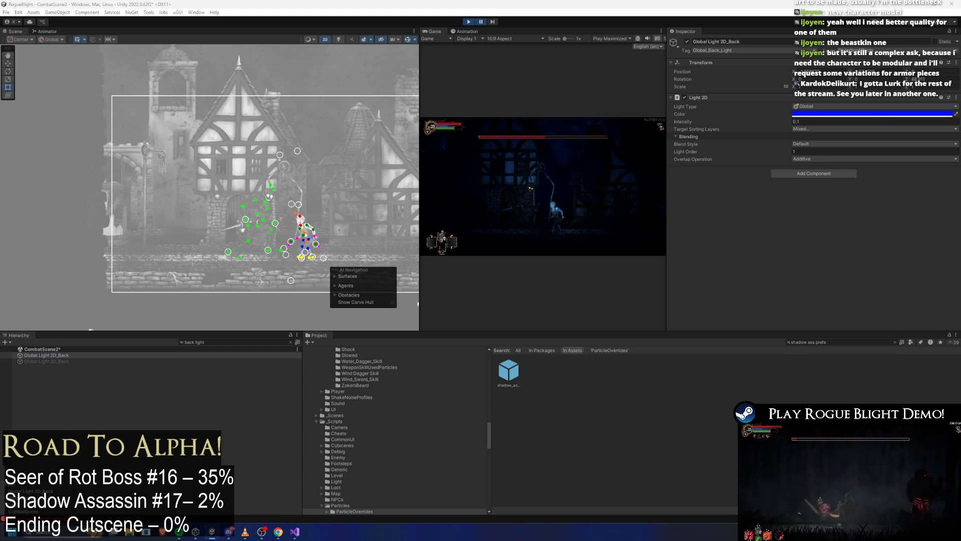
{"action": "left_click", "coordinate": [219, 343]}
{"action": "key", "text": "ctrl+a"}
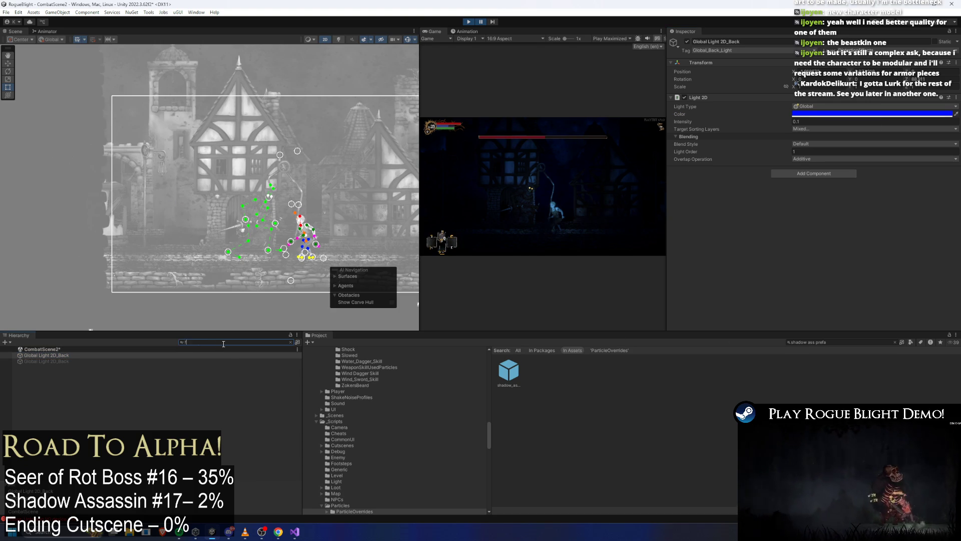
{"action": "type", "text": "frost"}
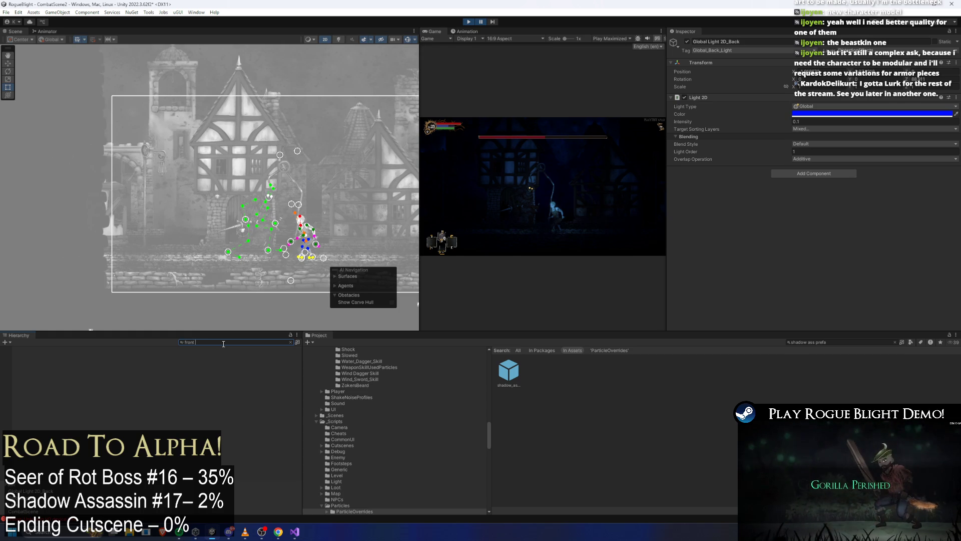
{"action": "type", "text": "light"}
{"action": "left_click", "coordinate": [57, 355]}
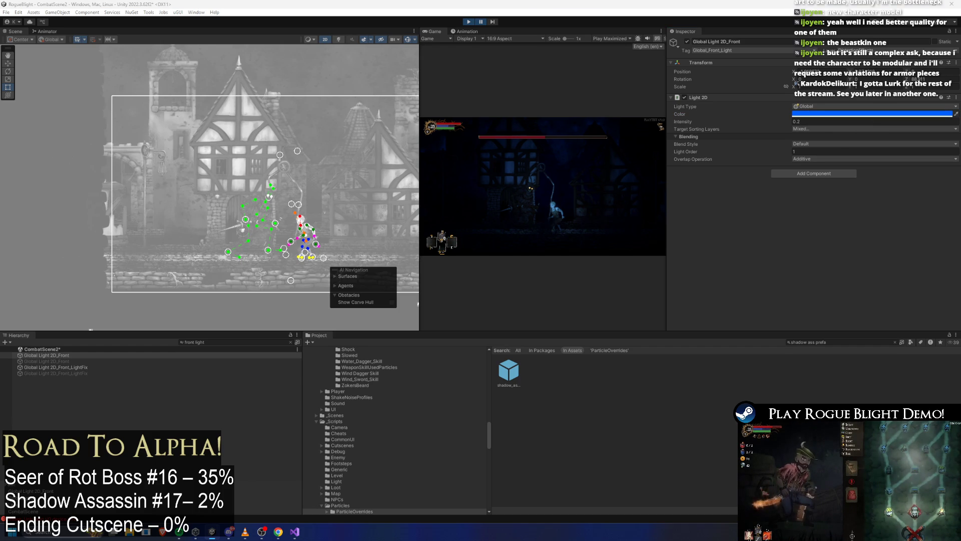
{"action": "key", "text": "ctrl+s"}
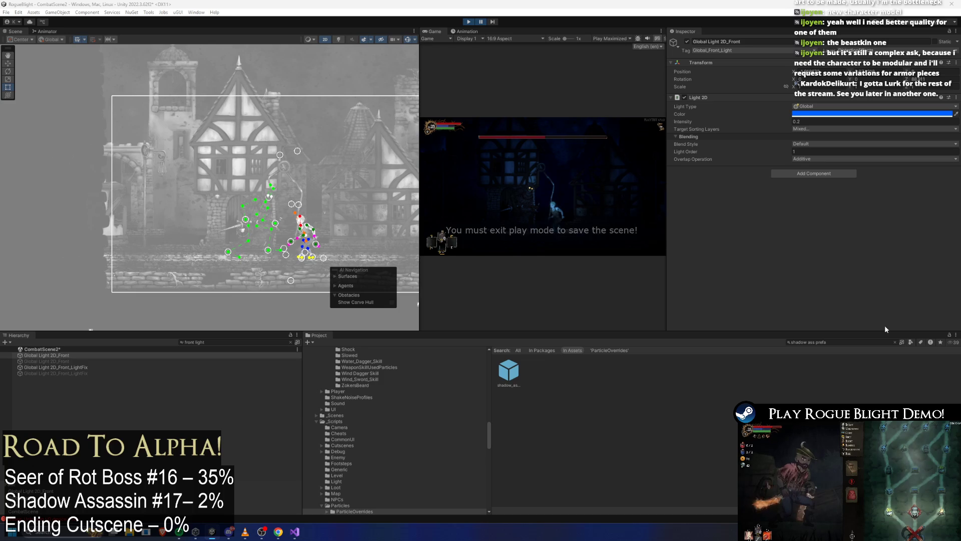
Step: Stop play mode, deselect, and start the game again with the maximized game view
{"action": "left_click", "coordinate": [470, 22]}
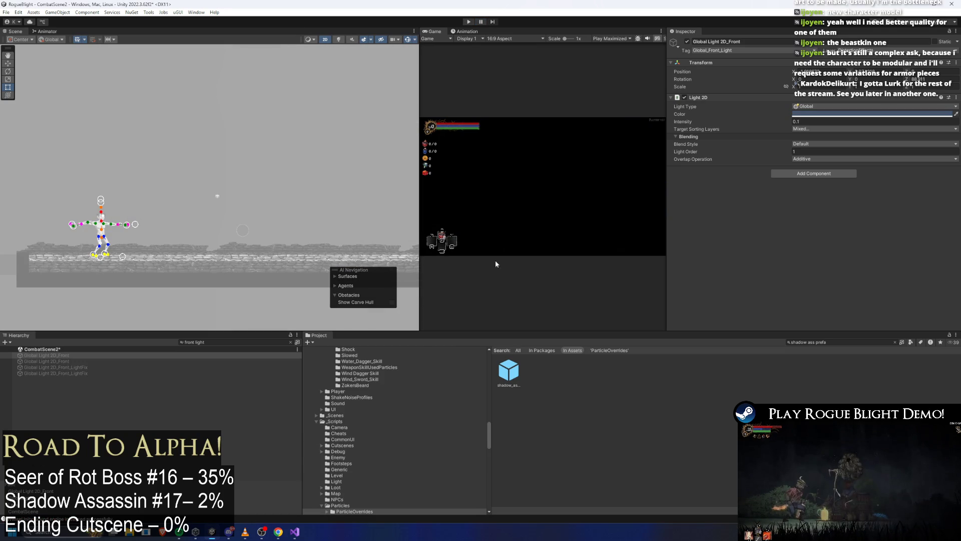
{"action": "left_click", "coordinate": [515, 406]}
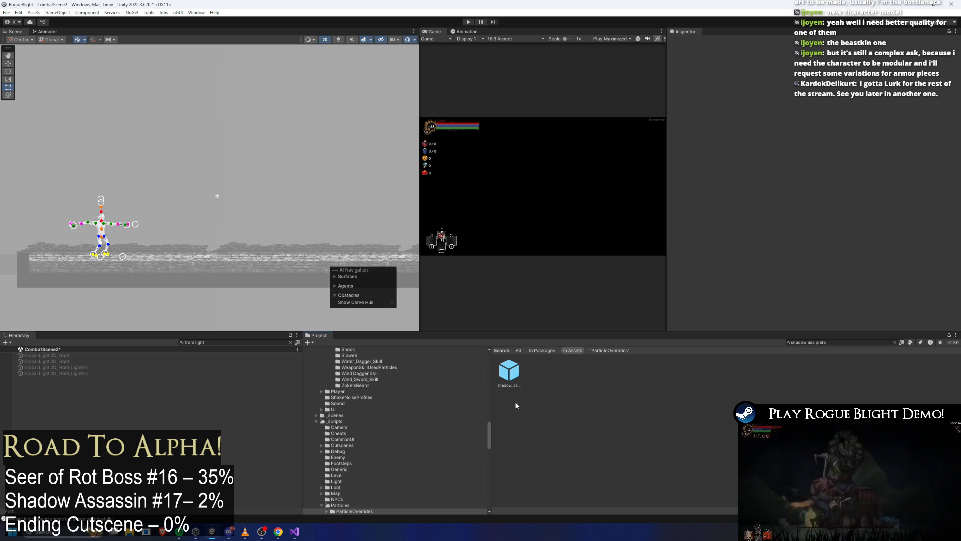
{"action": "left_click", "coordinate": [467, 22]}
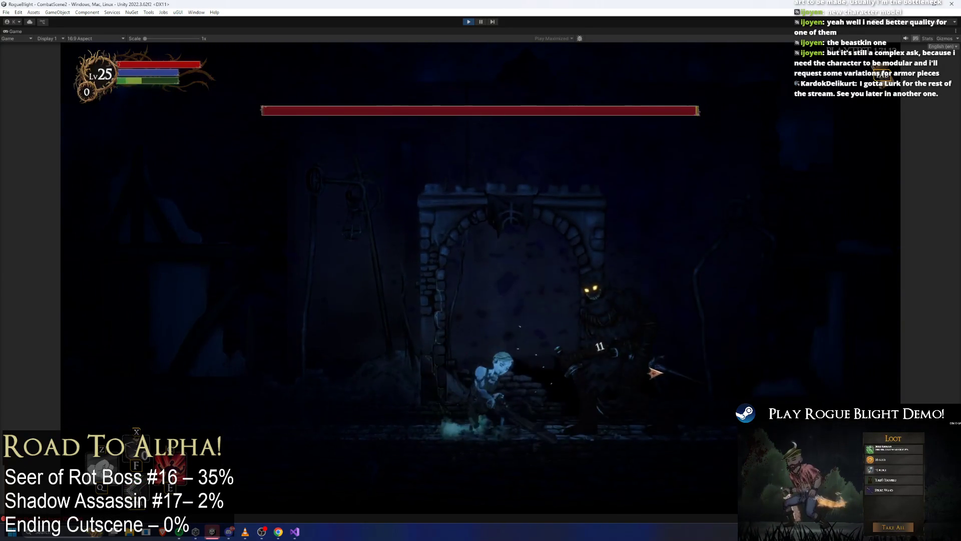
Step: Attack and run around the Shadow Assassin boss, then pause the game
{"action": "left_click", "coordinate": [657, 374]}
{"action": "key", "text": "a"}
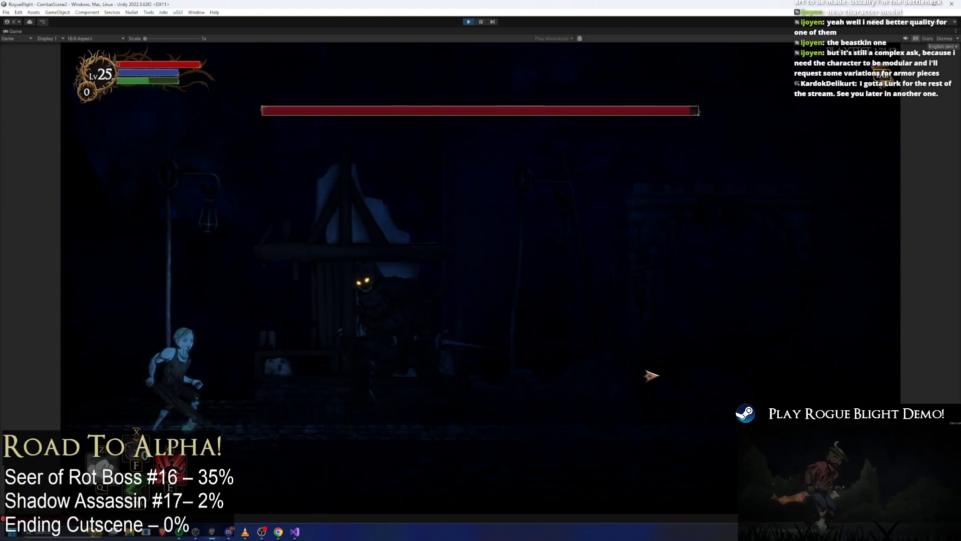
{"action": "key", "text": "d"}
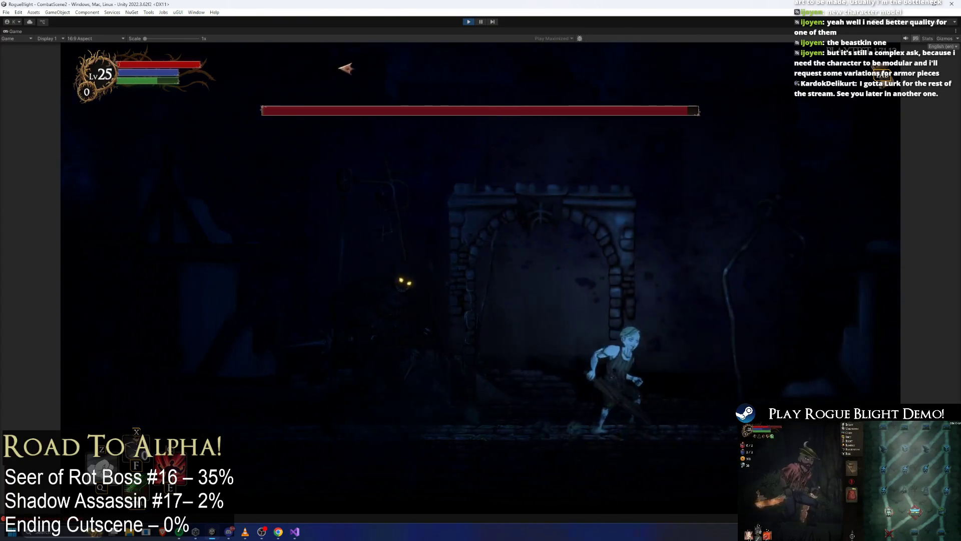
{"action": "key", "text": "a"}
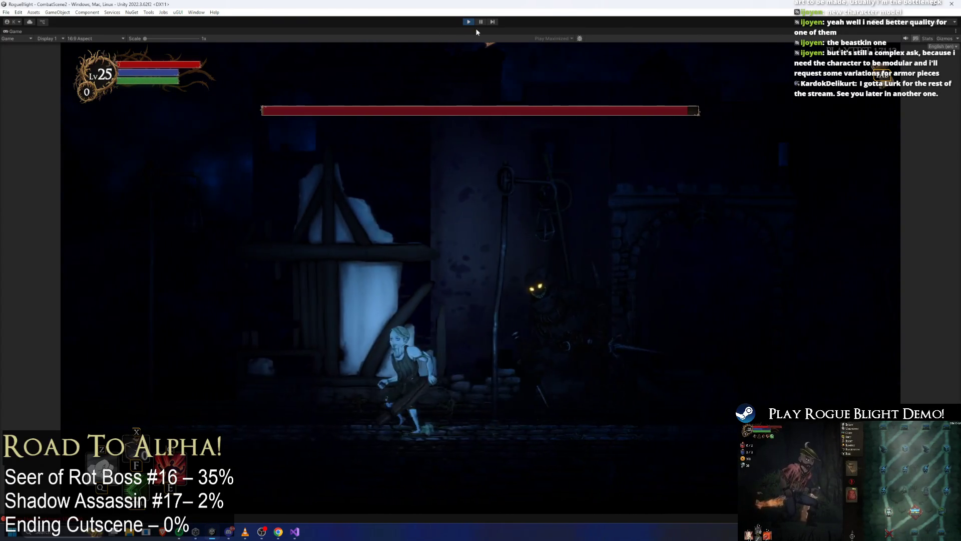
{"action": "left_click", "coordinate": [481, 21]}
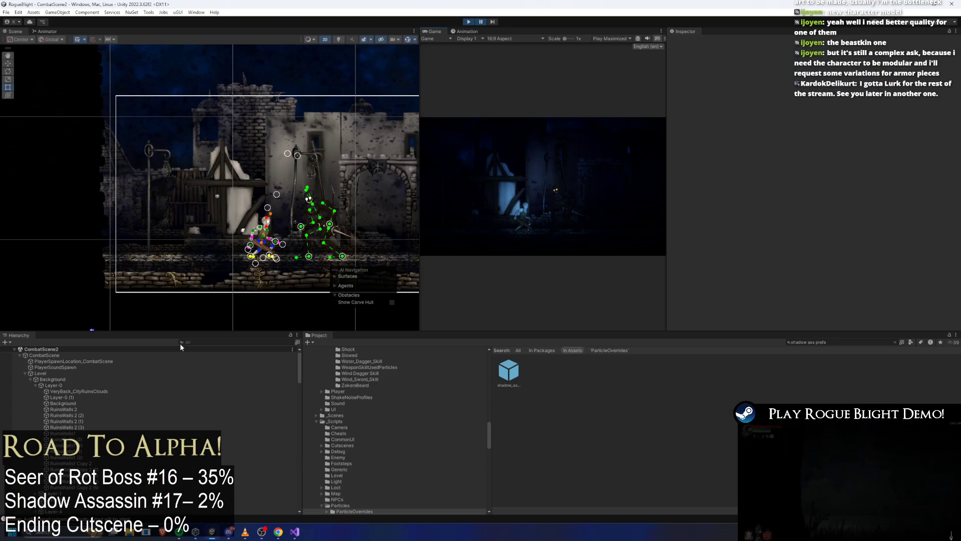
{"action": "type", "text": "generalLight"}
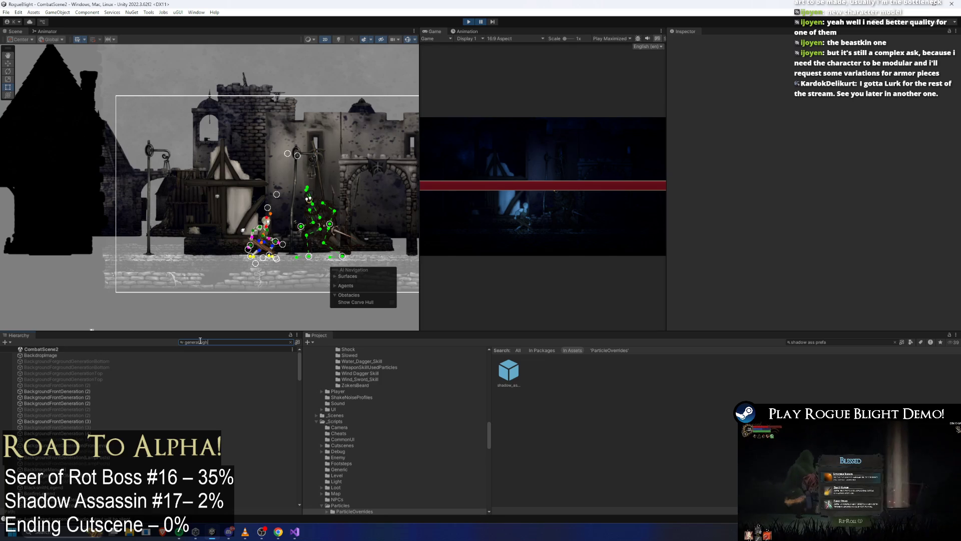
Step: Select GeneralLight and widen its Light 2D outer radius from 2 to 3
{"action": "left_click", "coordinate": [78, 354]}
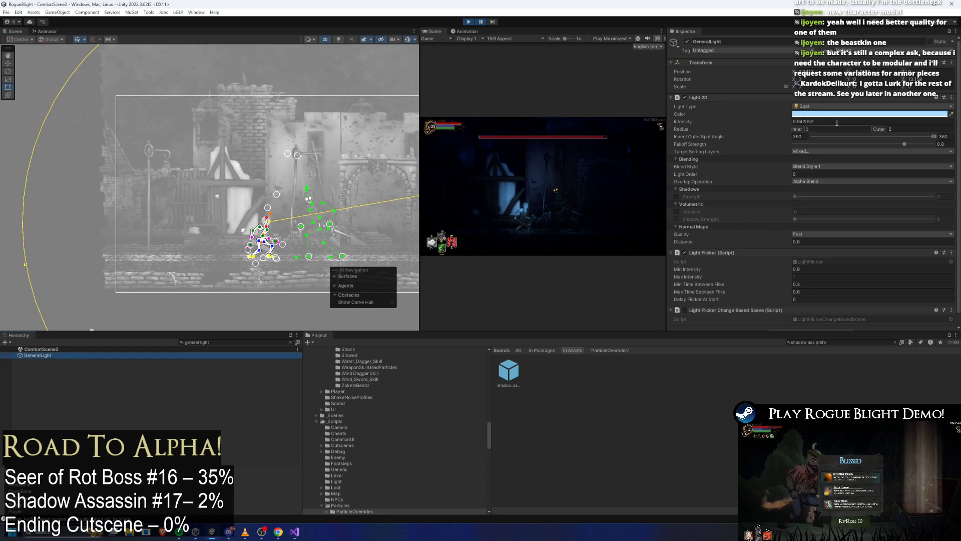
{"action": "left_click", "coordinate": [885, 128]}
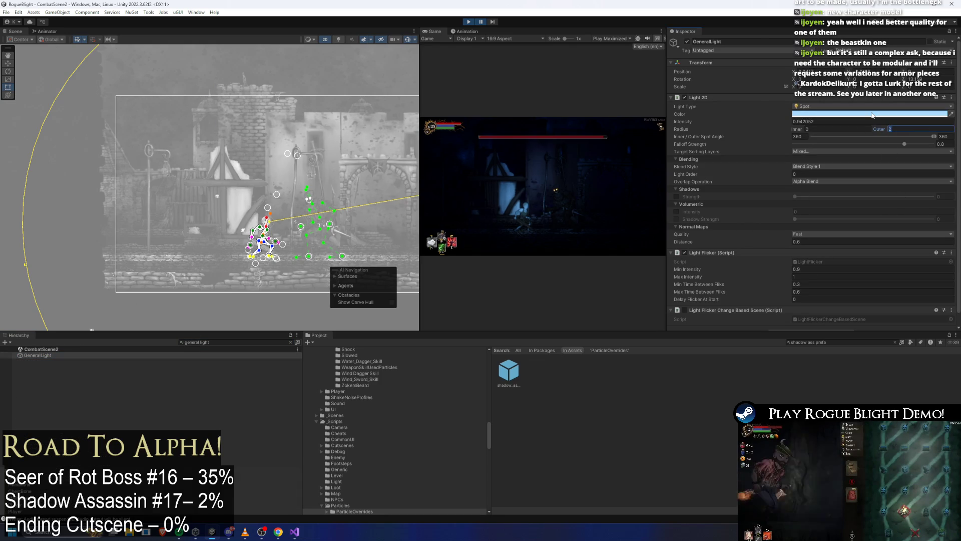
{"action": "type", "text": "3"}
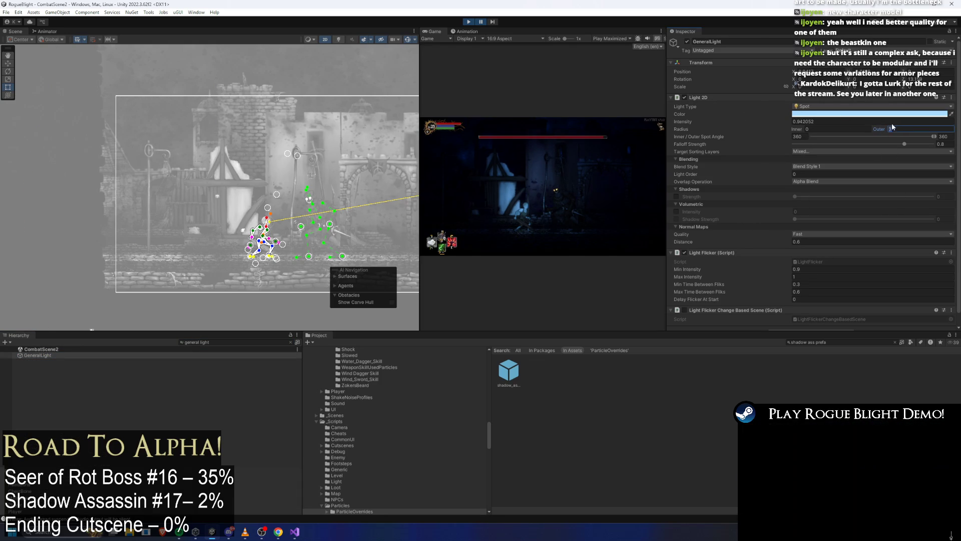
{"action": "type", "text": ".5"}
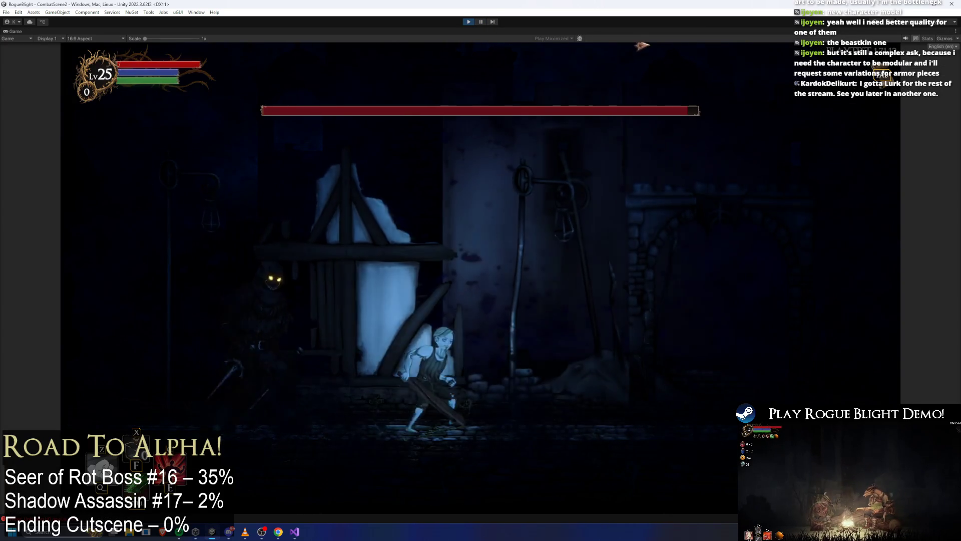
{"action": "type", "text": "d"}
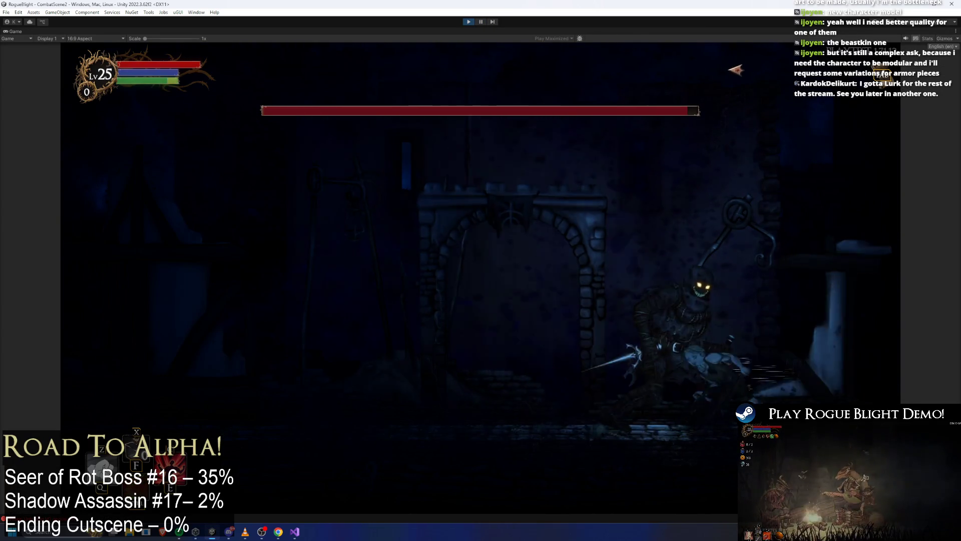
{"action": "type", "text": "a"}
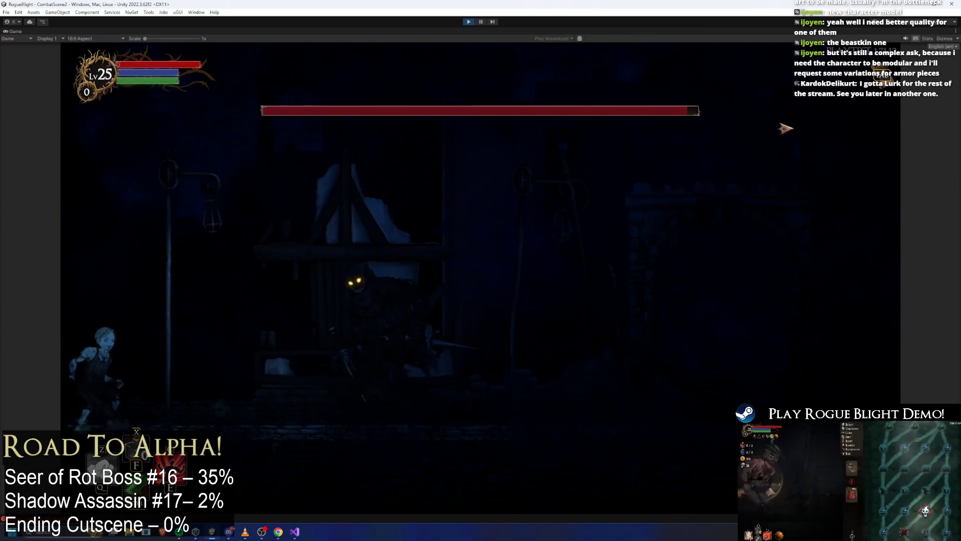
{"action": "type", "text": "d"}
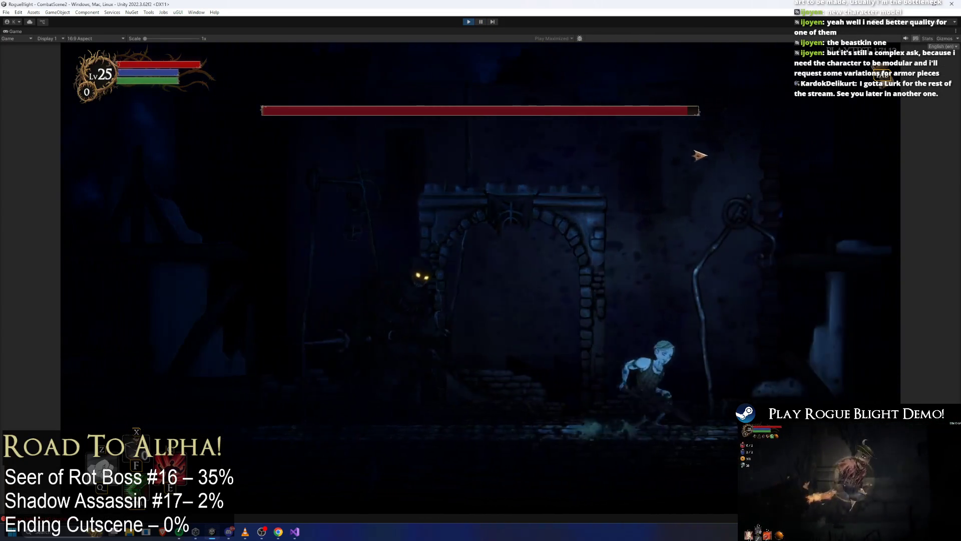
{"action": "type", "text": "a"}
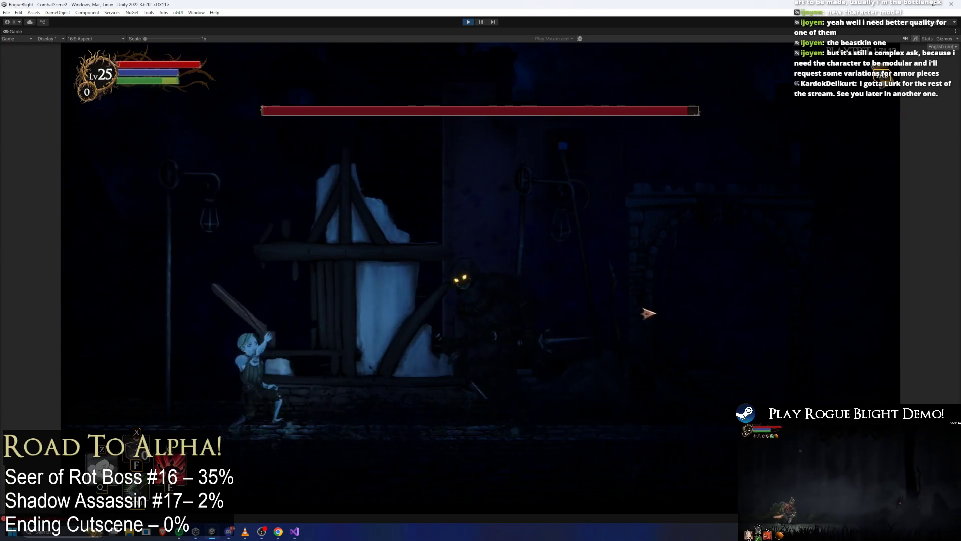
{"action": "type", "text": "d"}
Step: Slash at the Shadow Assassin under the adjusted lighting, then exit play mode with Ctrl+P
{"action": "left_click", "coordinate": [648, 313]}
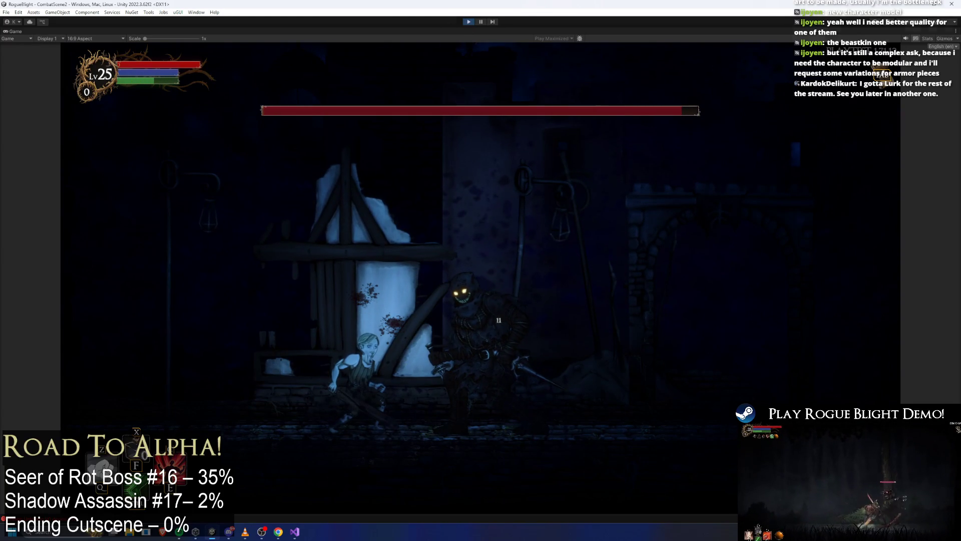
{"action": "key", "text": "ctrl+p"}
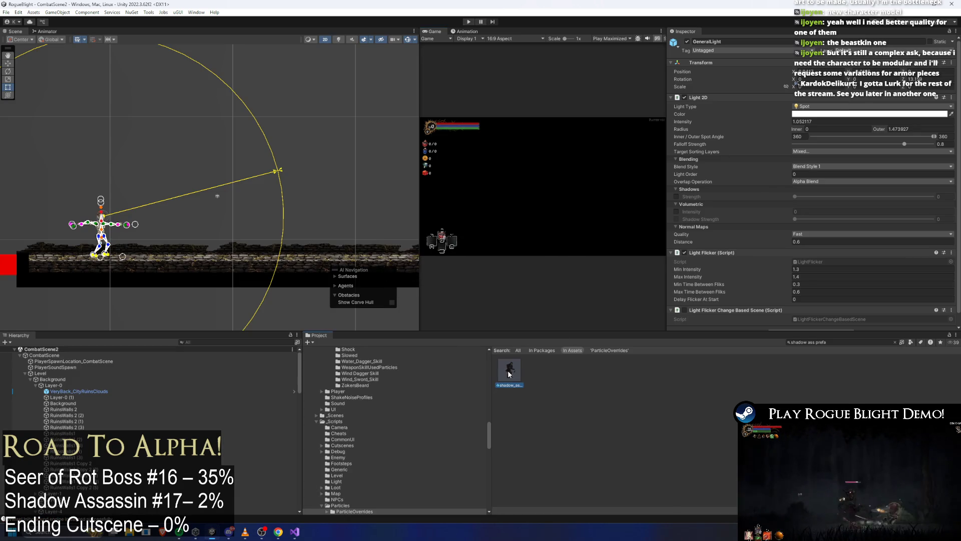
{"action": "scroll", "coordinate": [836, 163], "scroll_direction": "down", "scroll_amount": 3}
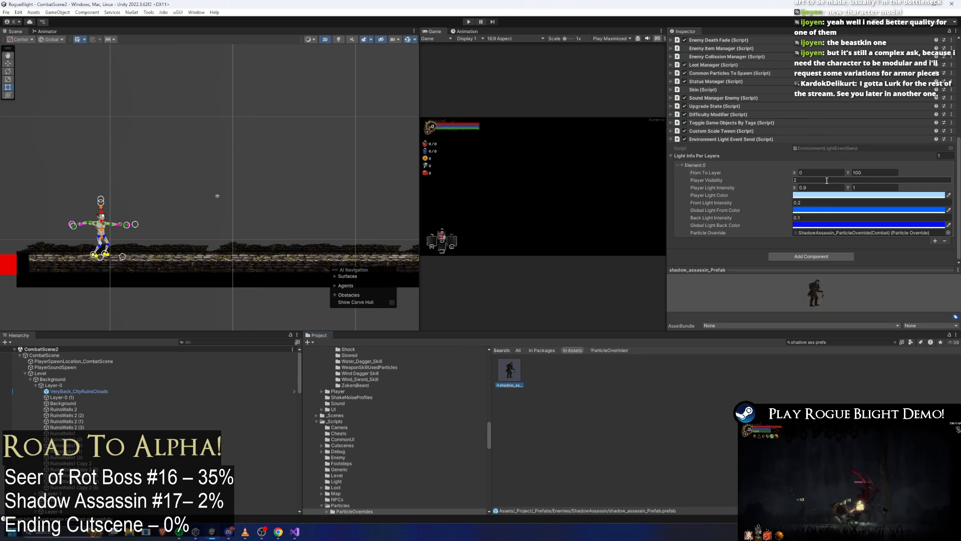
Step: Set the shadow_assassin prefab's Player Visibility to 3.5, save it, and enter play mode
{"action": "left_click", "coordinate": [846, 181]}
{"action": "type", "text": "3.5"}
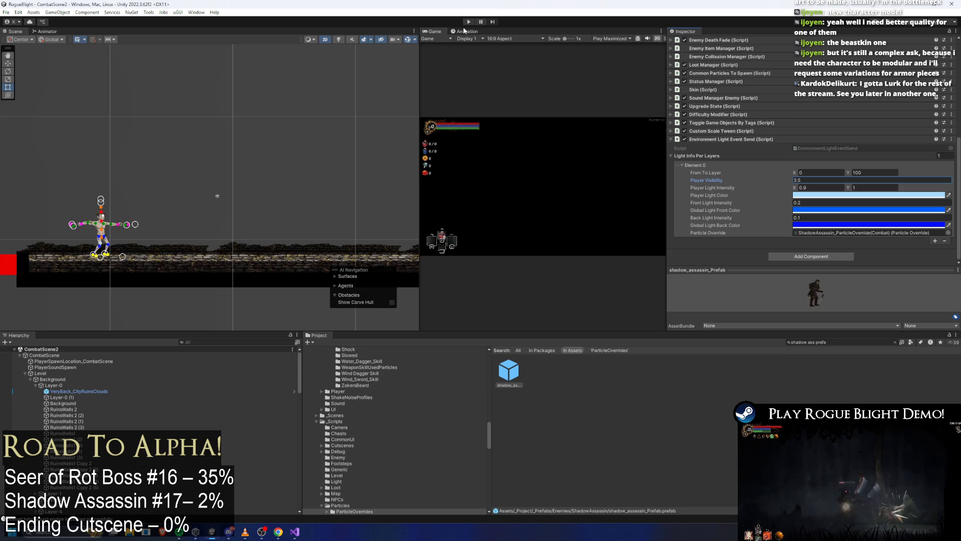
{"action": "key", "text": "ctrl+s"}
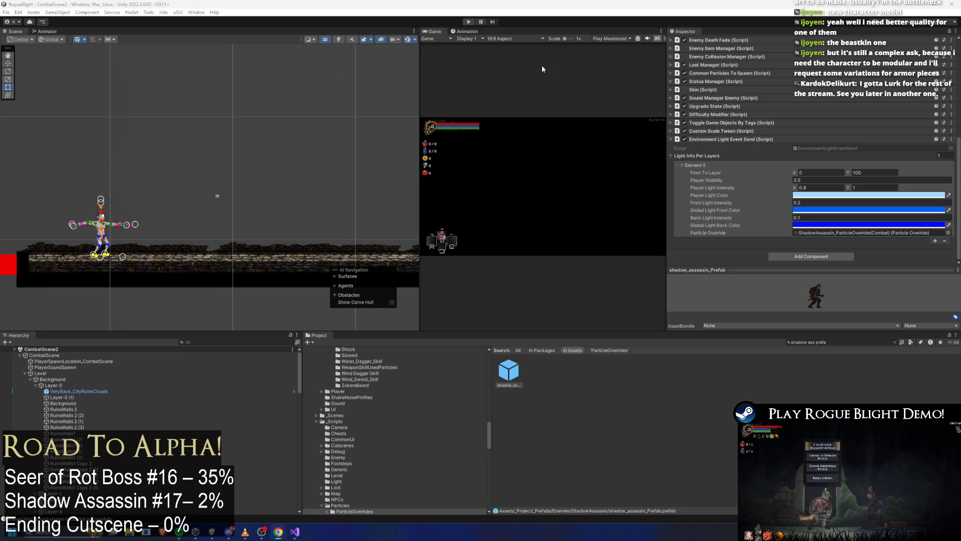
{"action": "left_click", "coordinate": [470, 22]}
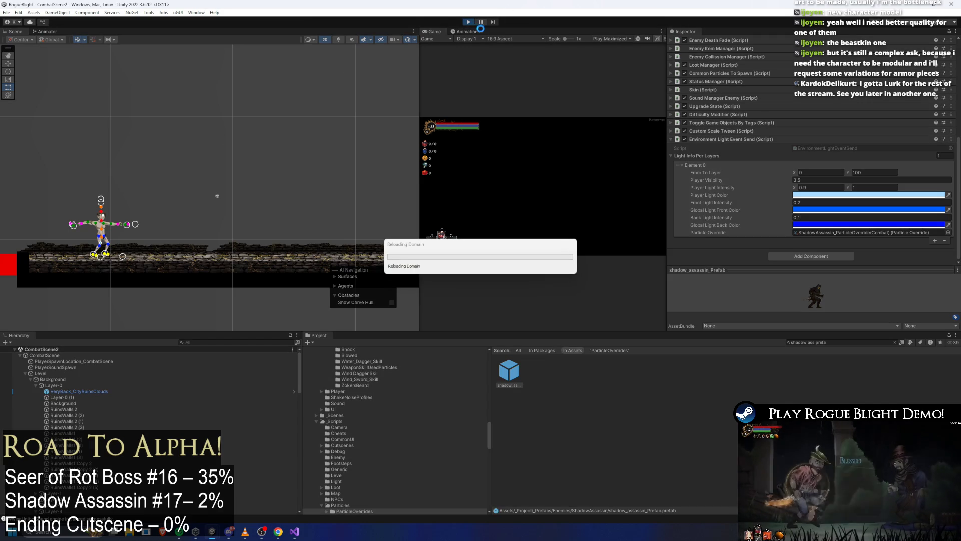